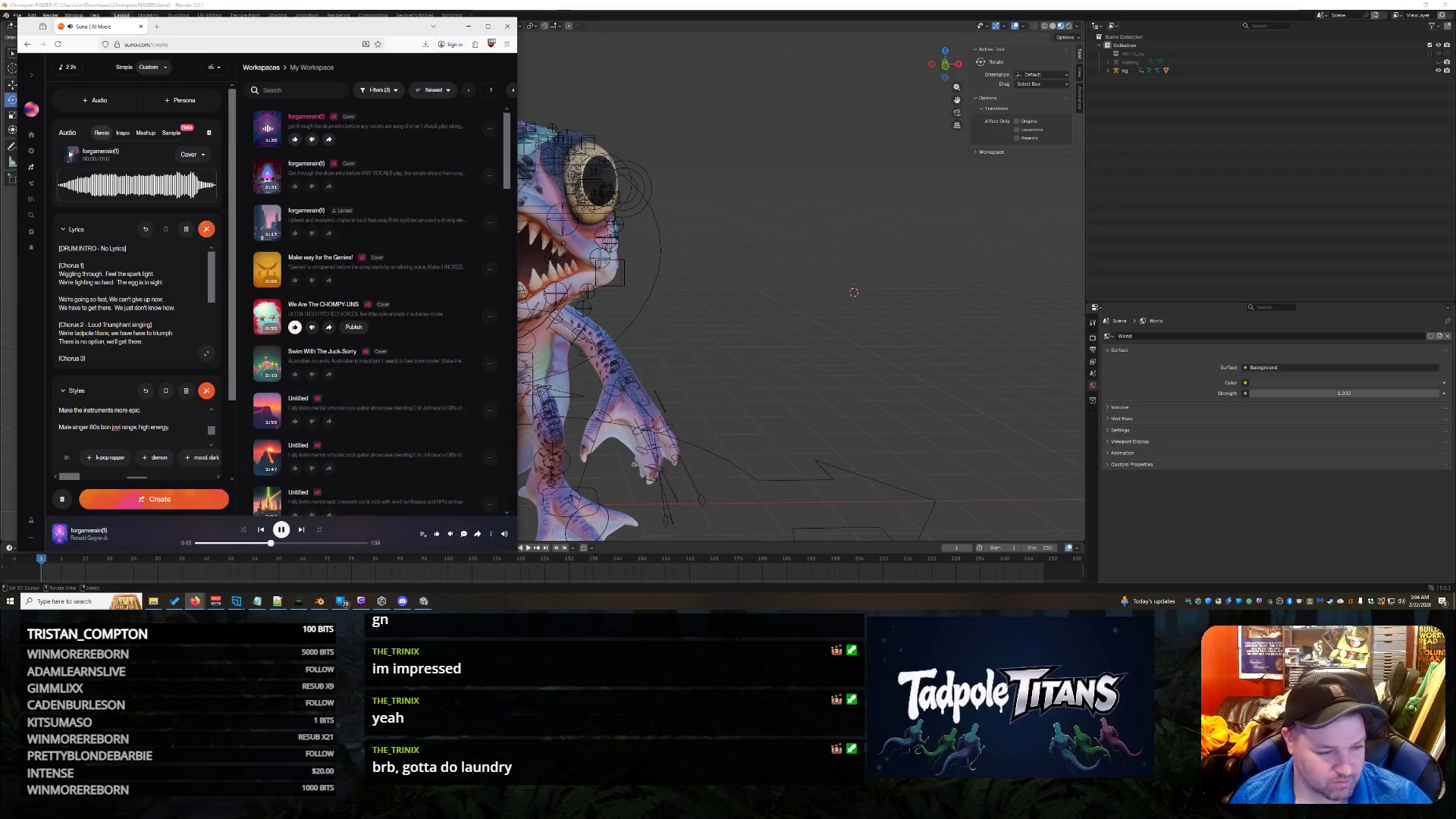
Step: Replace the Styles prompt with the pasted description about getting through the drum intro before vocals
{"action": "key", "text": "ctrl+a"}
{"action": "key", "text": "ctrl+v"}
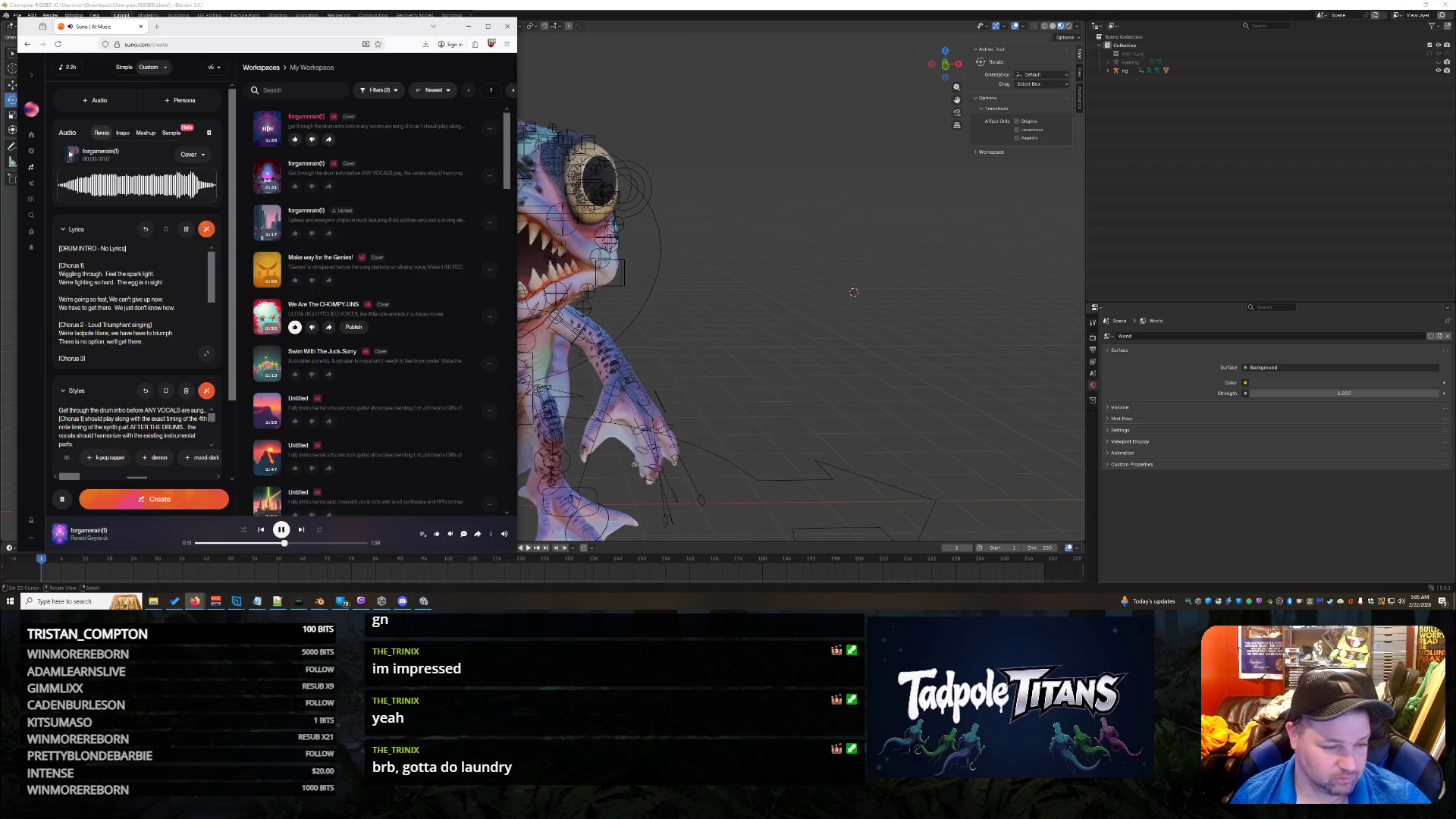
{"action": "mouse_move", "coordinate": [155, 602]}
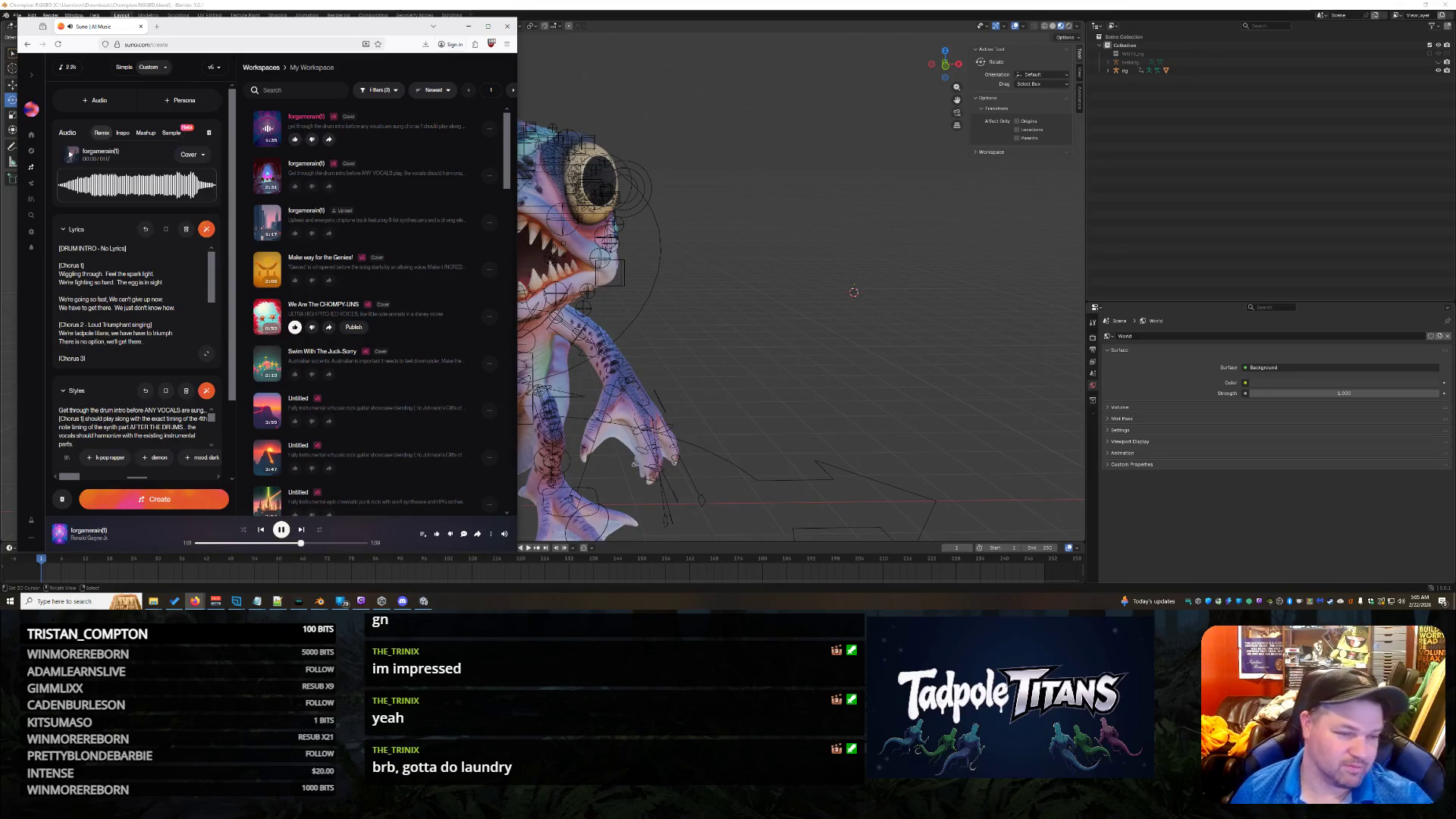
{"action": "scroll", "coordinate": [132, 304], "scroll_direction": "down", "scroll_amount": 2}
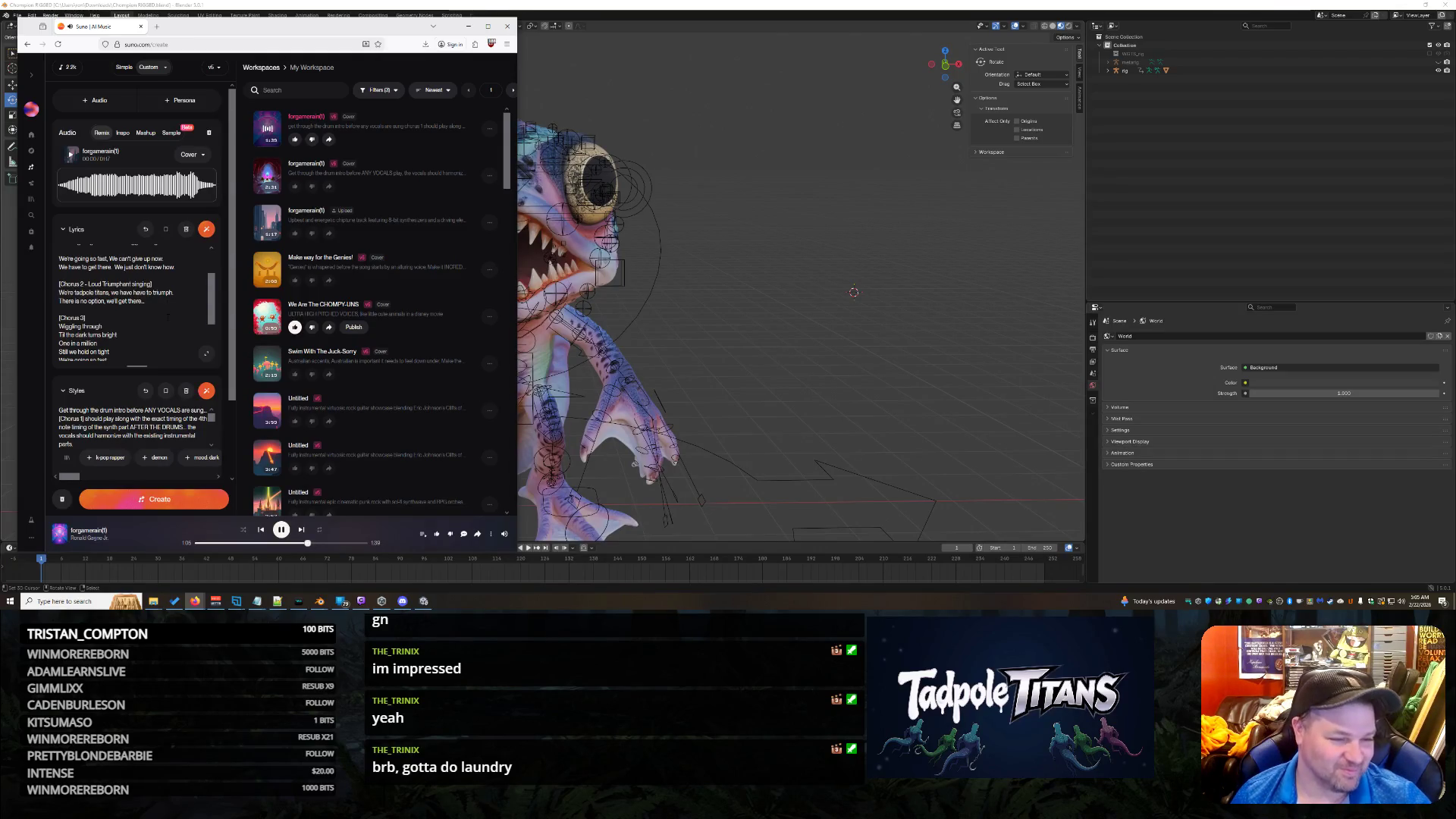
{"action": "scroll", "coordinate": [168, 317], "scroll_direction": "down", "scroll_amount": 2}
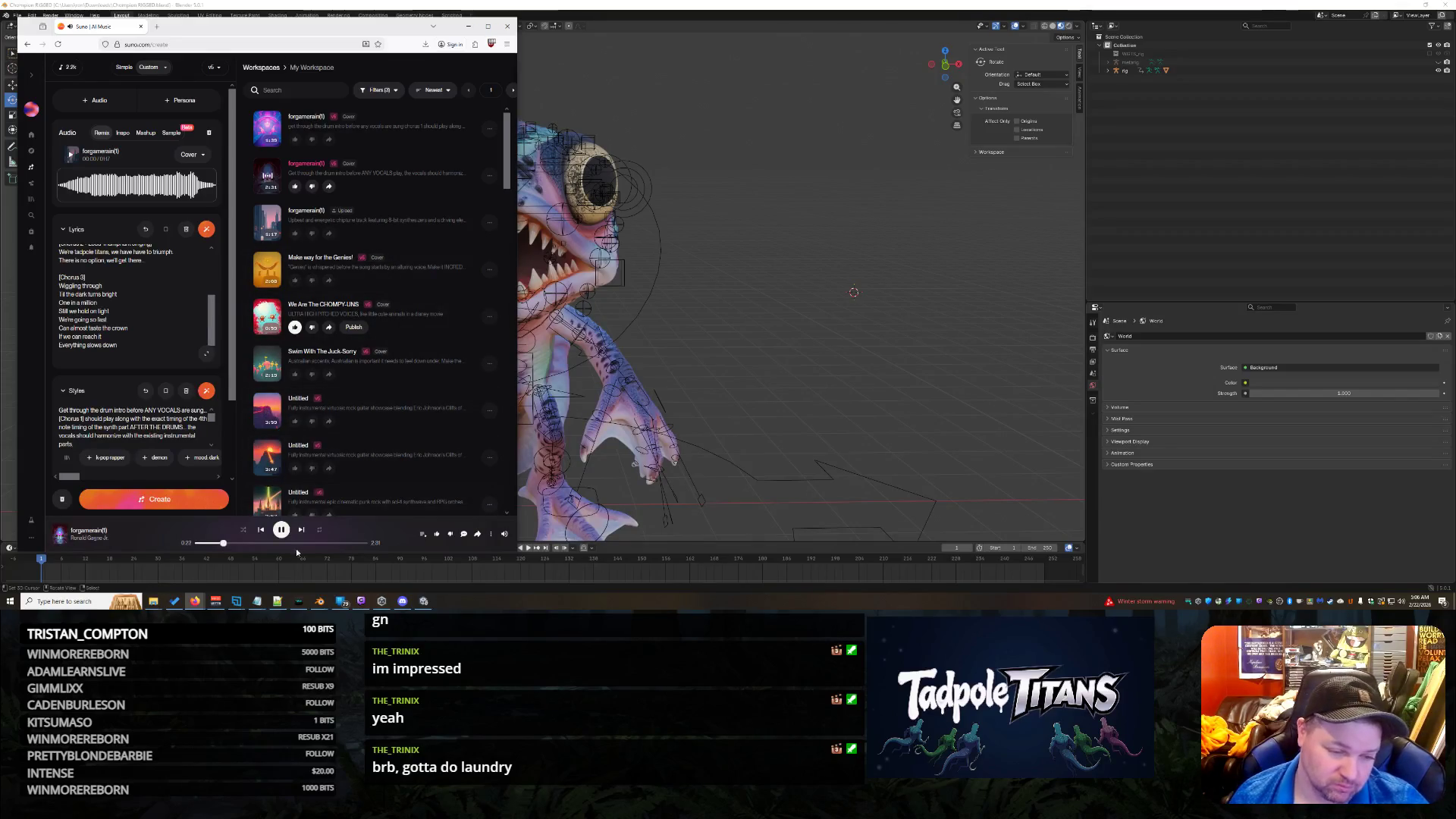
Step: Bring the Suno window back to the front from the taskbar
{"action": "right_click", "coordinate": [821, 237], "text": "shift"}
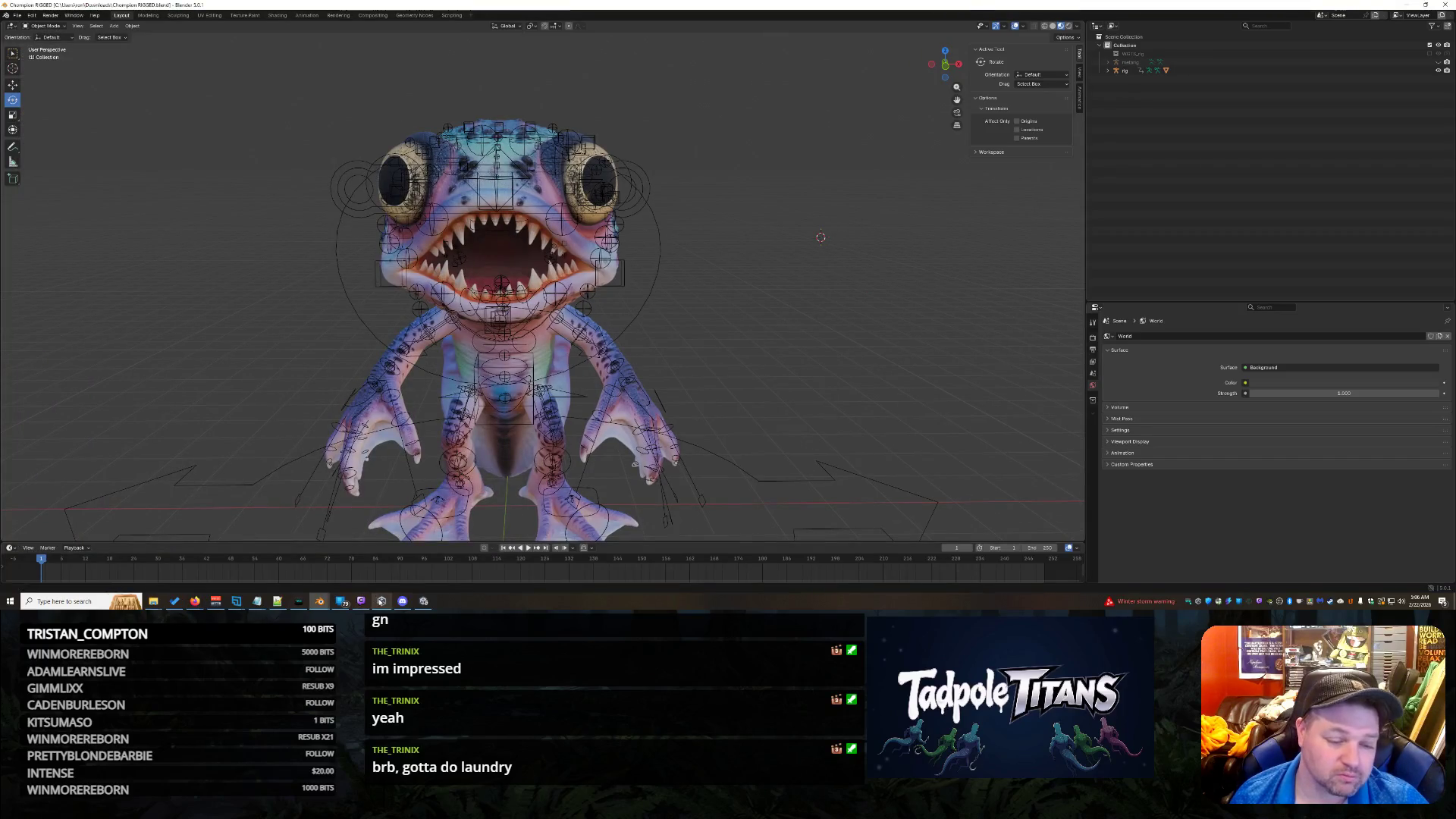
{"action": "left_click", "coordinate": [424, 601]}
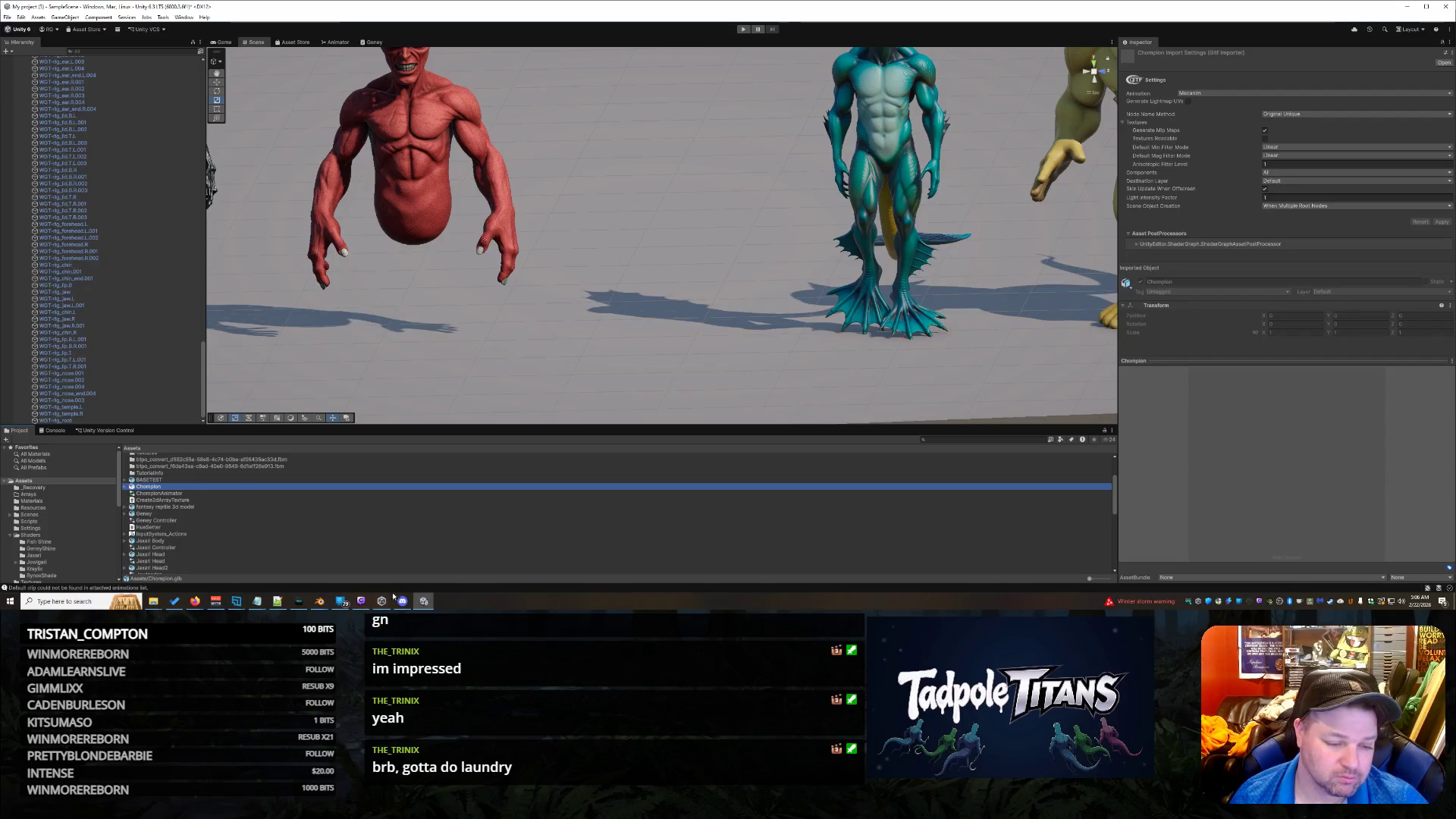
{"action": "mouse_move", "coordinate": [389, 605]}
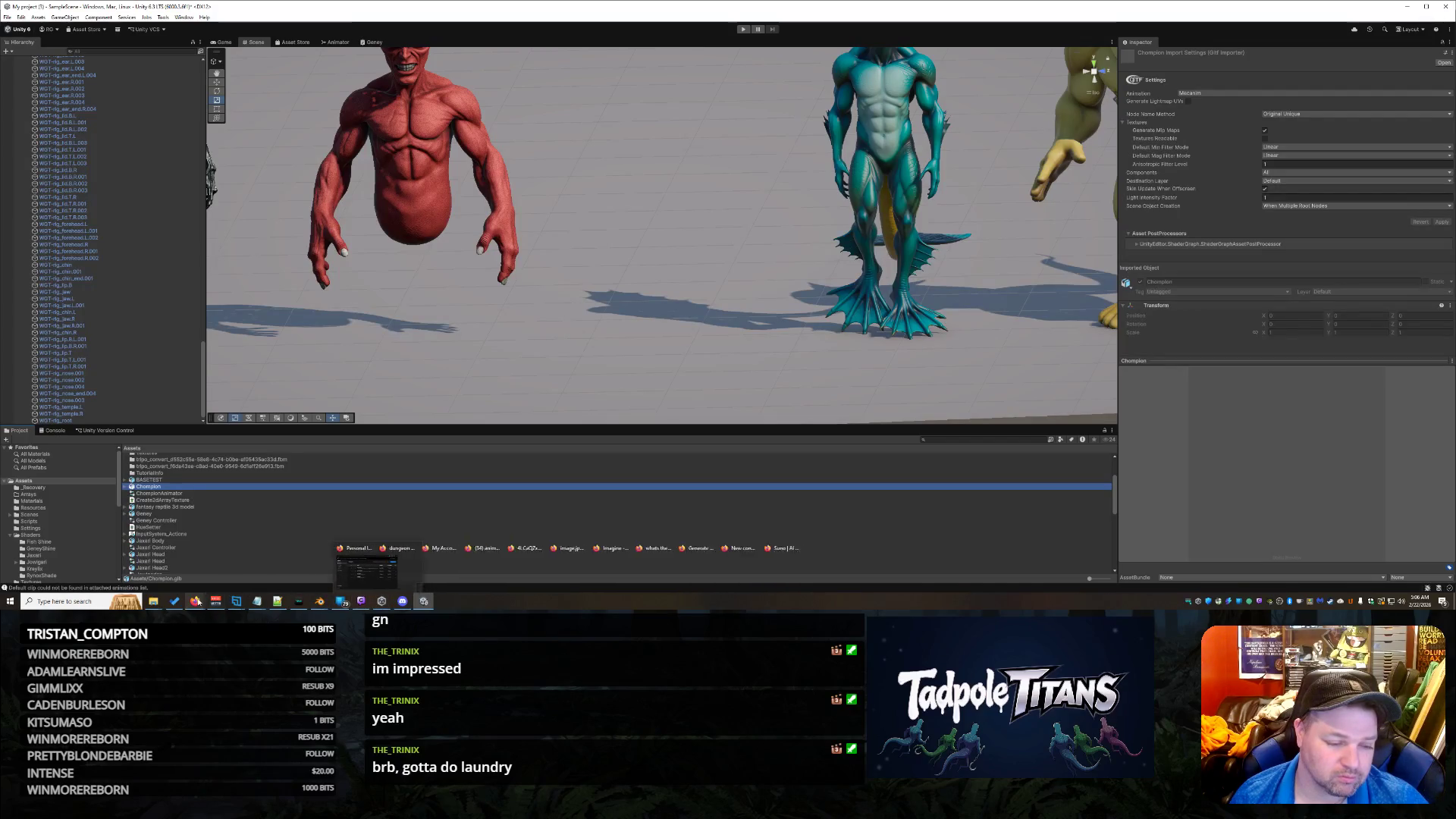
{"action": "mouse_move", "coordinate": [195, 601]}
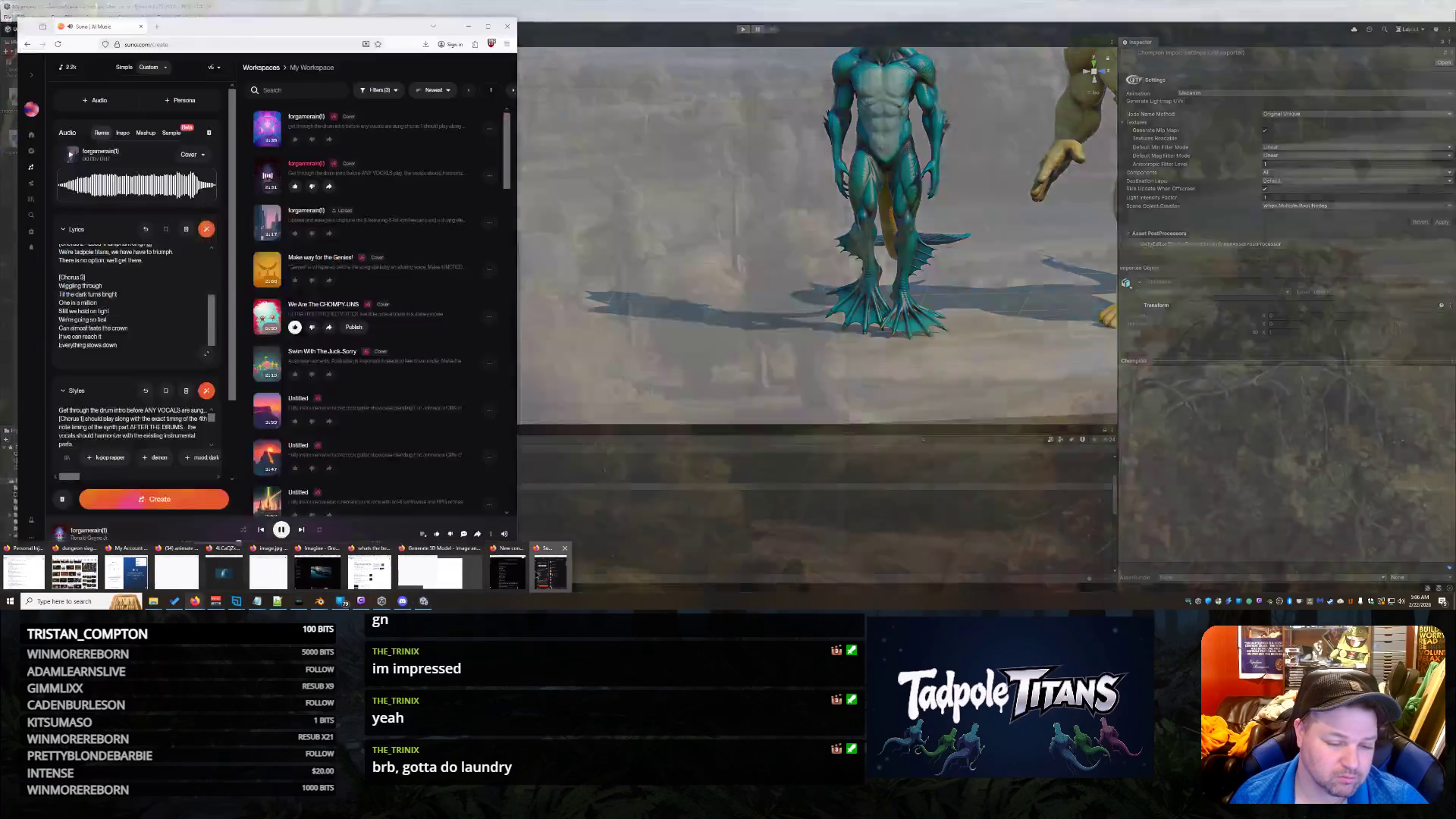
{"action": "left_click", "coordinate": [550, 572]}
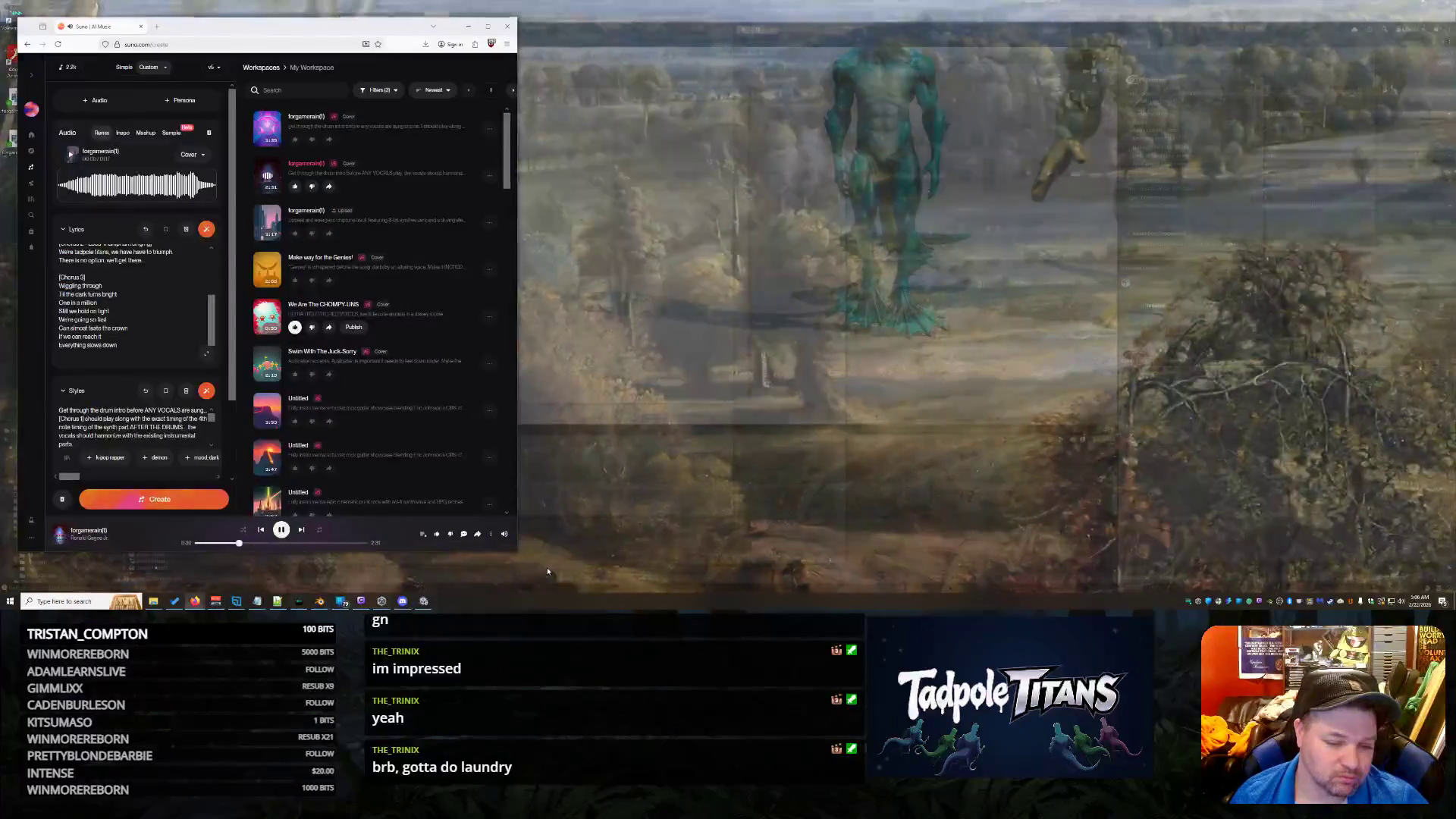
Step: Move the duplicate cover song to the trash, then briefly play and pause the remaining one
{"action": "left_click", "coordinate": [490, 175]}
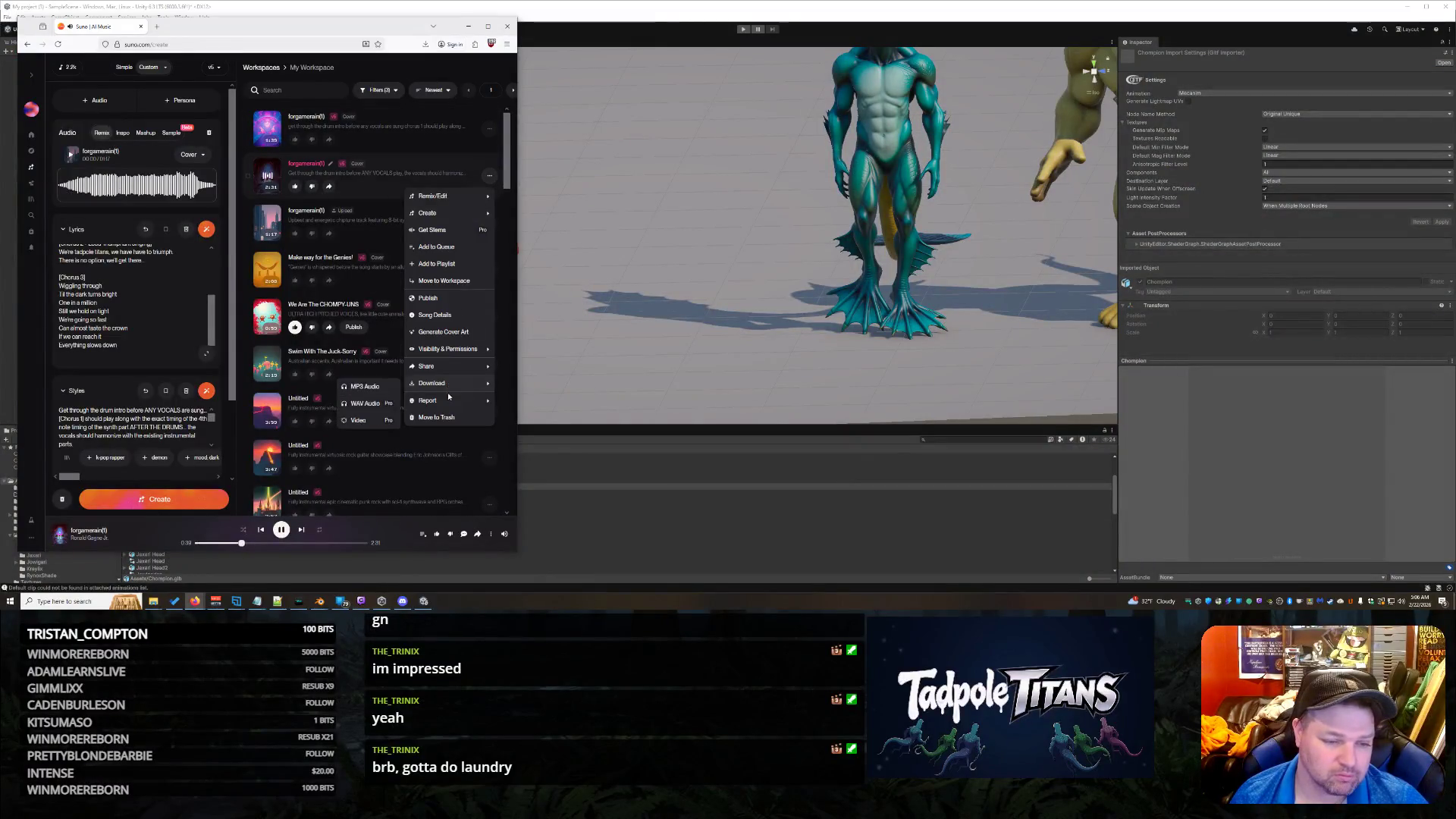
{"action": "left_click", "coordinate": [437, 417]}
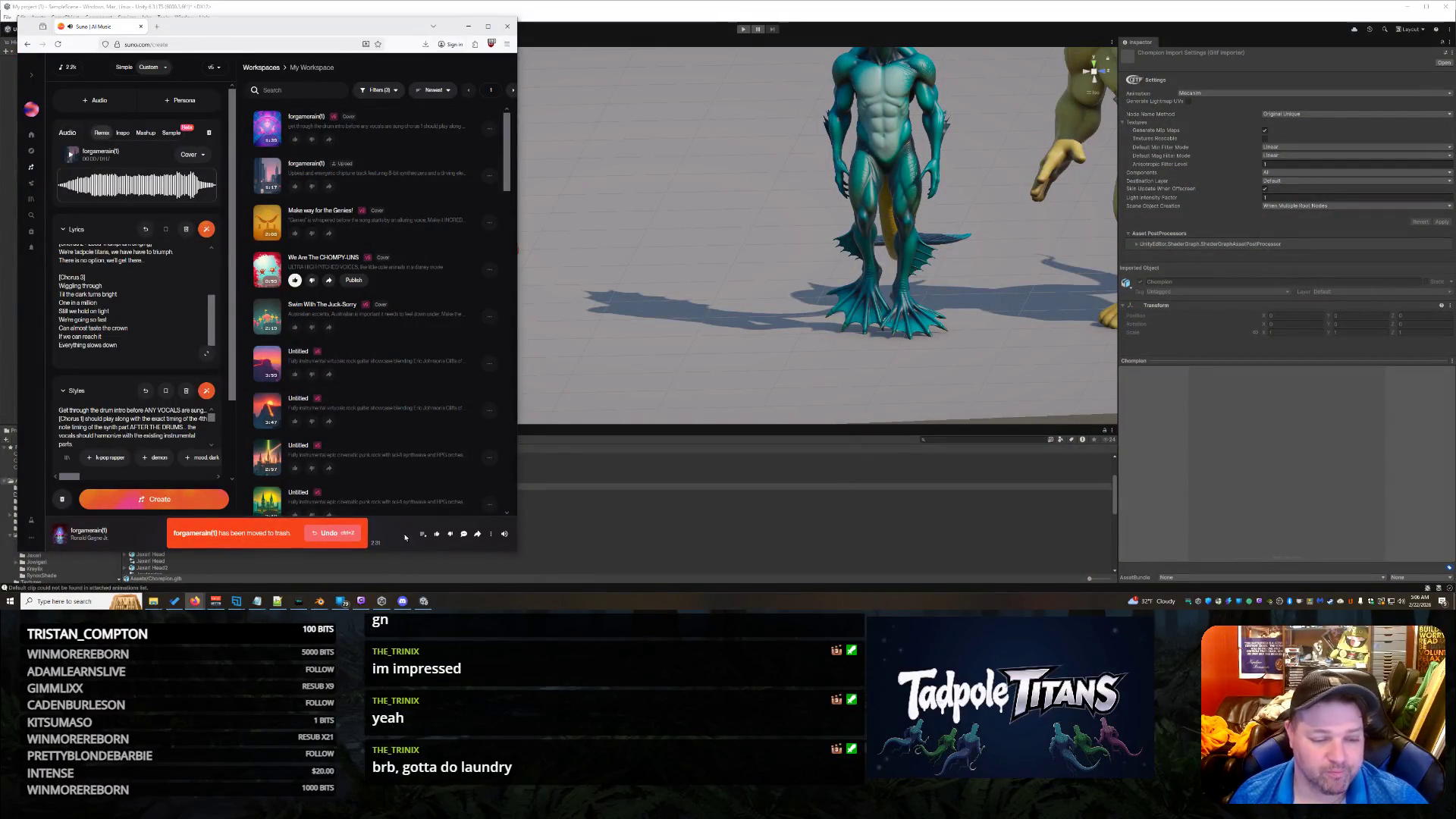
{"action": "left_click", "coordinate": [269, 129]}
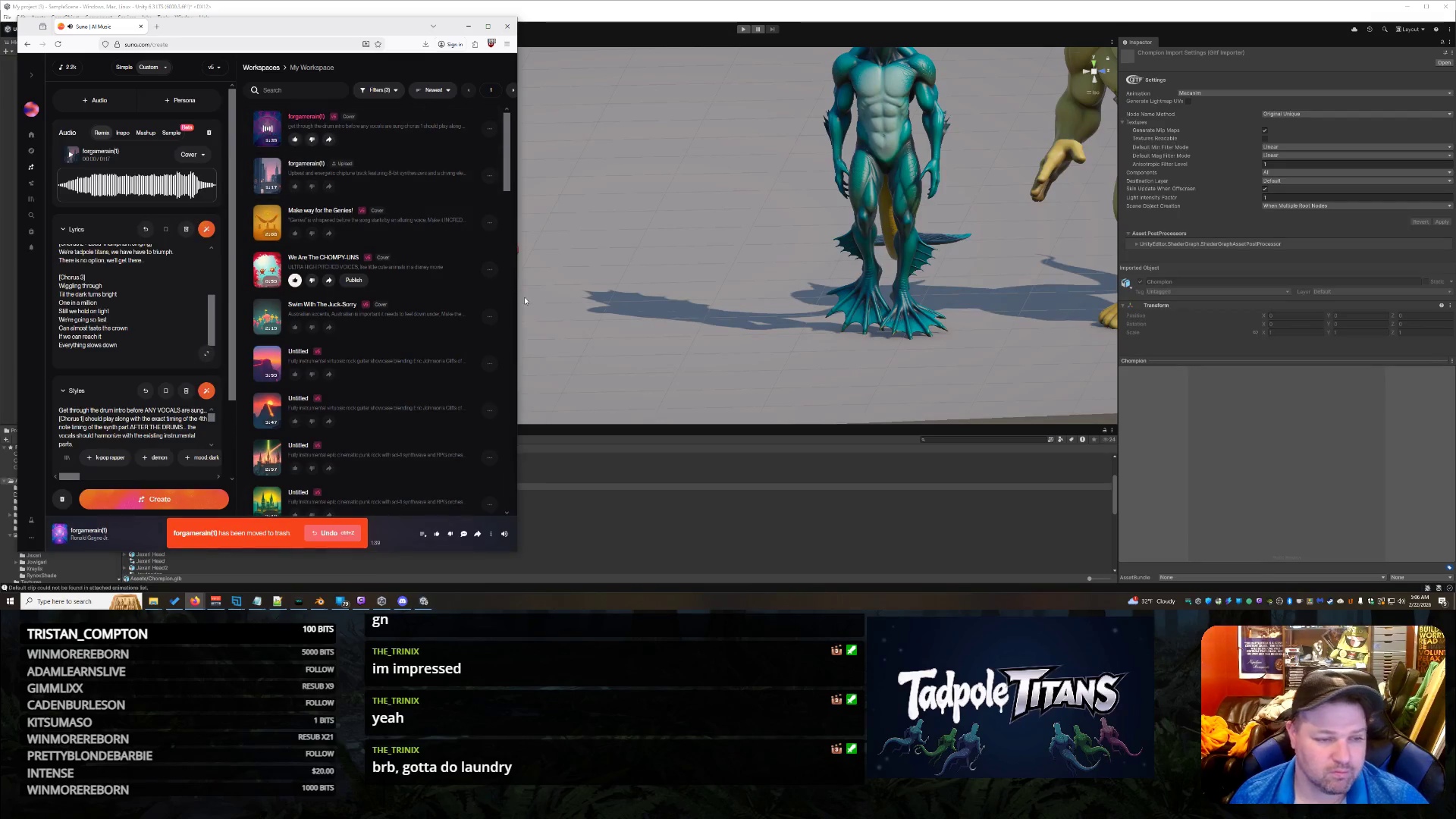
{"action": "left_click", "coordinate": [281, 531]}
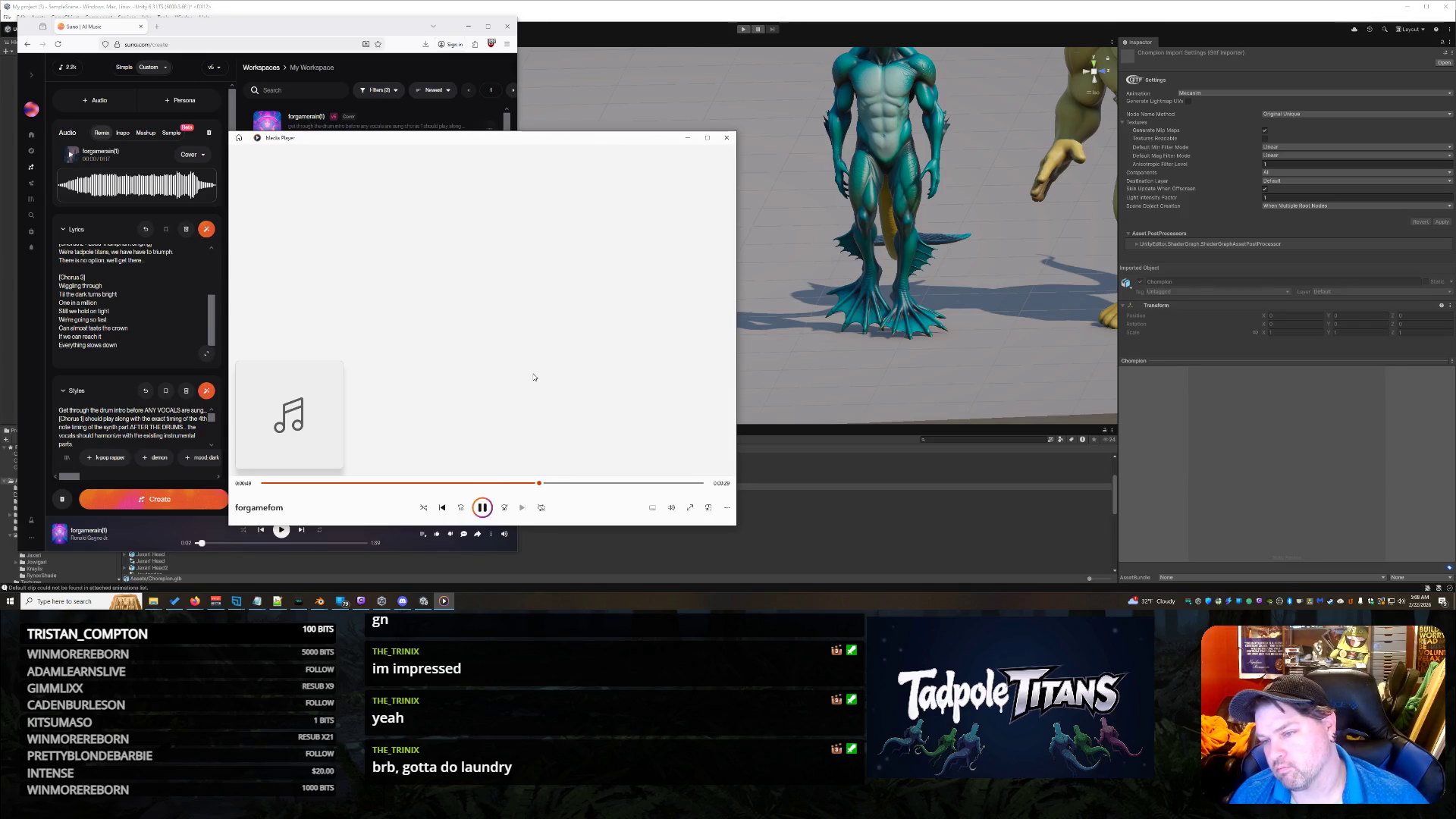
{"action": "left_click", "coordinate": [726, 138]}
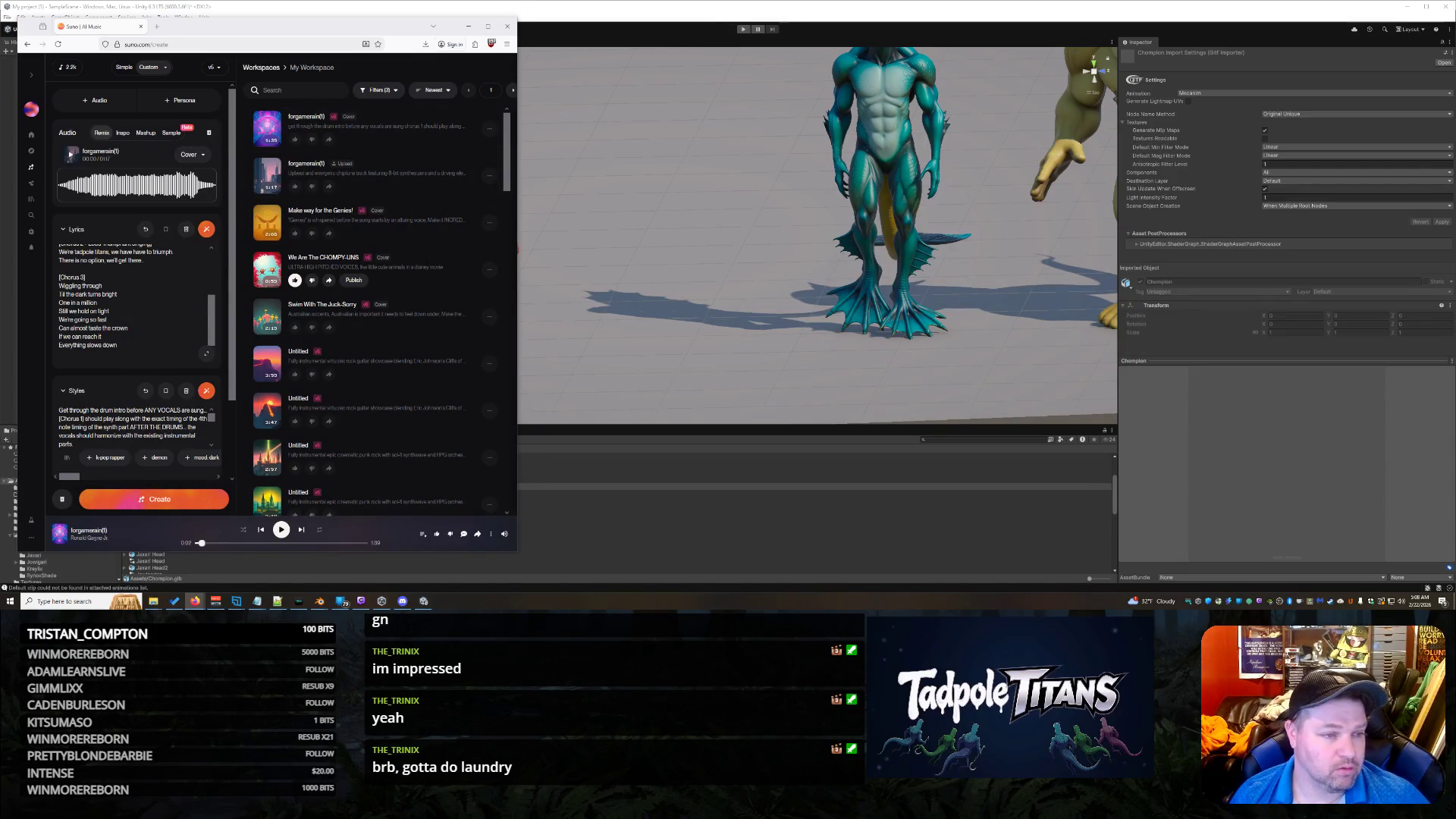
Step: Upload forgameform.mp3 from Downloads, preview it, and save it at its full 1:18 length
{"action": "left_click", "coordinate": [31, 134]}
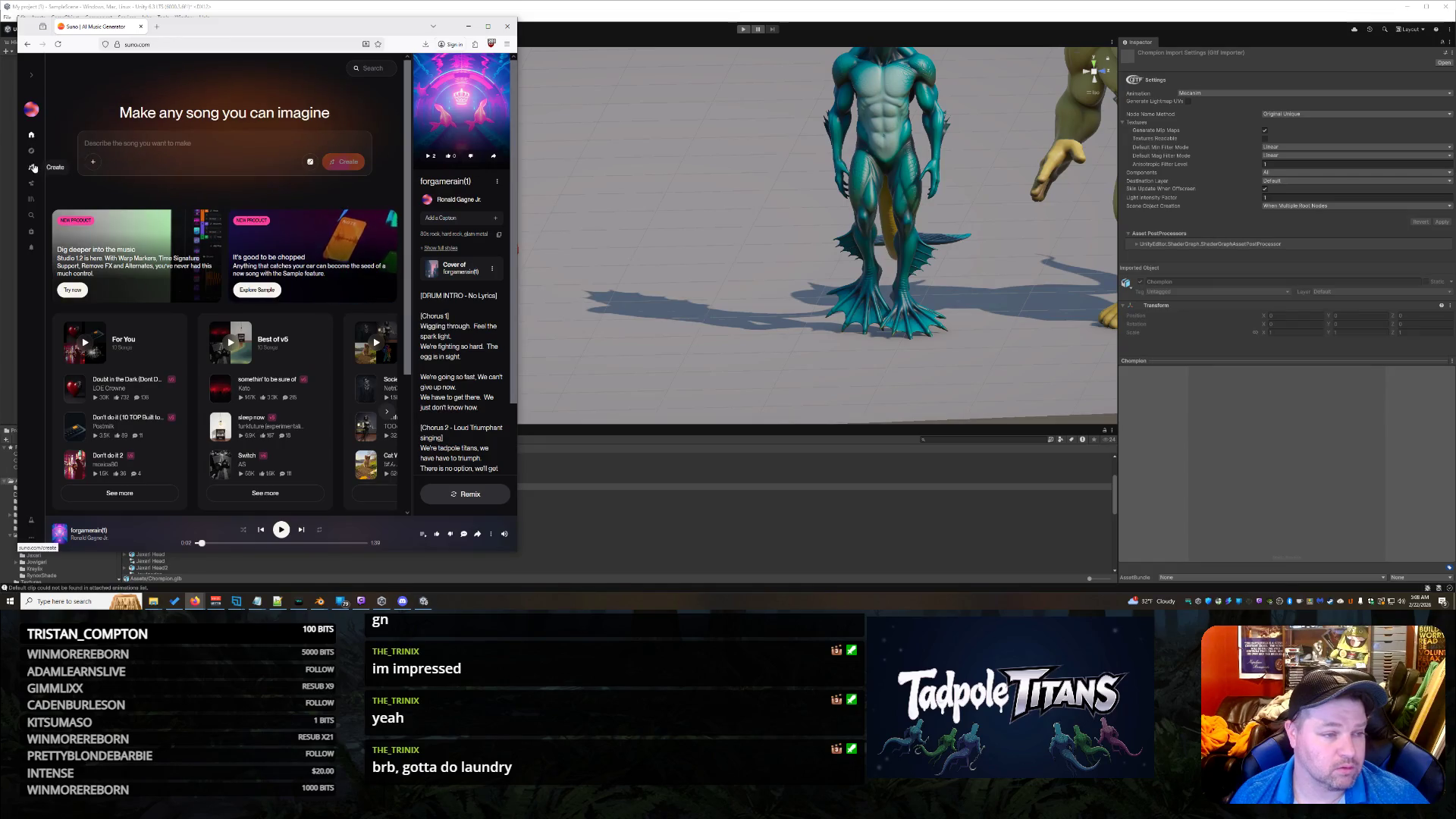
{"action": "left_click", "coordinate": [31, 167]}
{"action": "left_click", "coordinate": [105, 105]}
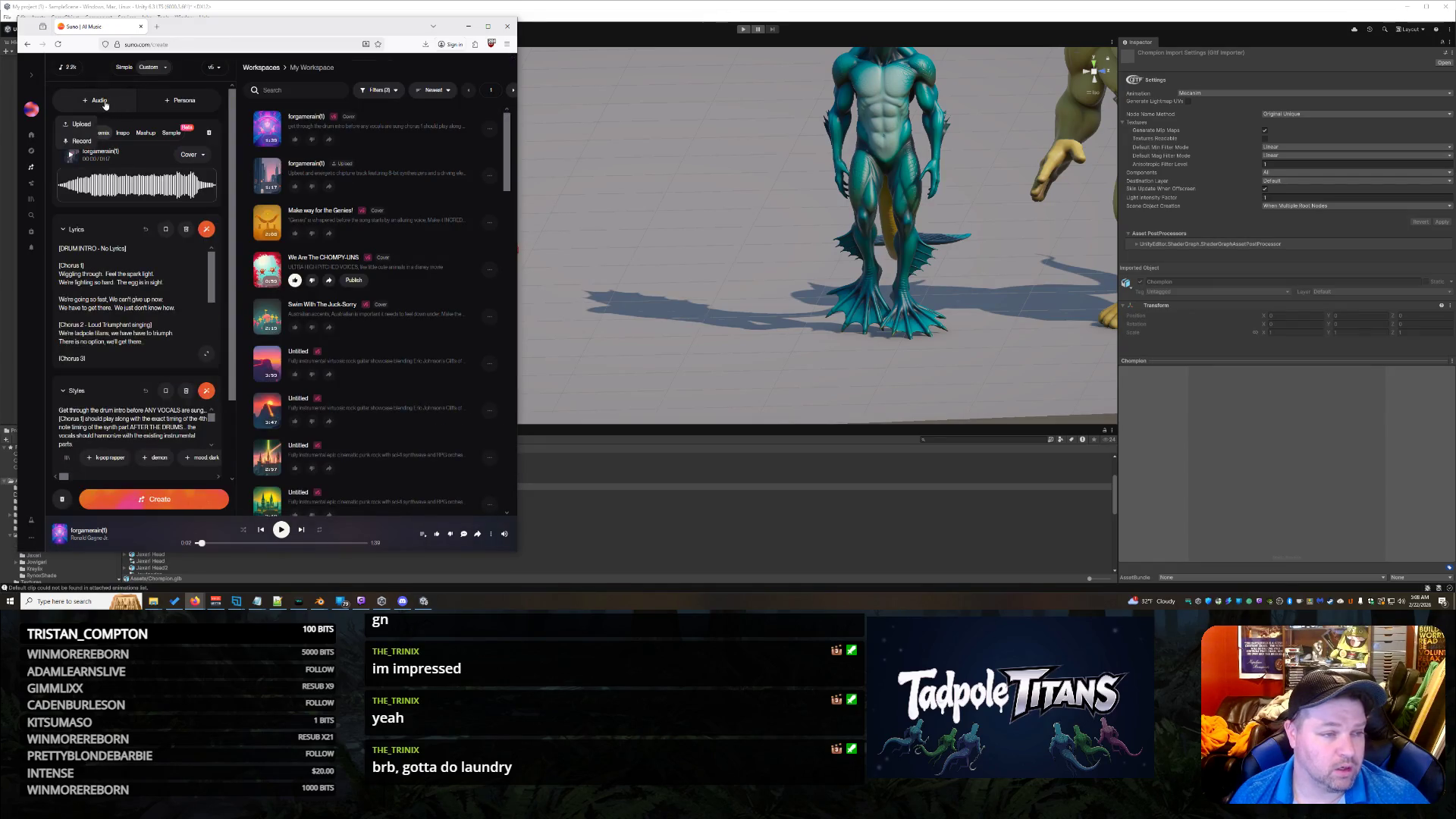
{"action": "left_click", "coordinate": [79, 133]}
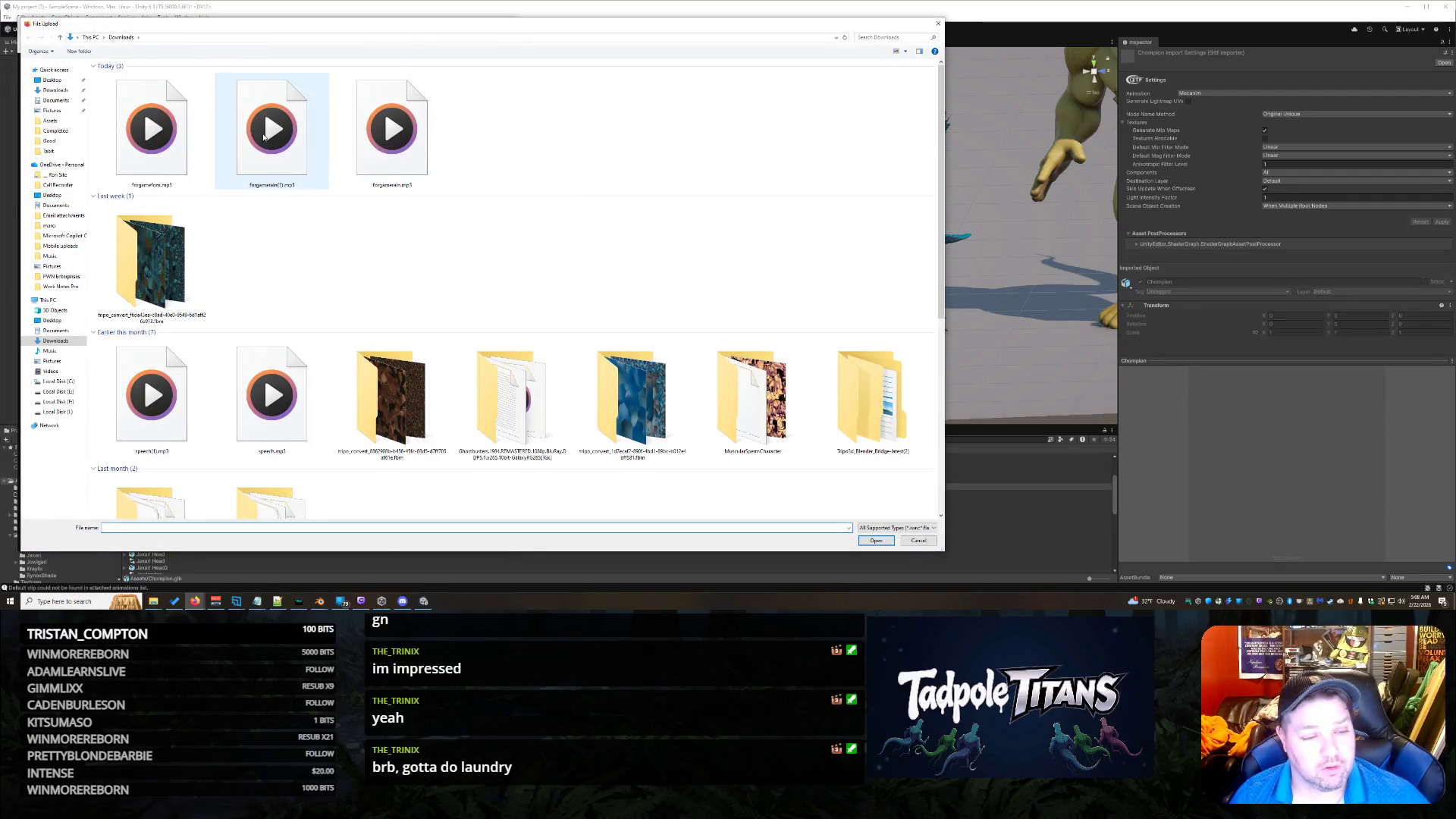
{"action": "left_click", "coordinate": [173, 140]}
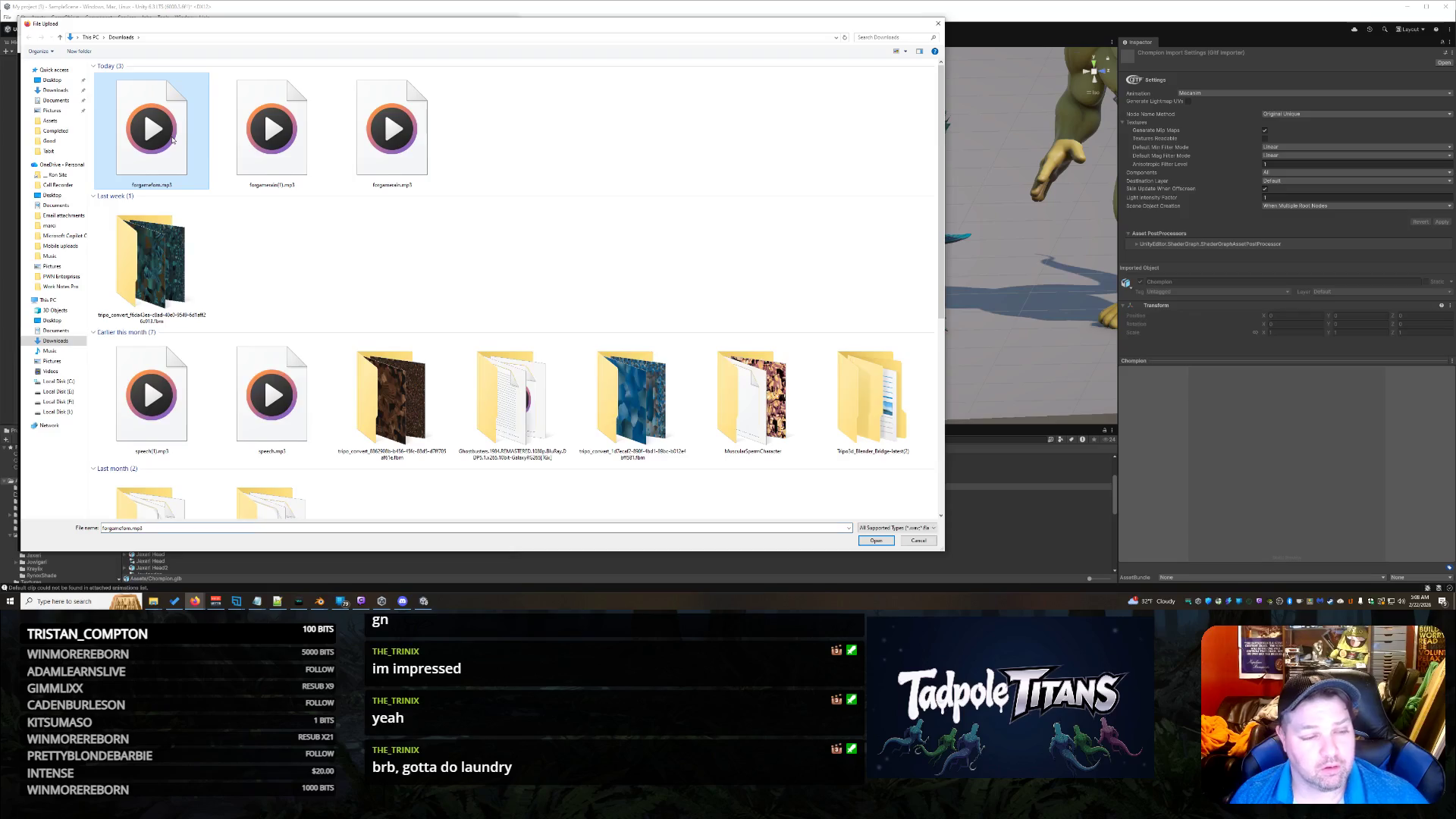
{"action": "double_click", "coordinate": [168, 152]}
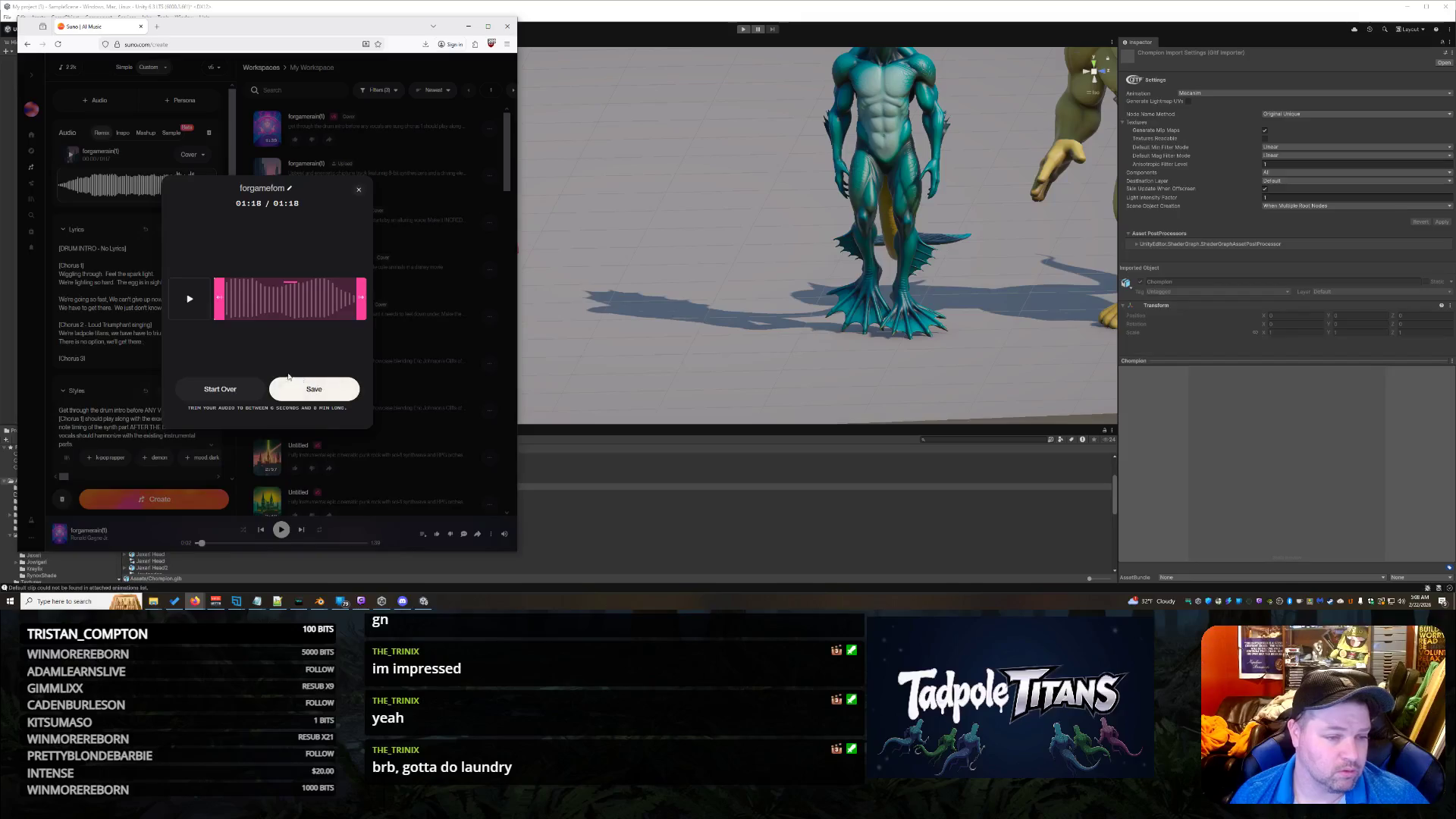
{"action": "left_click", "coordinate": [192, 300]}
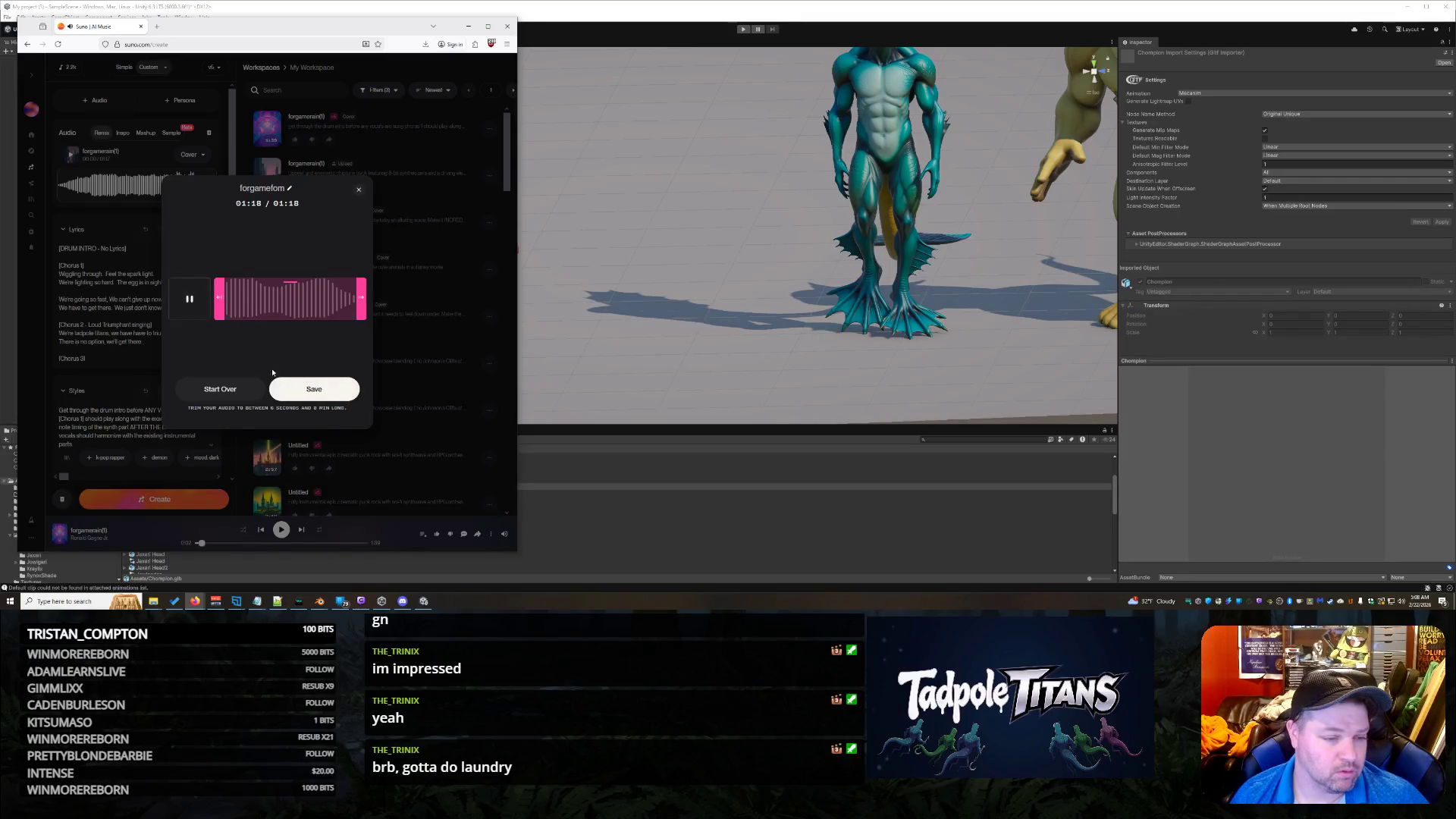
{"action": "left_click", "coordinate": [330, 396]}
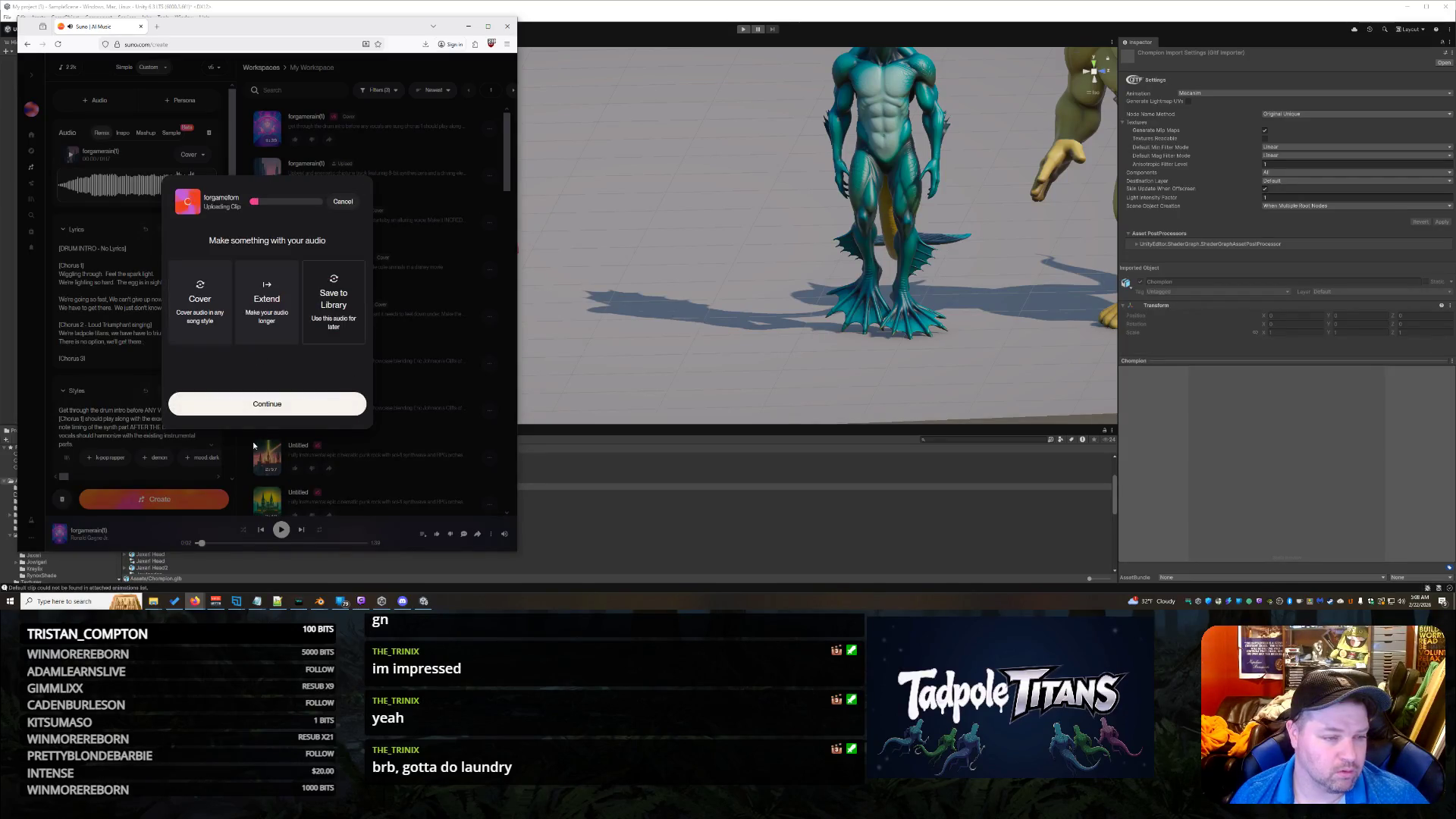
Step: Continue with the uploaded audio and clear out the existing lyrics, shrinking the empty box
{"action": "left_click", "coordinate": [278, 408]}
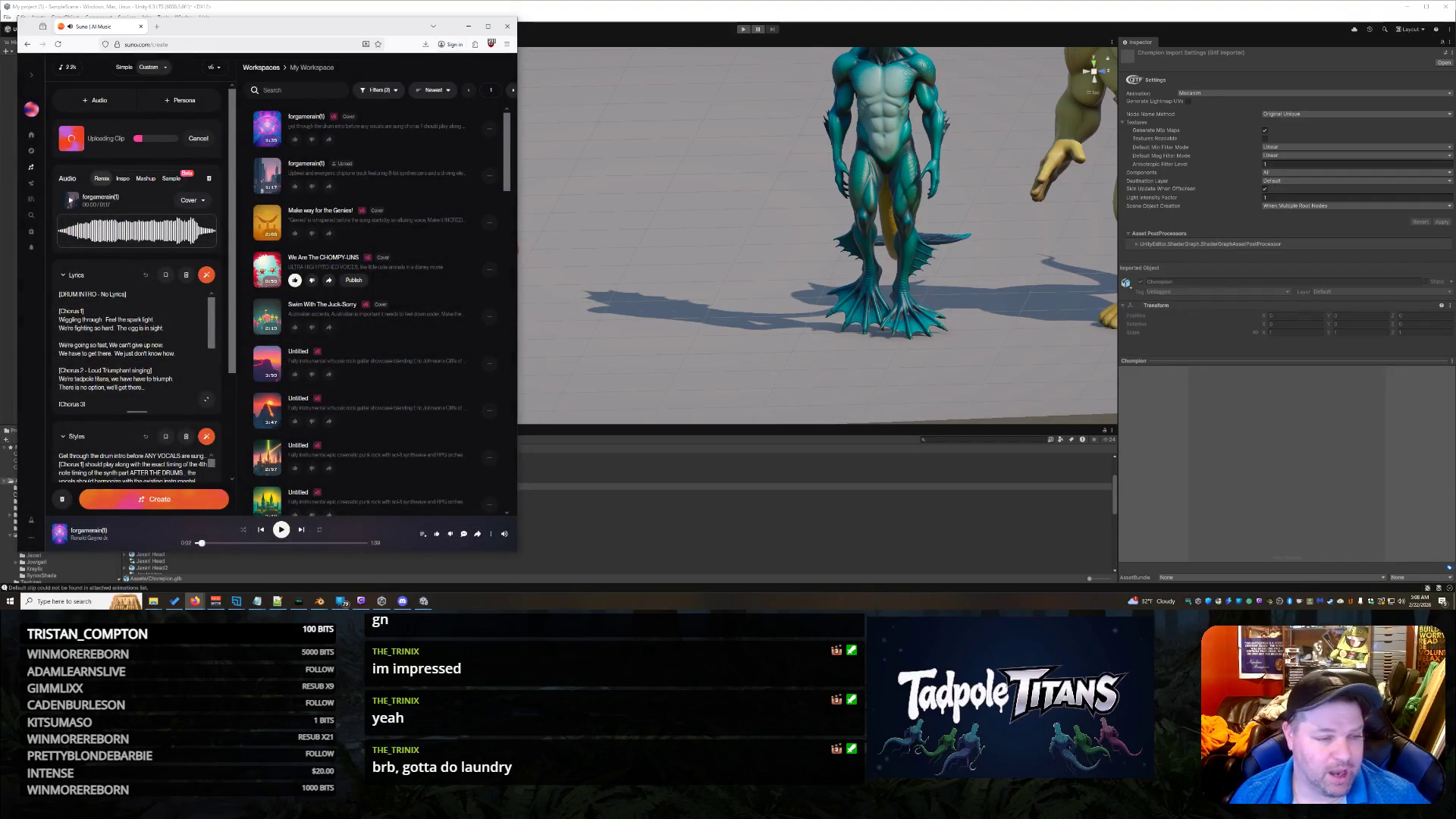
{"action": "key", "text": "ctrl+a"}
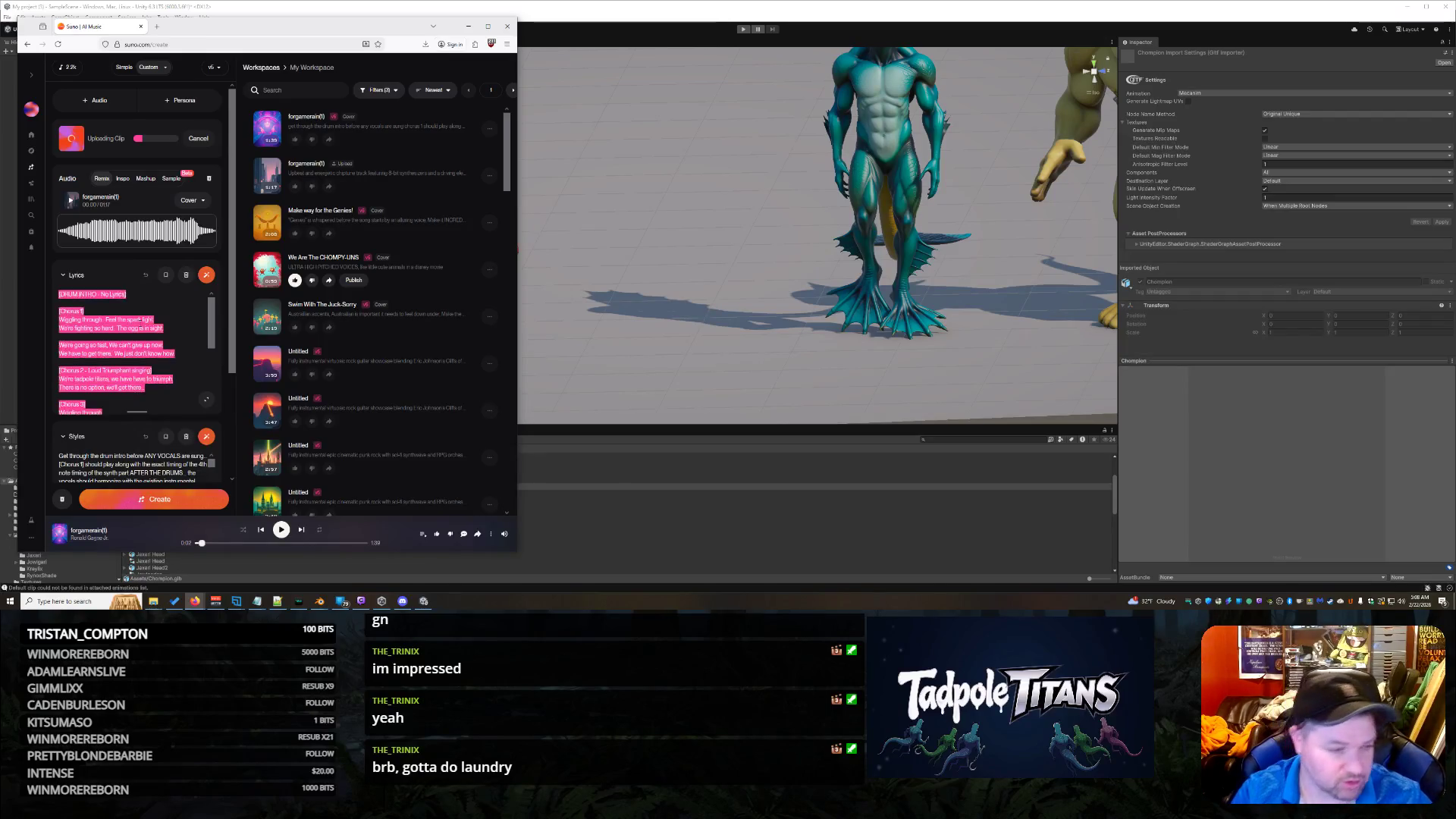
{"action": "key", "text": "BackSpace"}
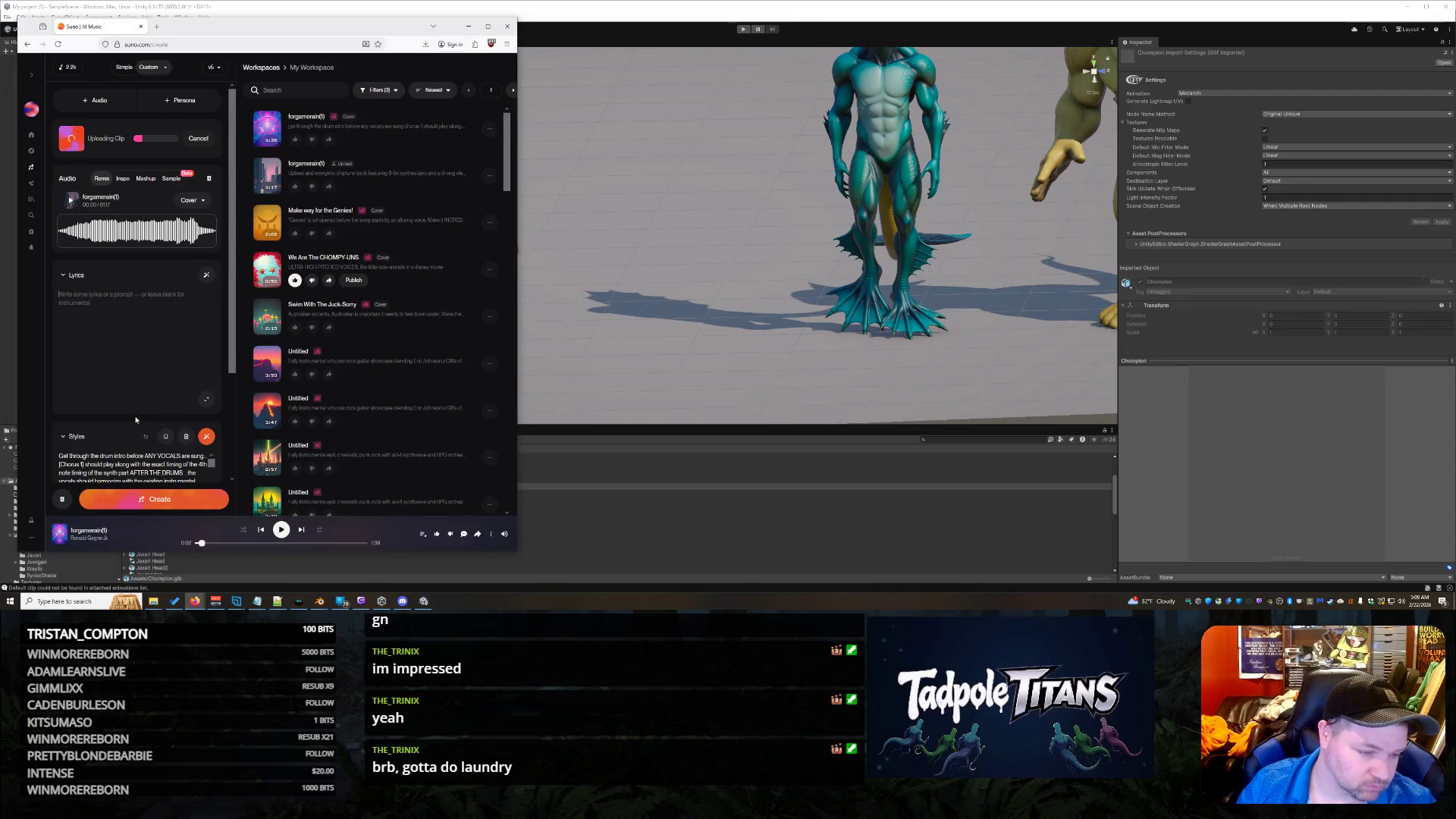
{"action": "left_click_drag", "start_coordinate": [132, 413], "coordinate": [135, 356]}
Step: Rewrite the style as an epic video-game theme with symphonic undertones and 80s electric guitar, then create
{"action": "key", "text": "ctrl+a"}
{"action": "type", "text": "Epic"}
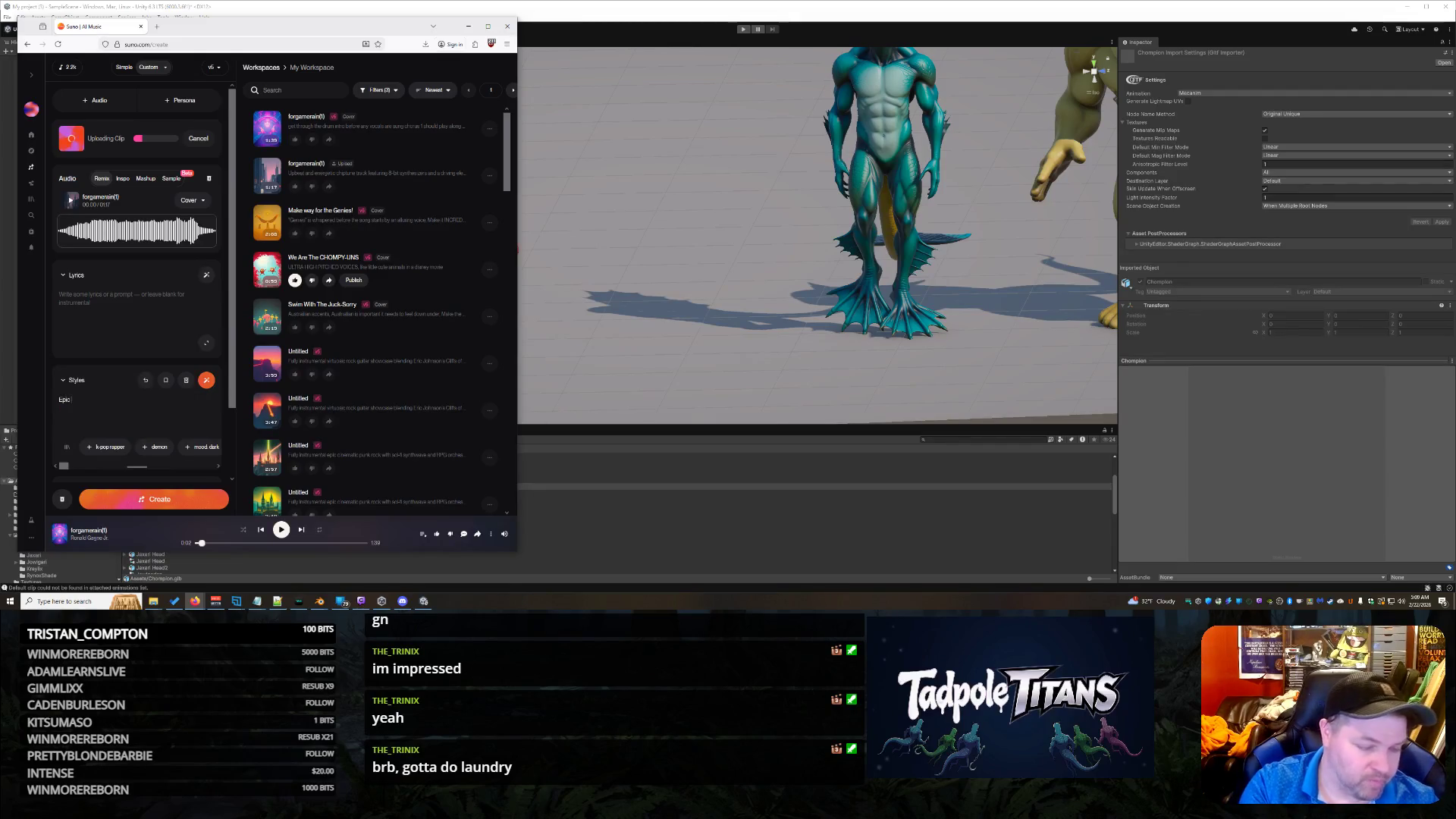
{"action": "type", "text": " video game lo"}
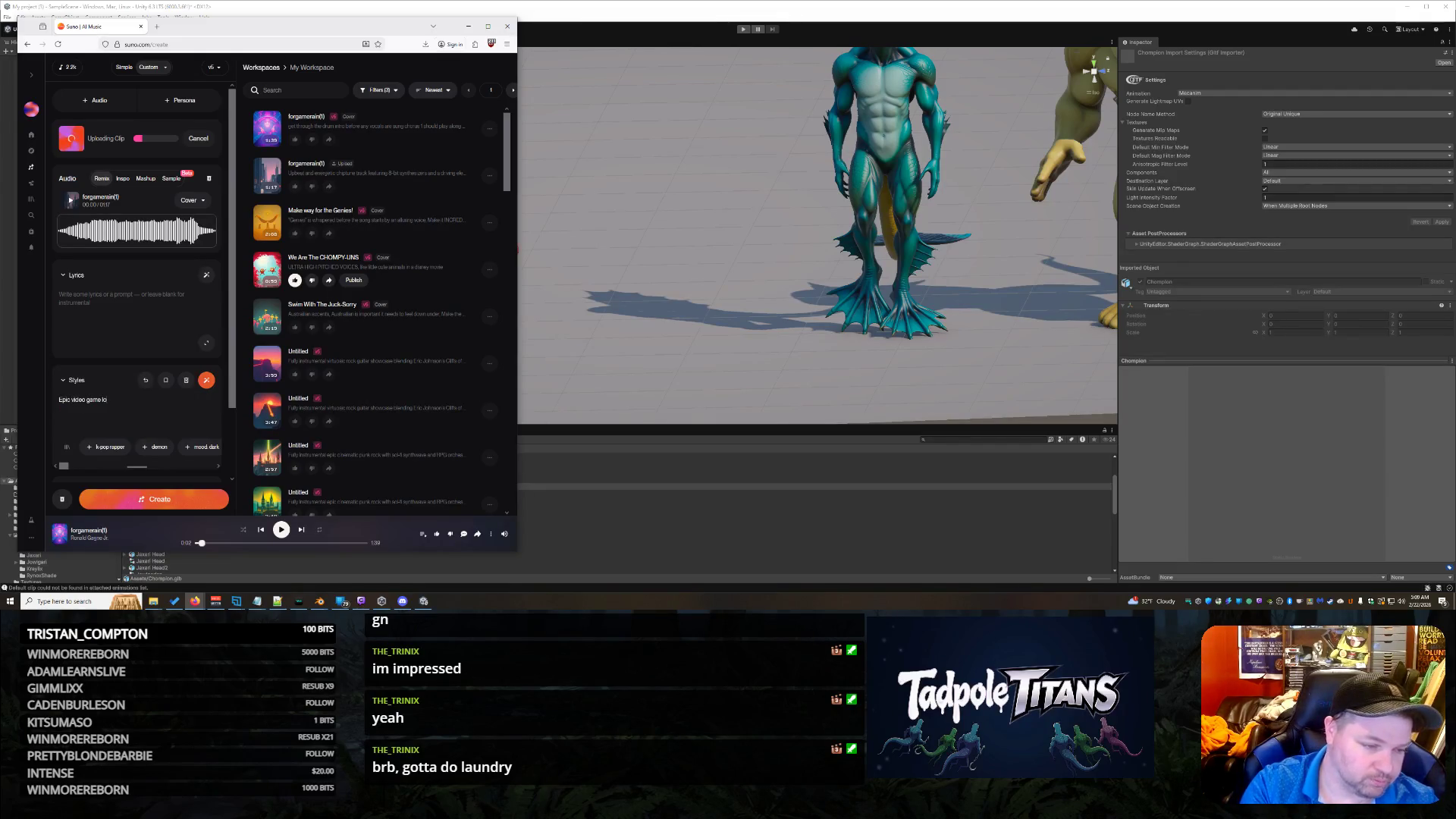
{"action": "type", "text": "op, ta"}
{"action": "type", "text": "ke liberties but keep"}
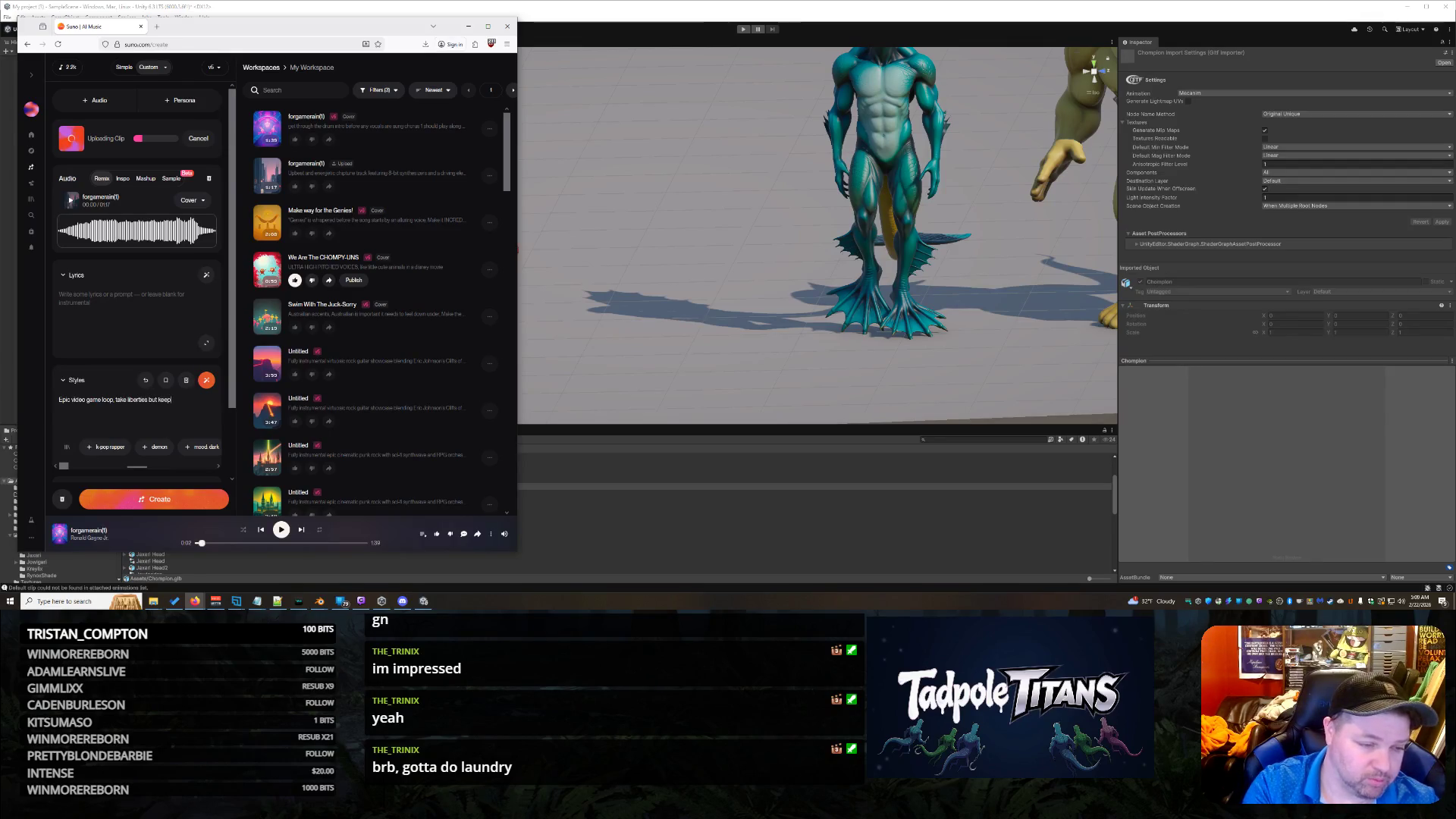
{"action": "type", "text": "ing a"}
{"action": "type", "text": "nd theme the same. "}
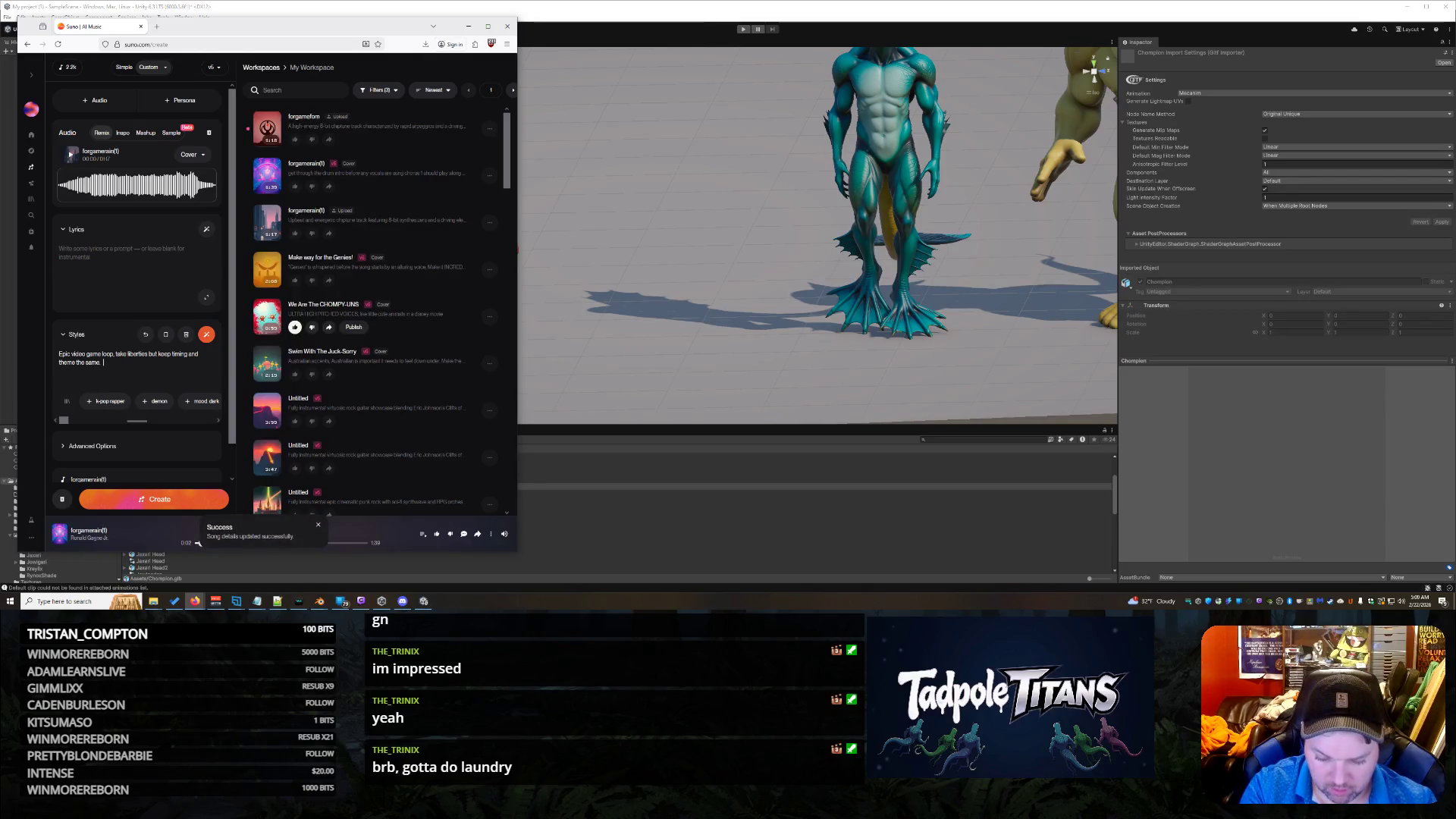
{"action": "type", "text": "Of"}
{"action": "type", "text": "tra"}
{"action": "type", "text": " and"}
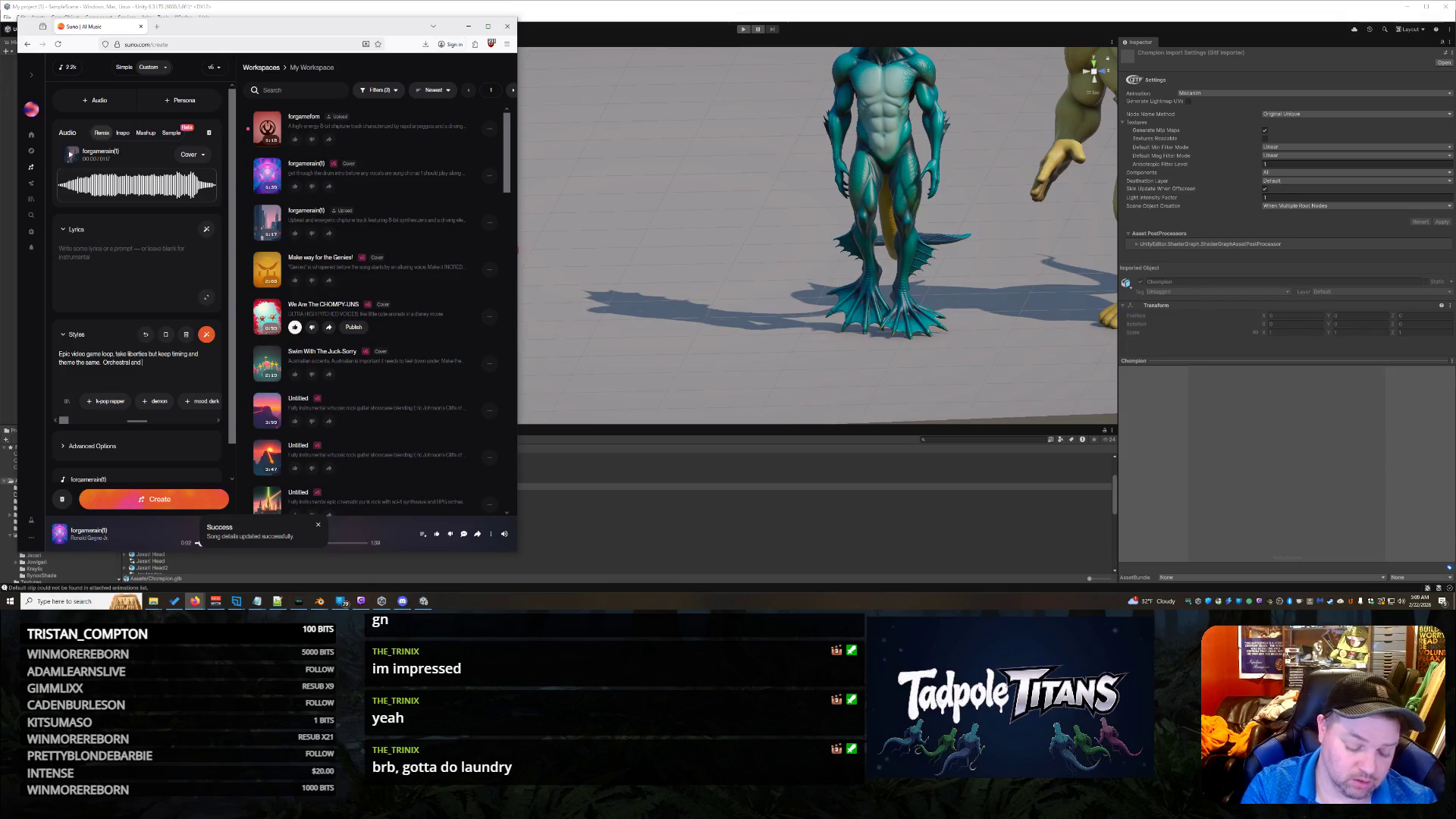
{"action": "key", "text": "BackSpace"}
{"action": "key", "text": "BackSpace"}
{"action": "key", "text": "BackSpace"}
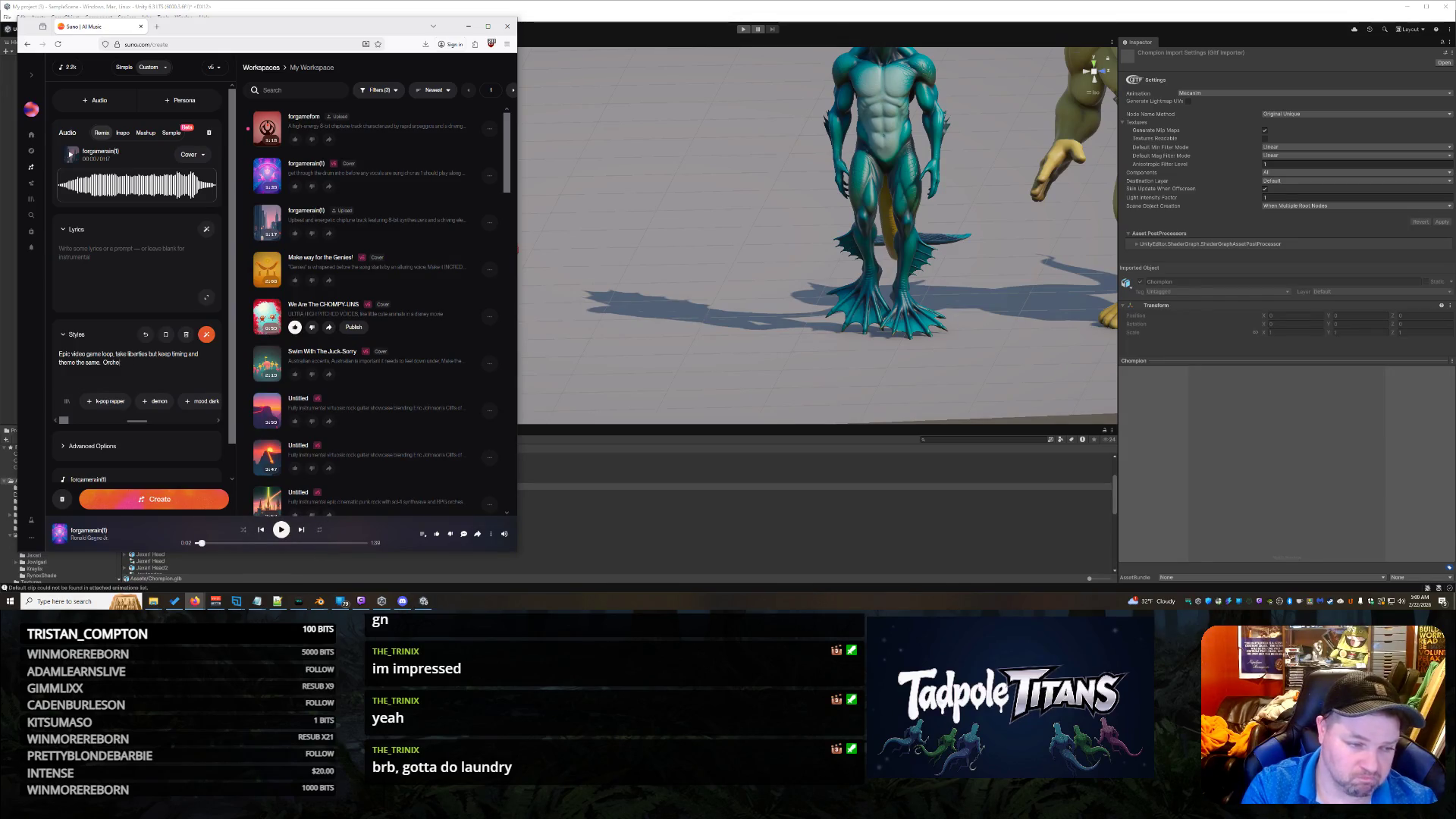
{"action": "type", "text": "Punk"}
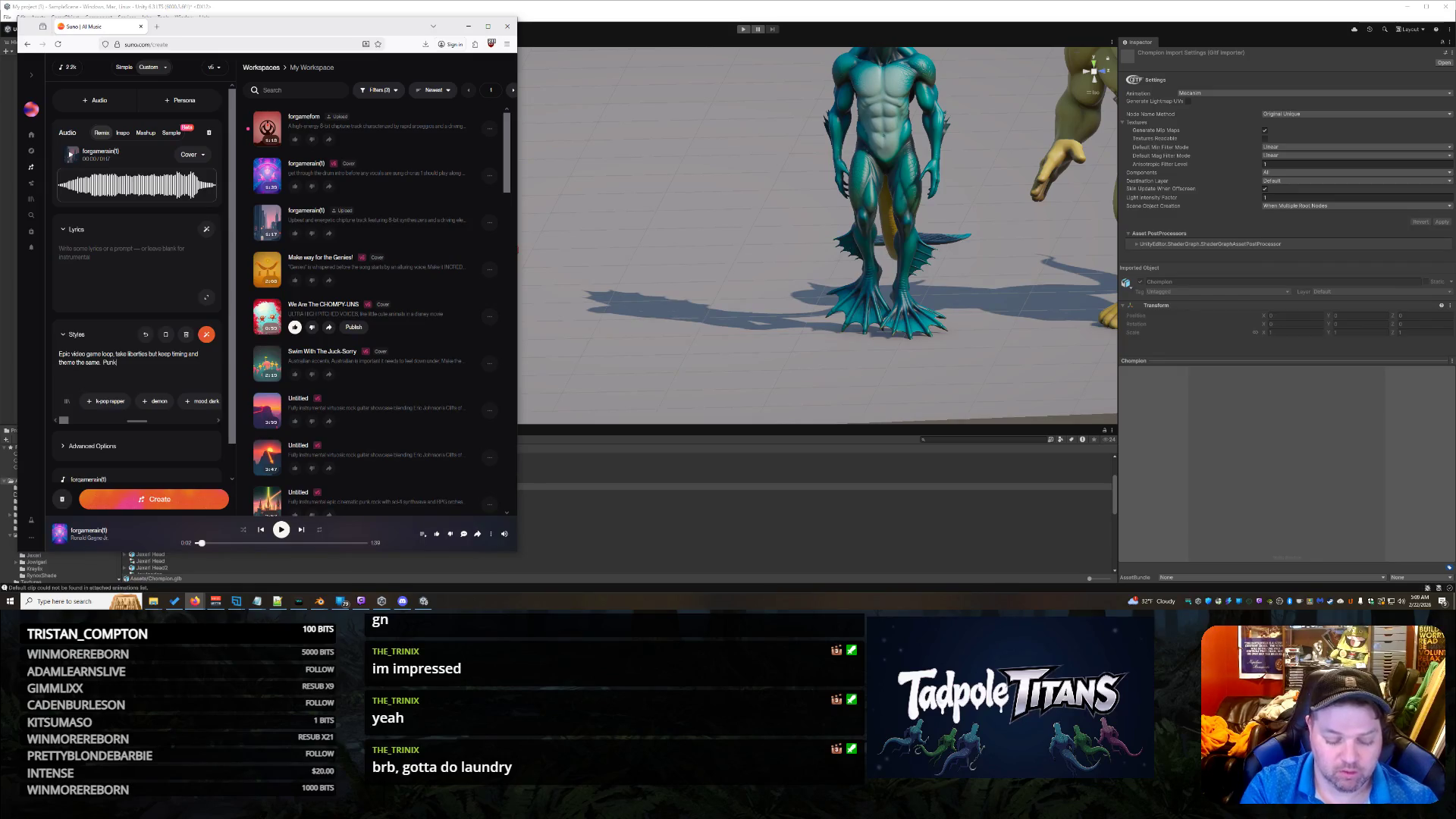
{"action": "key", "text": "BackSpace"}
{"action": "key", "text": "BackSpace"}
{"action": "key", "text": "BackSpace"}
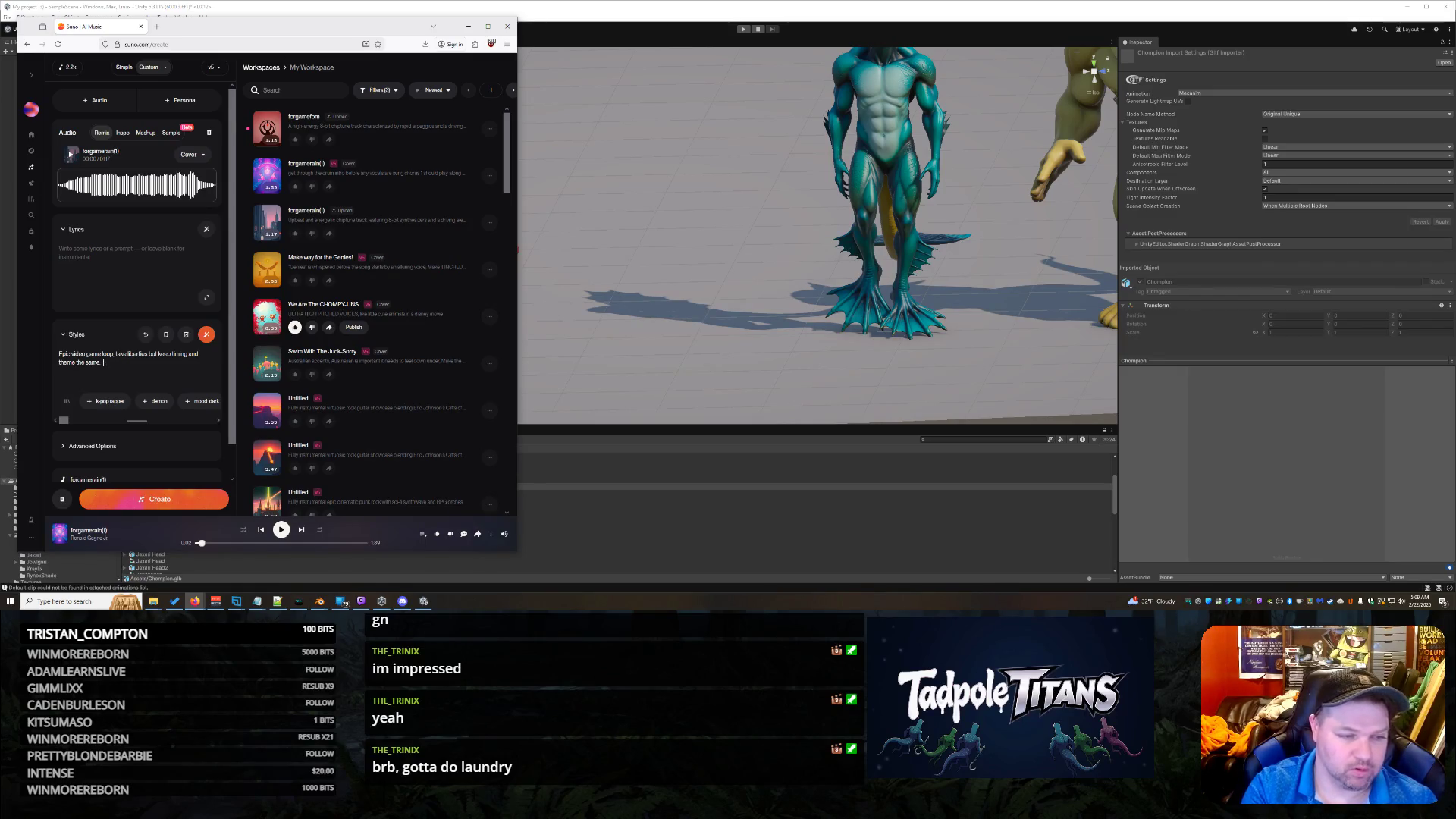
{"action": "type", "text": "Orchestral"}
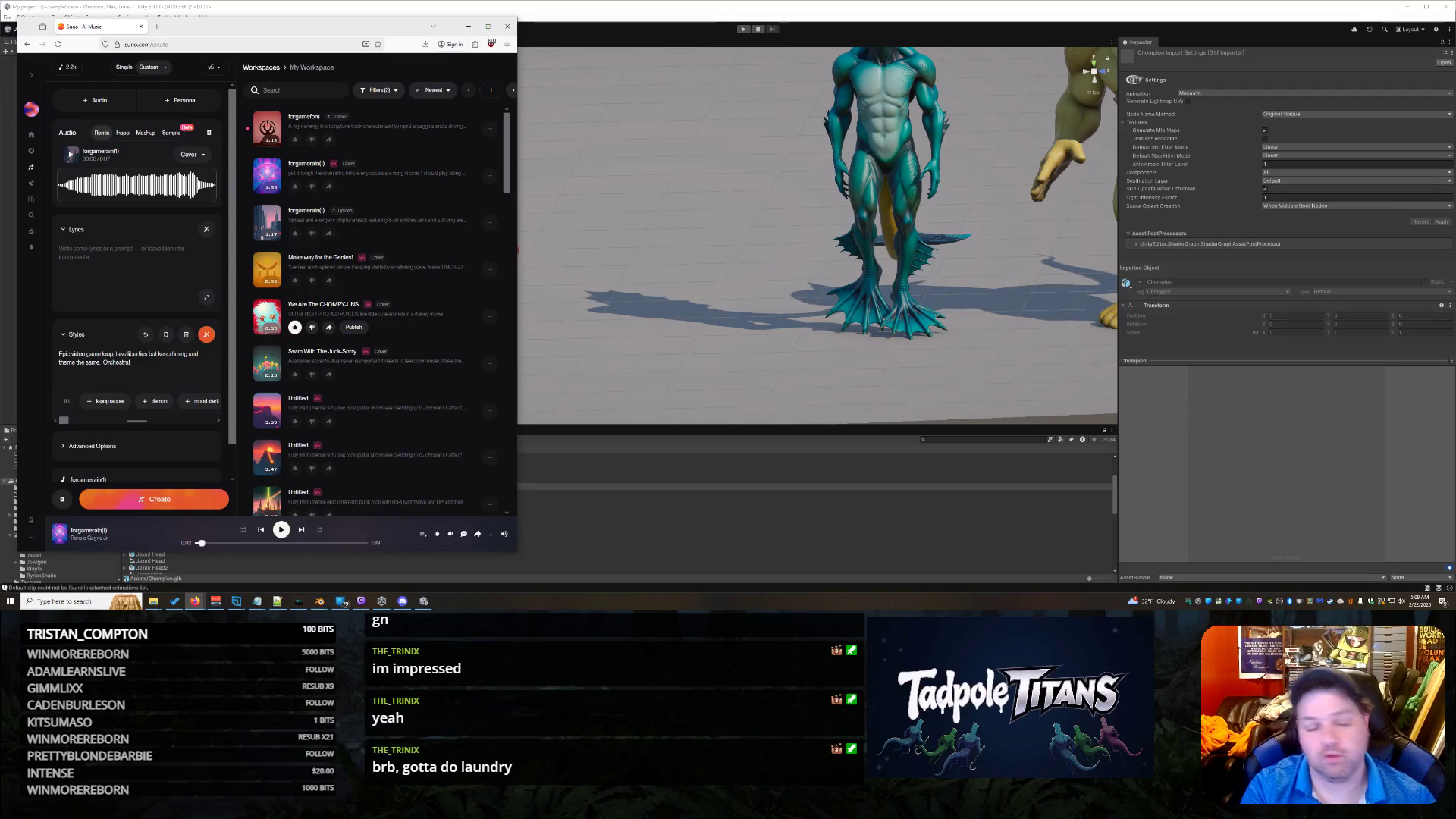
{"action": "key", "text": "BackSpace"}
{"action": "key", "text": "BackSpace"}
{"action": "key", "text": "BackSpace"}
{"action": "key", "text": "BackSpace"}
{"action": "key", "text": "BackSpace"}
{"action": "type", "text": "Symphoni"}
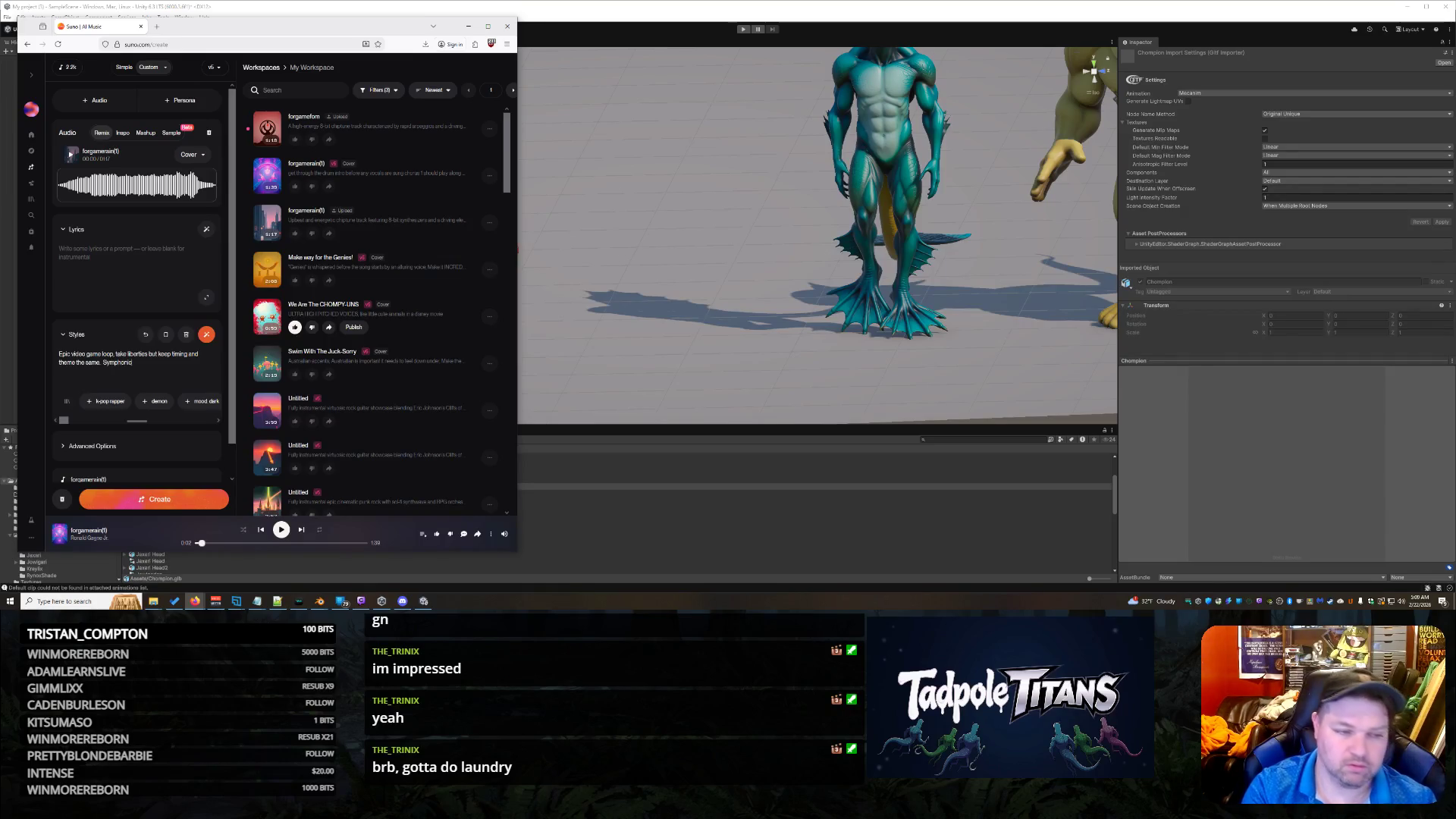
{"action": "type", "text": "underton"}
{"action": "type", "text": " wa"}
{"action": "type", "text": "h "}
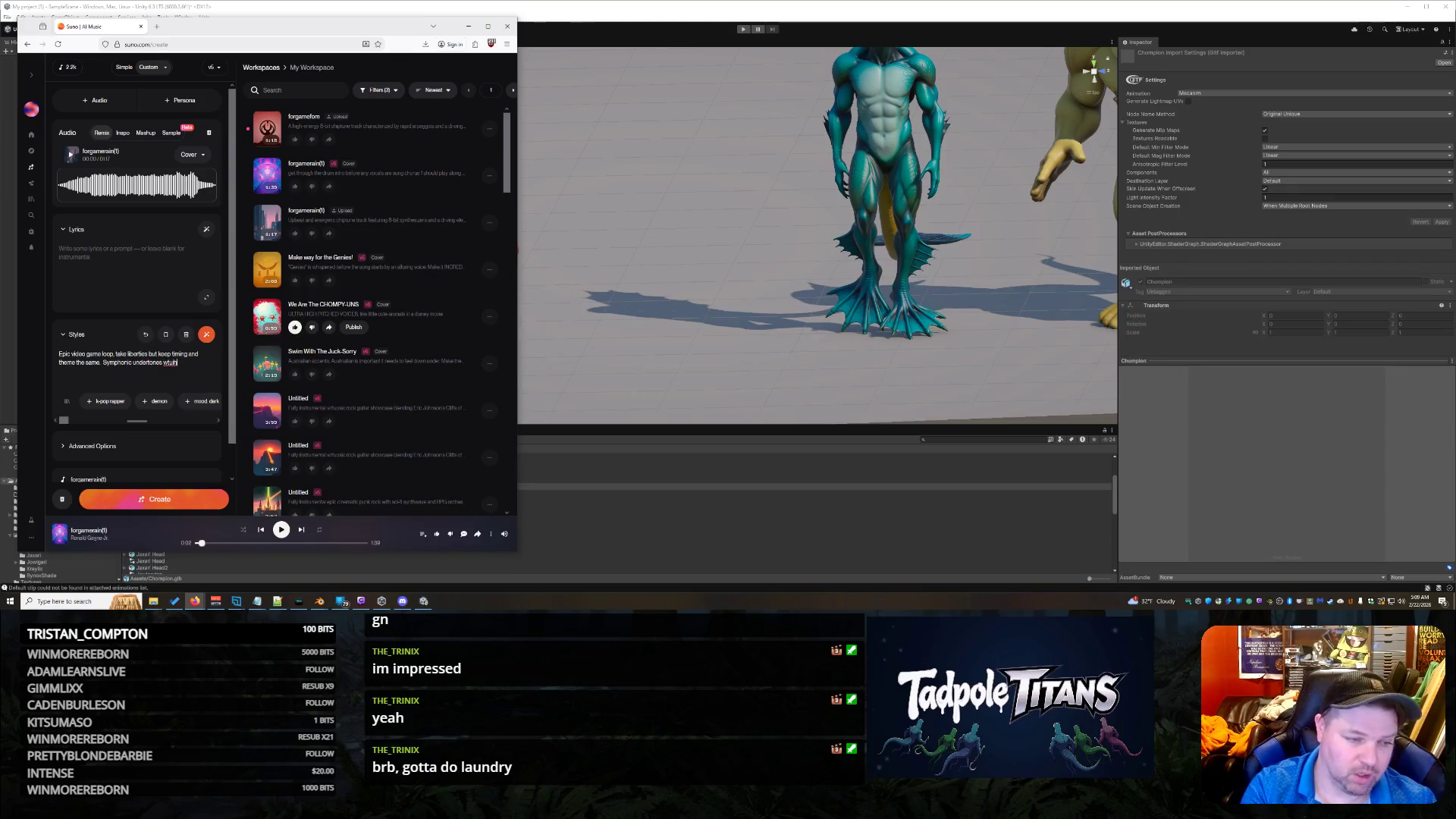
{"action": "type", "text": "ith"}
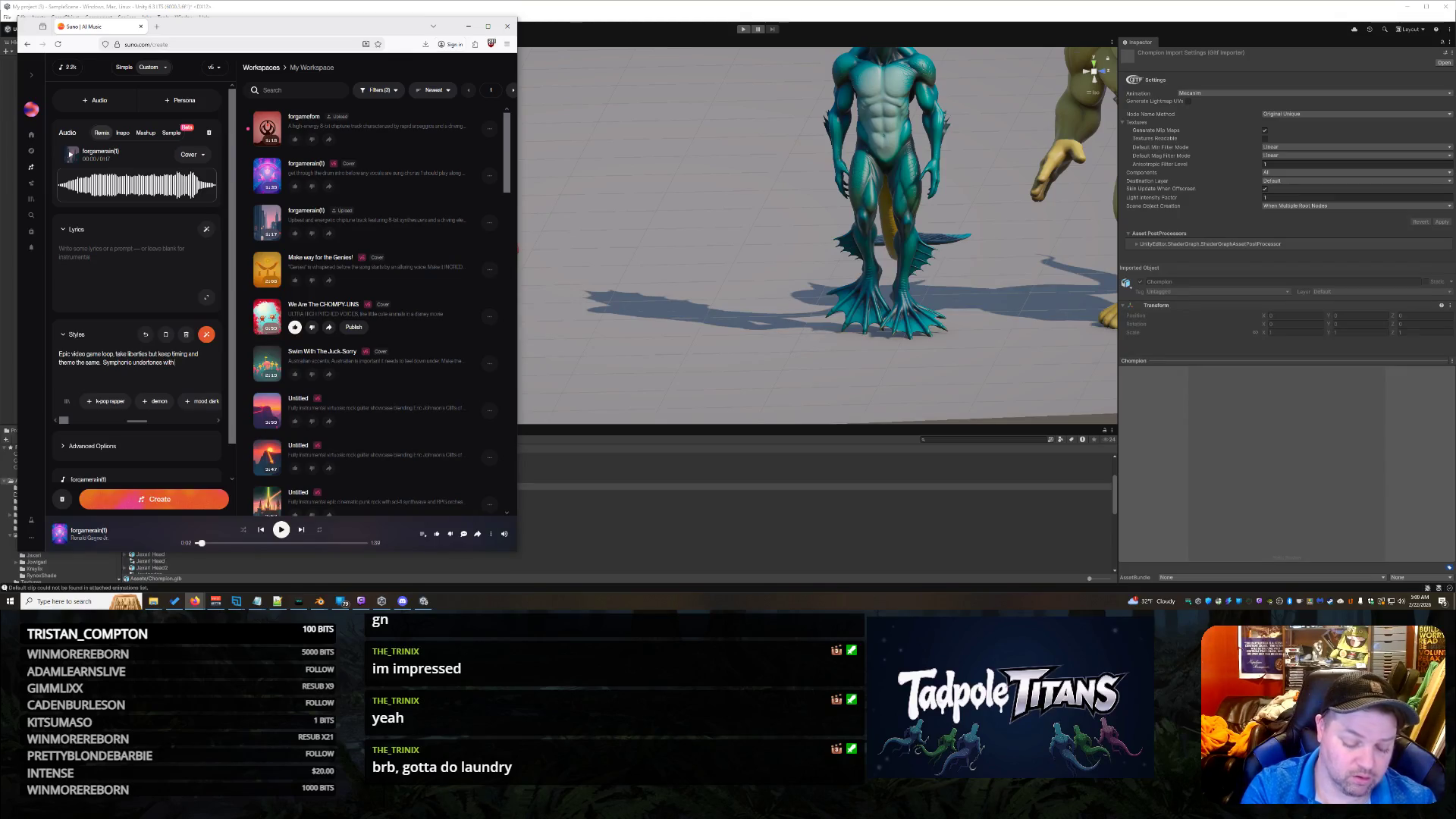
{"action": "type", "text": " 80sitar overtones."}
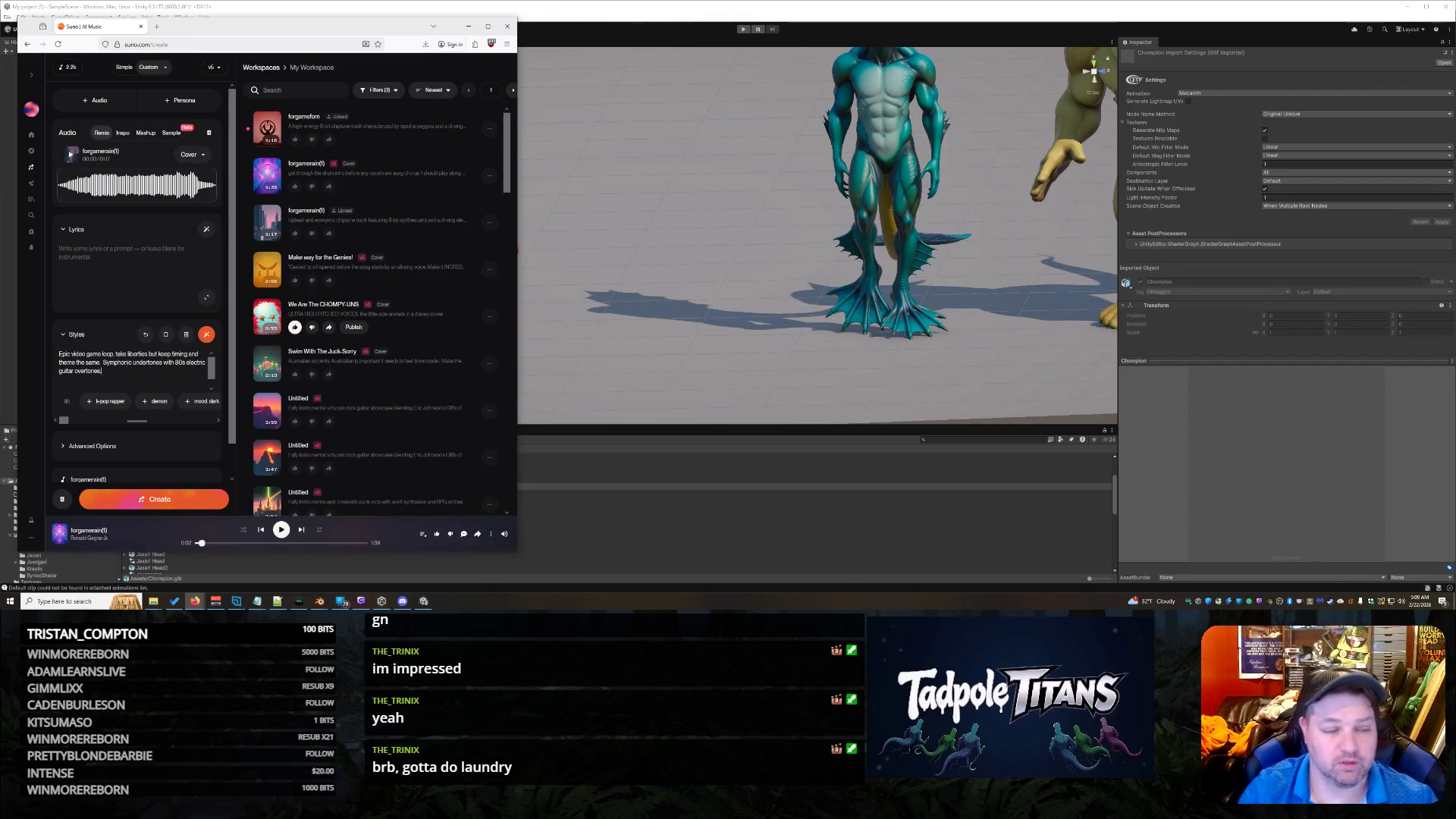
{"action": "left_click", "coordinate": [197, 505]}
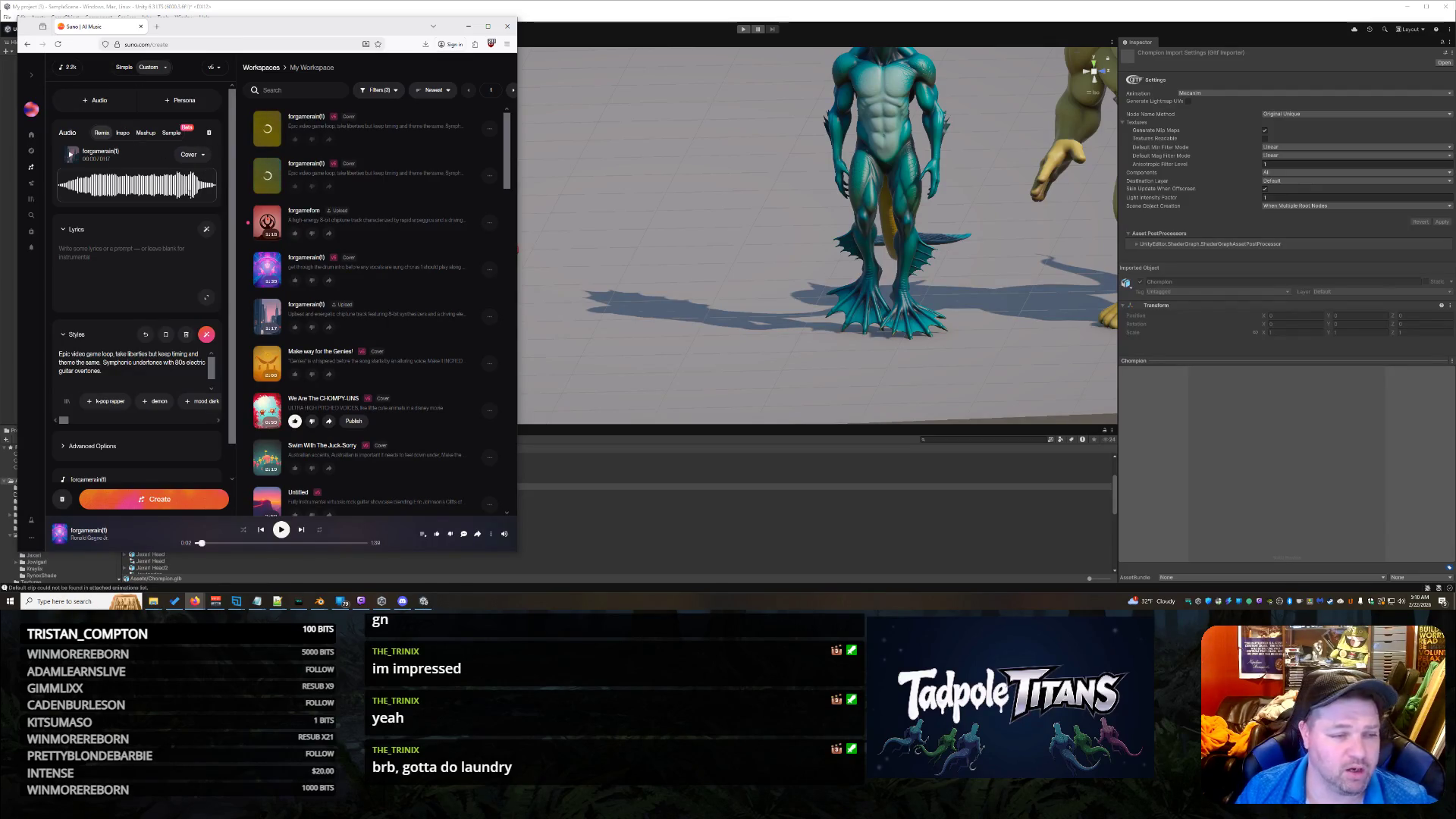
Step: Remove the uploaded audio clip from the Audio section and close the add-audio choices
{"action": "left_click", "coordinate": [212, 134]}
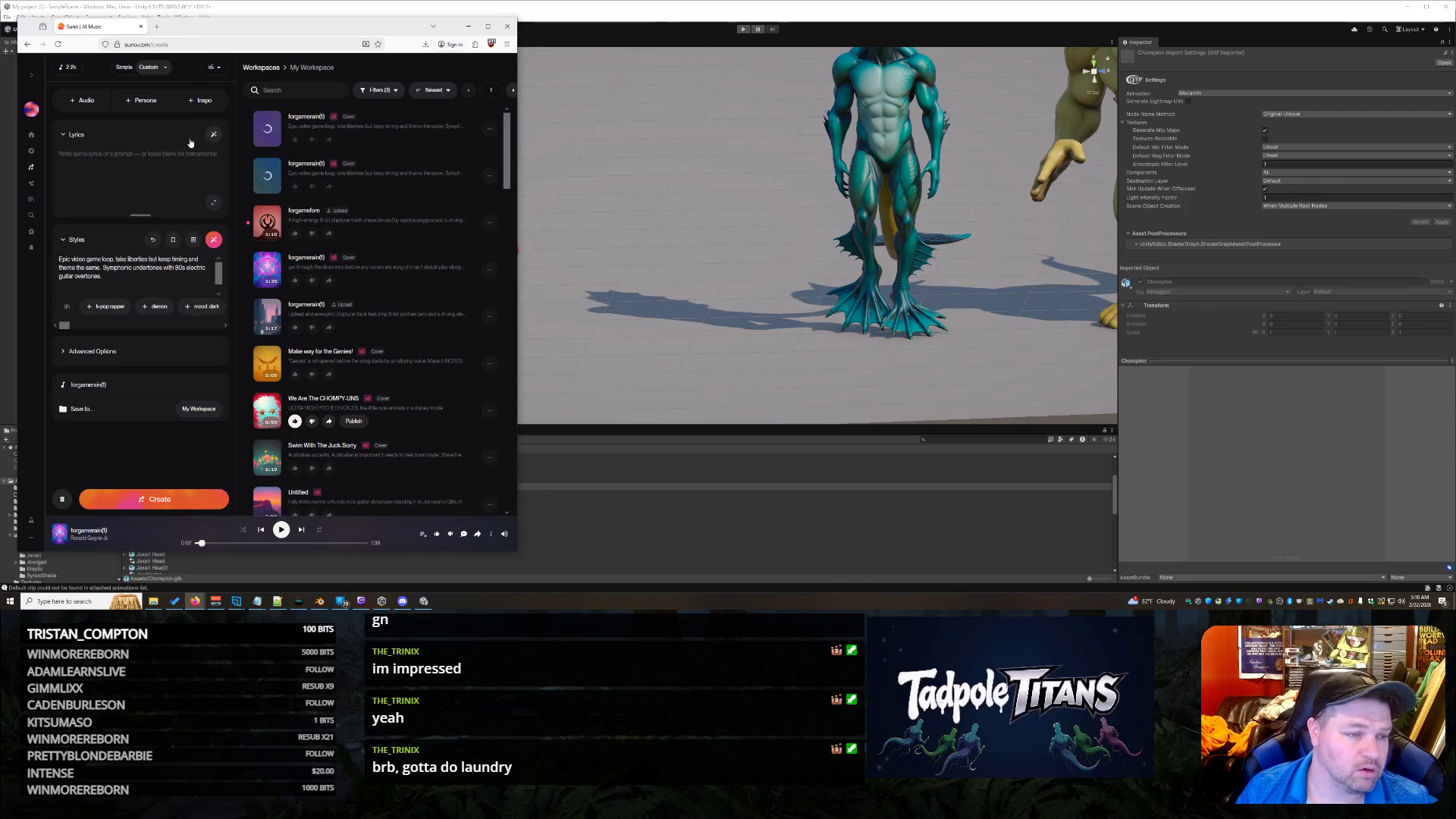
{"action": "left_click", "coordinate": [88, 101]}
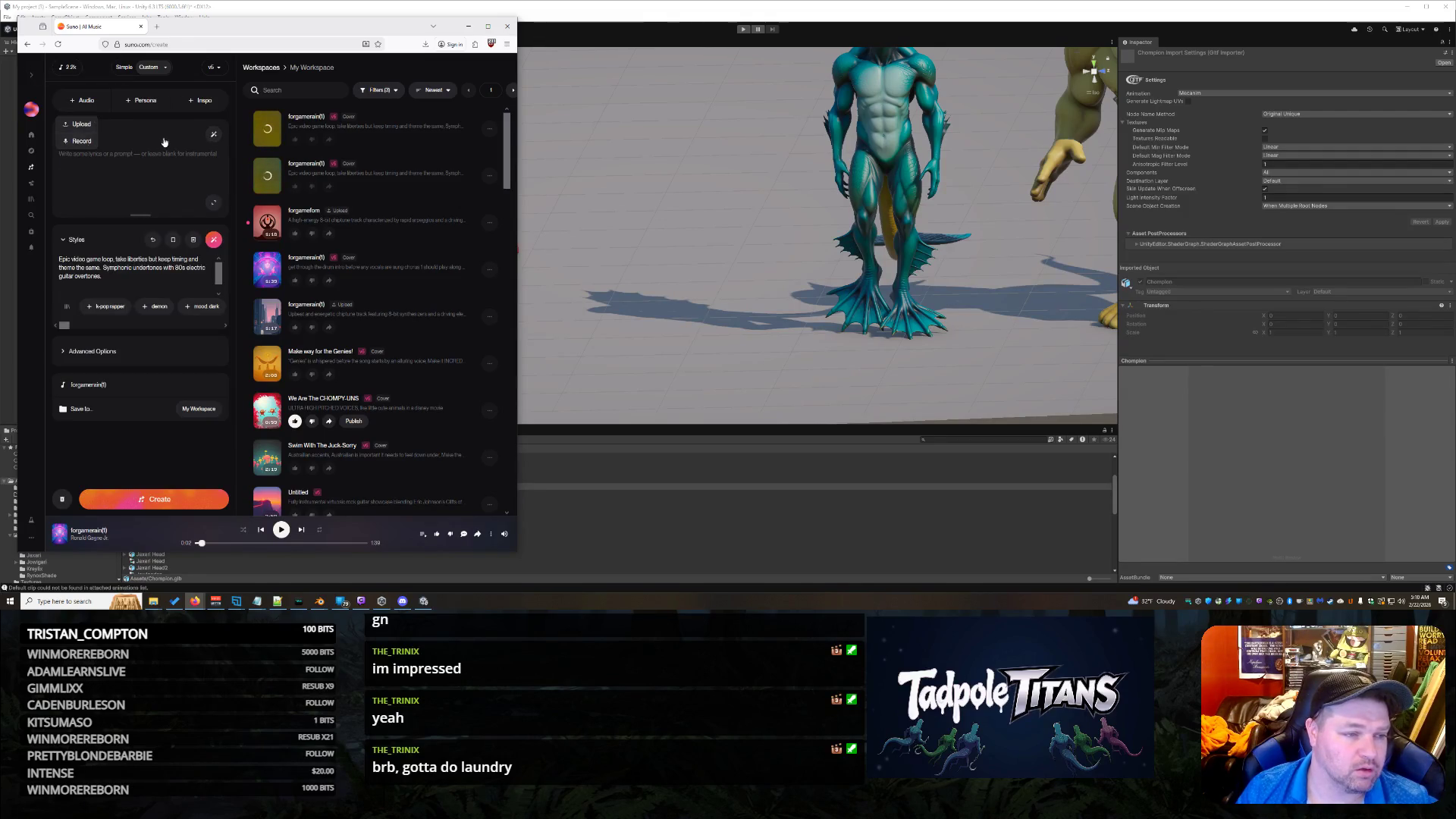
{"action": "key", "text": "Escape"}
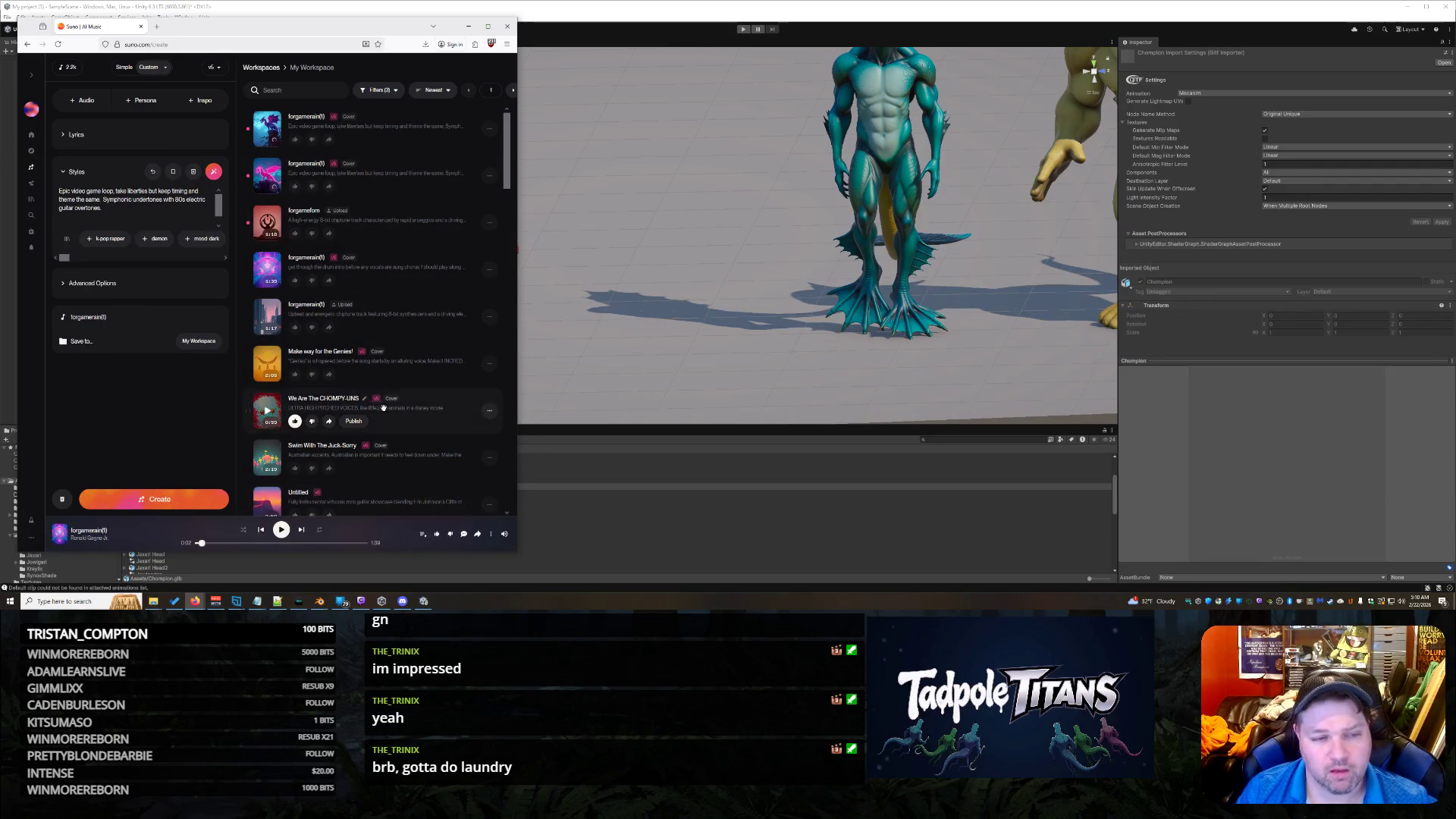
Step: Play the newest generated cover song
{"action": "left_click", "coordinate": [267, 129]}
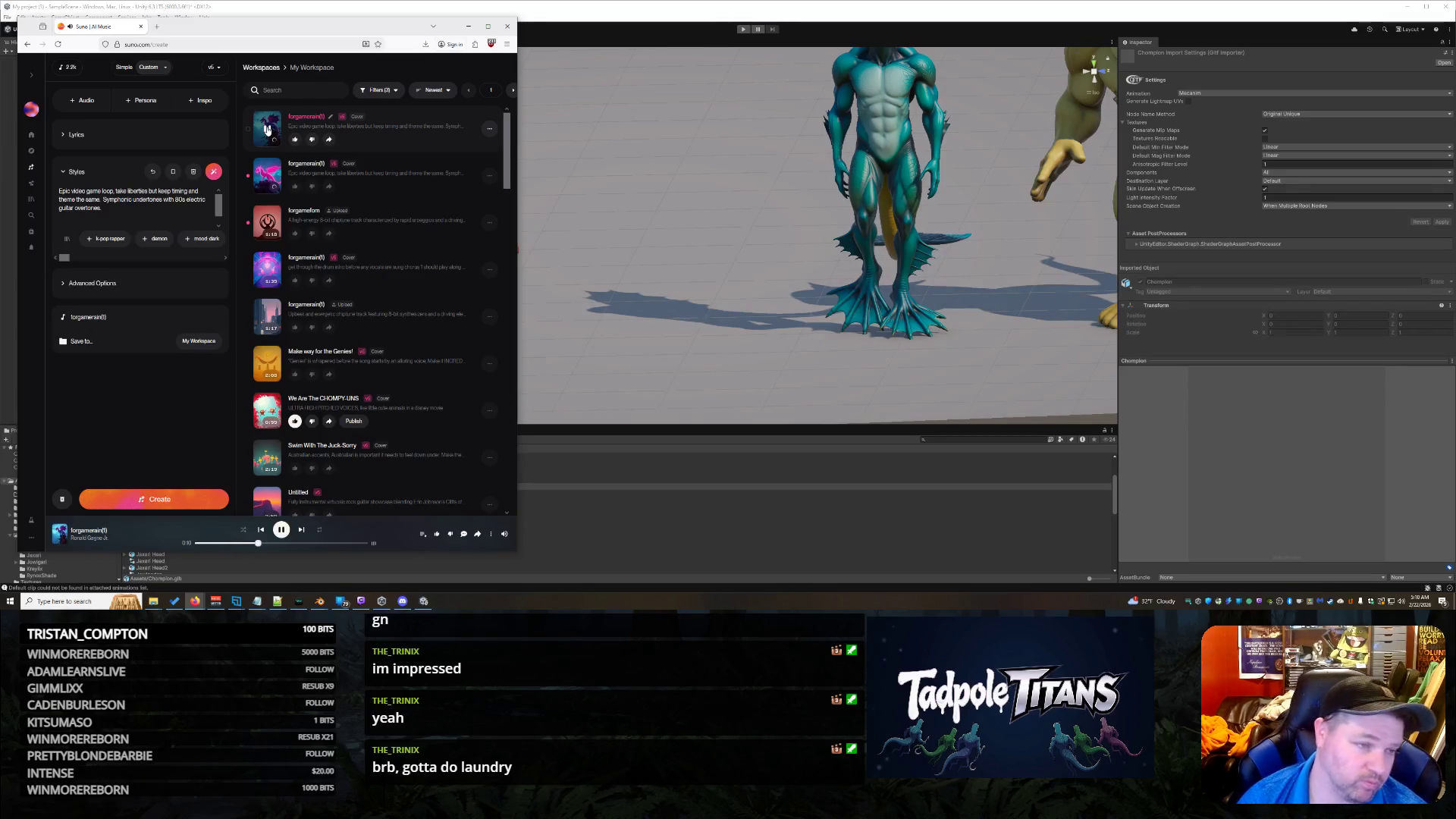
{"action": "left_click_drag", "start_coordinate": [102, 208], "coordinate": [44, 188]}
{"action": "left_click", "coordinate": [139, 418]}
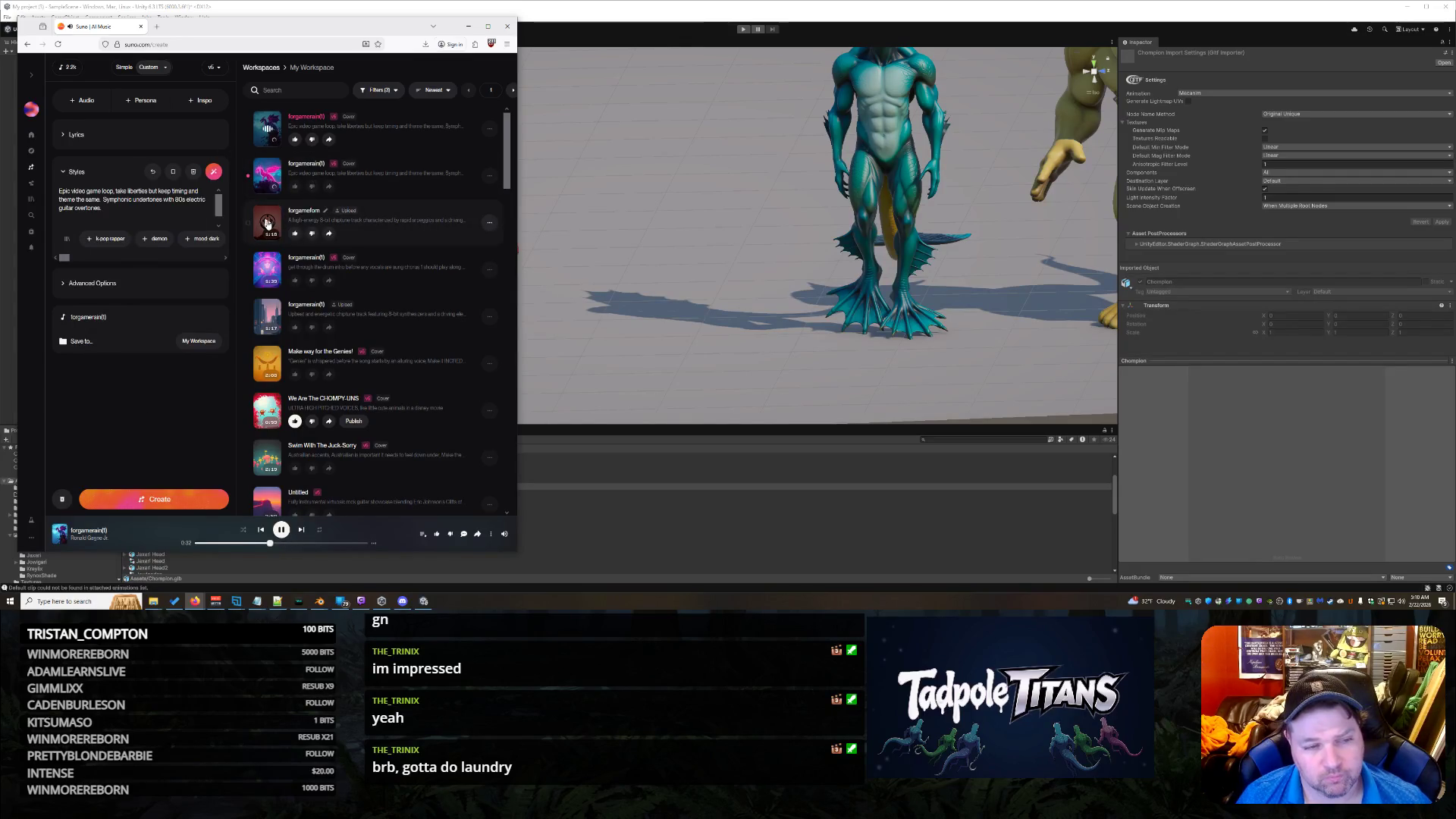
{"action": "left_click", "coordinate": [490, 222]}
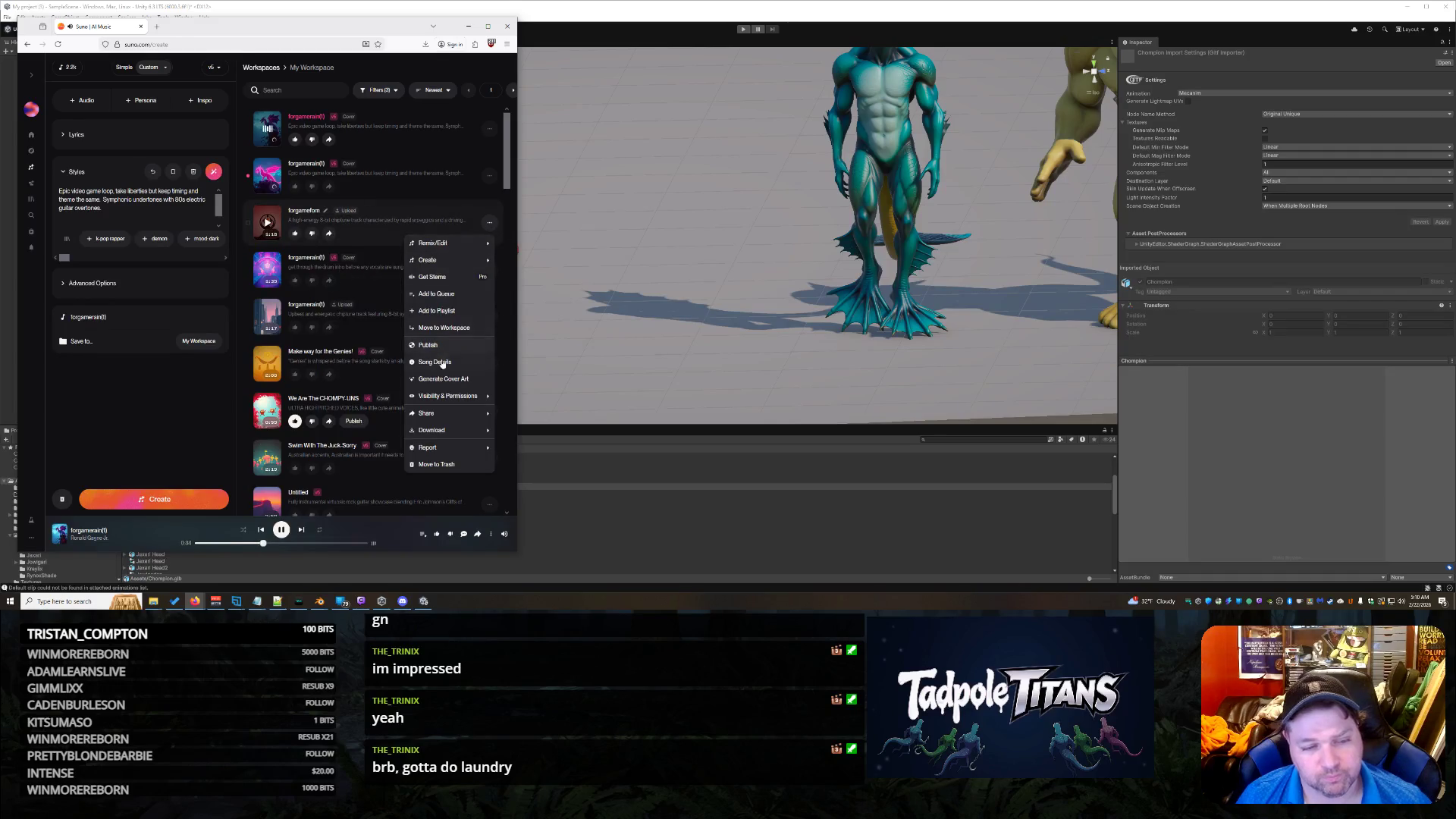
Step: Generate two covers from the uploaded track, then trash the earlier pink cover song
{"action": "mouse_move", "coordinate": [448, 243]}
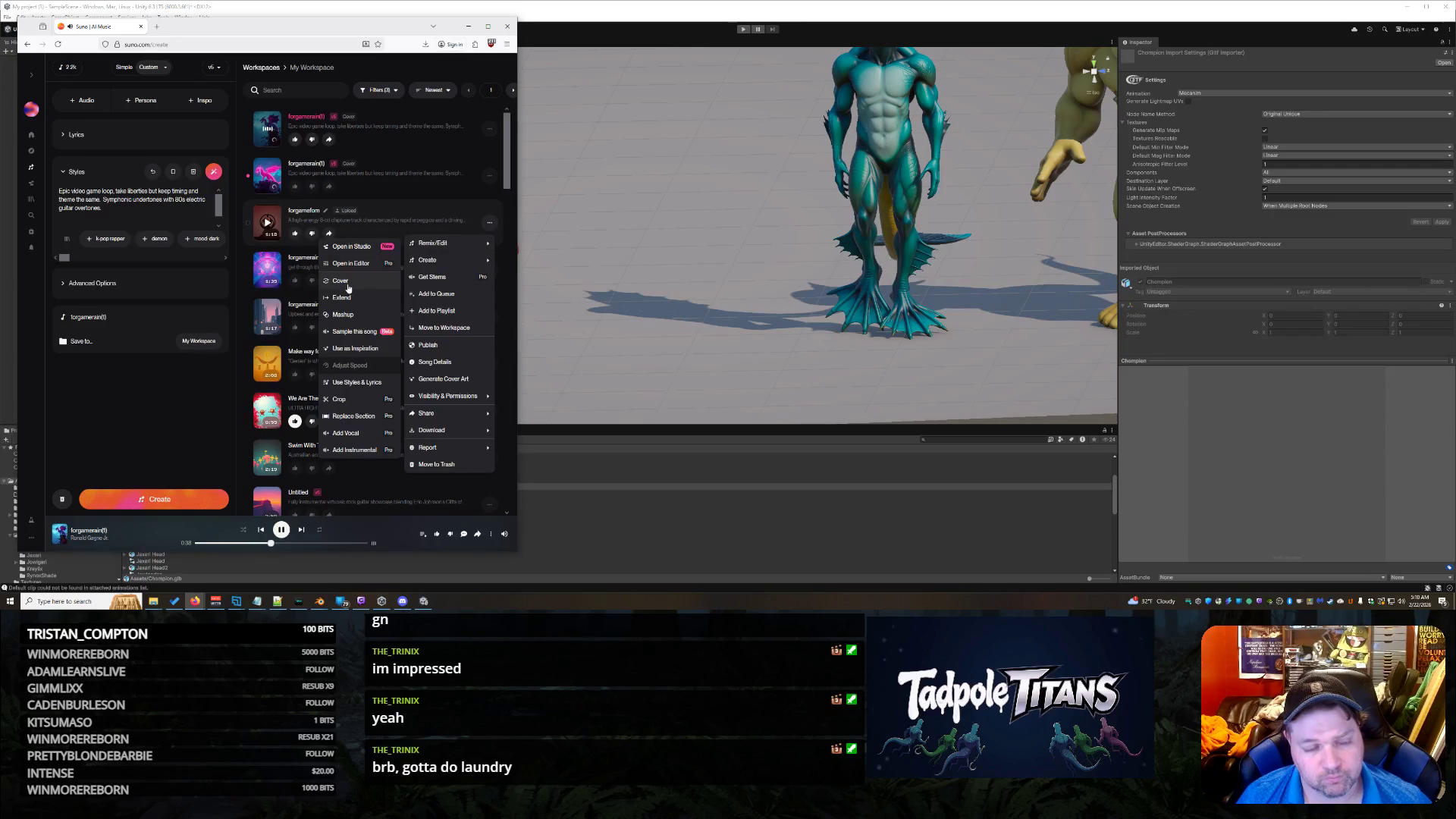
{"action": "left_click", "coordinate": [348, 283]}
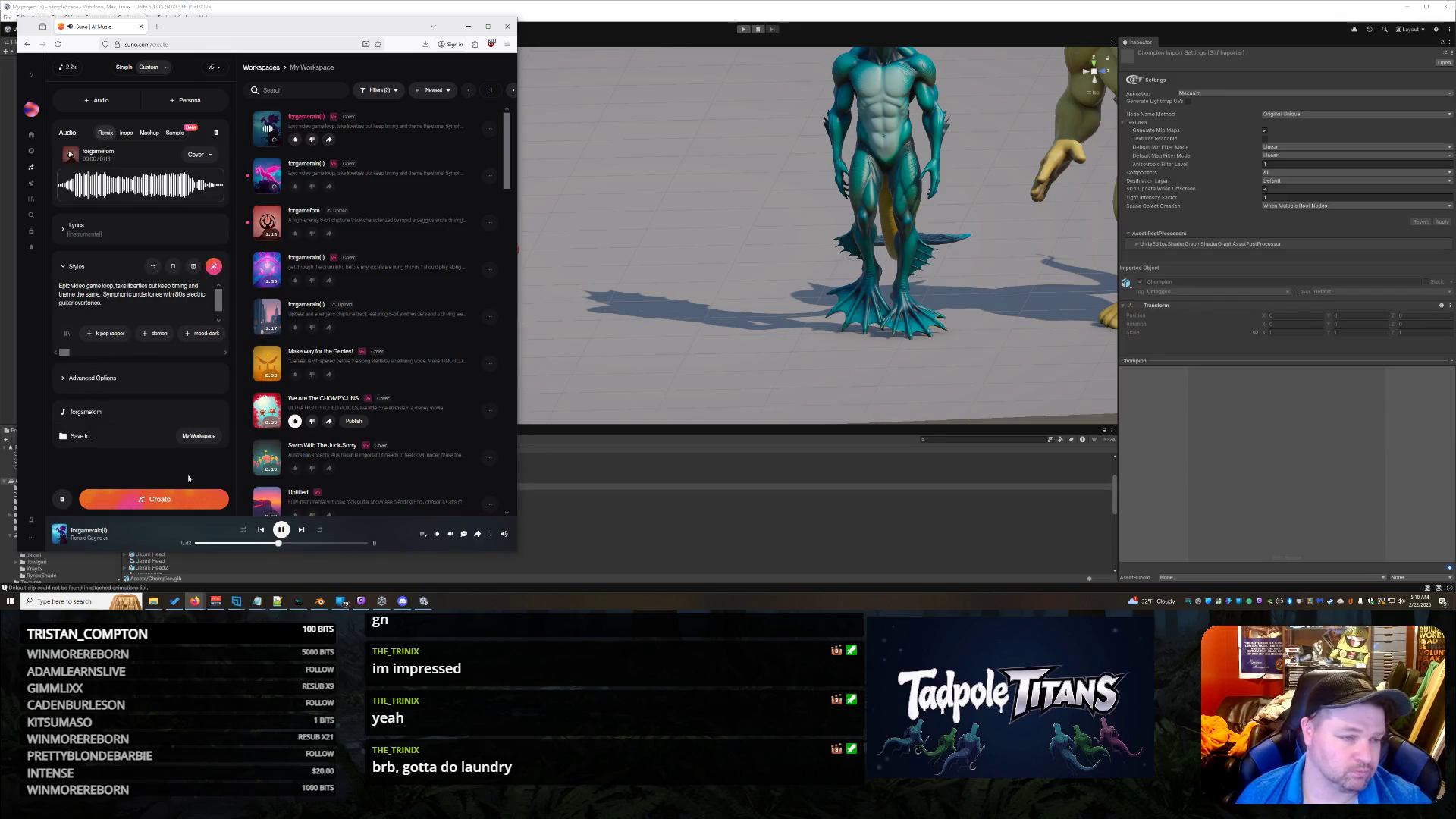
{"action": "left_click", "coordinate": [167, 502]}
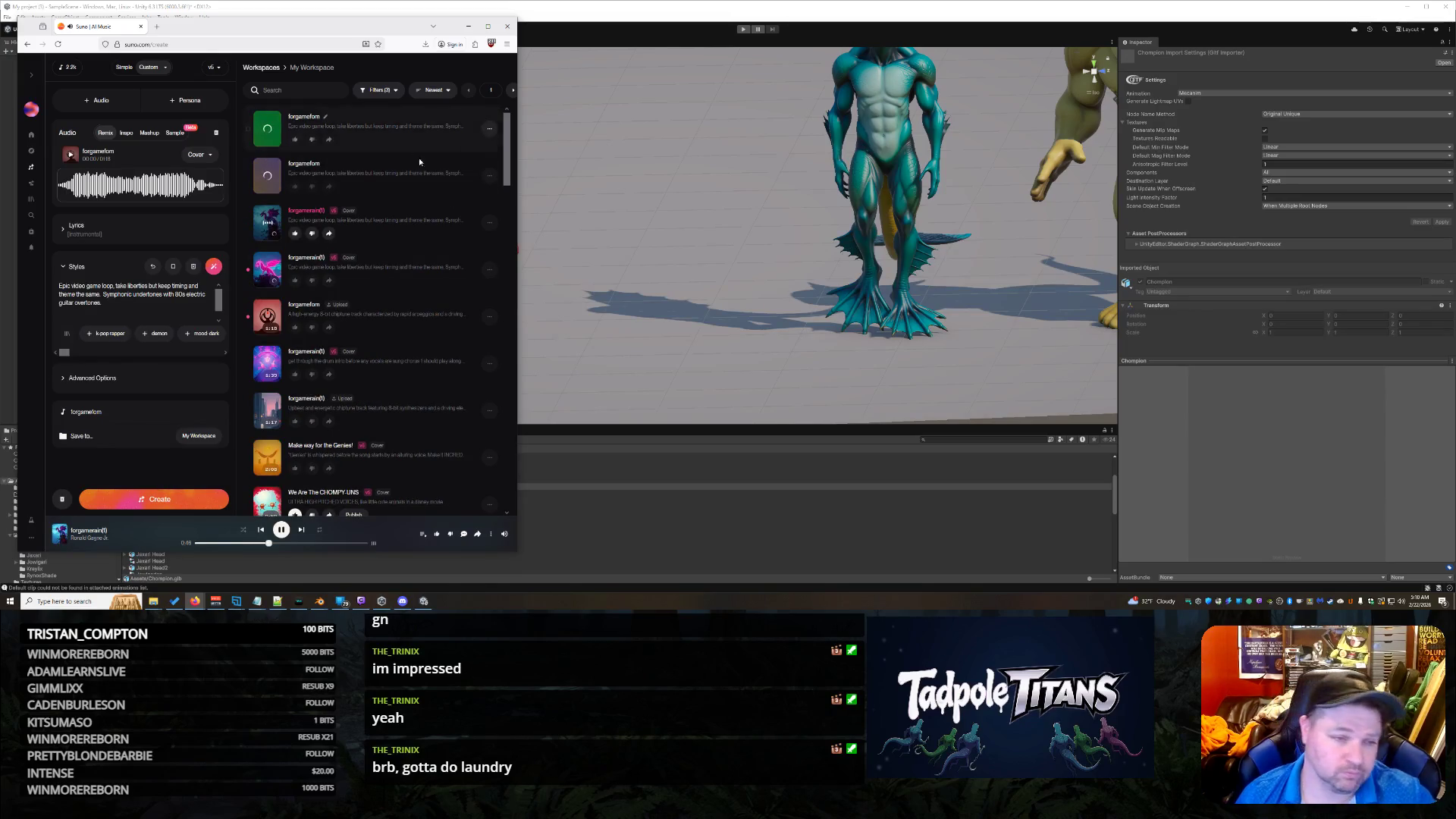
{"action": "left_click", "coordinate": [490, 225]}
{"action": "left_click", "coordinate": [470, 413]}
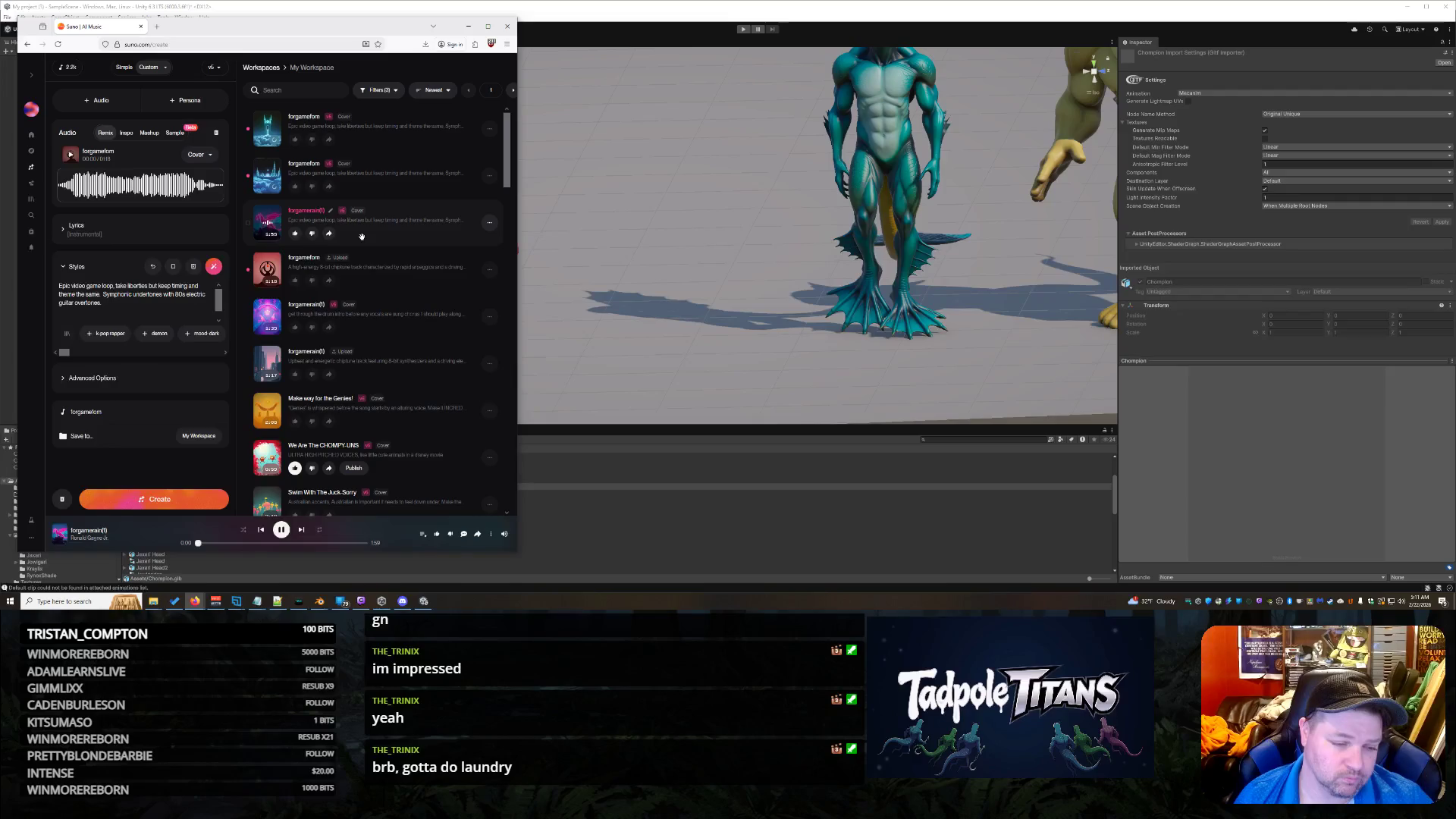
{"action": "left_click", "coordinate": [280, 530]}
{"action": "left_click", "coordinate": [281, 531]}
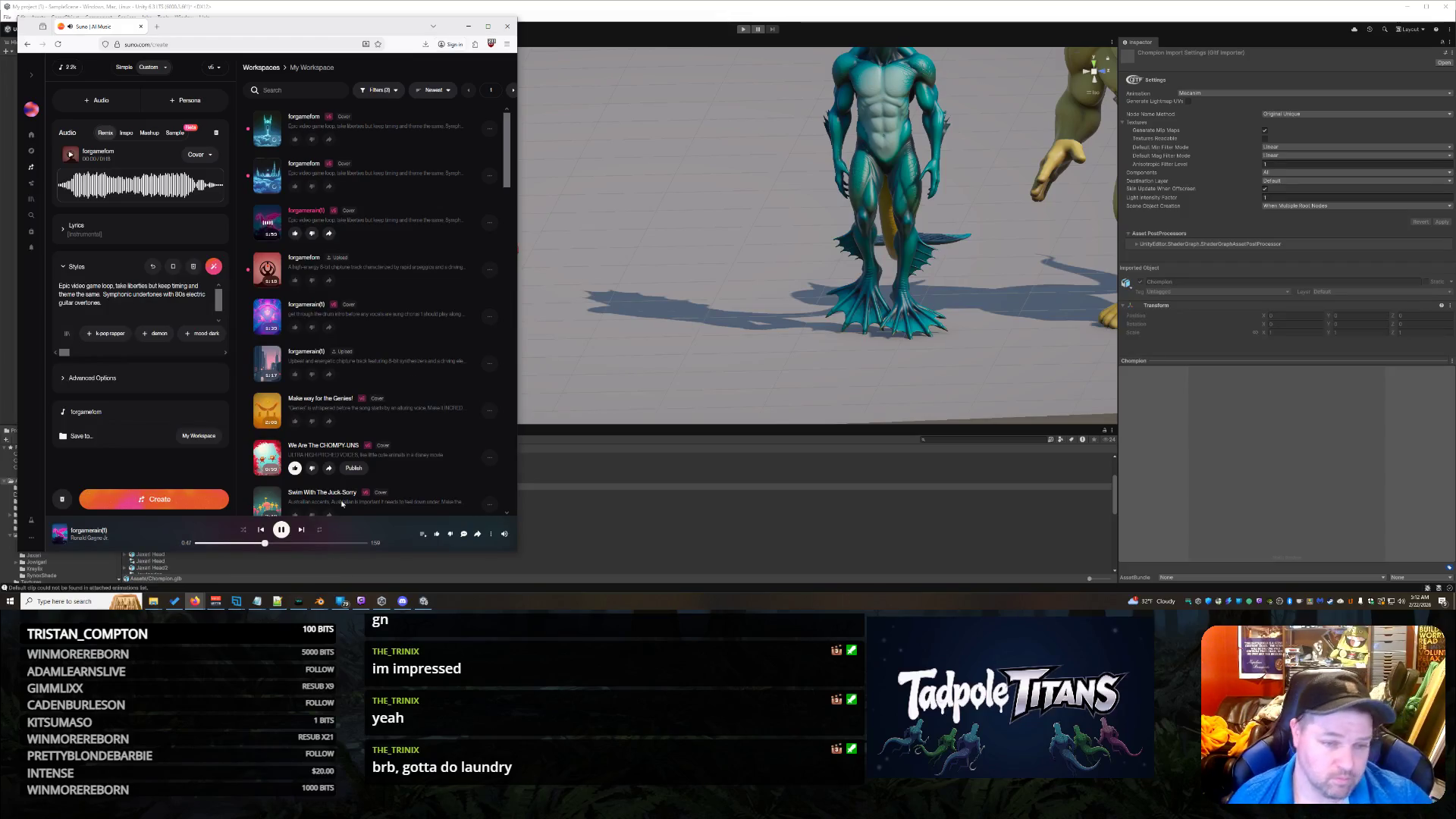
Step: Move the earlier pink cover song to the trash from its options menu
{"action": "left_click", "coordinate": [489, 222]}
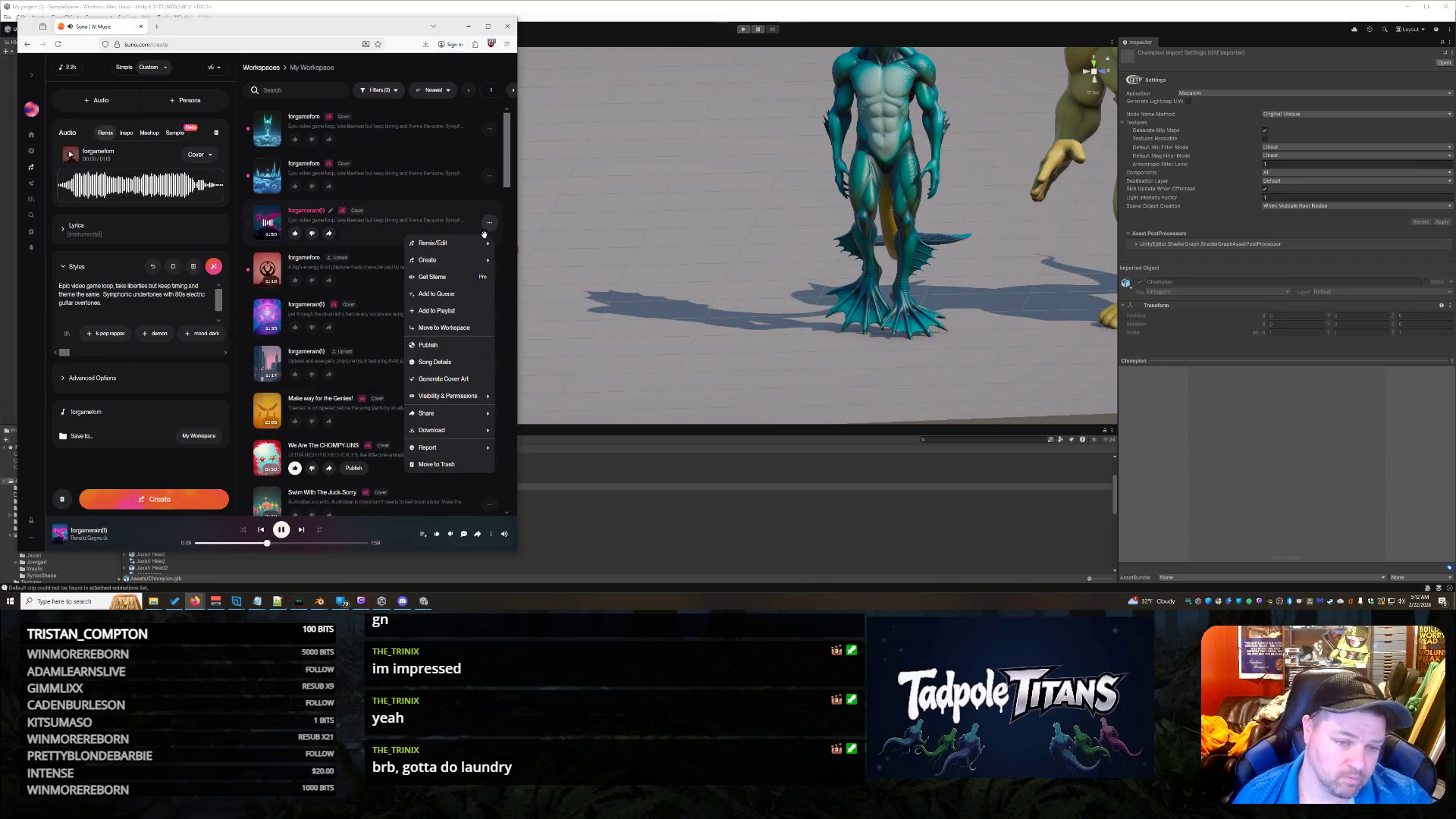
{"action": "left_click", "coordinate": [427, 465]}
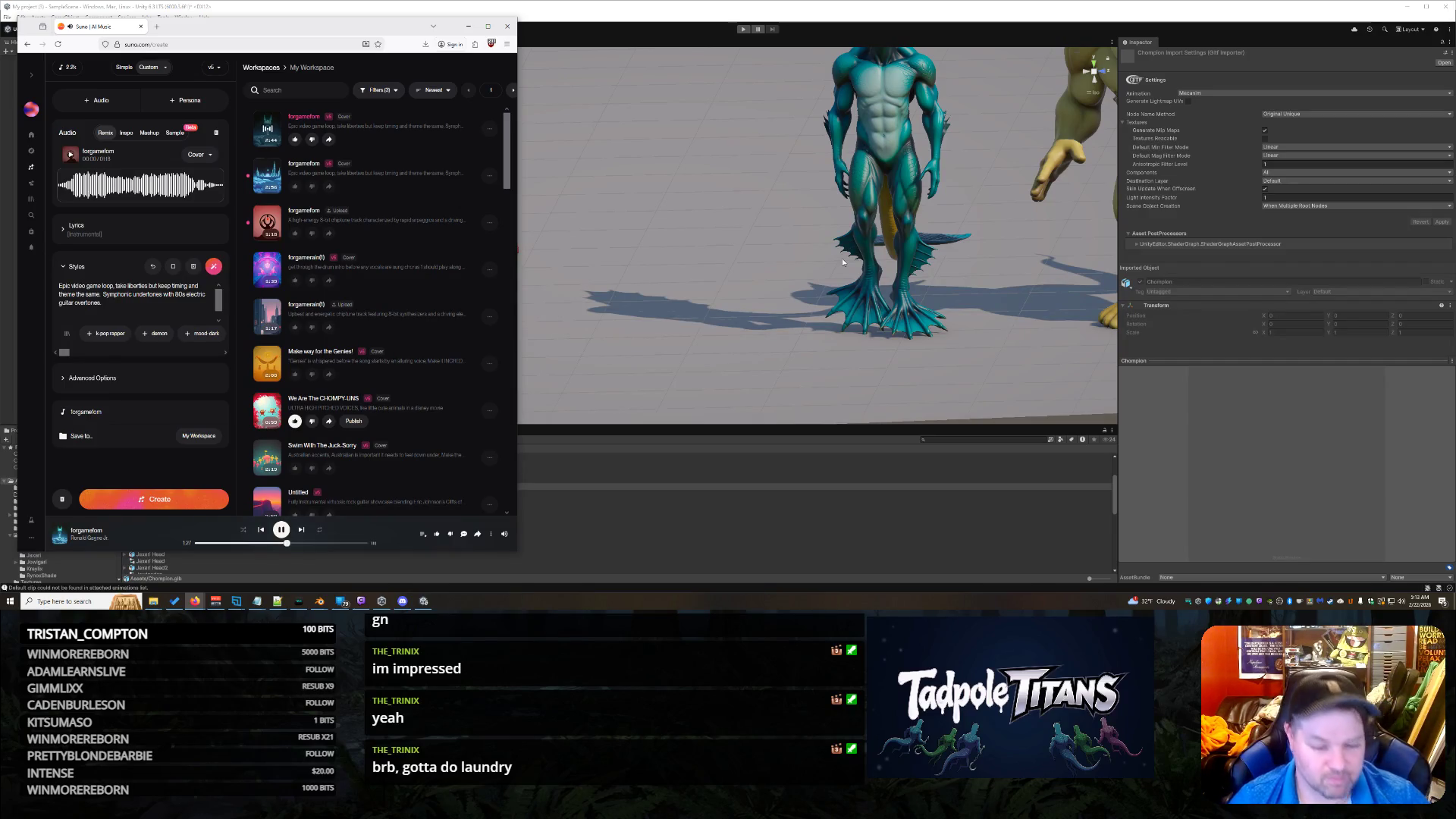
Step: Delete the Champion object from the scene and place a fresh Champion model in its place
{"action": "left_click", "coordinate": [799, 233]}
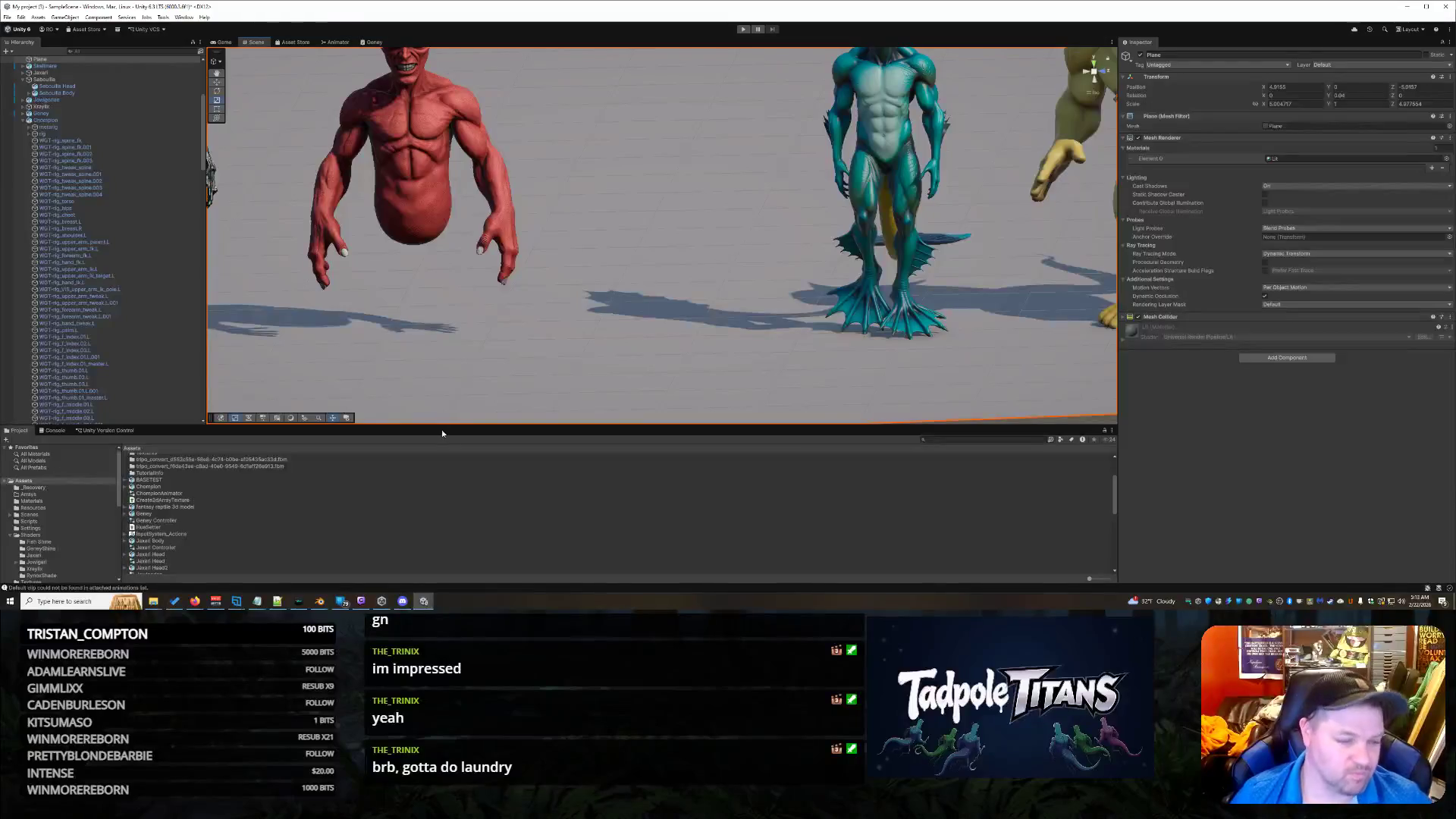
{"action": "left_click", "coordinate": [23, 121]}
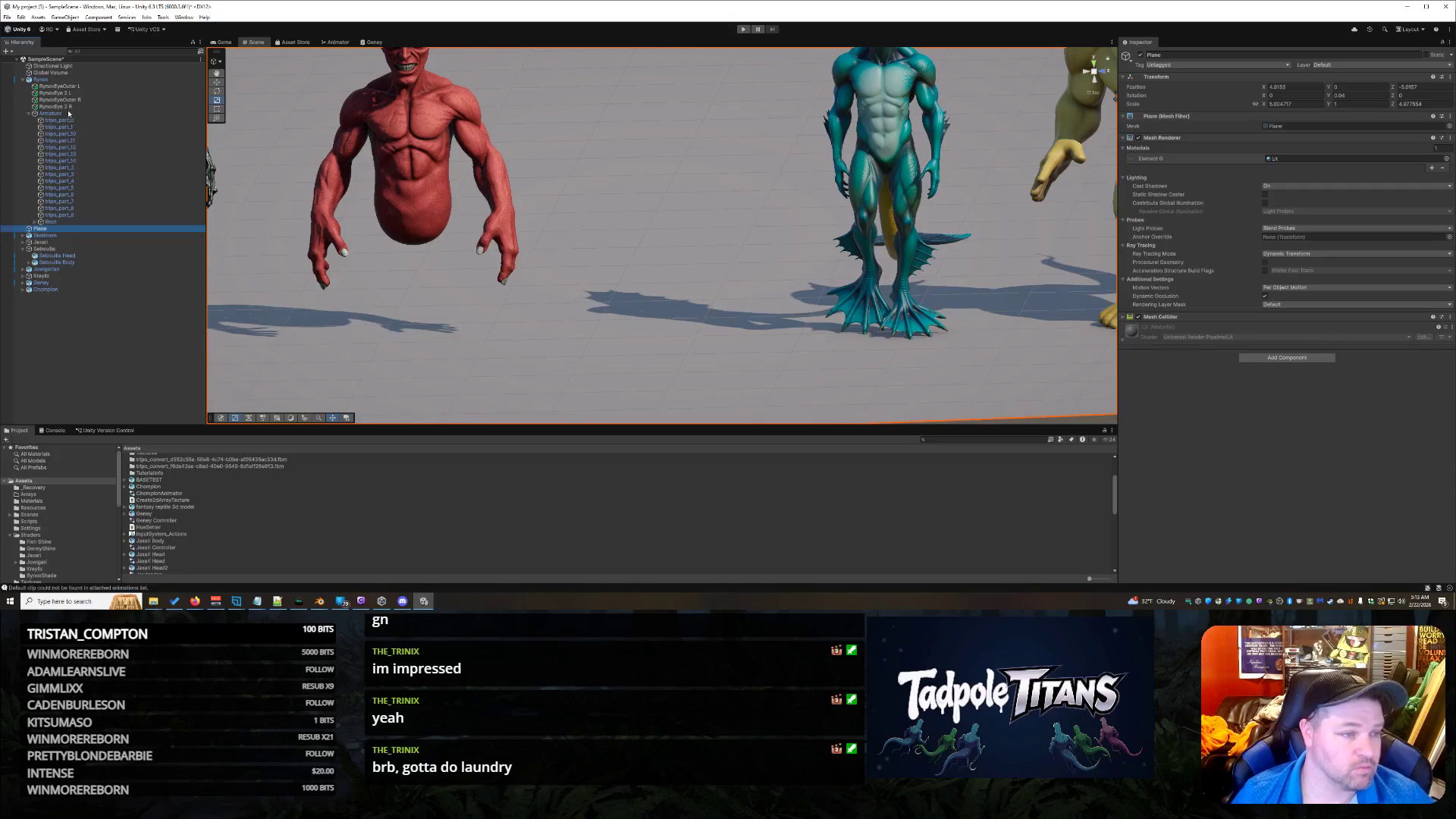
{"action": "left_click", "coordinate": [70, 289]}
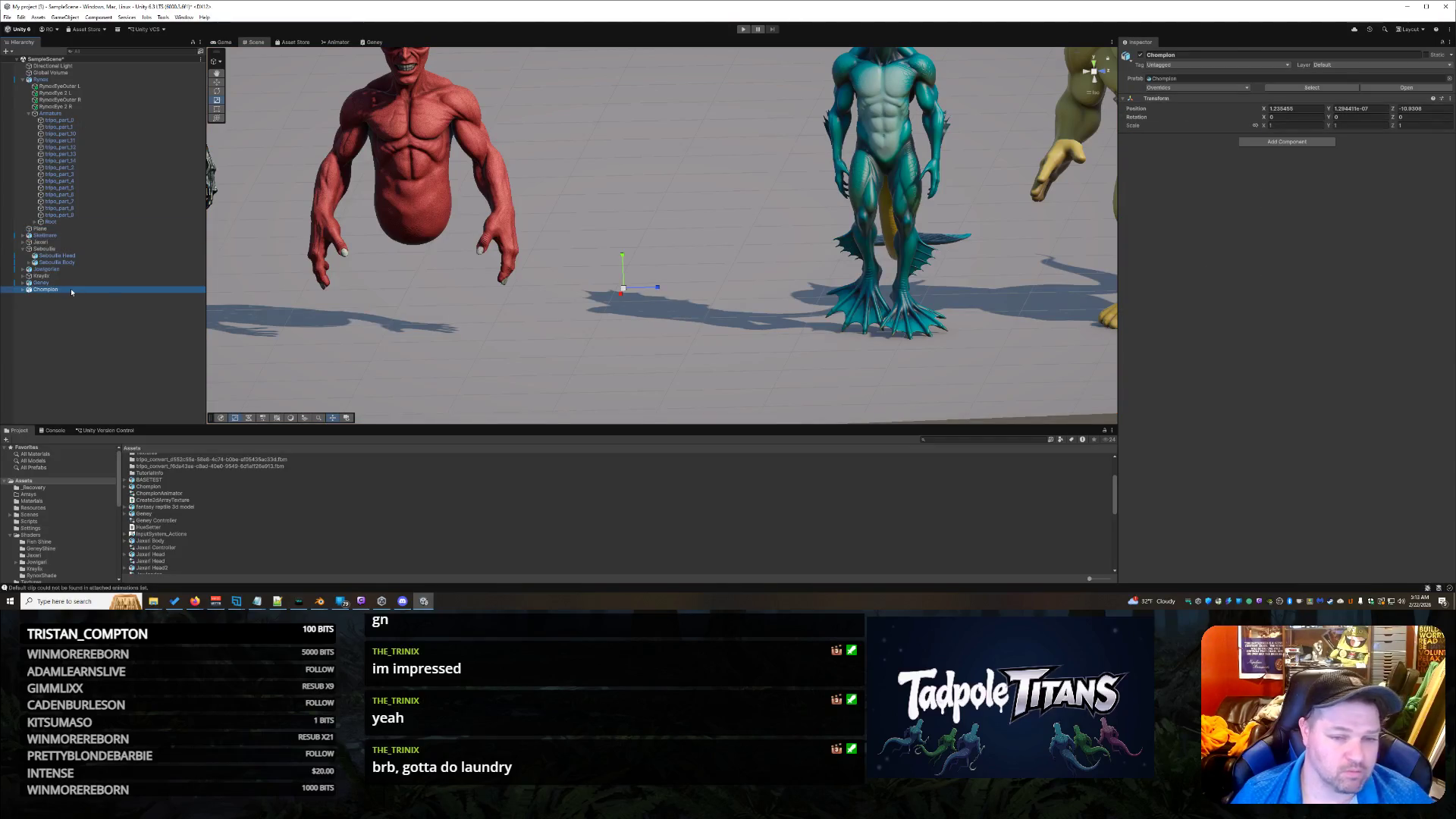
{"action": "key", "text": "Delete"}
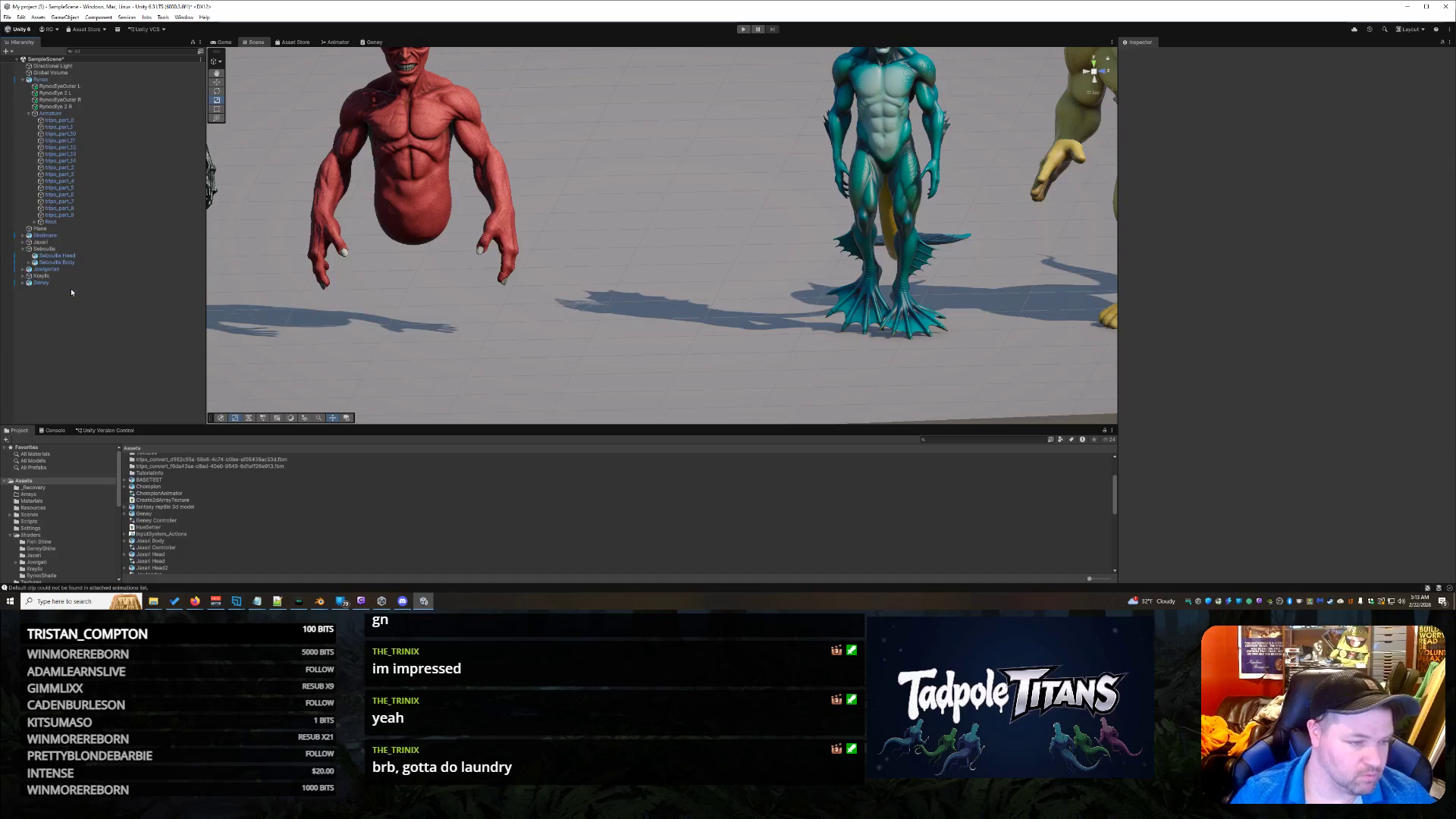
{"action": "left_click", "coordinate": [155, 487]}
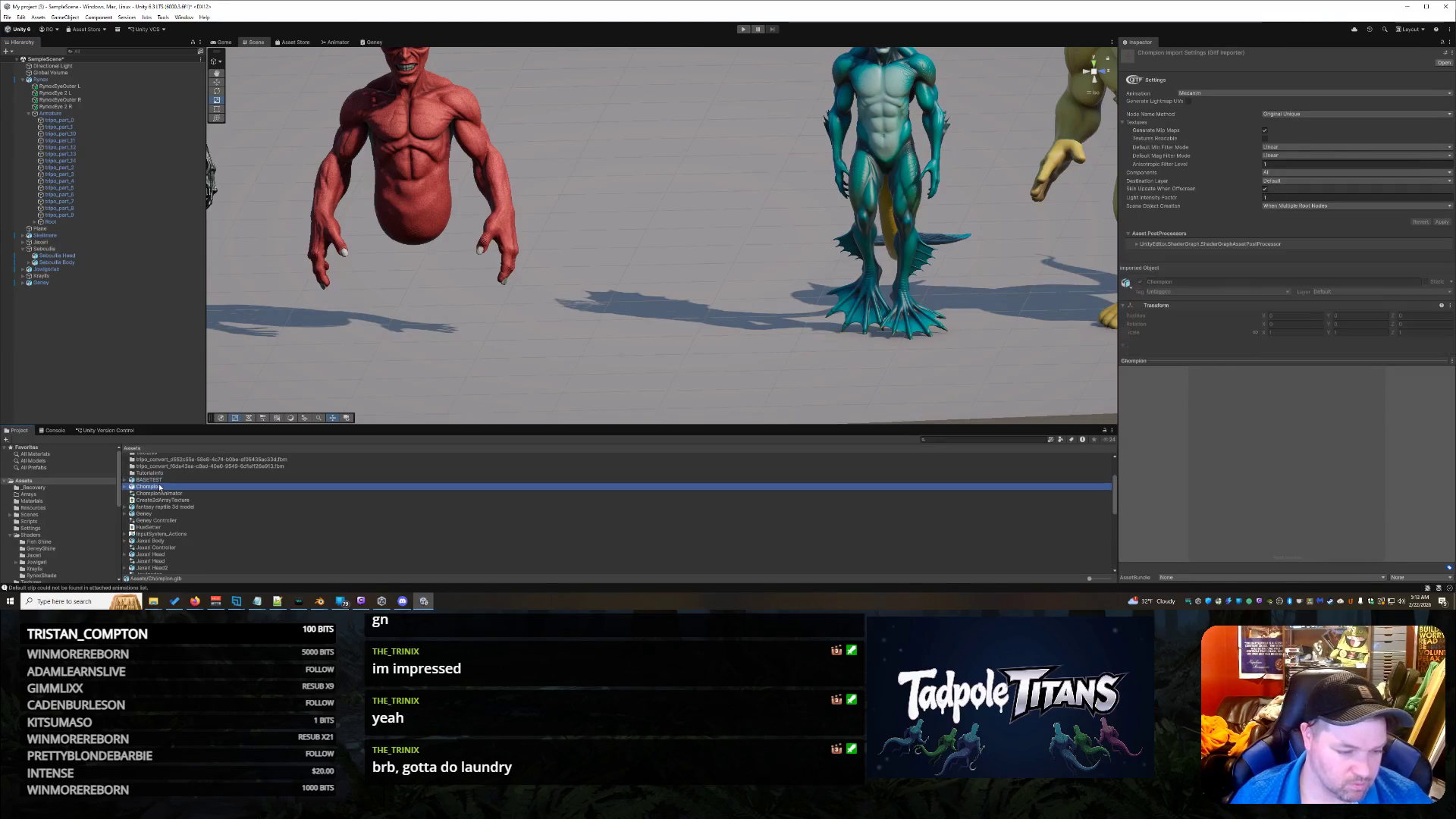
{"action": "left_click_drag", "start_coordinate": [605, 334], "coordinate": [606, 333]}
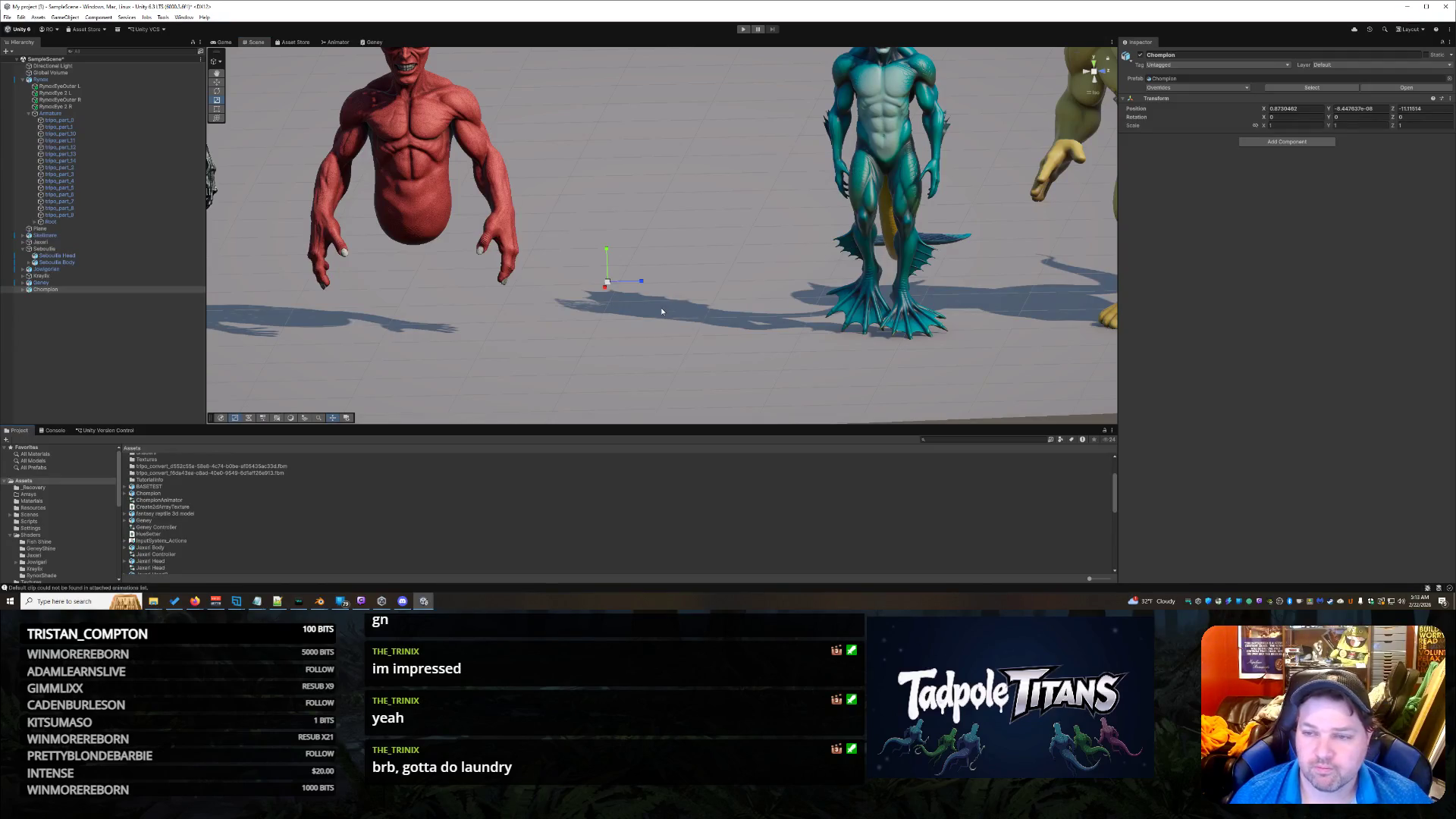
Step: Expand Chompion in the Hierarchy and show the Chompion model asset's import settings
{"action": "left_click", "coordinate": [23, 289]}
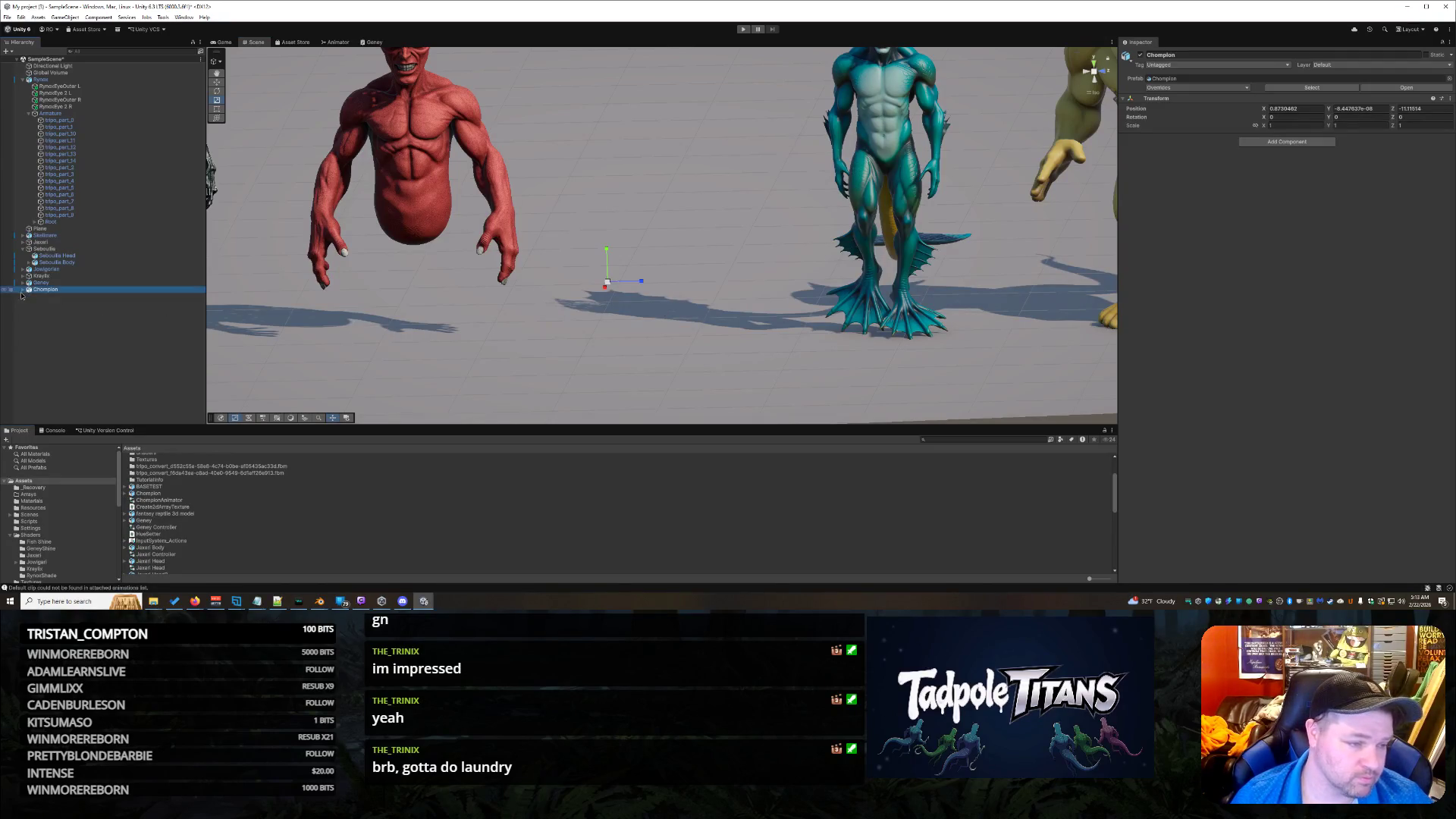
{"action": "scroll", "coordinate": [216, 479], "scroll_direction": "down", "scroll_amount": 5}
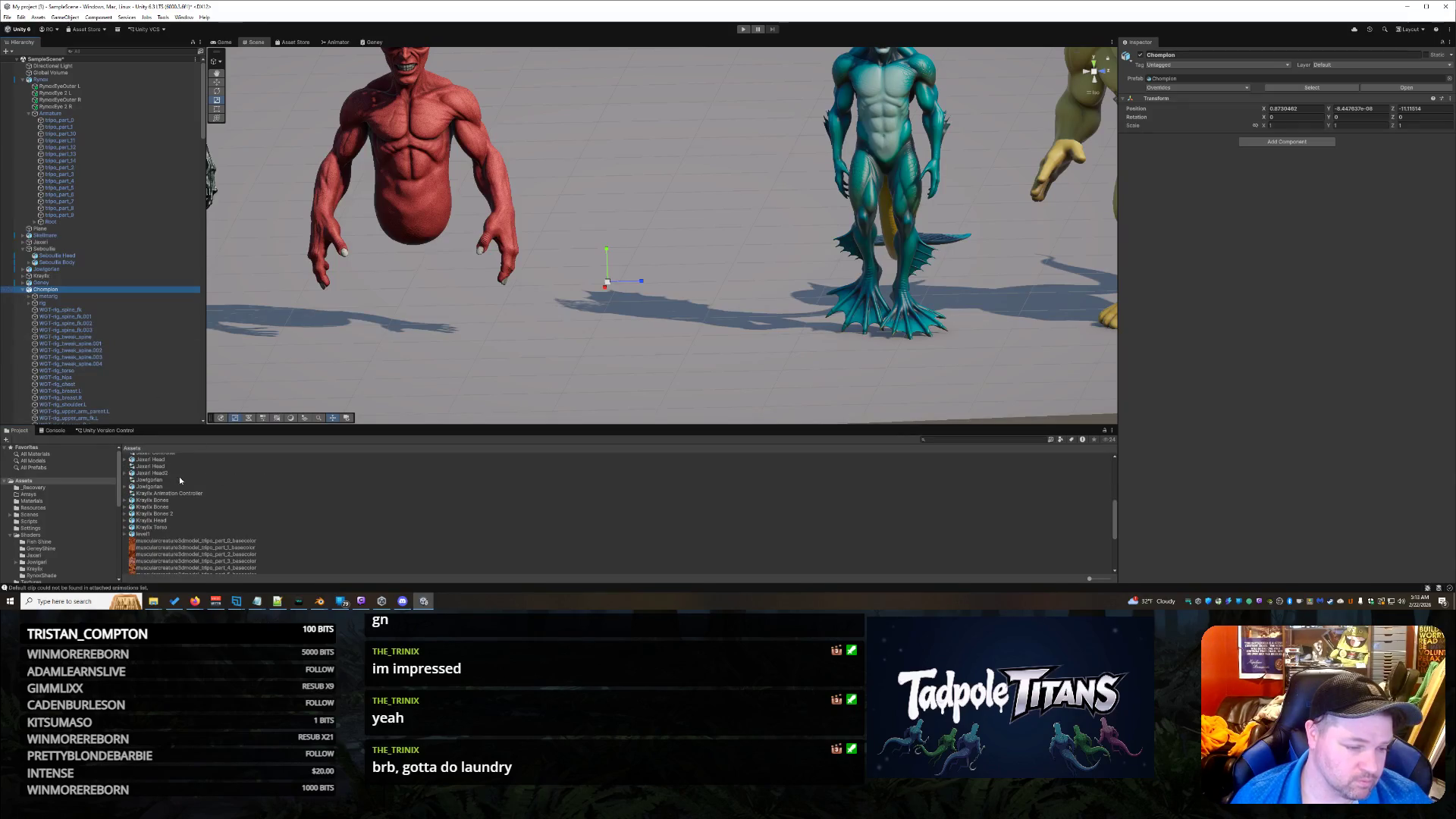
{"action": "scroll", "coordinate": [171, 497], "scroll_direction": "up", "scroll_amount": 5}
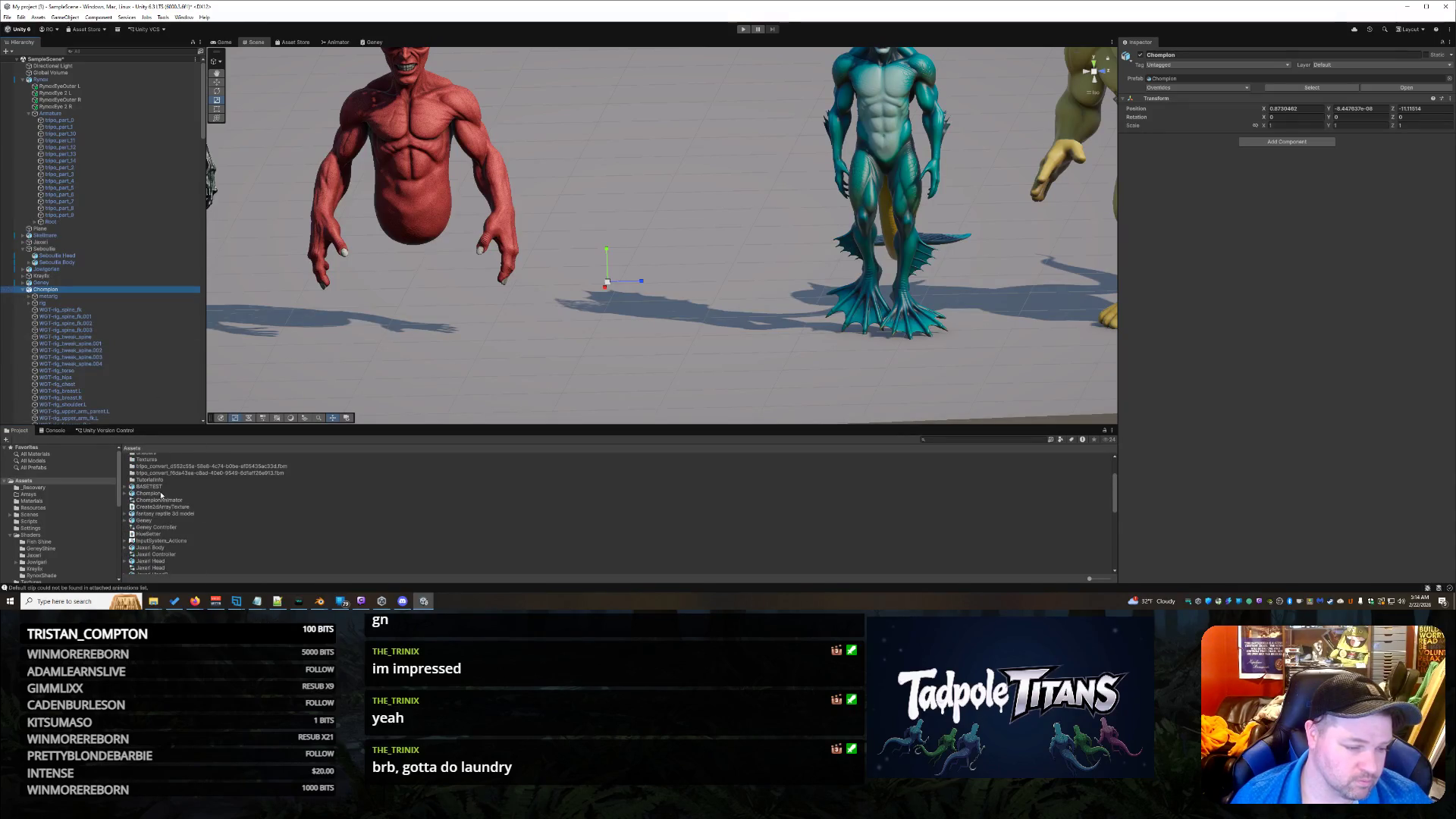
{"action": "left_click", "coordinate": [149, 494]}
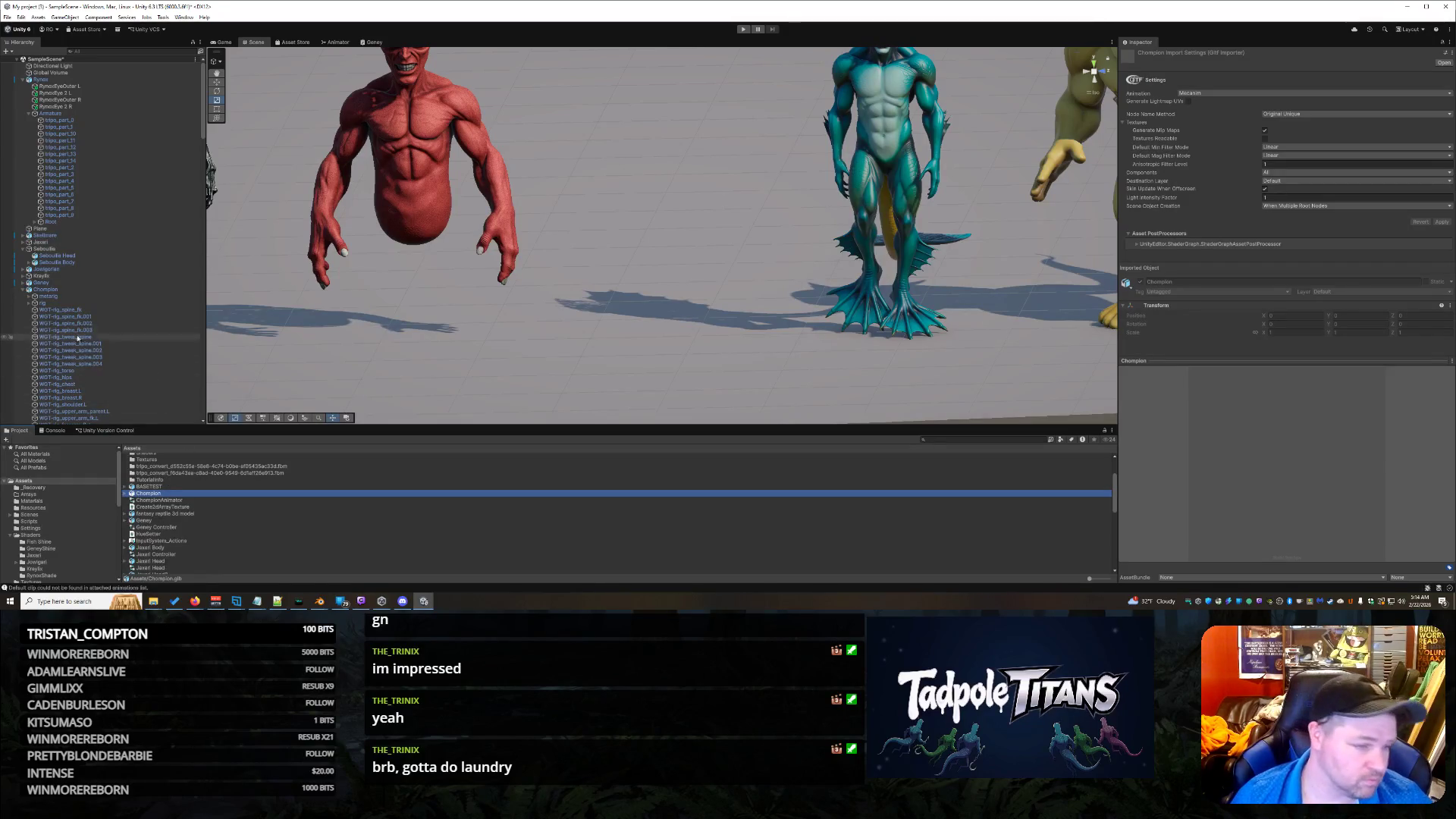
Step: Inspect the Chompion asset's mesh, material and base colour texture
{"action": "left_click", "coordinate": [129, 494]}
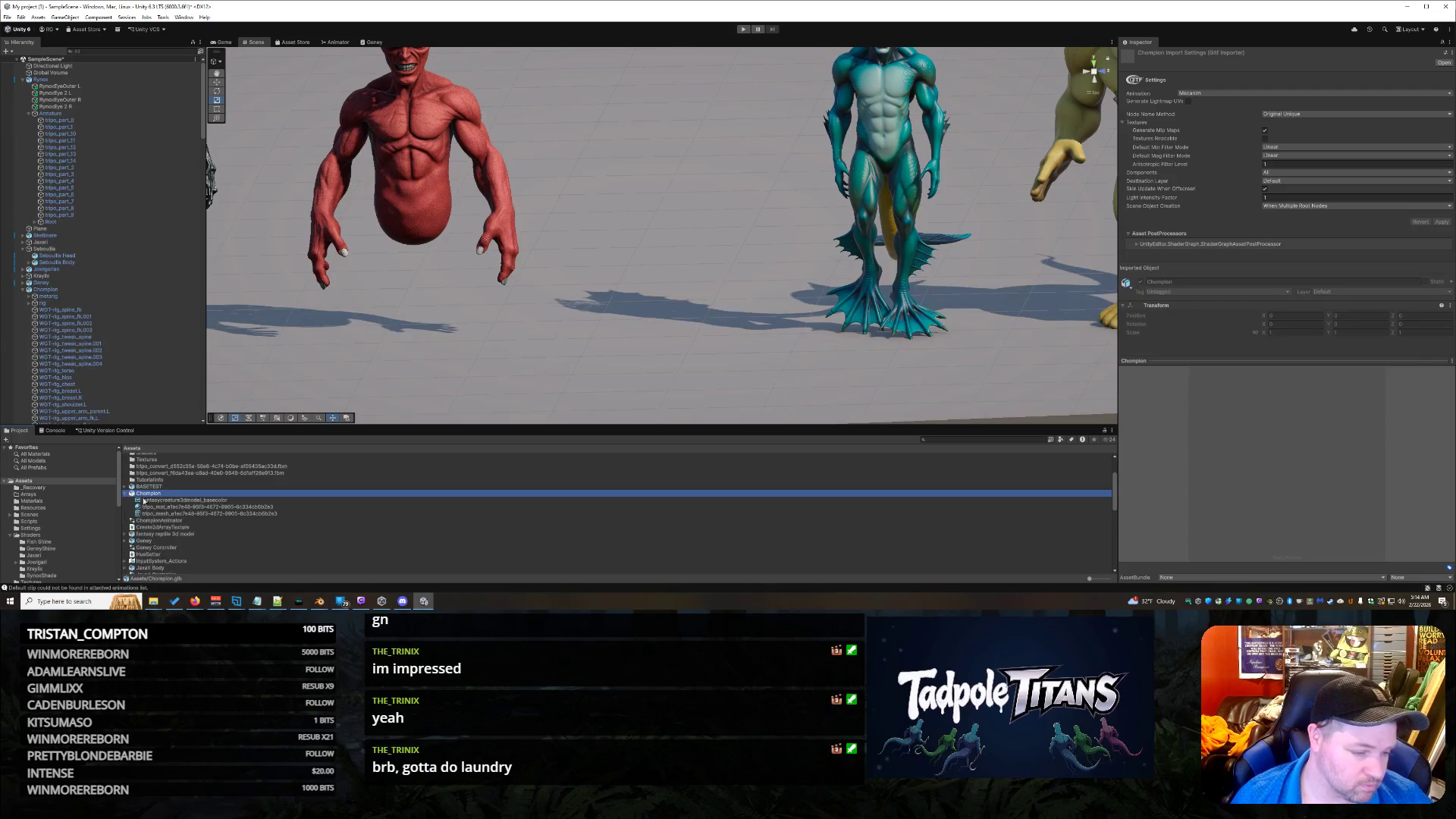
{"action": "left_click", "coordinate": [207, 514]}
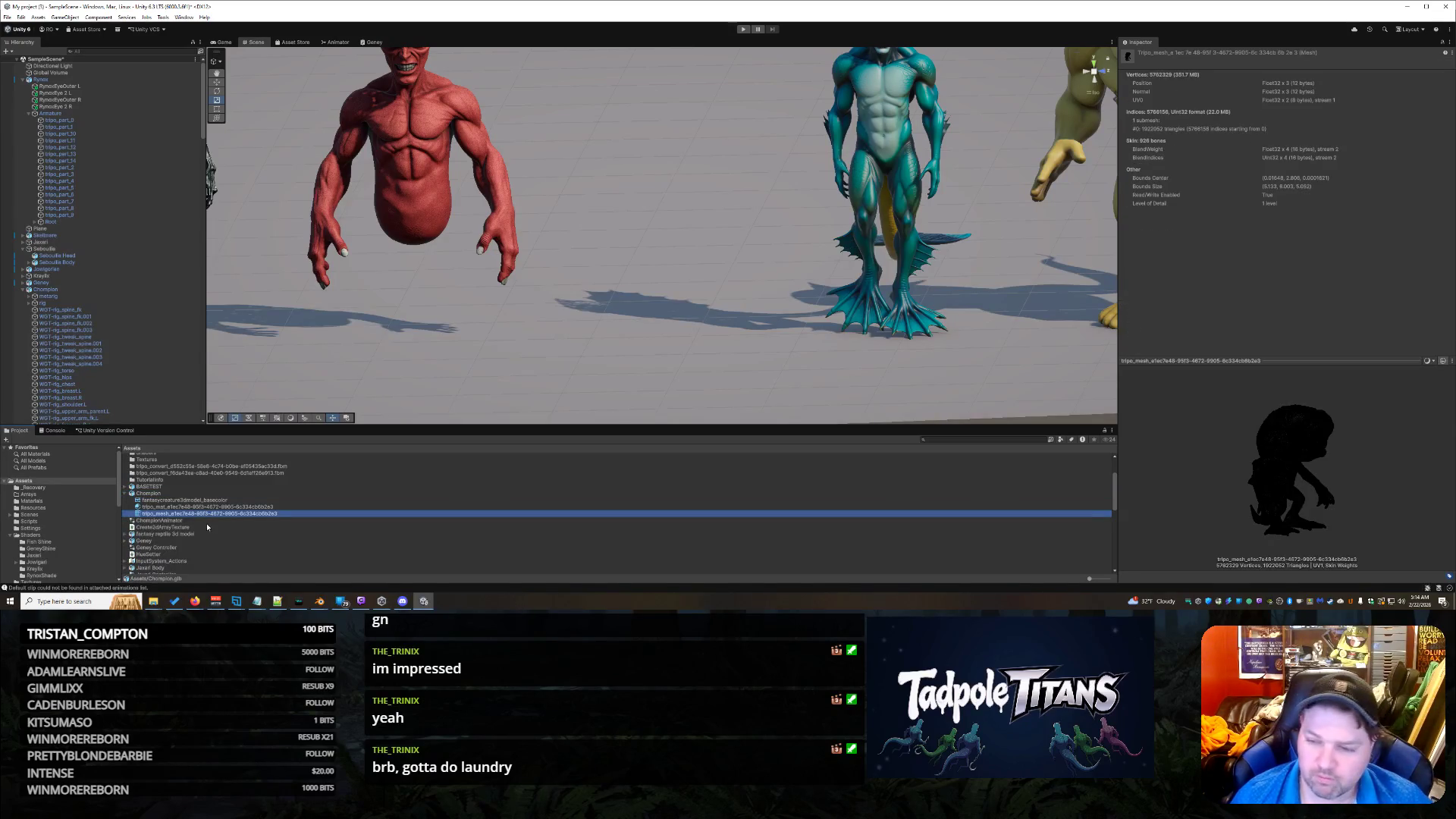
{"action": "left_click", "coordinate": [214, 507]}
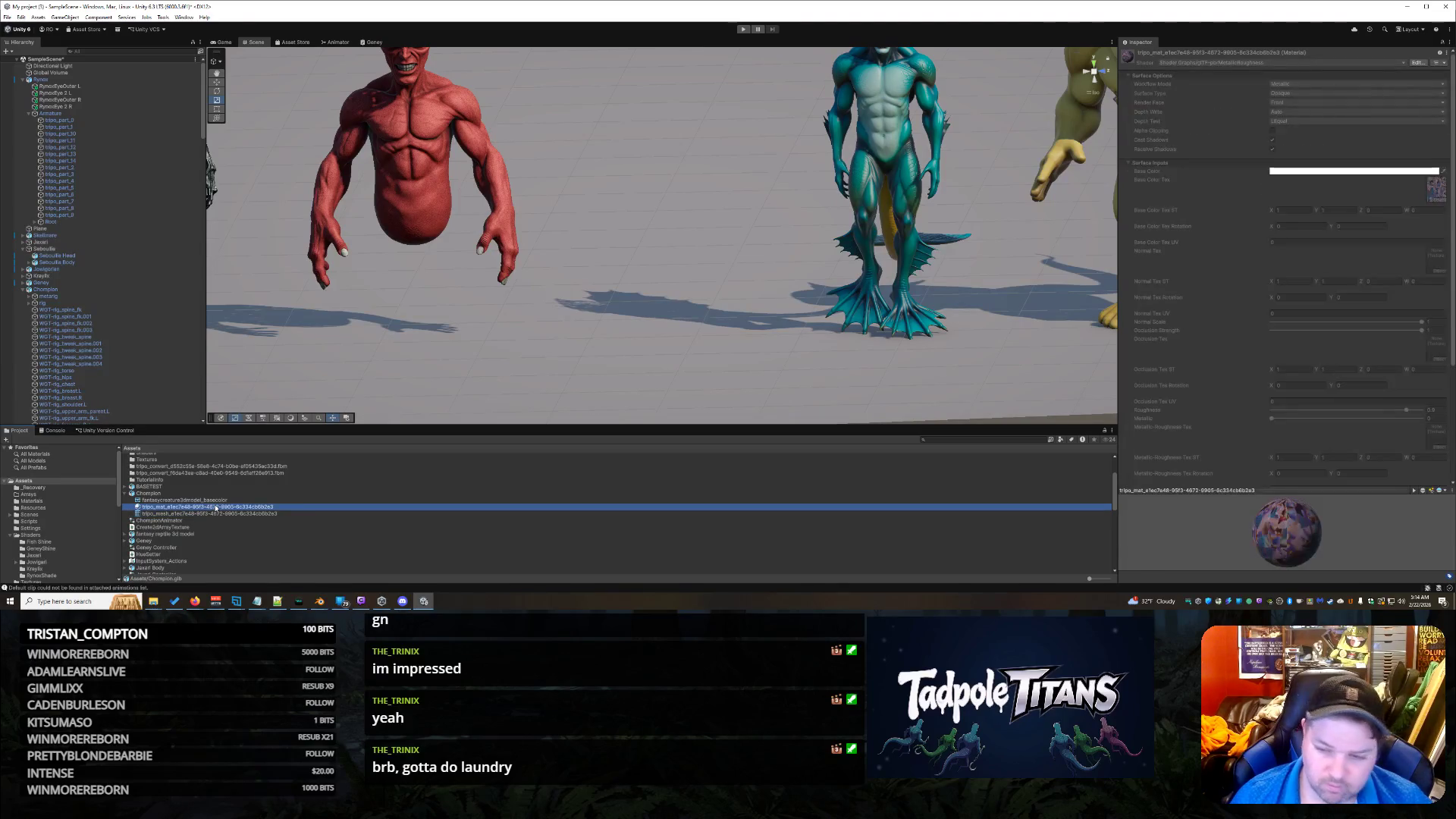
{"action": "left_click", "coordinate": [216, 502]}
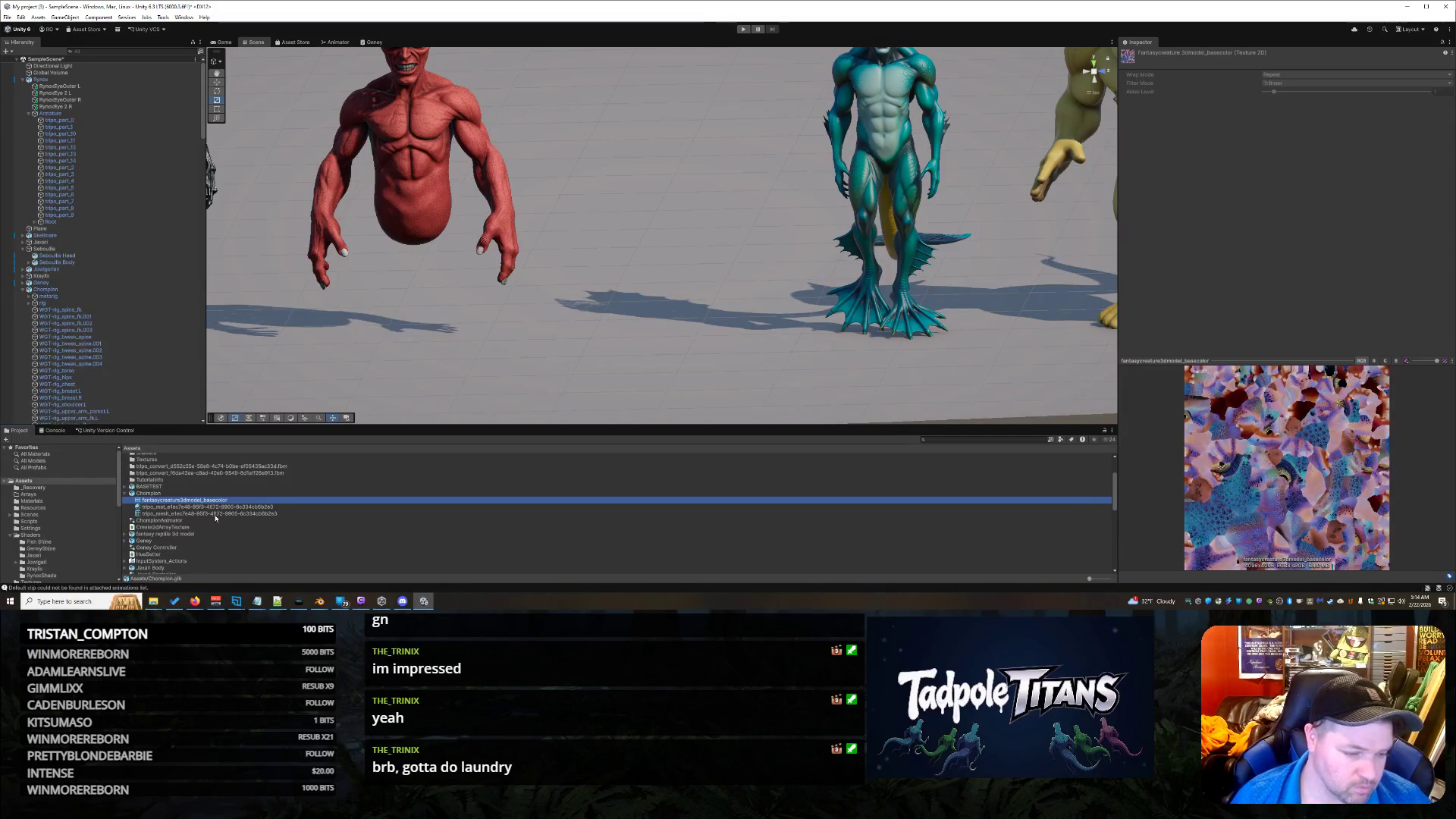
{"action": "left_click", "coordinate": [216, 515]}
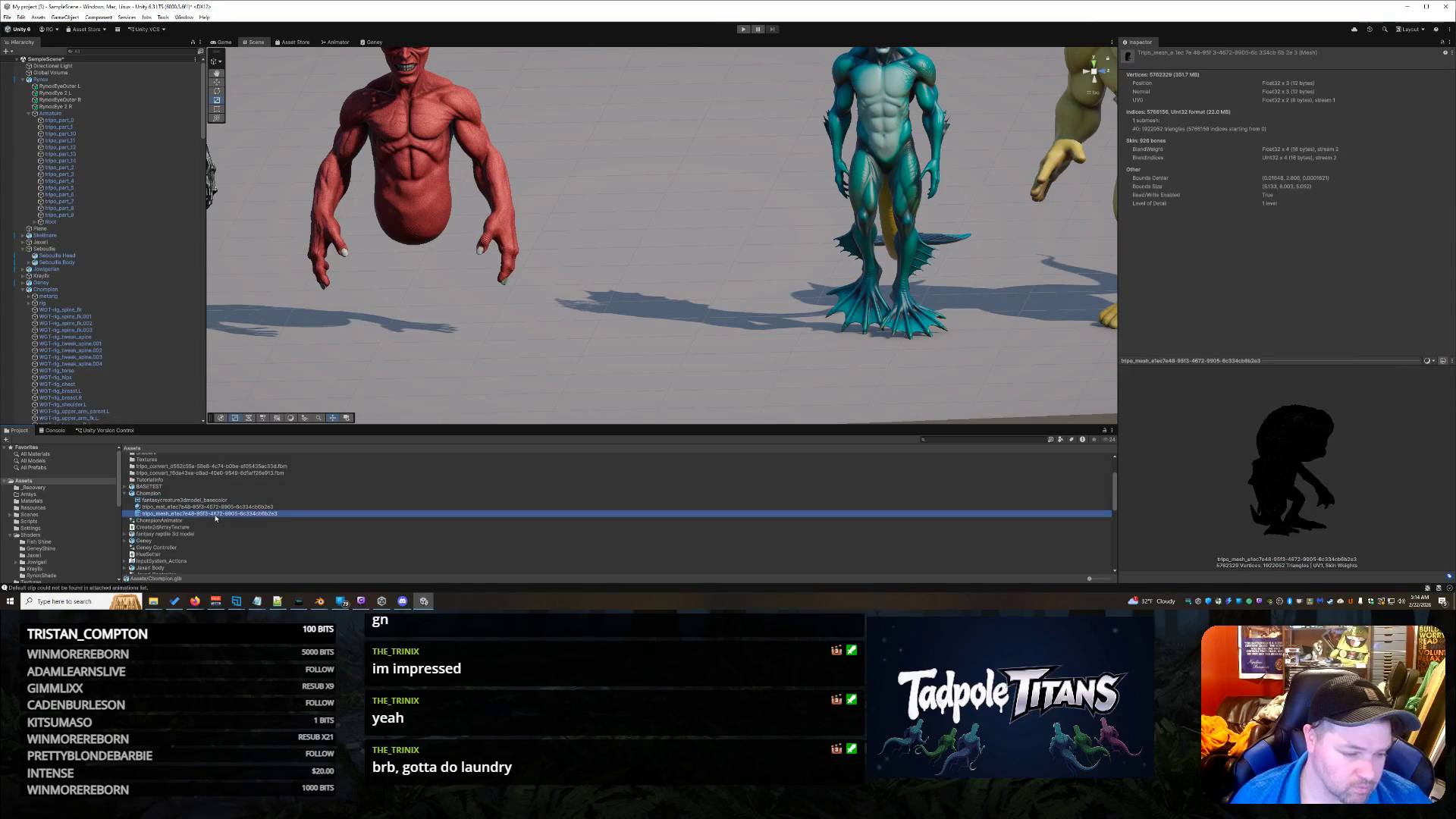
Step: Inspect the metarig and rig objects in the Hierarchy, expanding and collapsing their children
{"action": "left_click", "coordinate": [87, 297]}
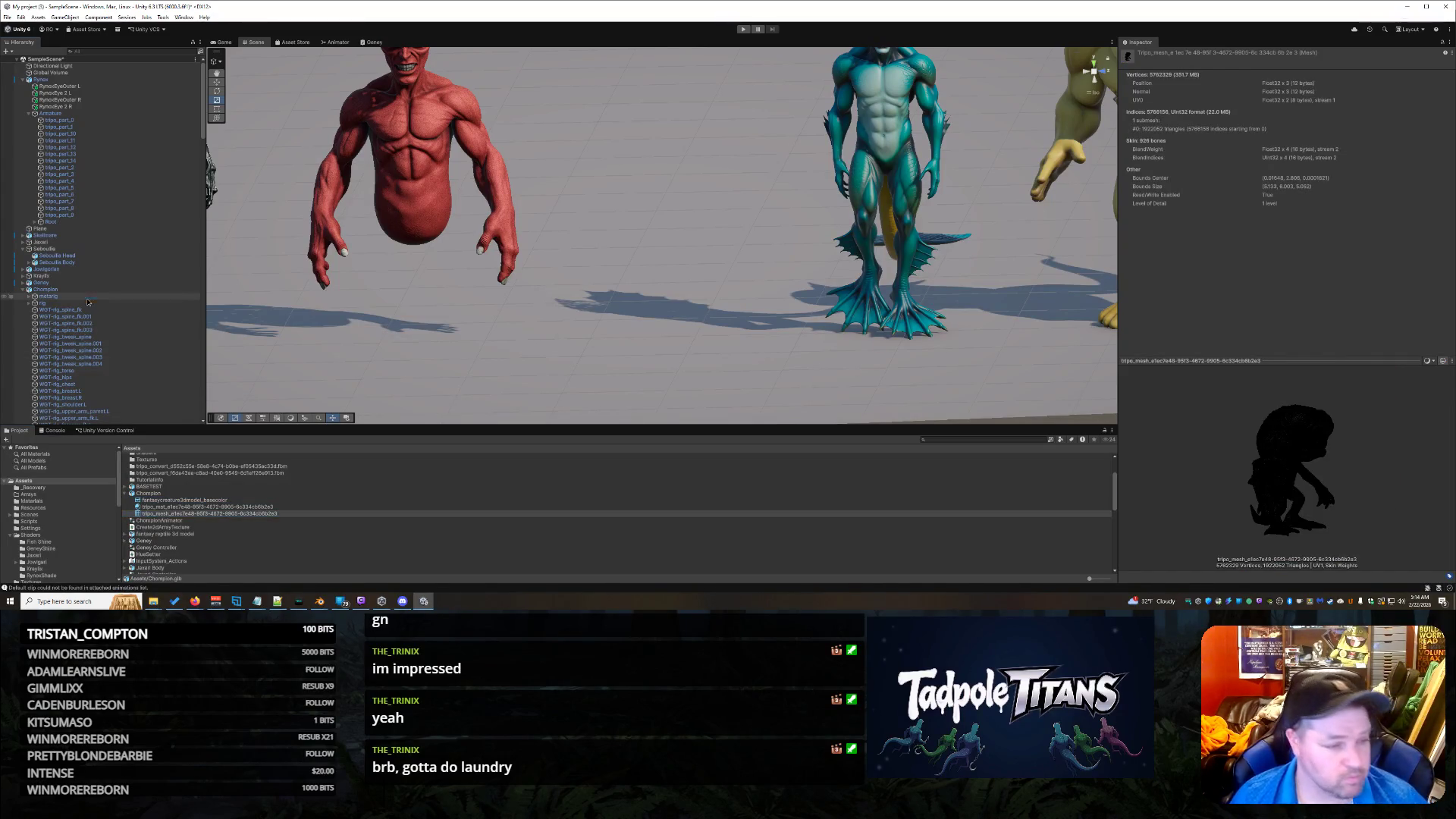
{"action": "left_click", "coordinate": [47, 304]}
{"action": "left_click", "coordinate": [30, 303]}
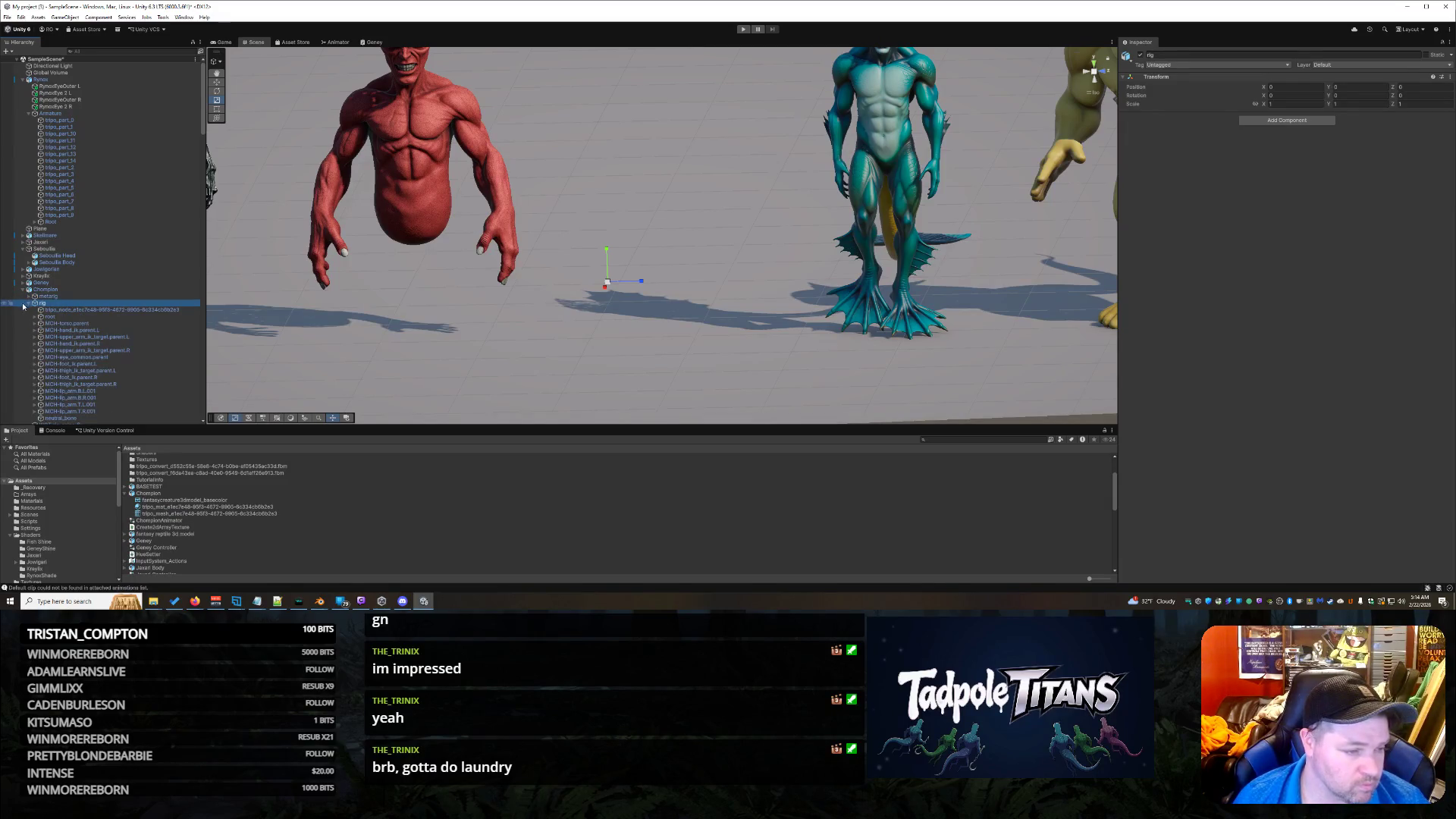
{"action": "left_click", "coordinate": [30, 297]}
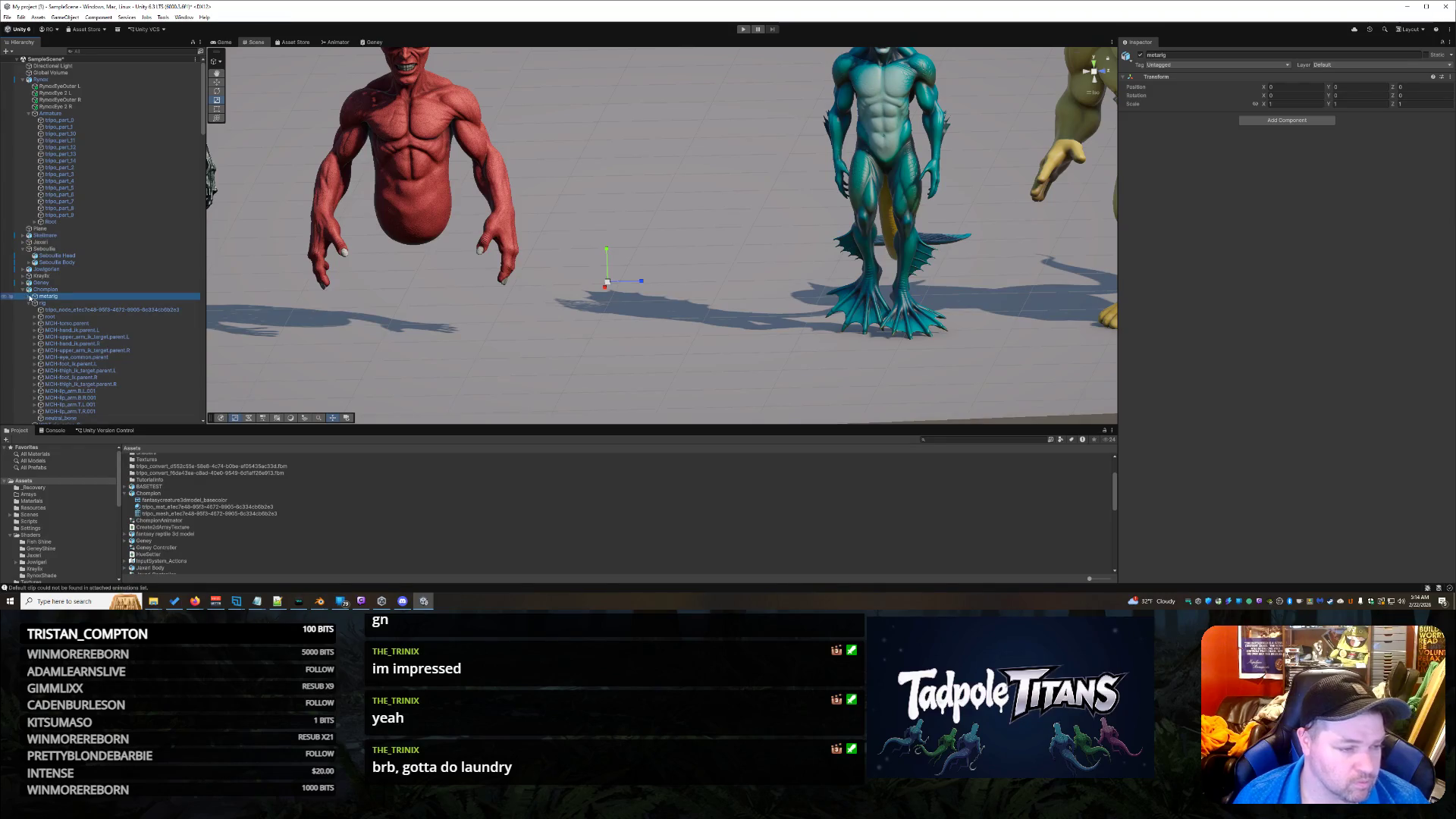
{"action": "left_click", "coordinate": [28, 297]}
{"action": "left_click", "coordinate": [28, 297]}
{"action": "left_click", "coordinate": [29, 303]}
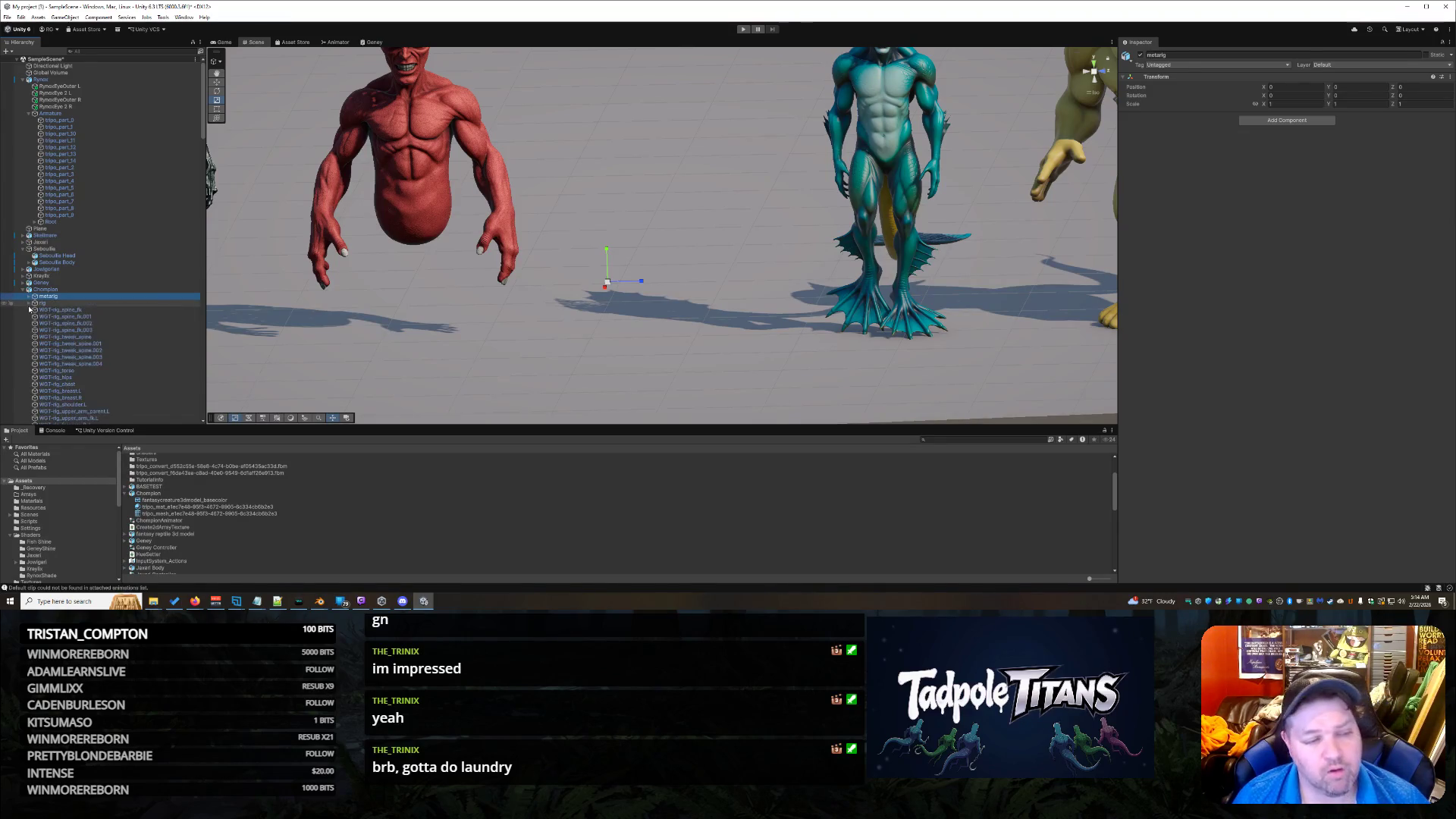
Step: Delete the Chompion object from the scene
{"action": "left_click", "coordinate": [96, 289]}
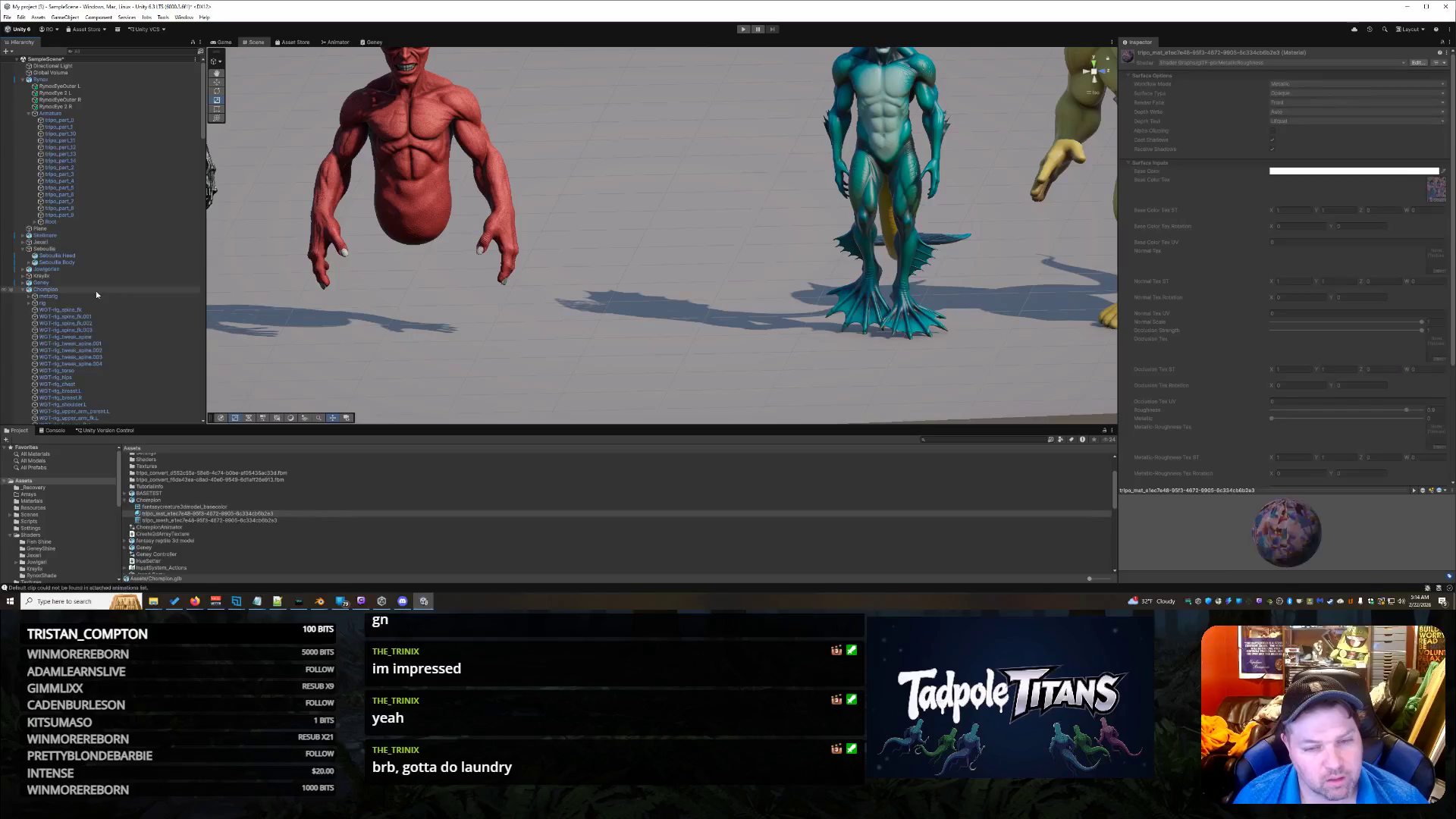
{"action": "left_click", "coordinate": [96, 289]}
{"action": "key", "text": "Delete"}
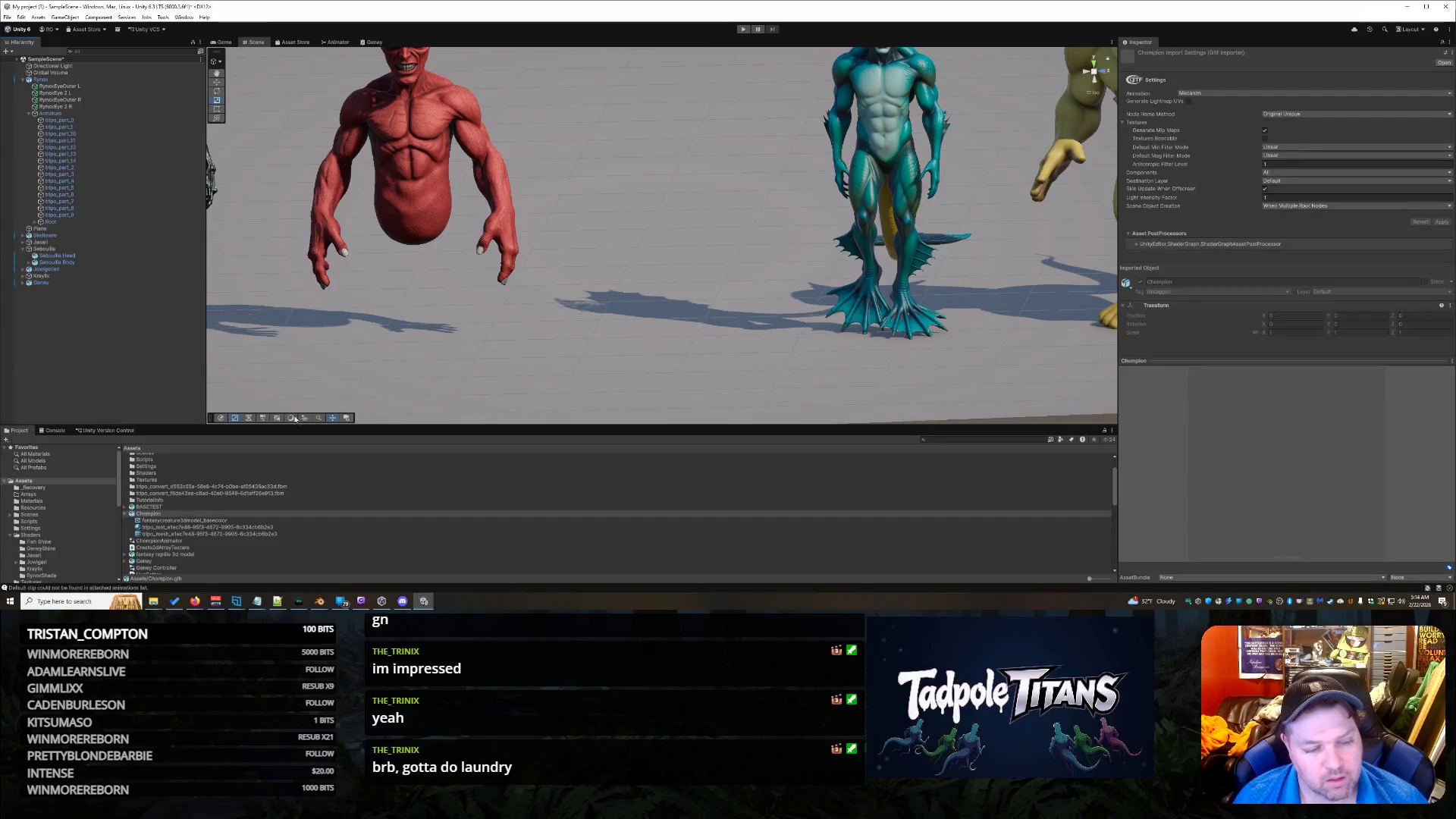
Step: Bring the rigged creature Blender window to the front
{"action": "mouse_move", "coordinate": [320, 600]}
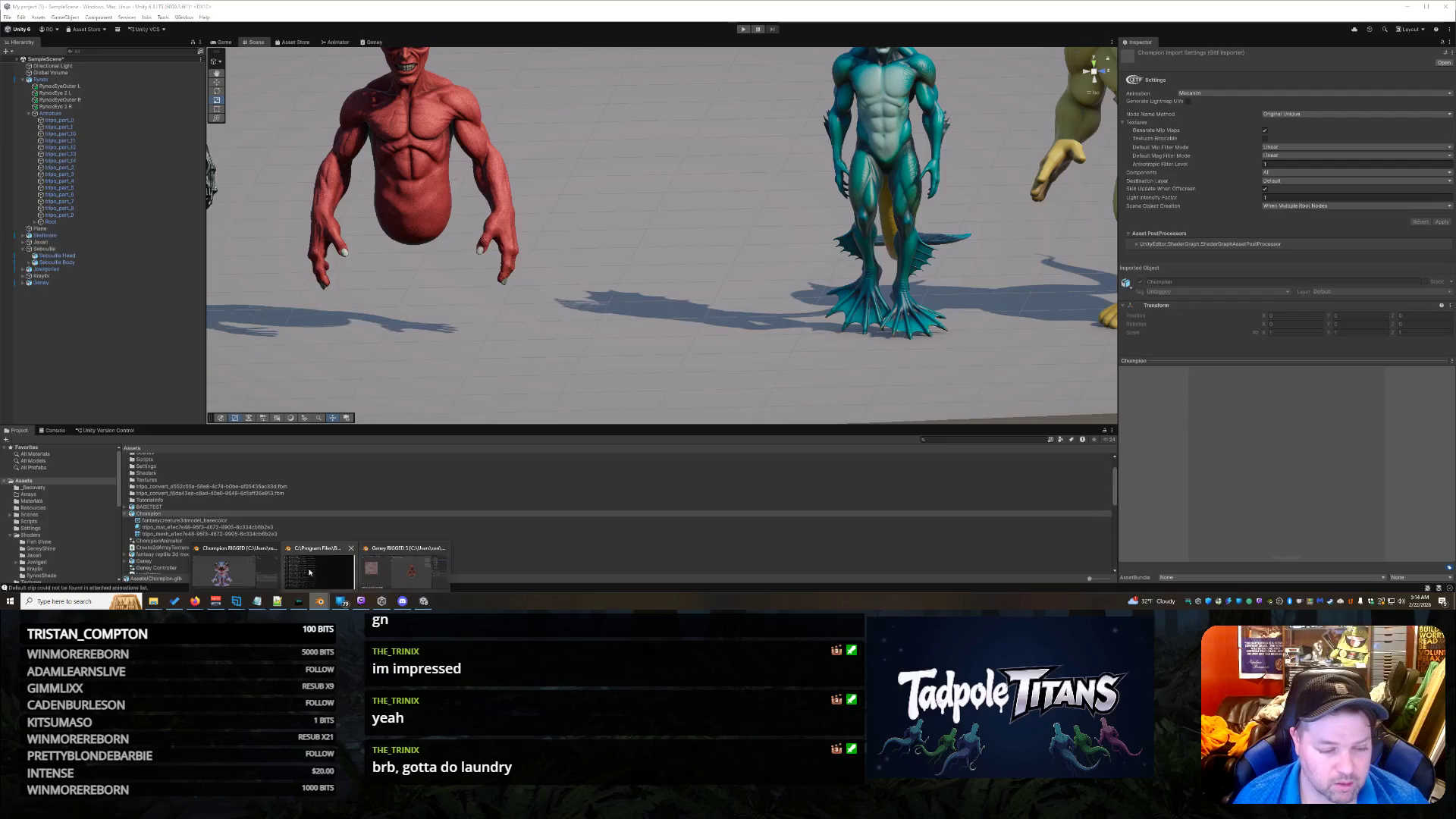
{"action": "mouse_move", "coordinate": [202, 576]}
{"action": "mouse_move", "coordinate": [449, 556]}
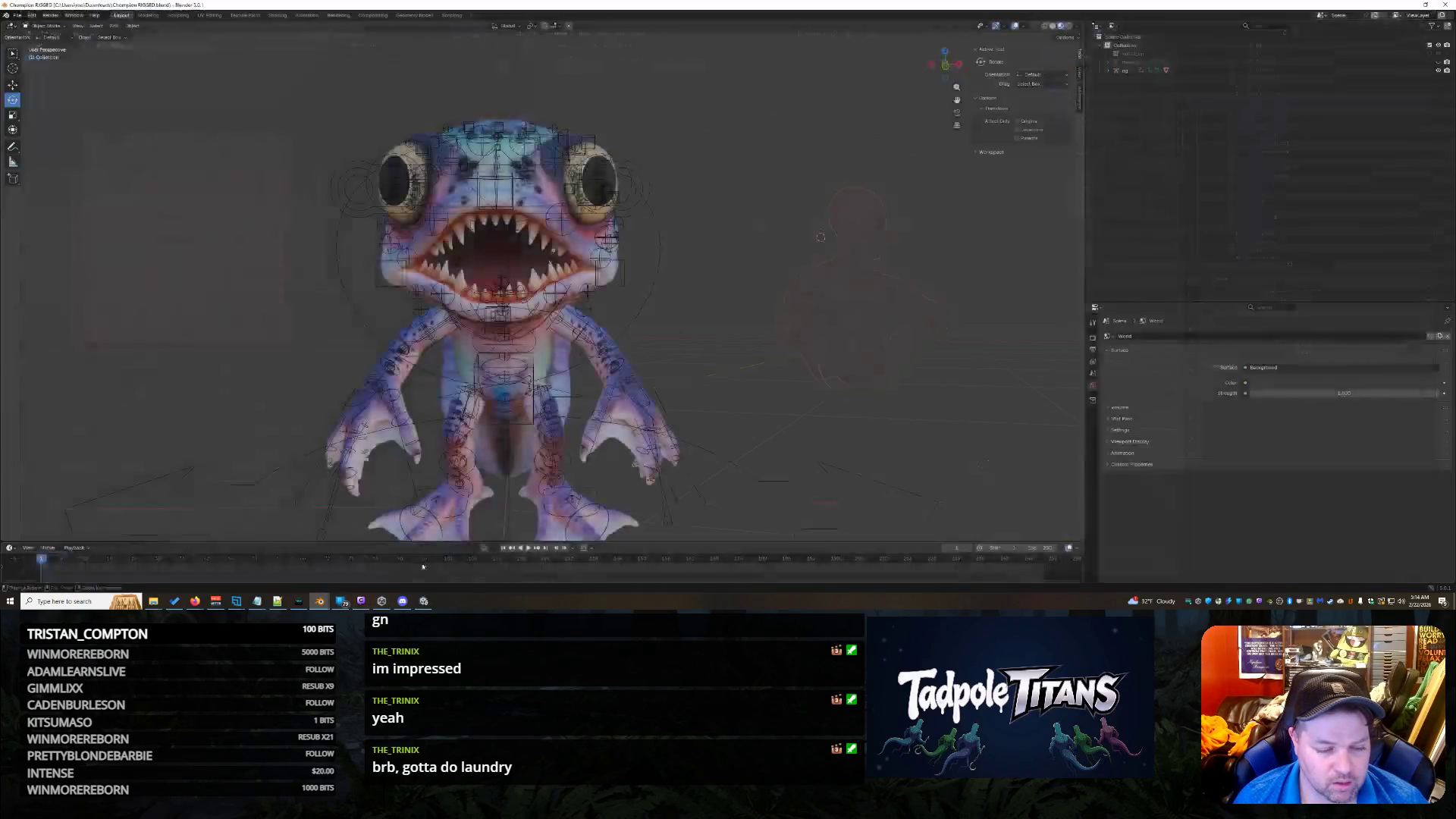
{"action": "left_click", "coordinate": [221, 573]}
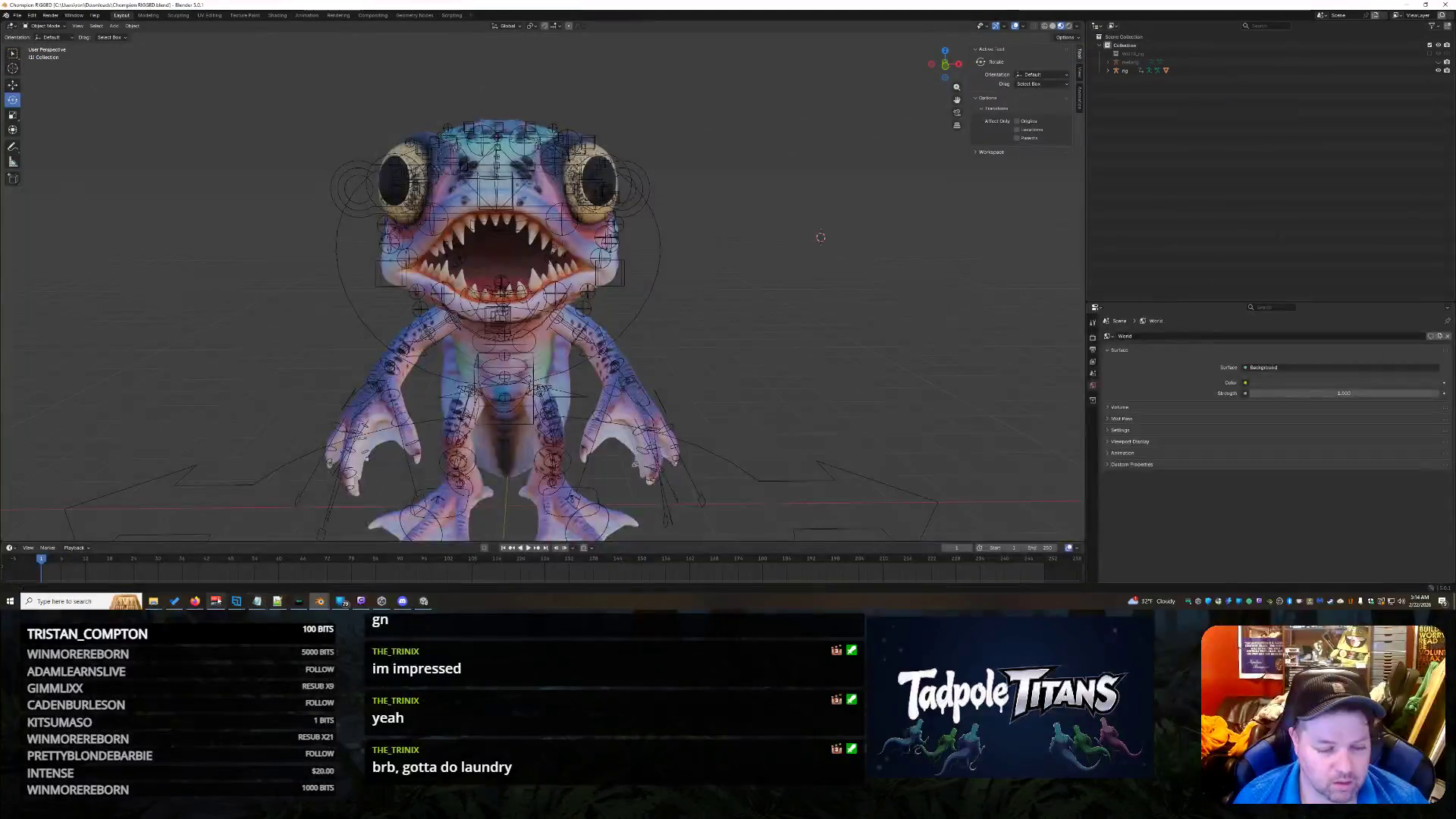
{"action": "mouse_move", "coordinate": [199, 605]}
{"action": "left_click", "coordinate": [556, 570]}
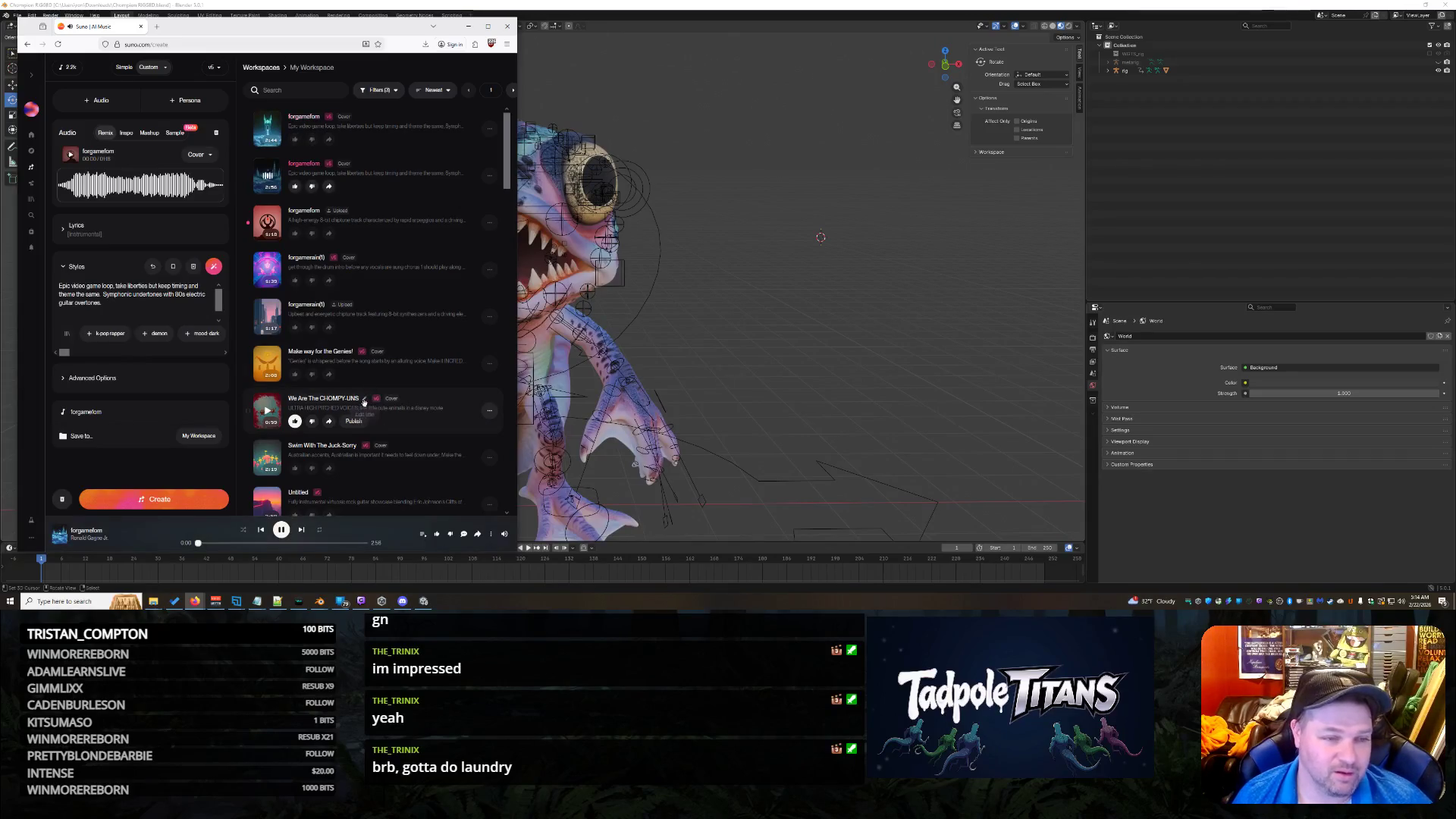
{"action": "left_click", "coordinate": [781, 4]}
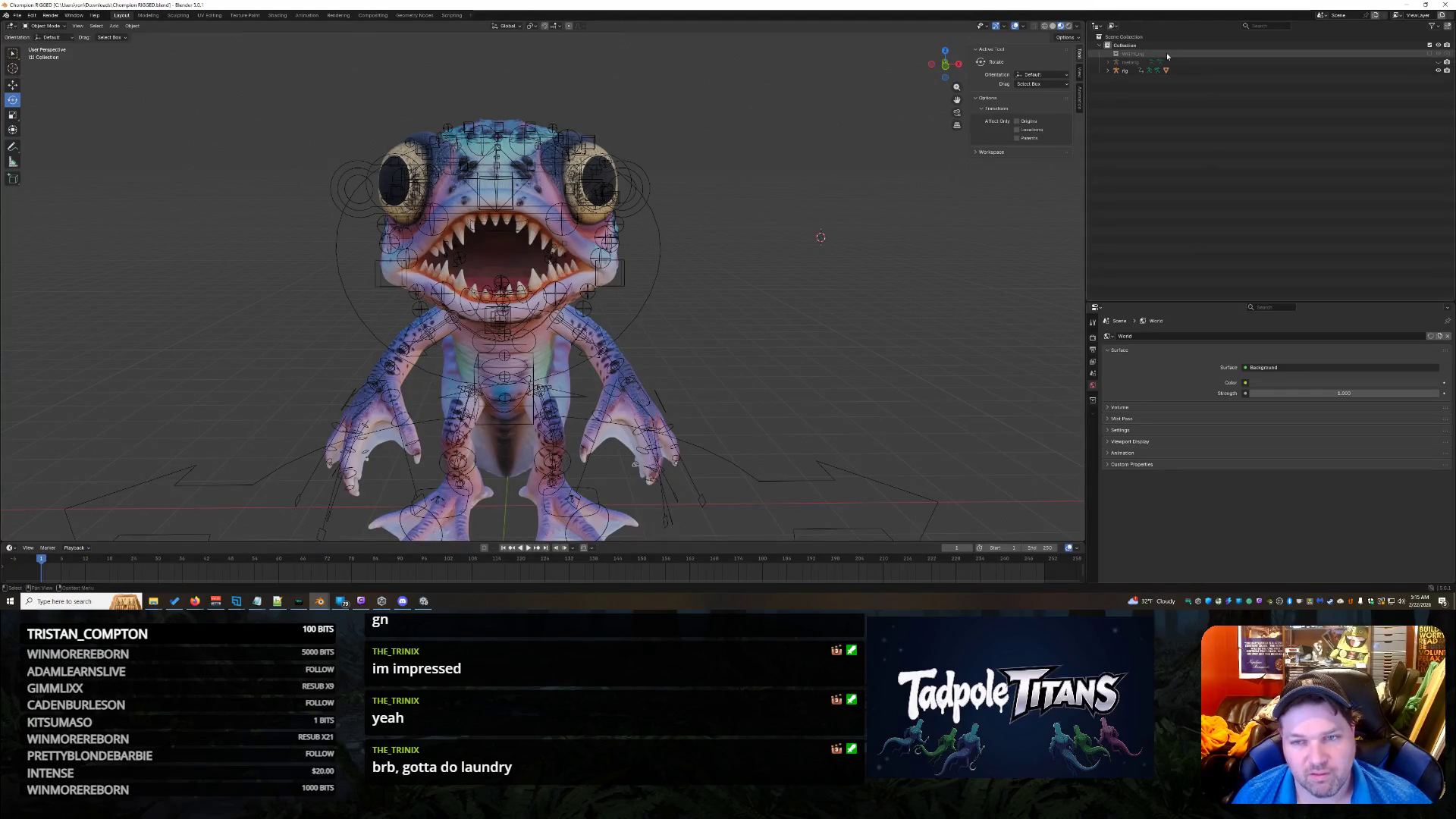
Step: Check the metarig and generated rig in the Outliner, then save Chompion RIGGED.blend
{"action": "left_click", "coordinate": [1133, 64]}
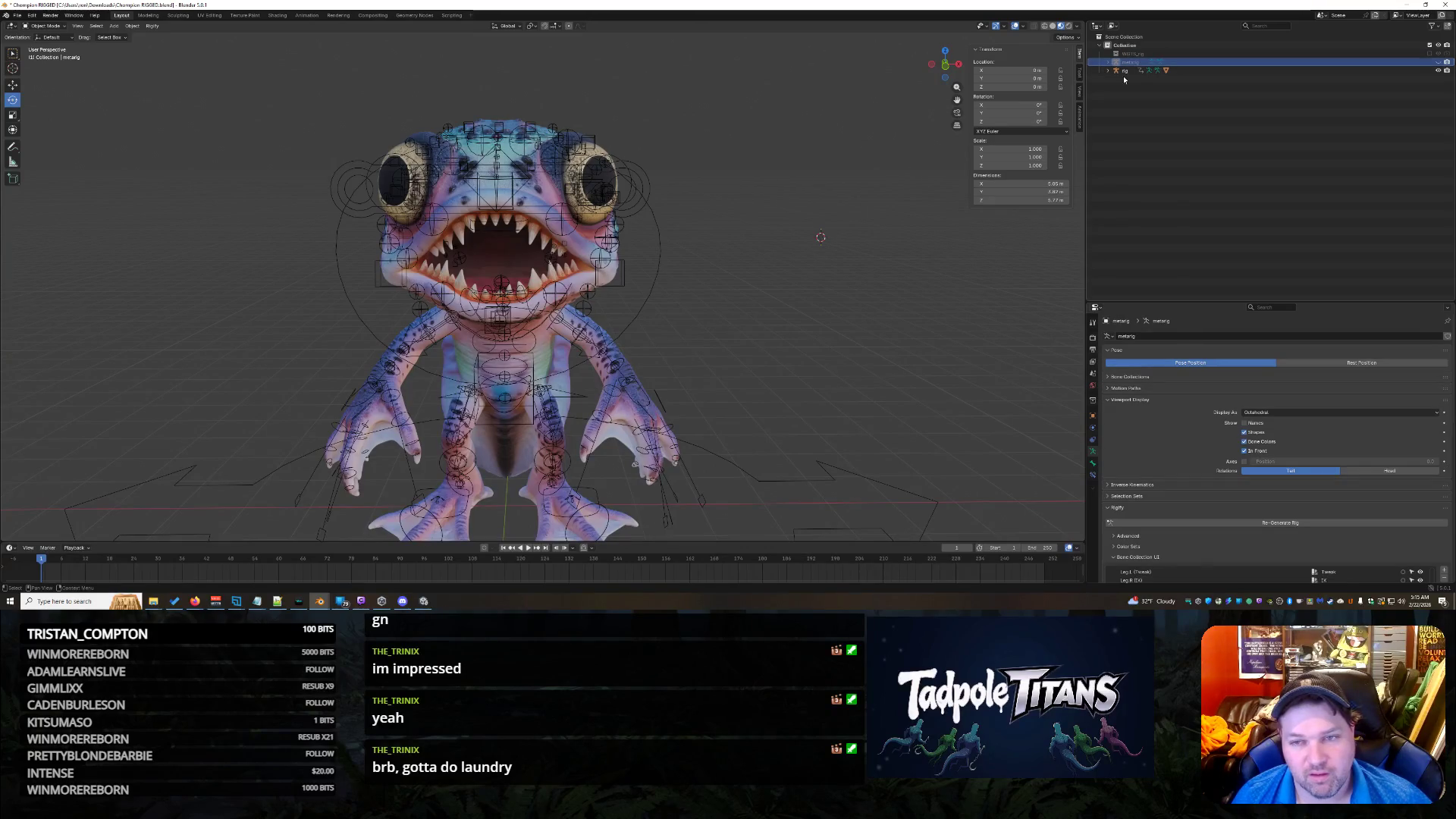
{"action": "left_click", "coordinate": [1130, 69]}
{"action": "left_click", "coordinate": [1130, 64]}
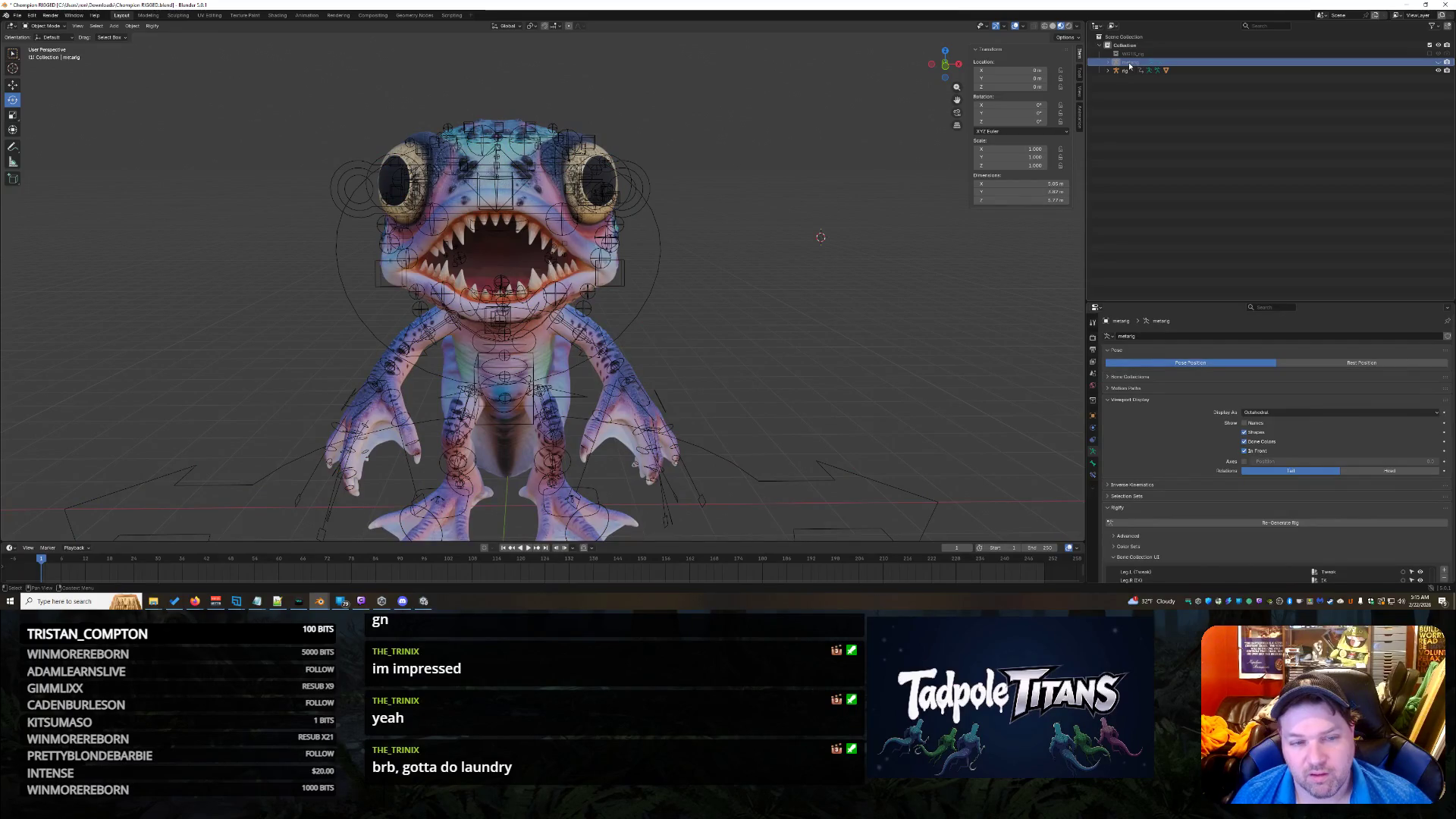
{"action": "key", "text": "ctrl+s"}
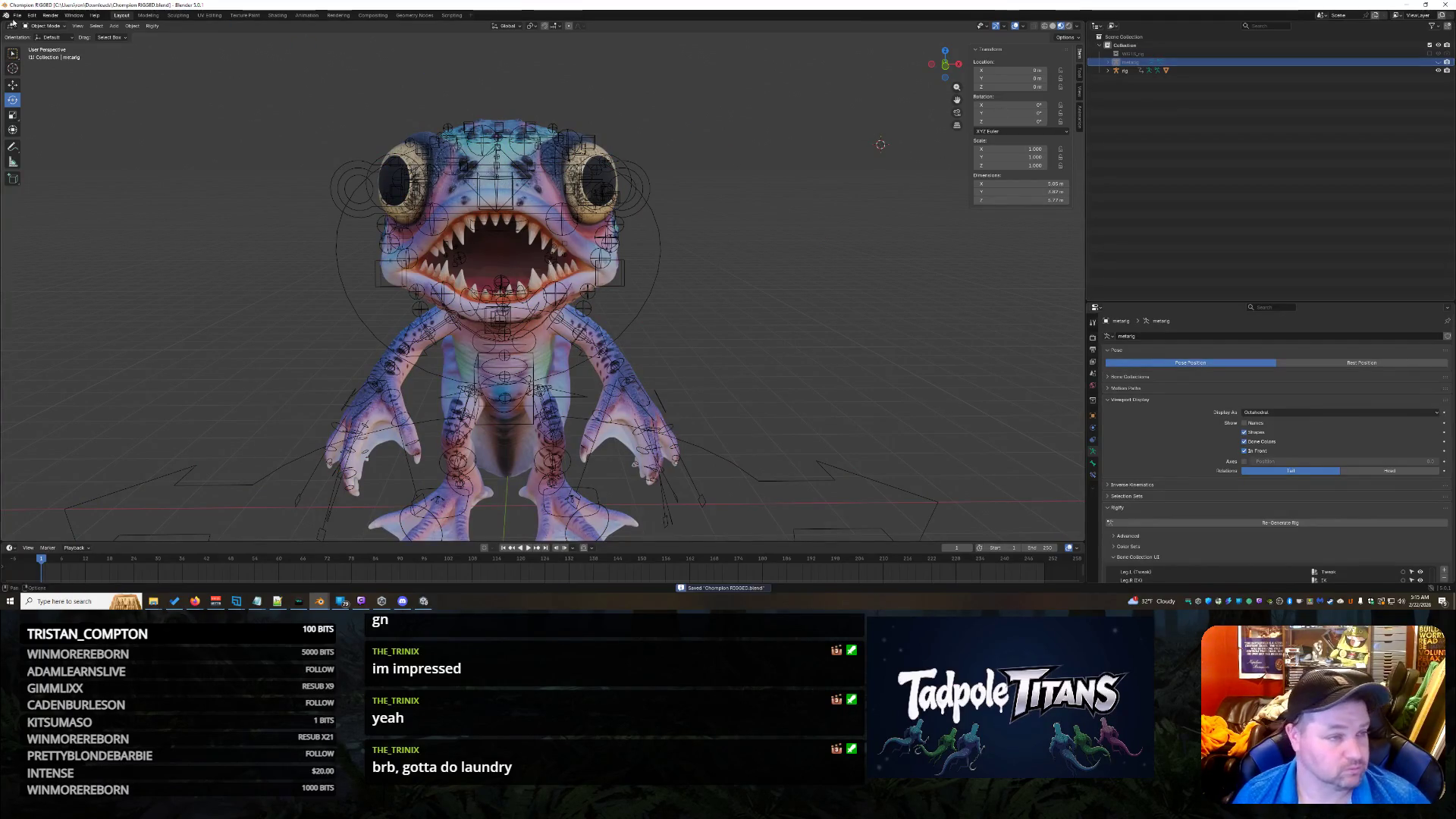
Step: Save the Blender file as a copy with '2' added to its name, then delete the metarig
{"action": "left_click", "coordinate": [17, 15]}
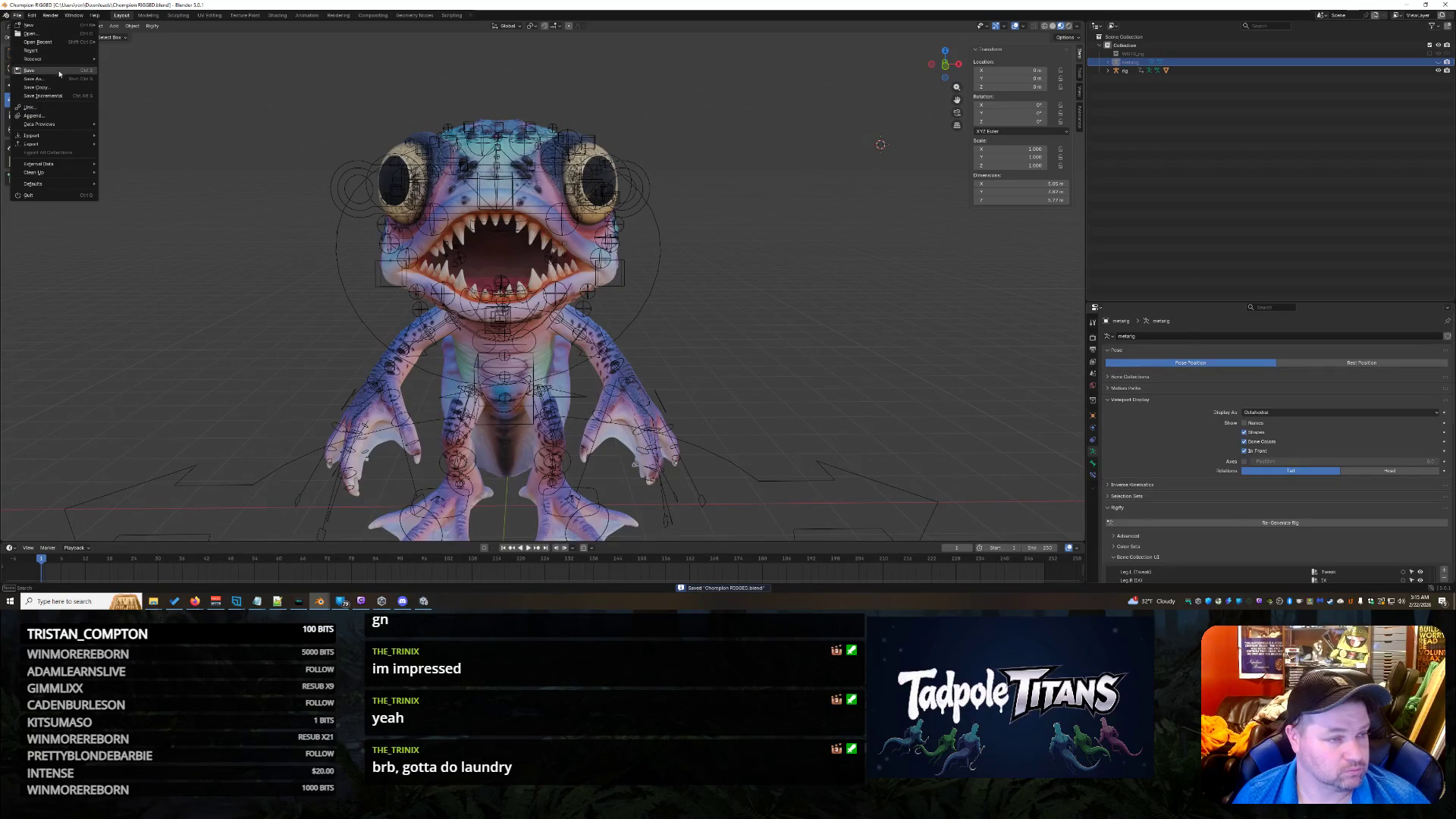
{"action": "left_click", "coordinate": [33, 79]}
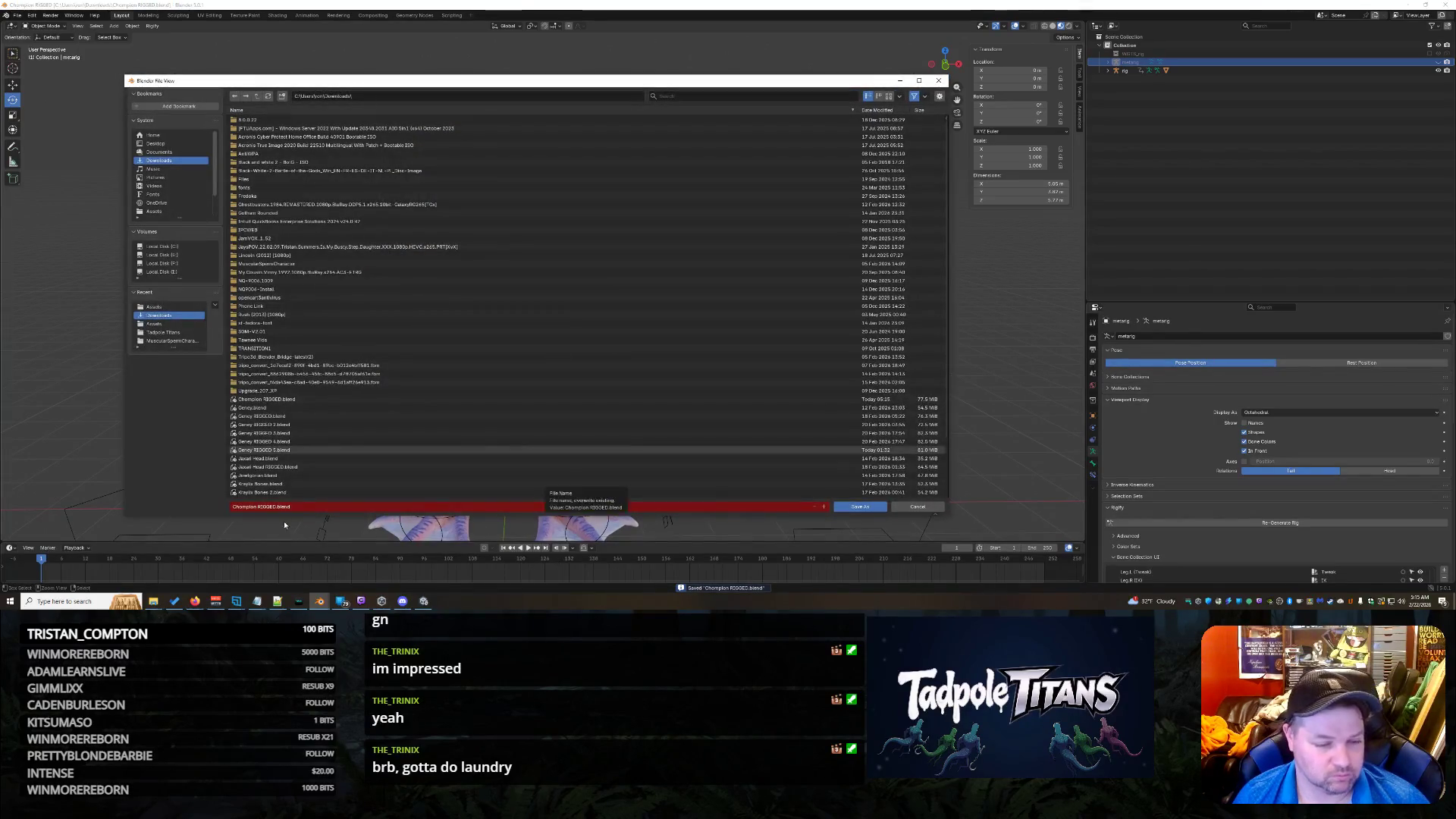
{"action": "left_click", "coordinate": [266, 507]}
{"action": "key", "text": "Home"}
{"action": "key", "text": "ctrl+Right"}
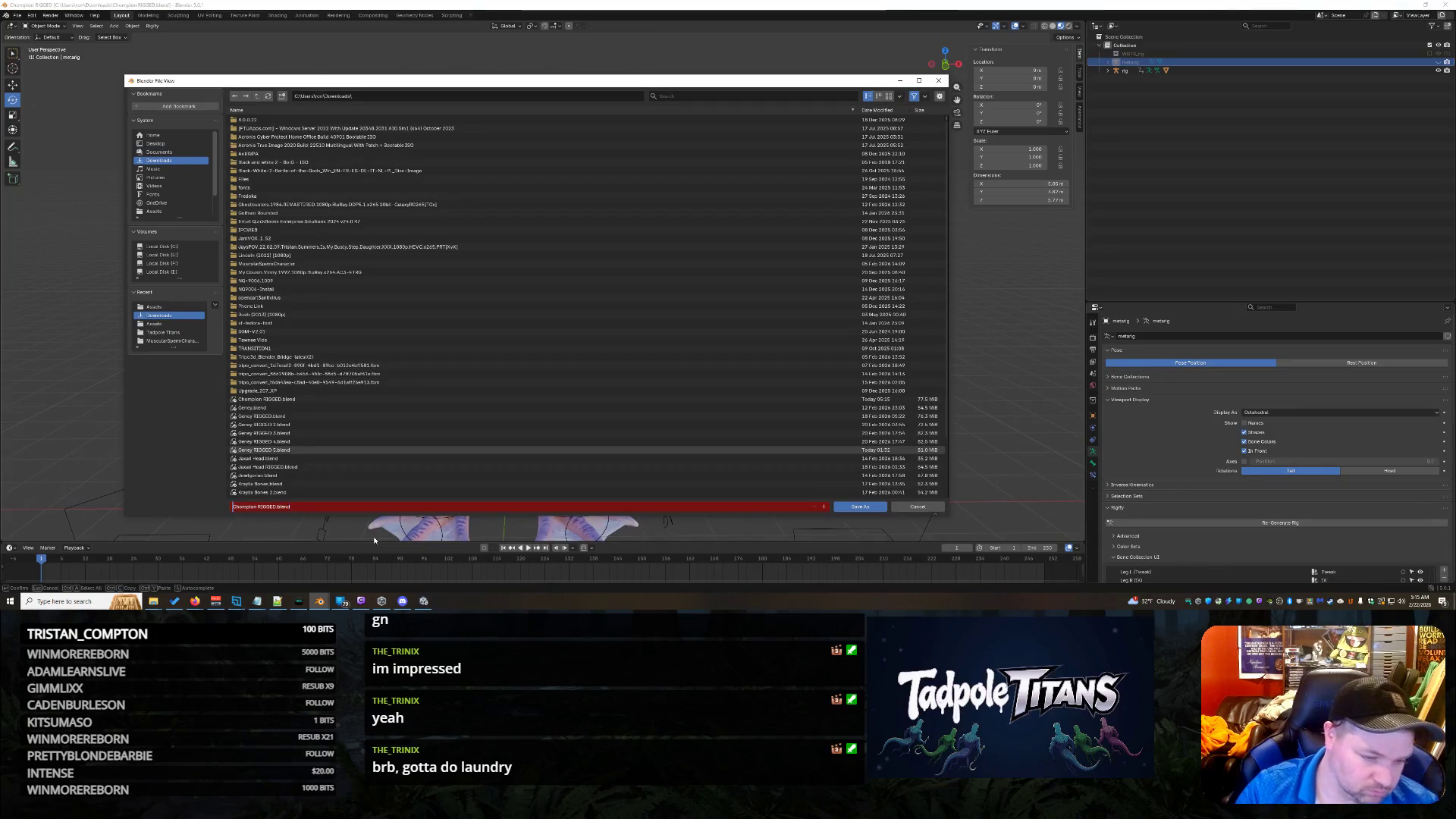
{"action": "type", "text": "2"}
{"action": "key", "text": "Return"}
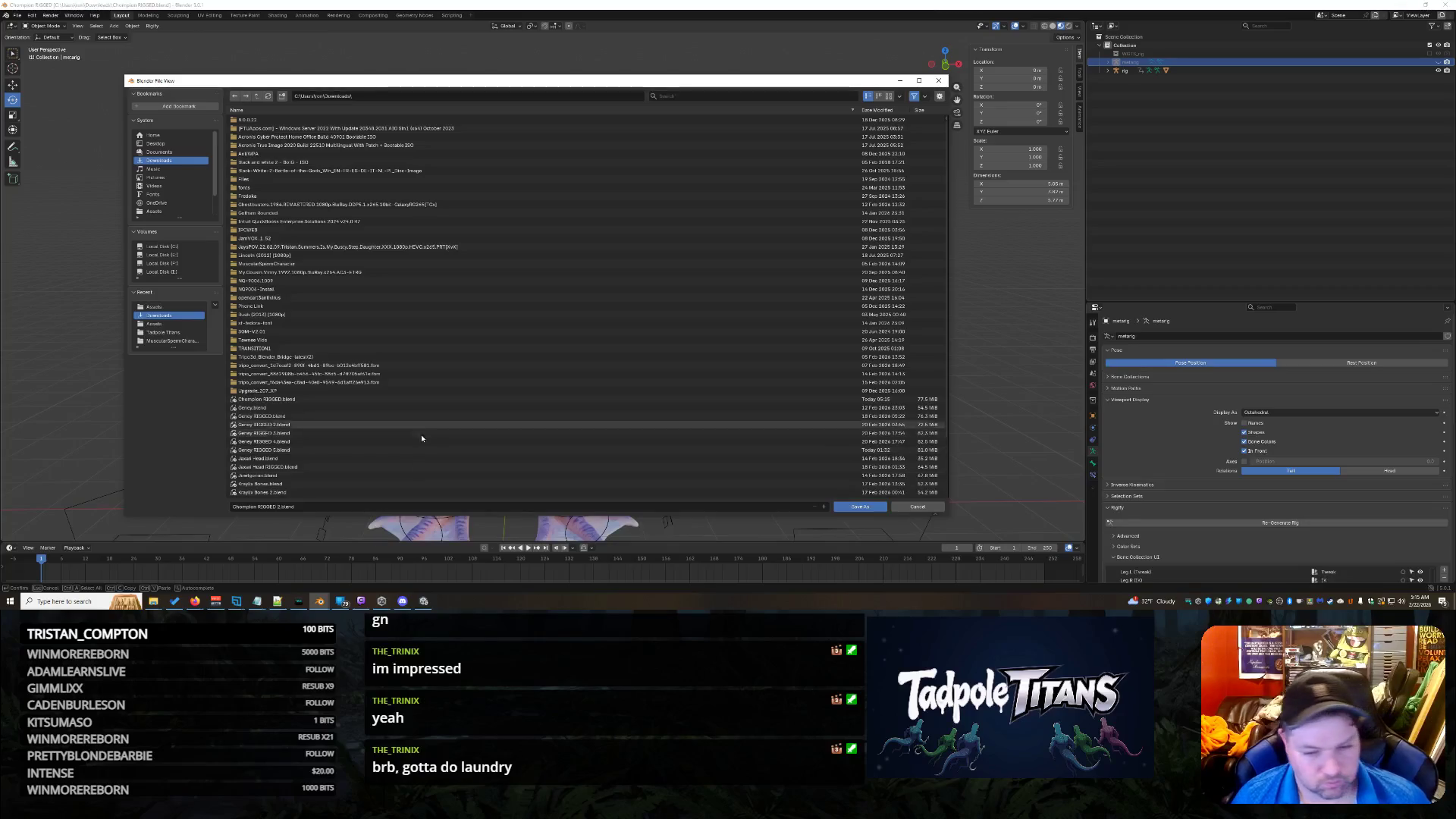
{"action": "left_click", "coordinate": [857, 505]}
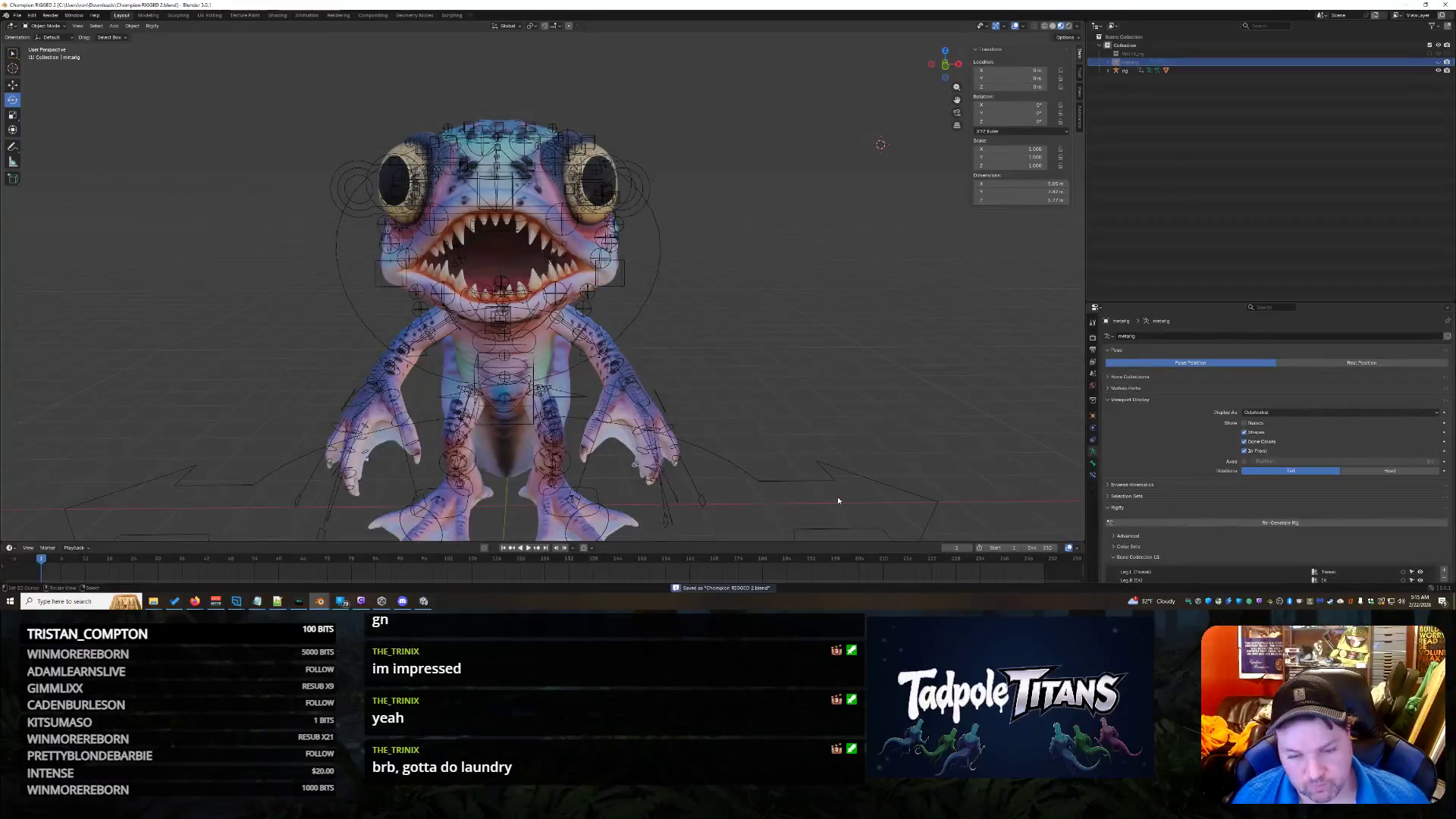
{"action": "key", "text": "Delete"}
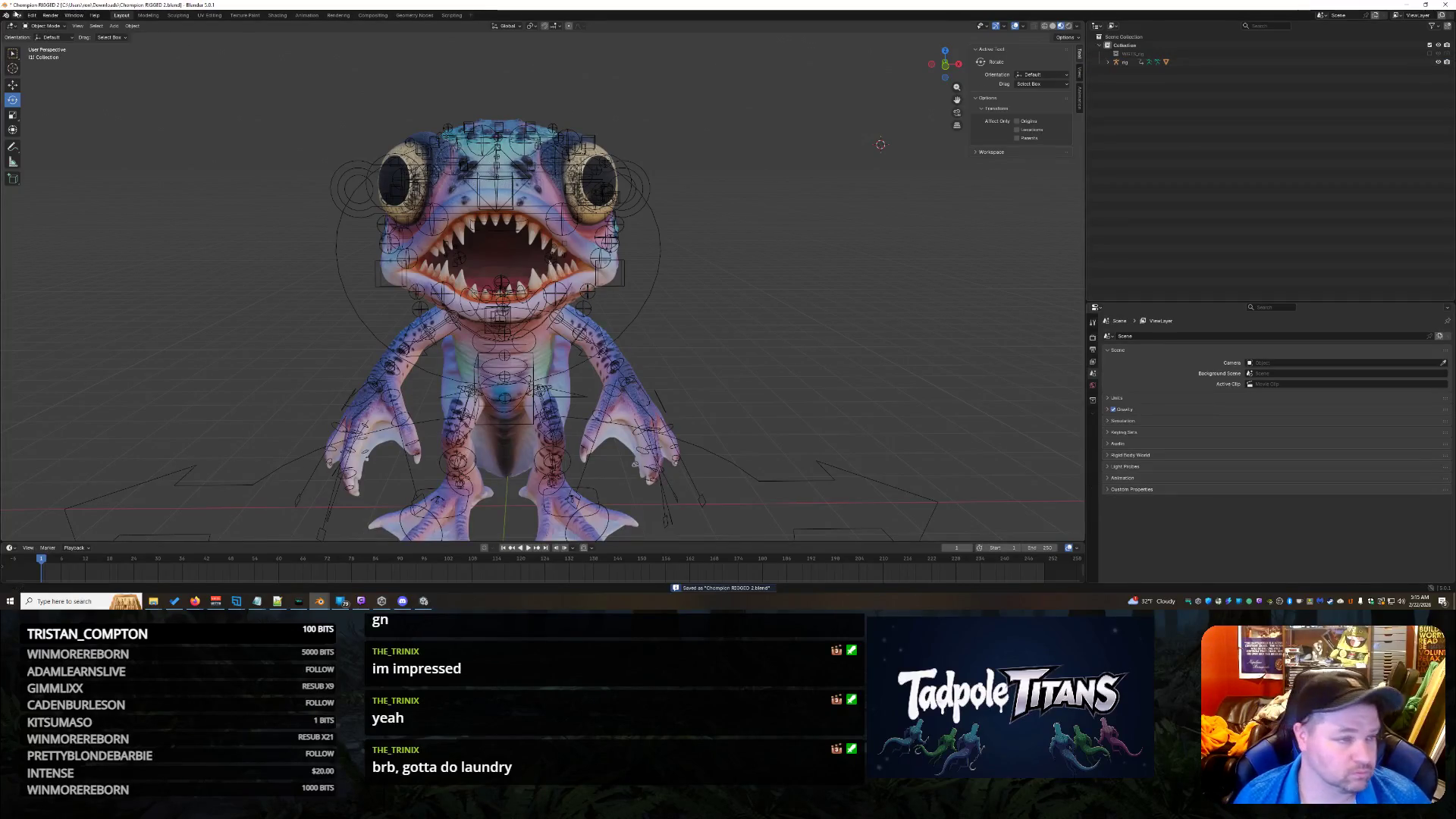
Step: Export the rigged character as glTF 2.0 (Chompion.glb) after reviewing the Include and Data options
{"action": "left_click", "coordinate": [17, 15]}
{"action": "mouse_move", "coordinate": [46, 164]}
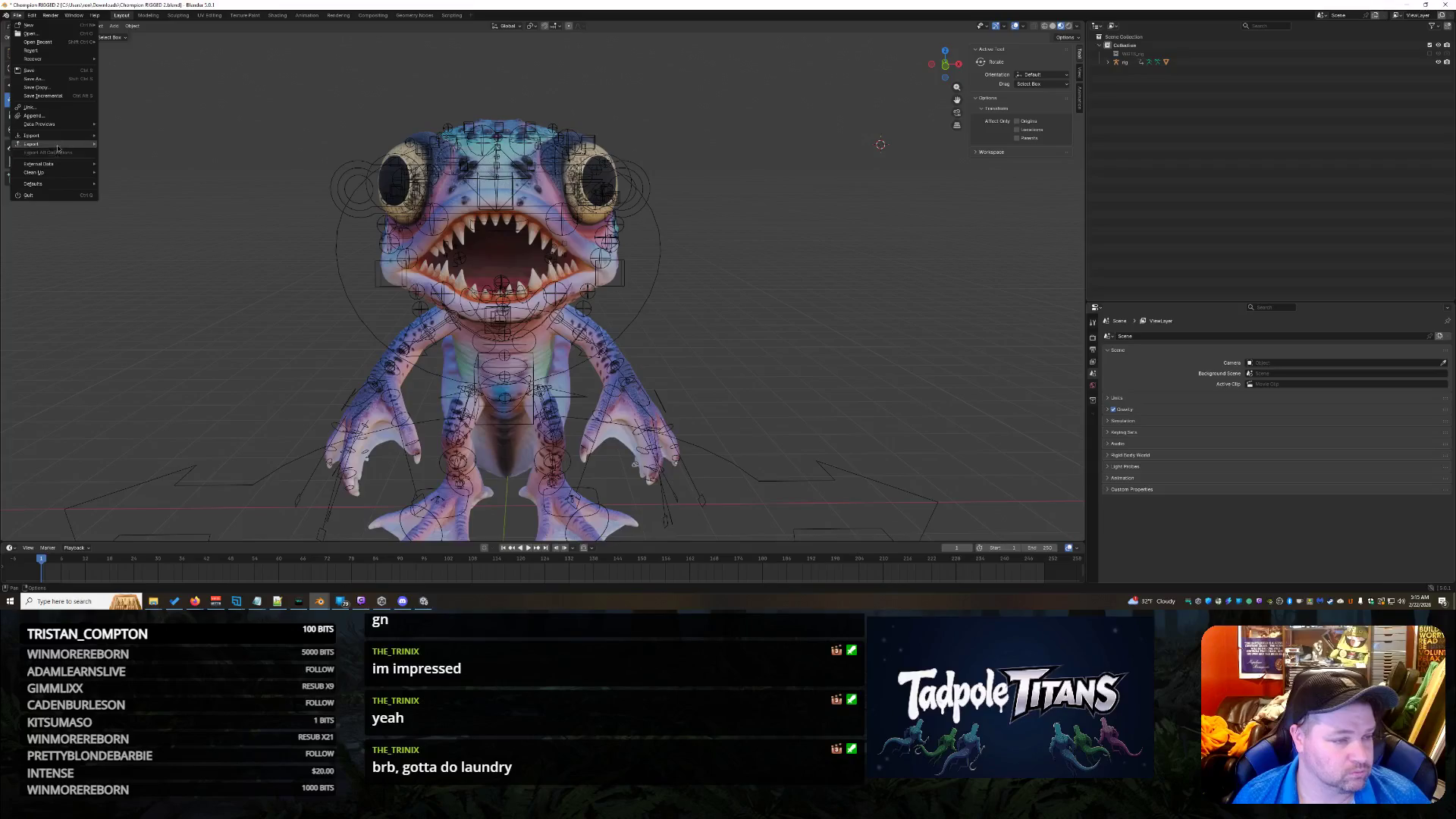
{"action": "left_click", "coordinate": [151, 220]}
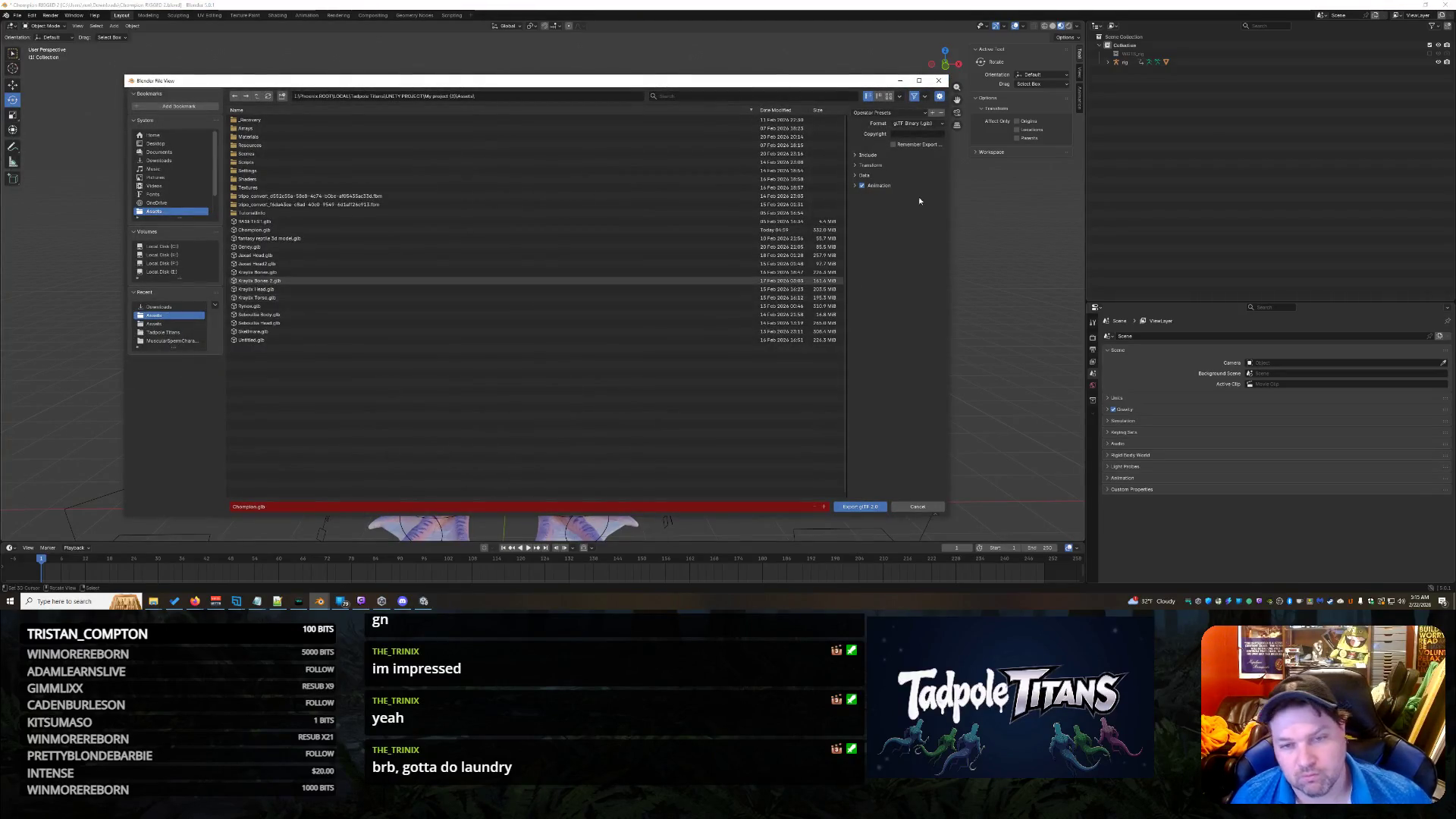
{"action": "left_click", "coordinate": [856, 175]}
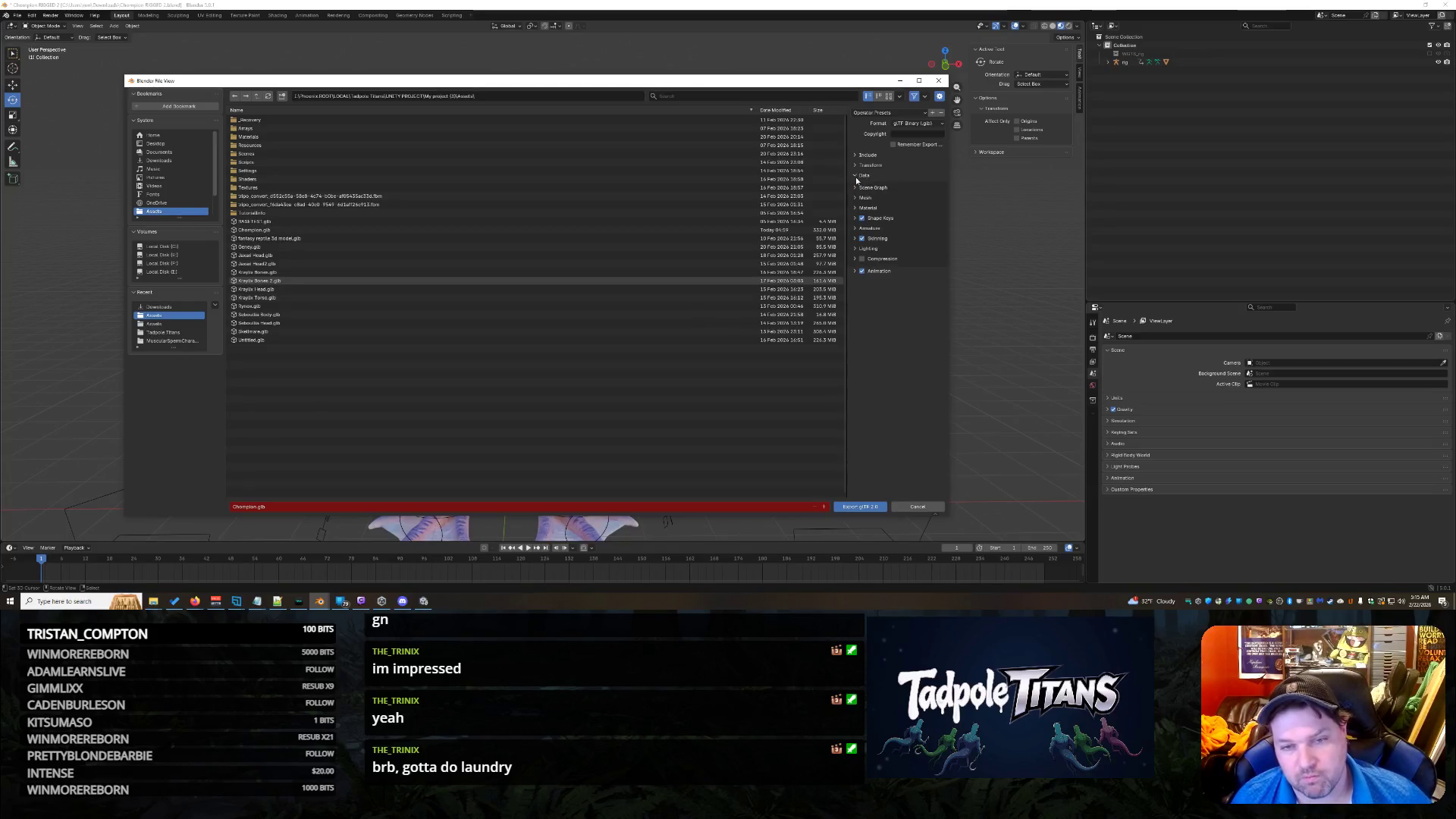
{"action": "left_click", "coordinate": [860, 158]}
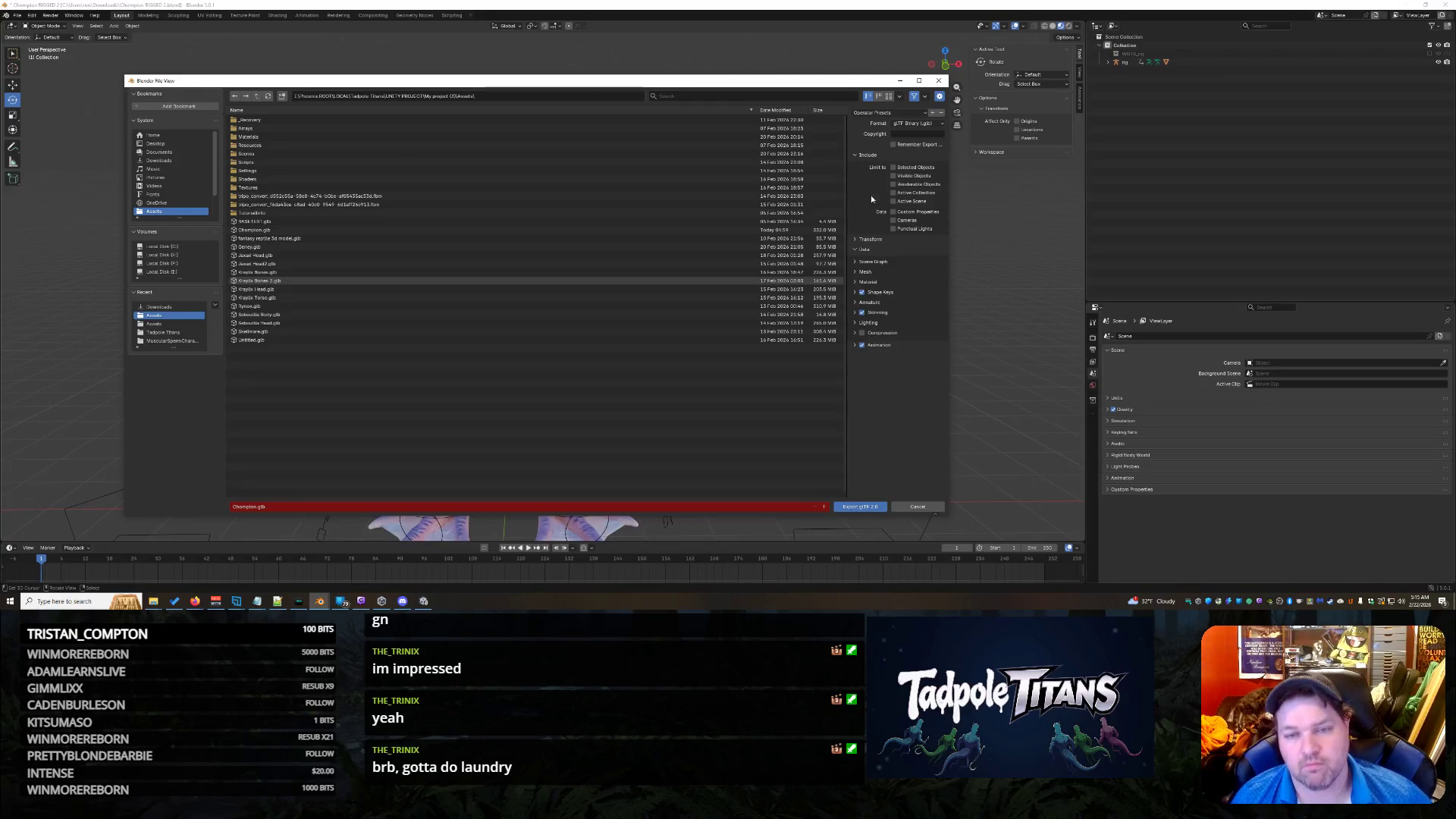
{"action": "left_click", "coordinate": [943, 124]}
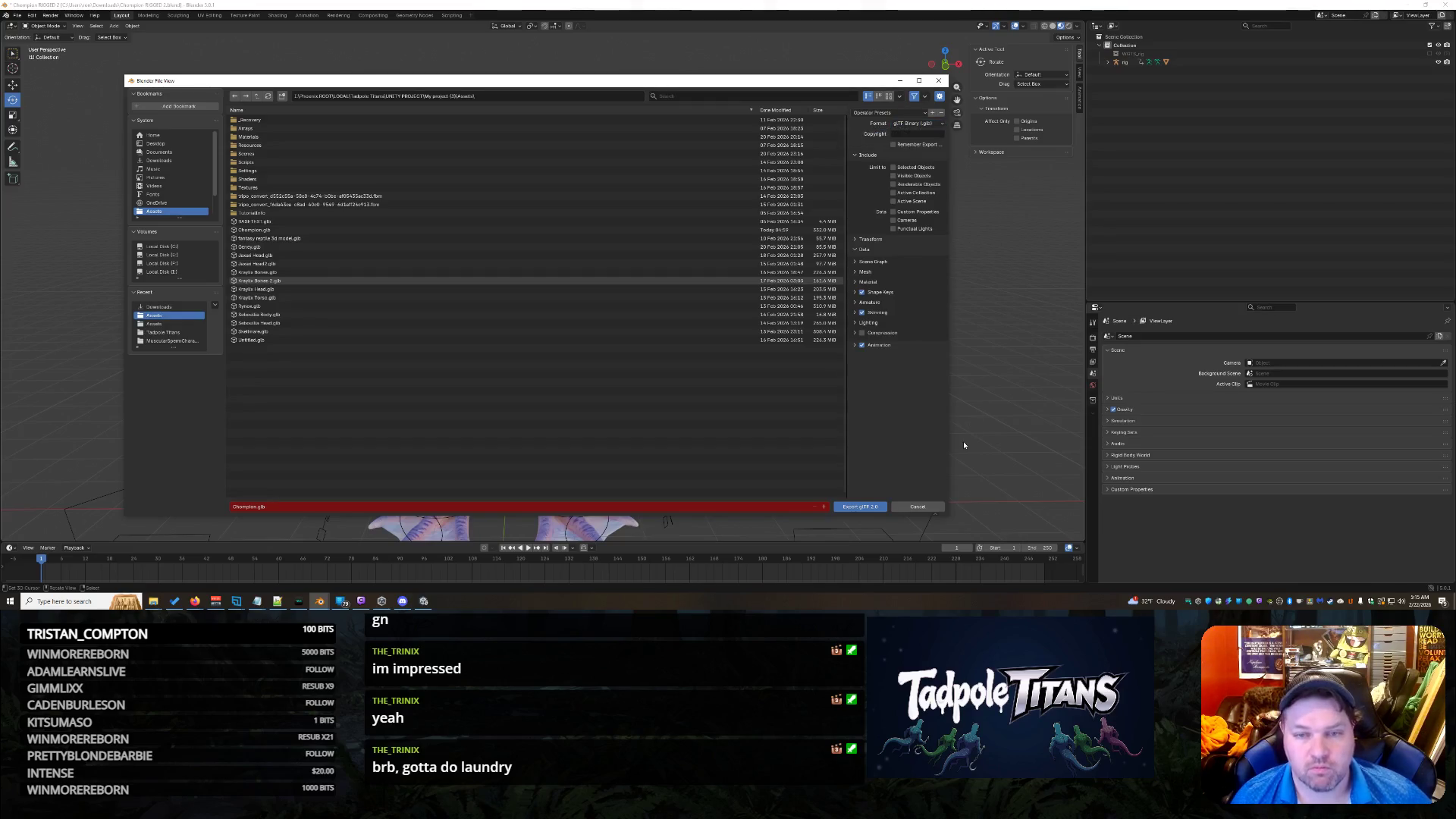
{"action": "left_click", "coordinate": [851, 508]}
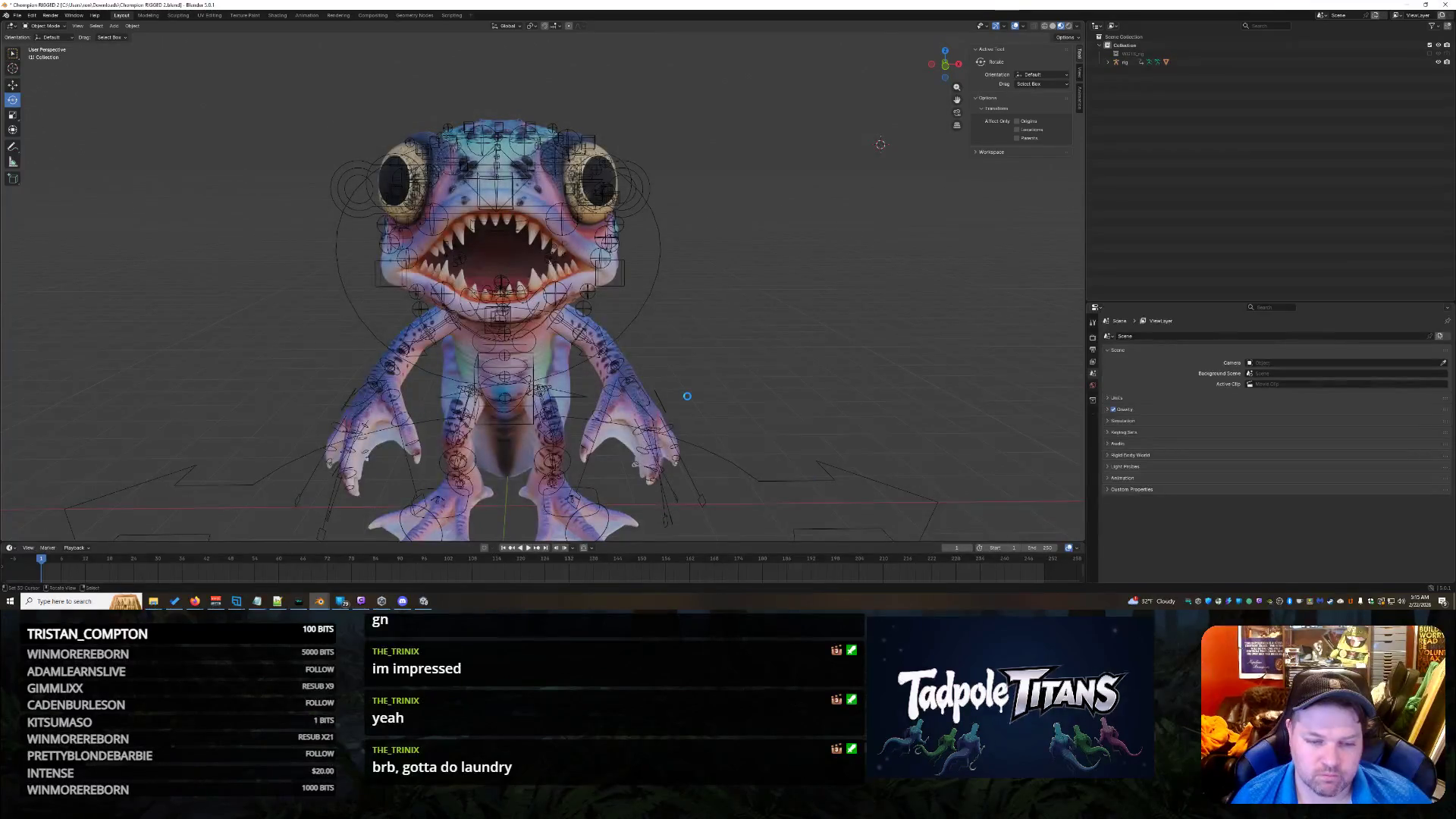
Step: Bring the Unity editor forward showing the imported Chompion.glb import settings
{"action": "left_click", "coordinate": [423, 601]}
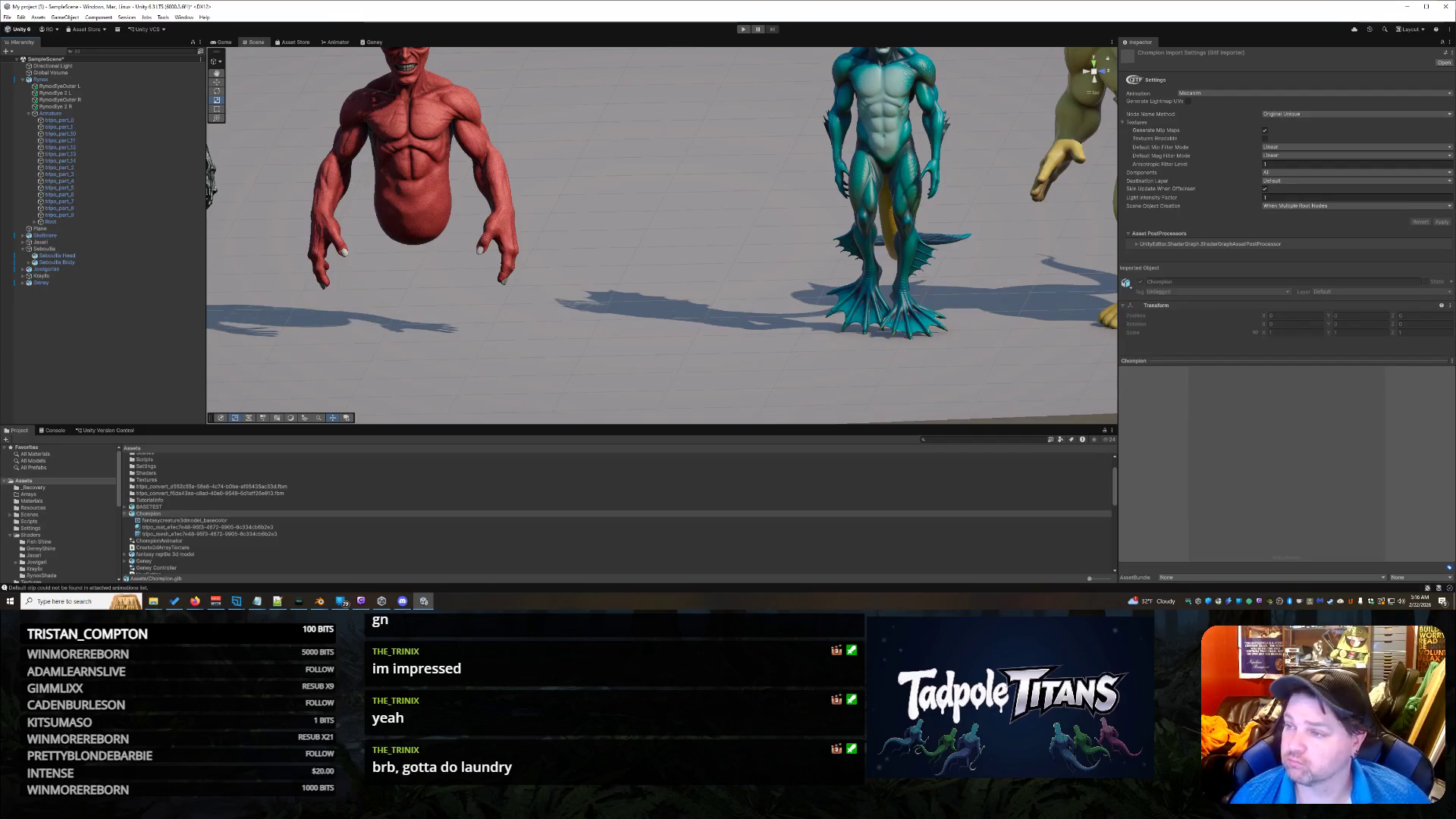
{"action": "key", "text": "alt+Tab"}
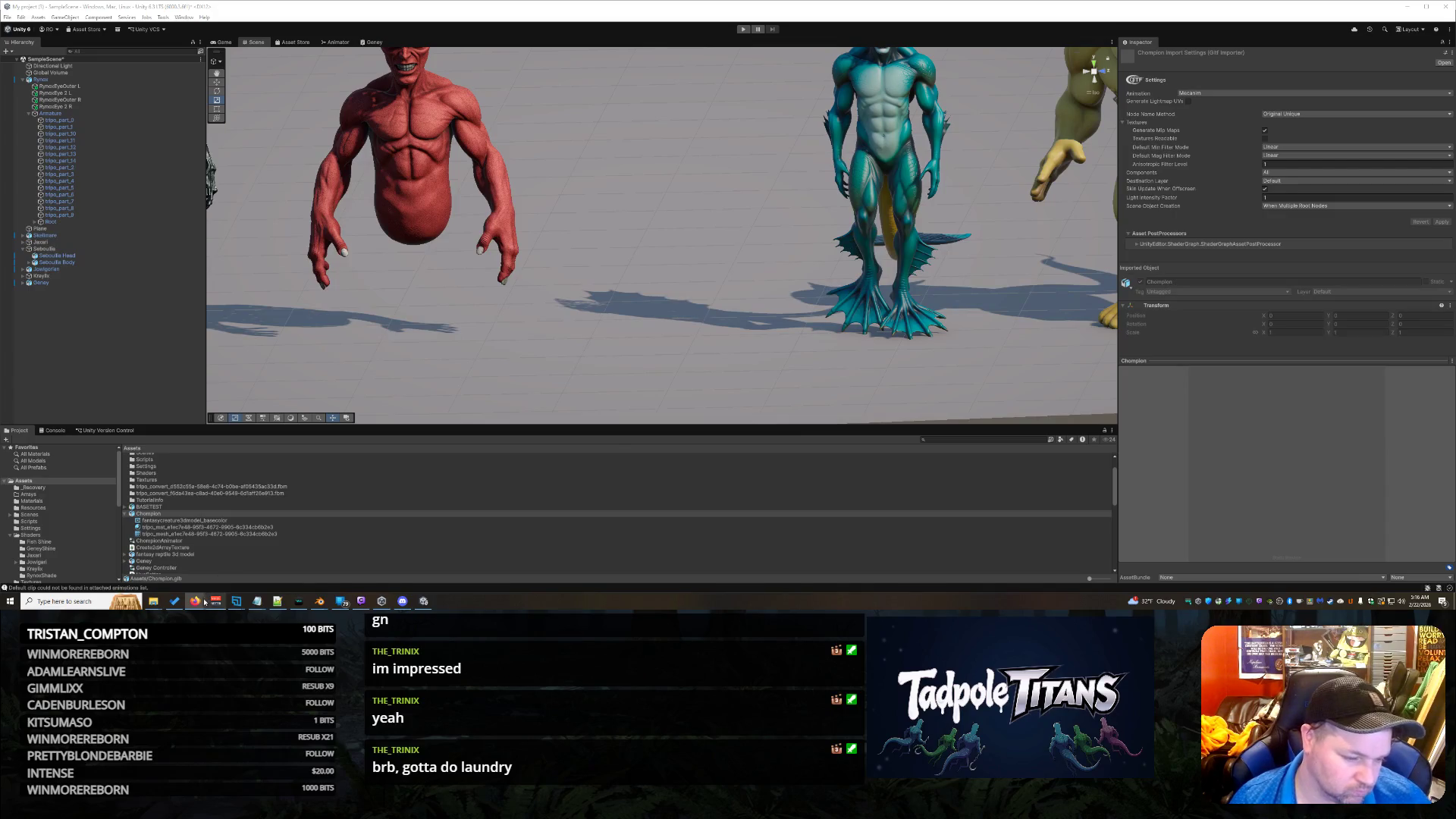
Step: Replace the guitar phrase ending the Suno style prompt with 'lfman level creativ' and create new songs
{"action": "mouse_move", "coordinate": [193, 603]}
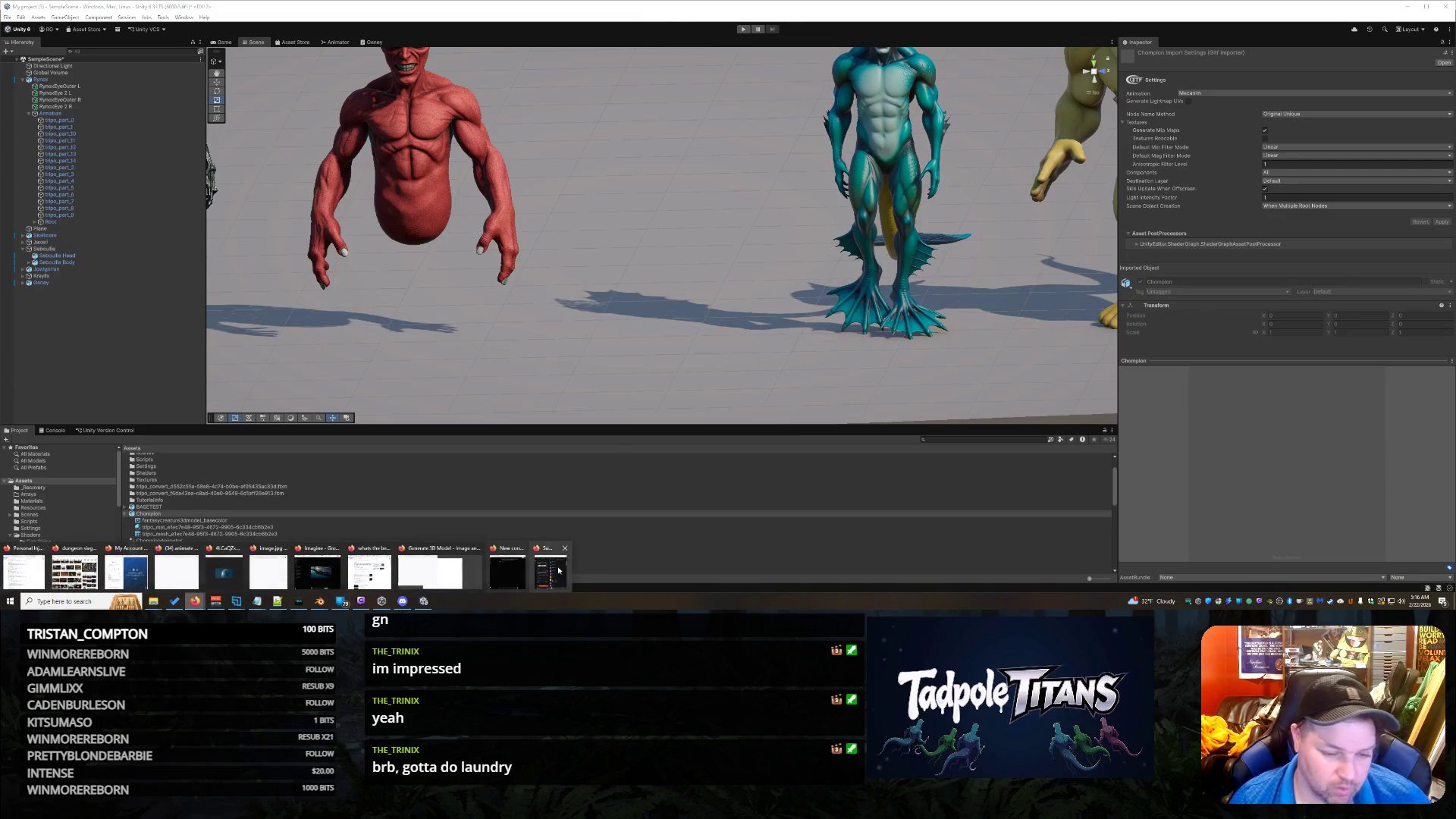
{"action": "left_click", "coordinate": [560, 570]}
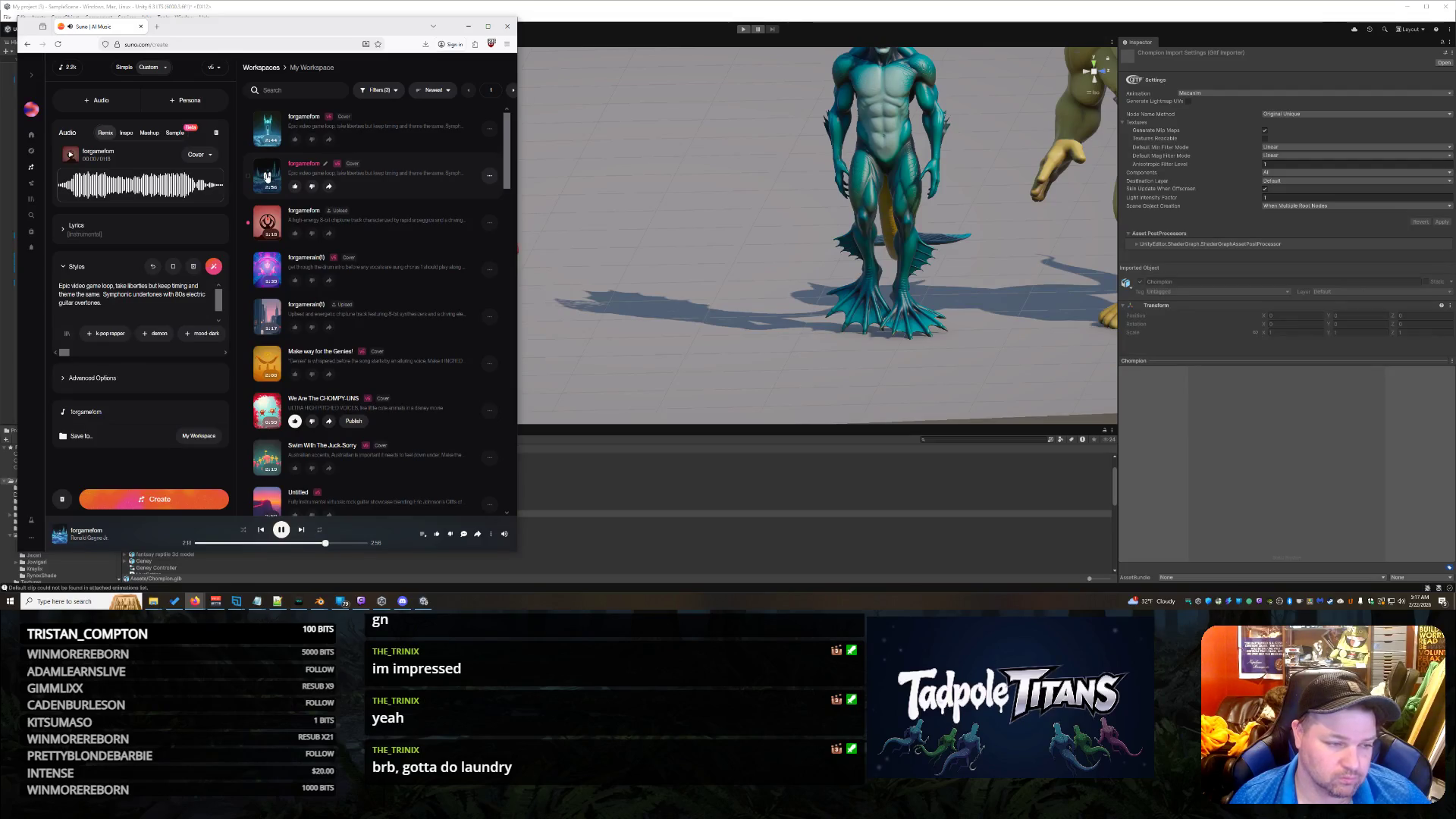
{"action": "left_click", "coordinate": [102, 303]}
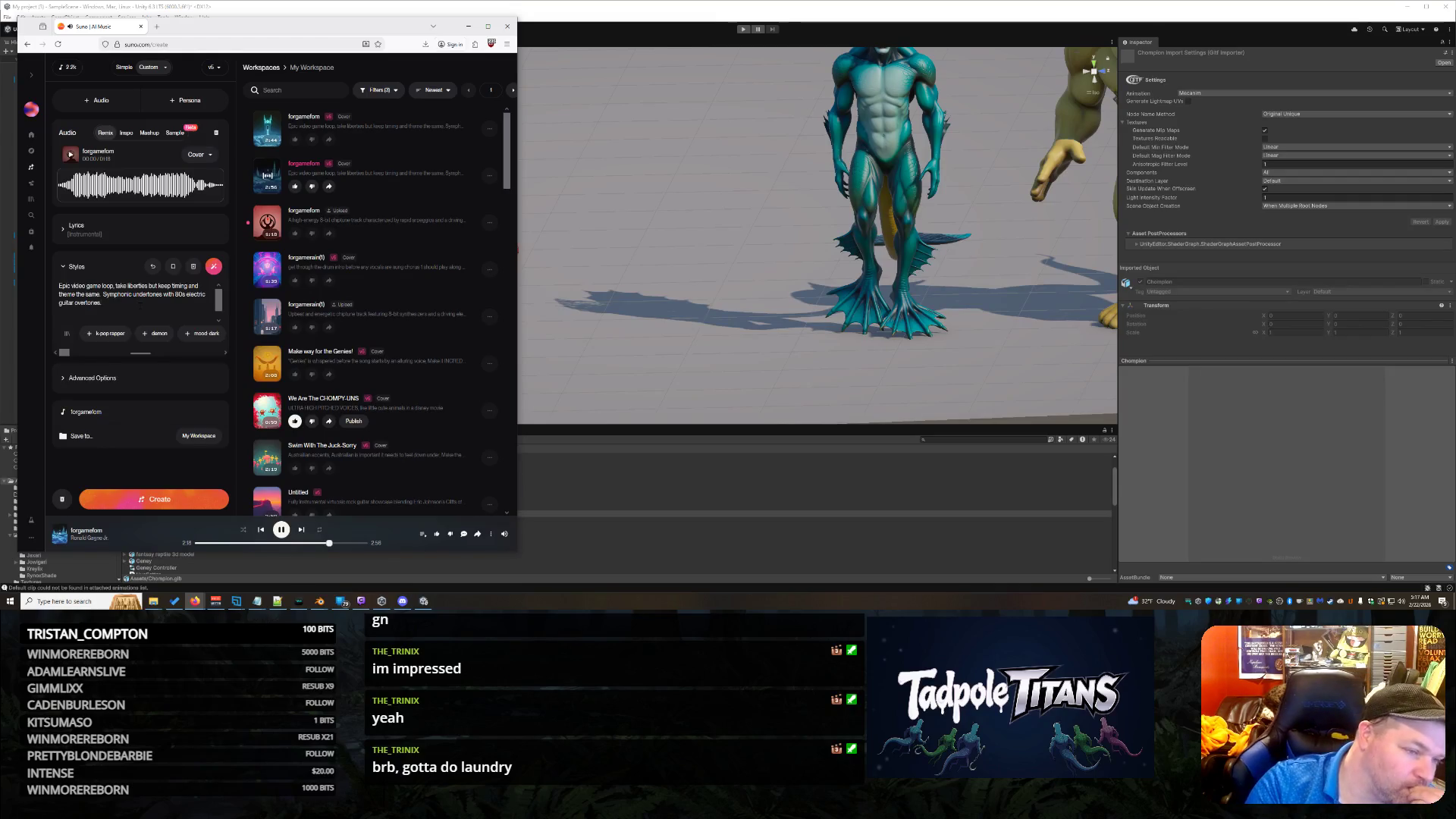
{"action": "key", "text": "BackSpace"}
{"action": "key", "text": "BackSpace"}
{"action": "key", "text": "BackSpace"}
{"action": "key", "text": "BackSpace"}
{"action": "key", "text": "BackSpace"}
{"action": "key", "text": "BackSpace"}
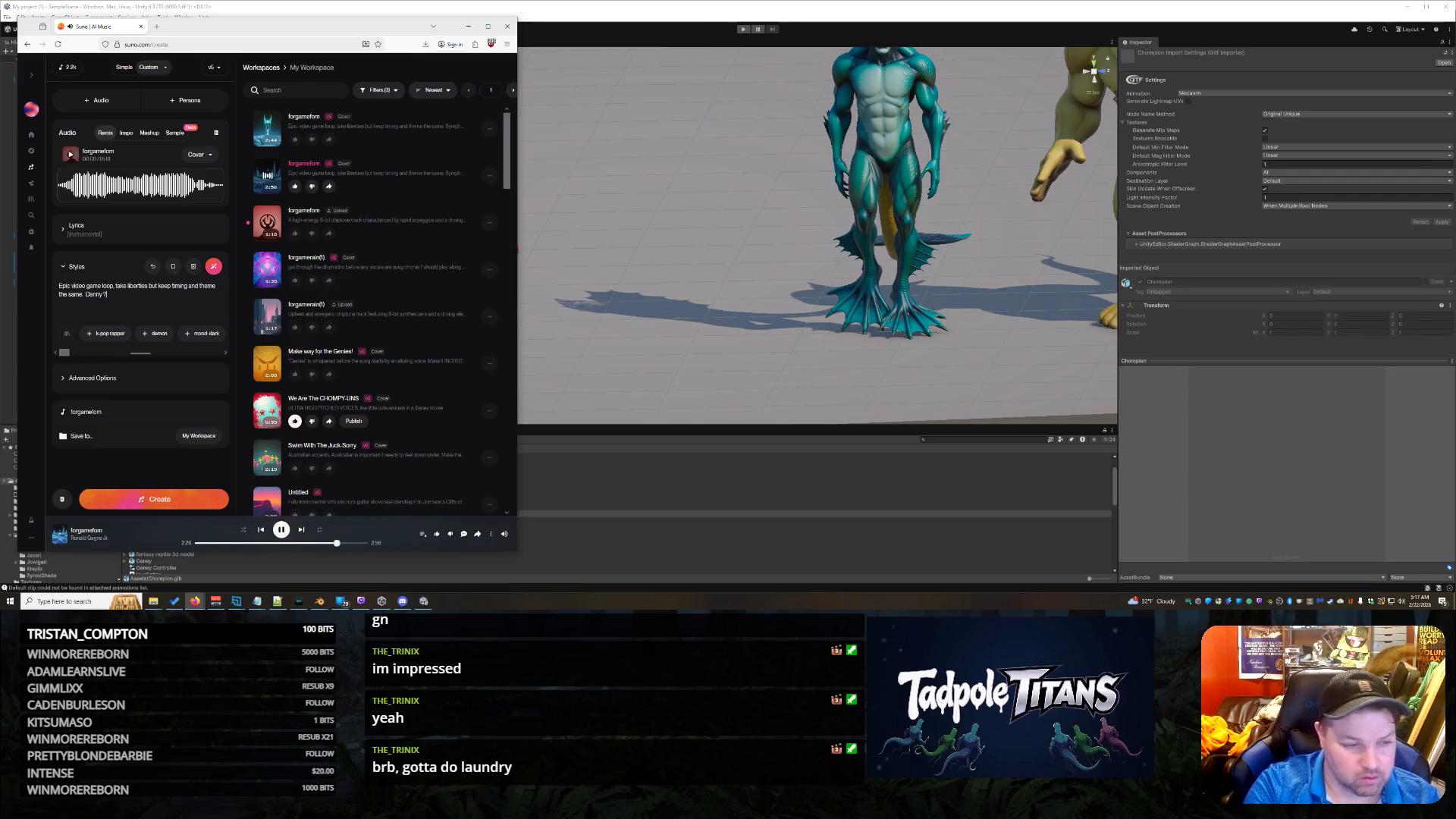
{"action": "type", "text": "lfman level creativity.."}
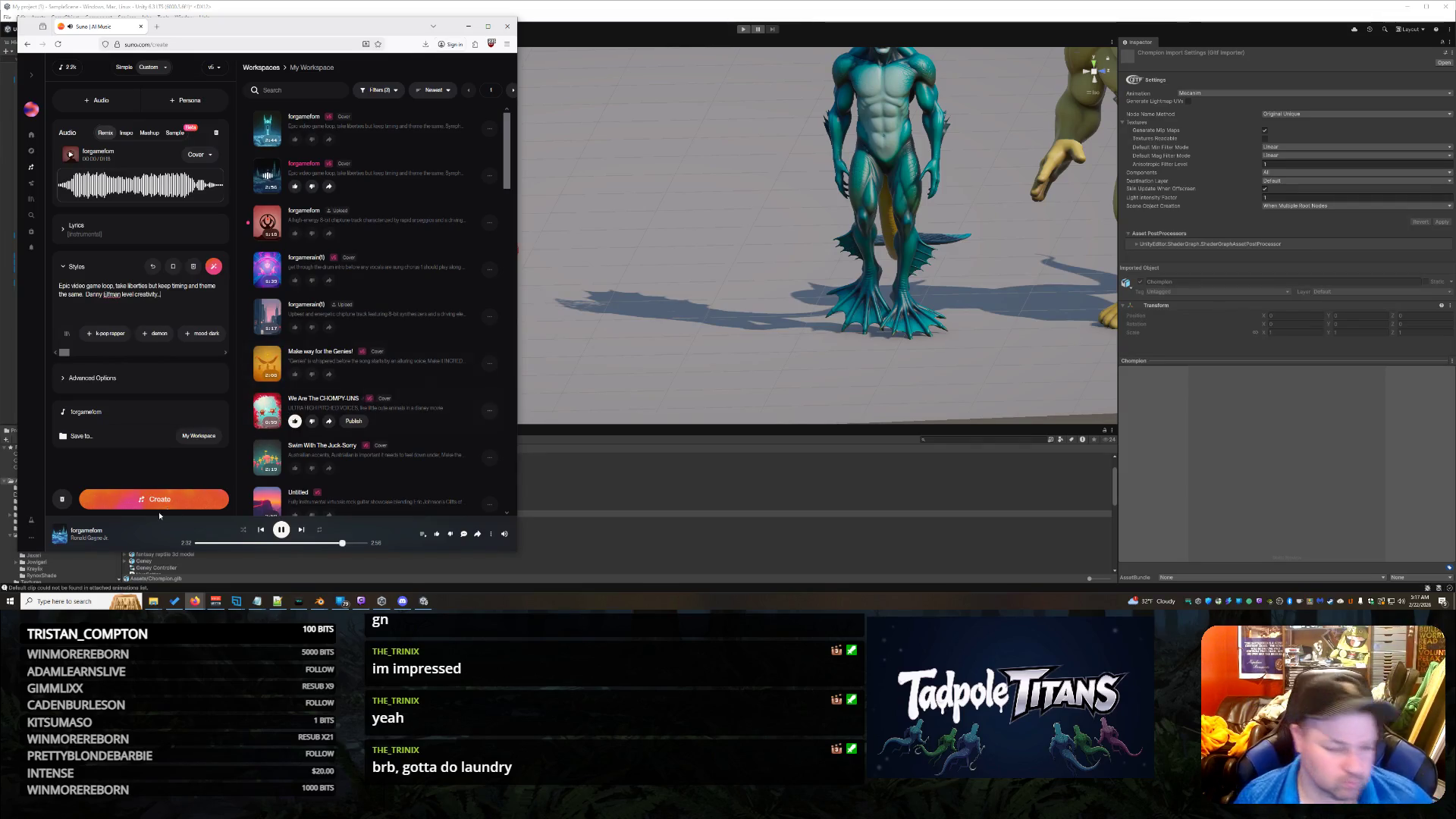
{"action": "left_click", "coordinate": [157, 501]}
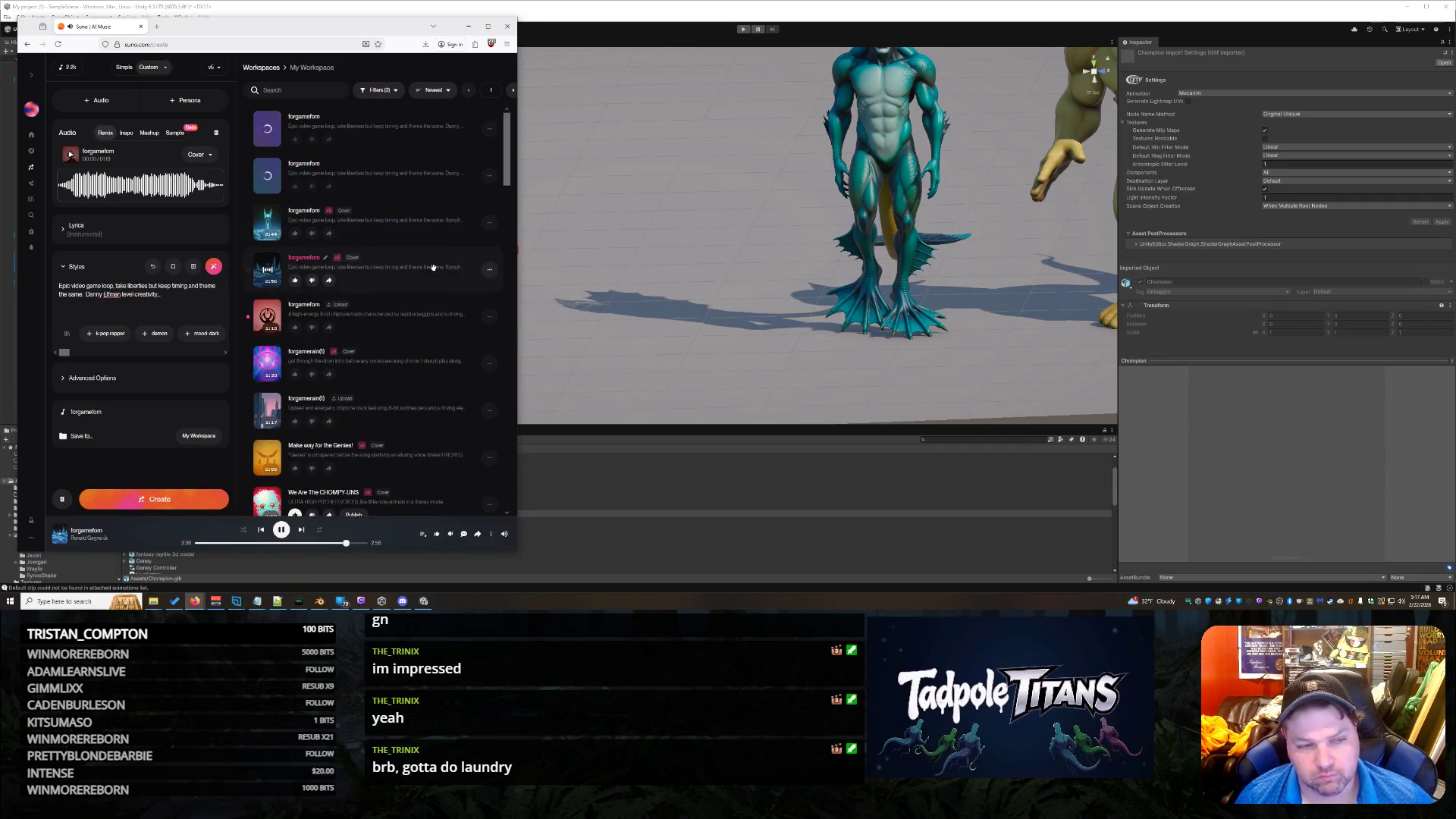
Step: Trash the older 2:56 song, play a new forgameform cover, and open Explorer's recent folders list
{"action": "left_click", "coordinate": [489, 271]}
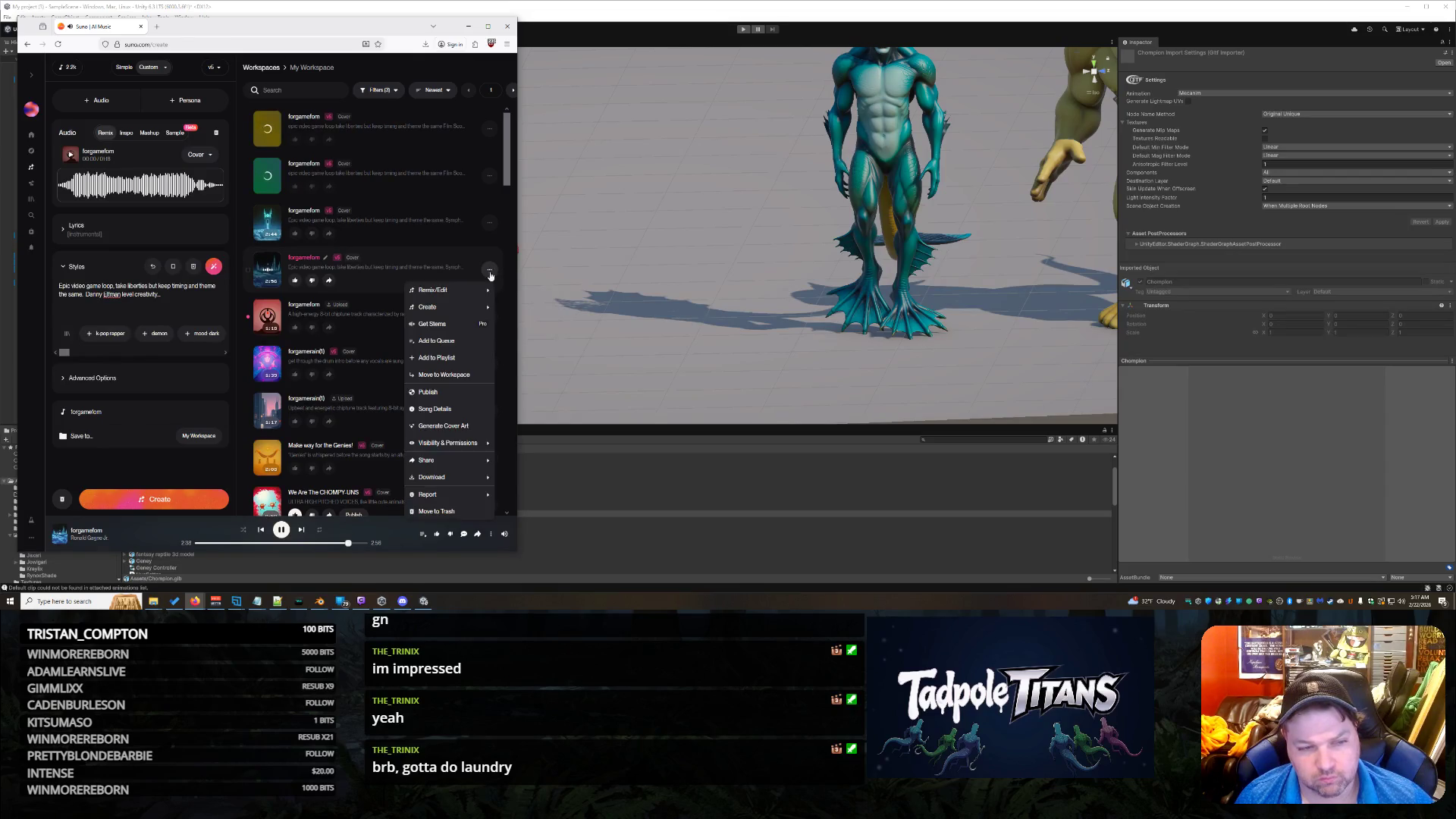
{"action": "left_click", "coordinate": [436, 512]}
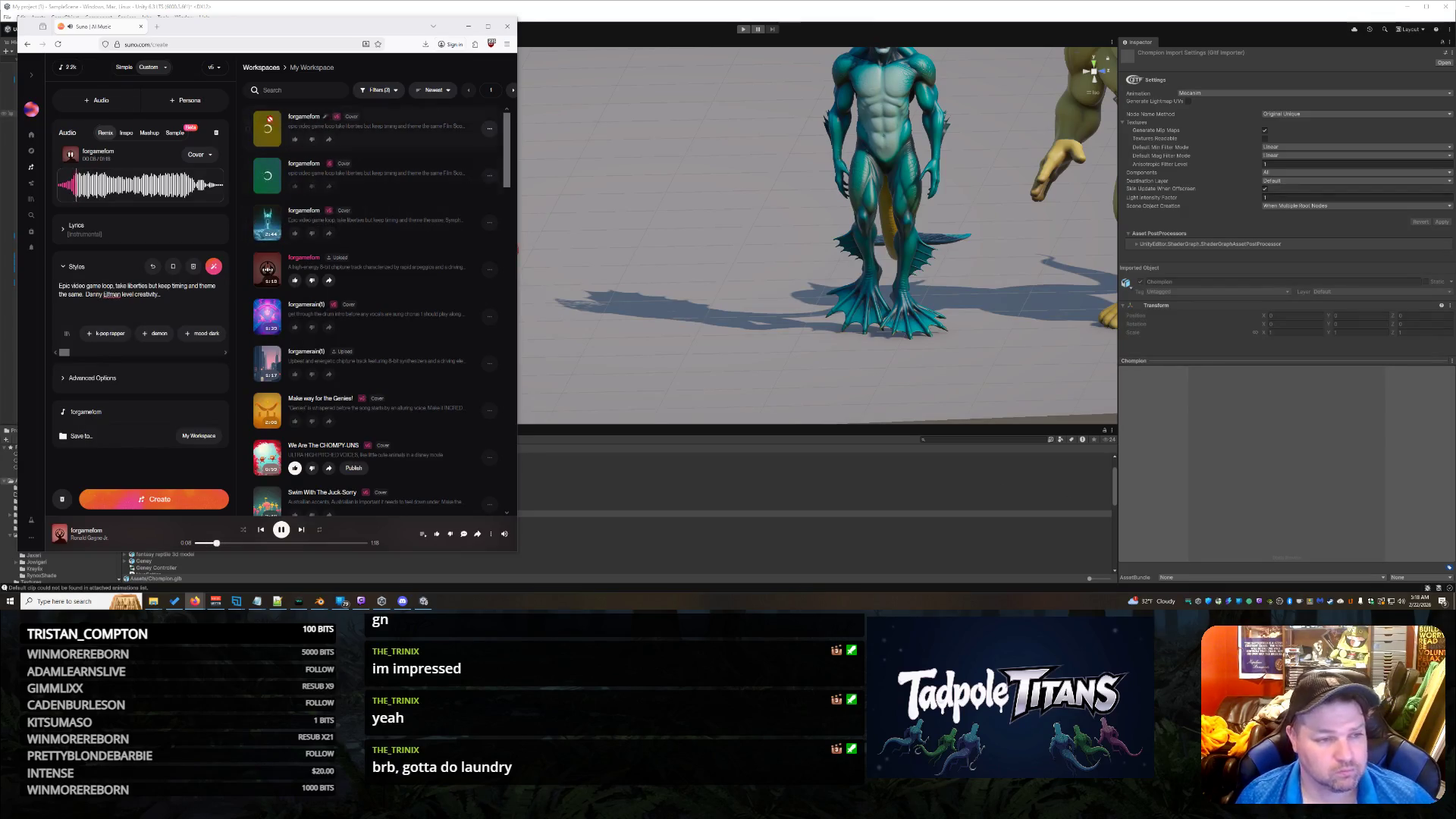
{"action": "left_click", "coordinate": [302, 531]}
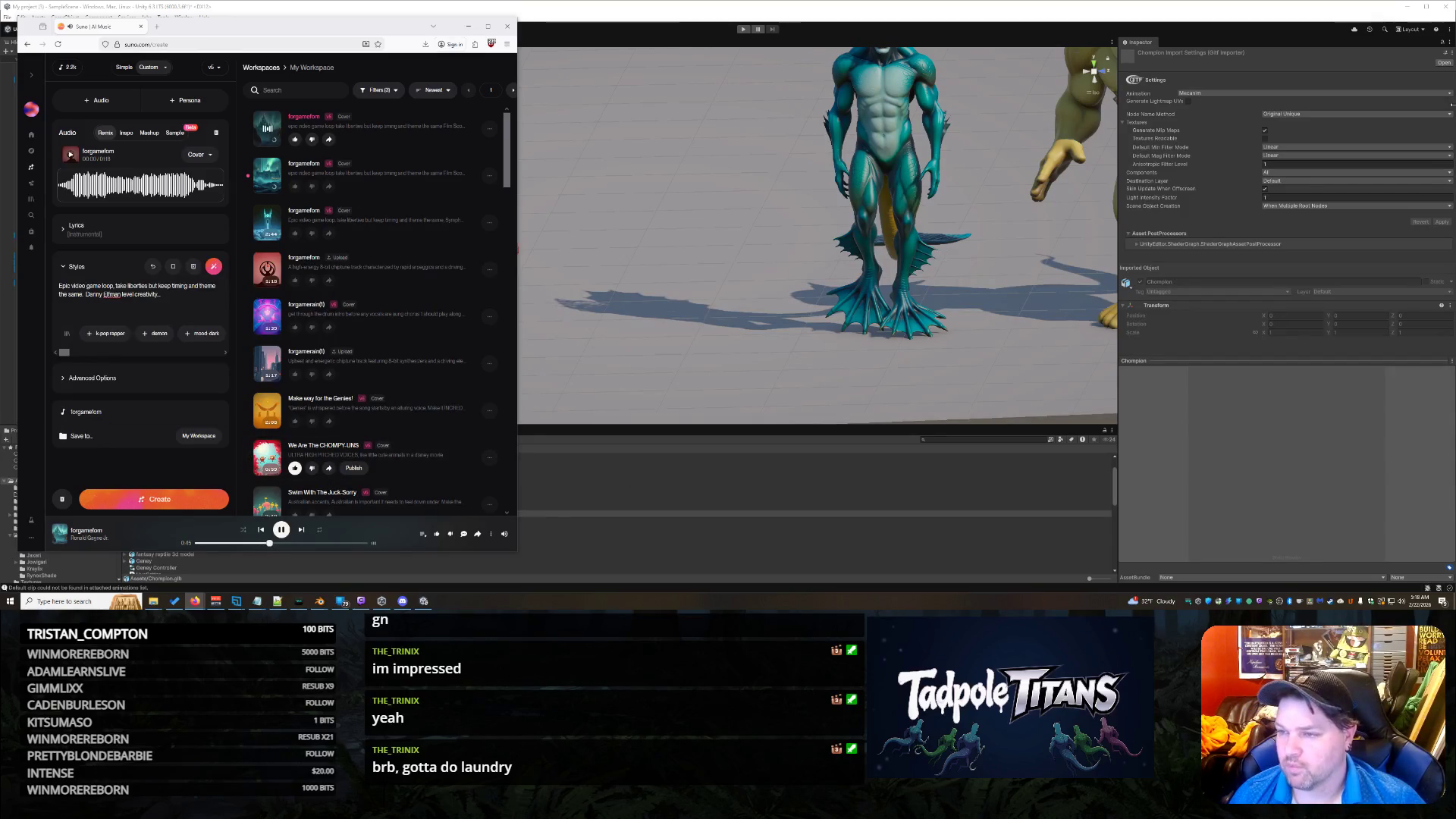
{"action": "mouse_move", "coordinate": [157, 606]}
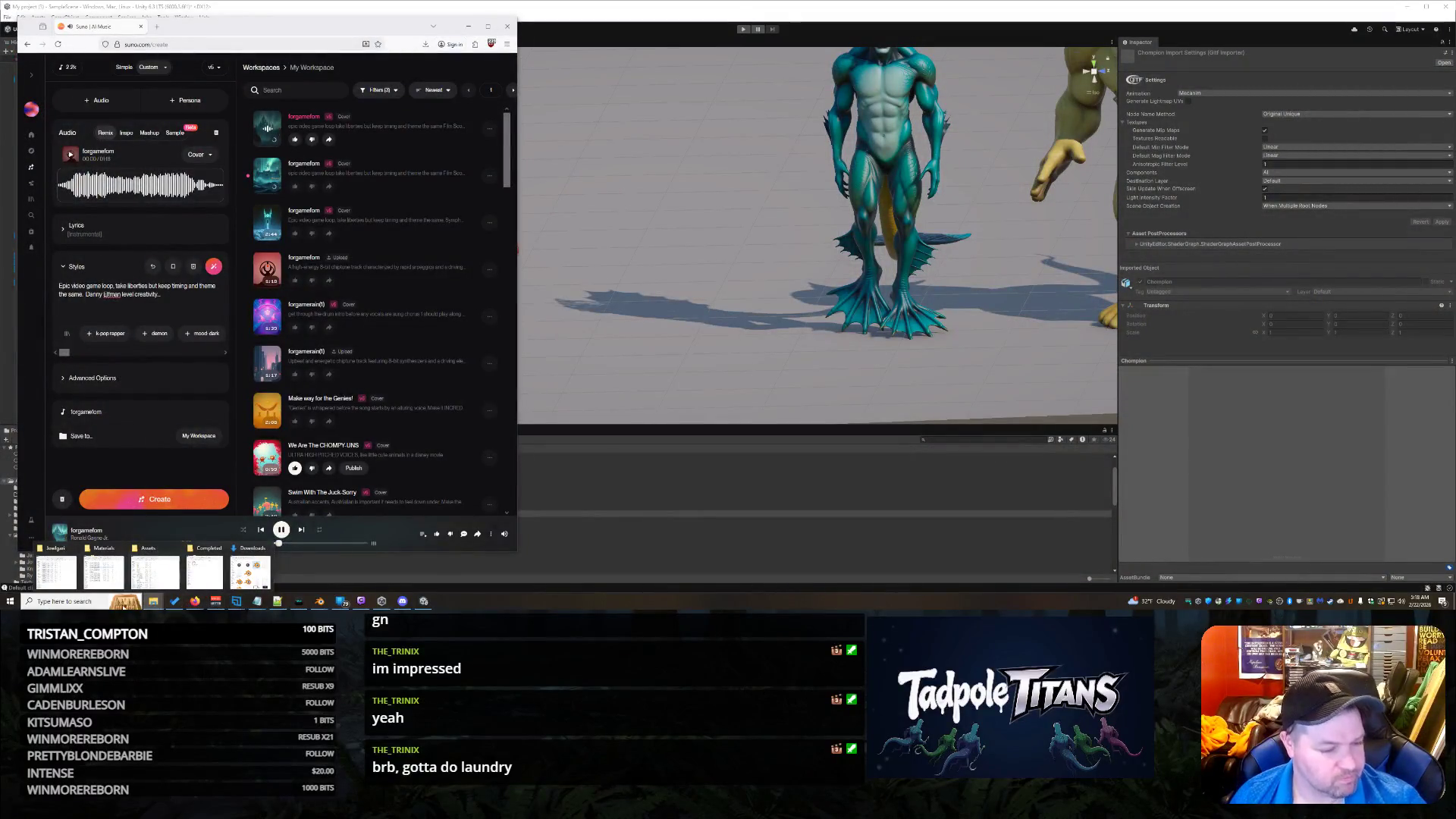
{"action": "right_click", "coordinate": [151, 605]}
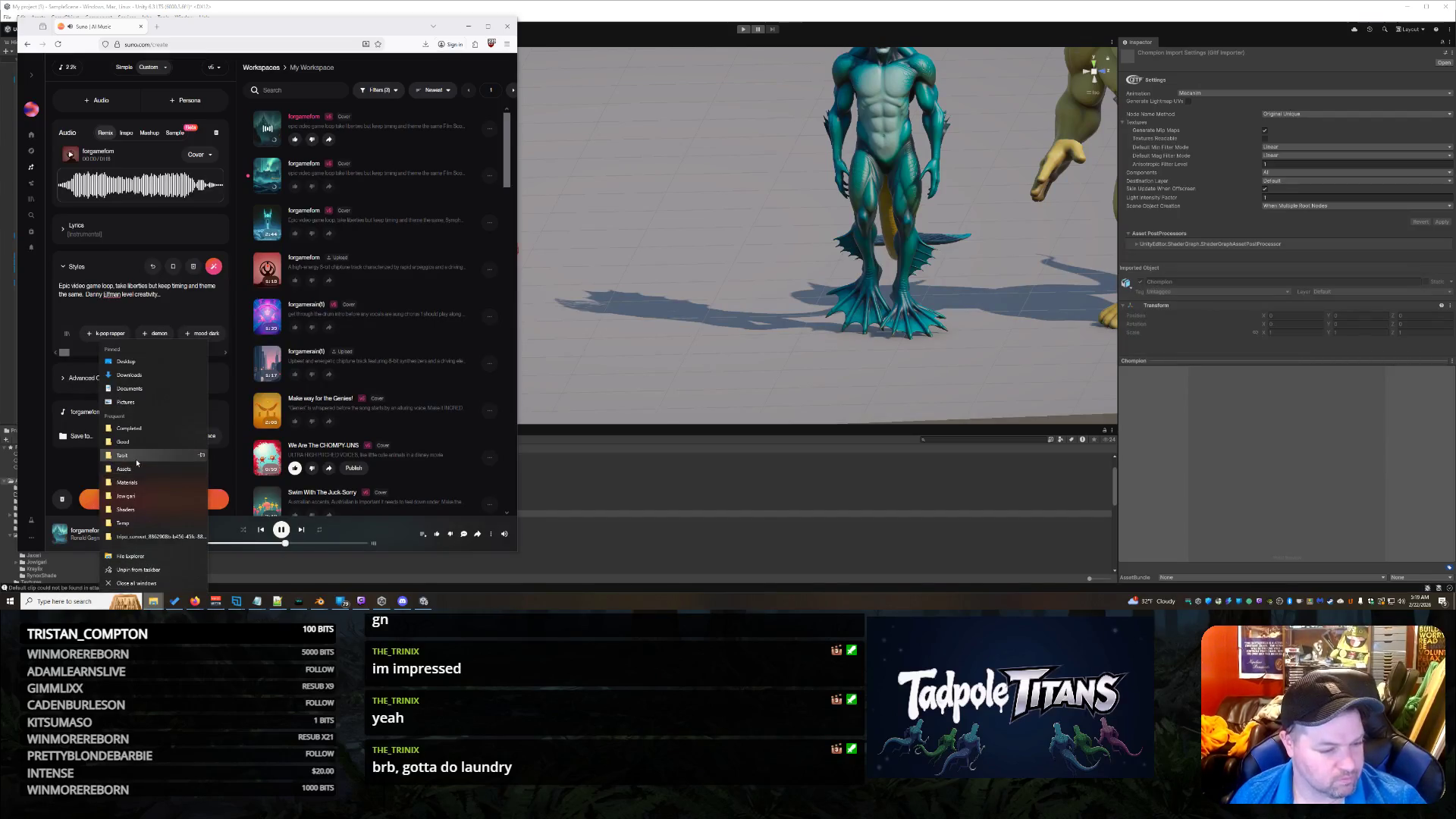
Step: Open the Completed MIDI folder inside Tabit, then minimize Explorer to reveal Suno
{"action": "left_click", "coordinate": [642, 516]}
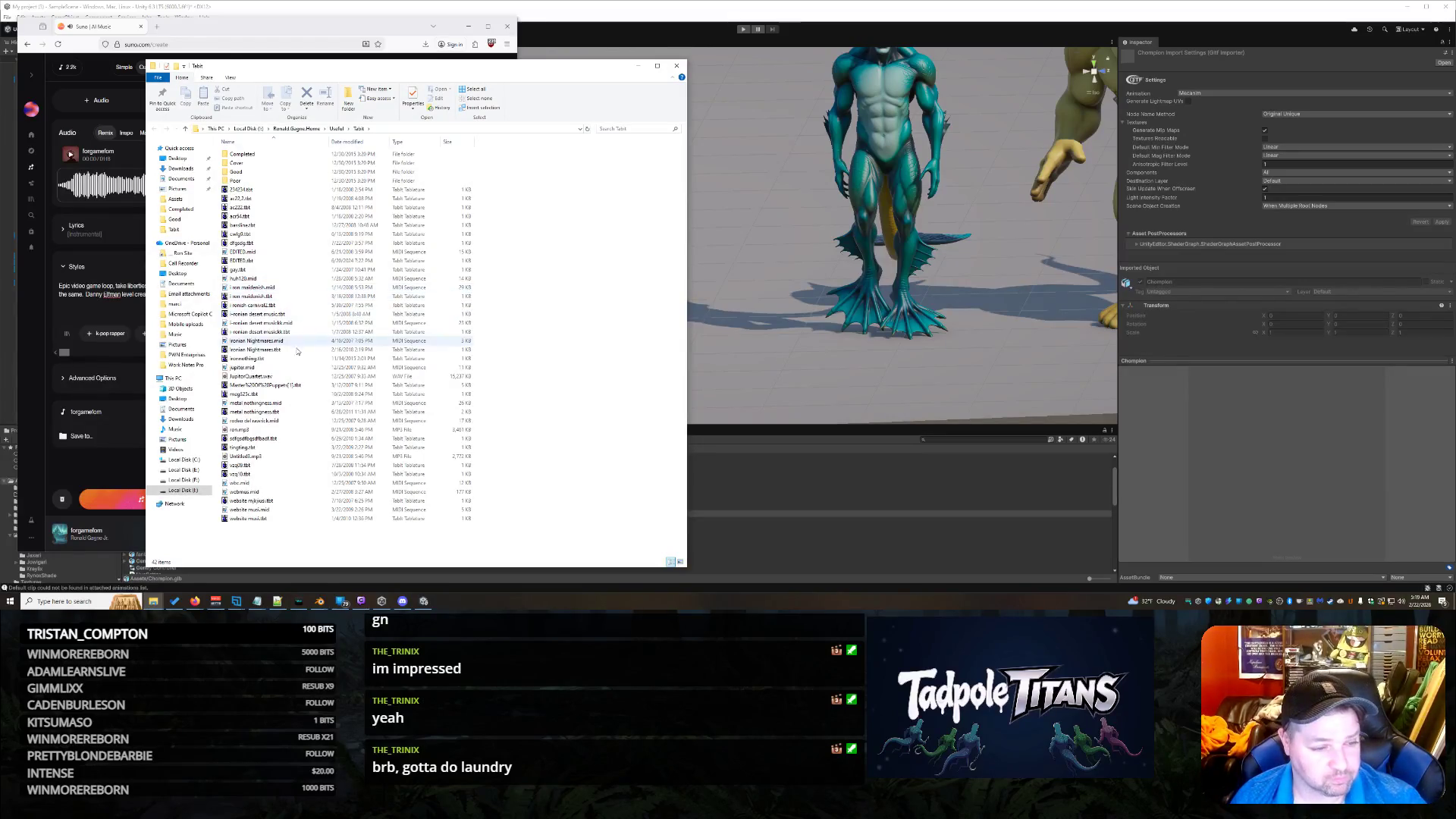
{"action": "double_click", "coordinate": [243, 154]}
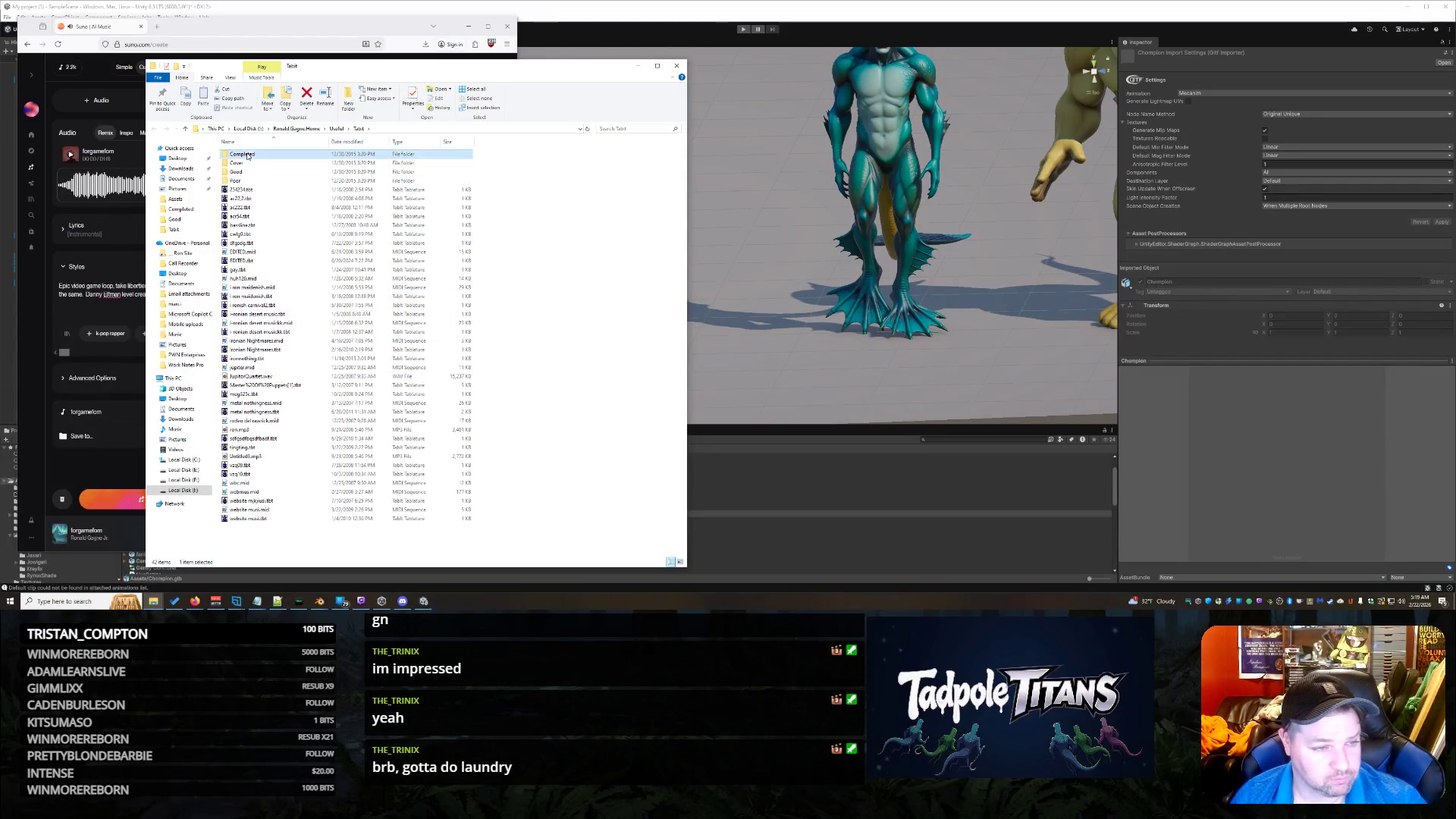
{"action": "left_click", "coordinate": [195, 600]}
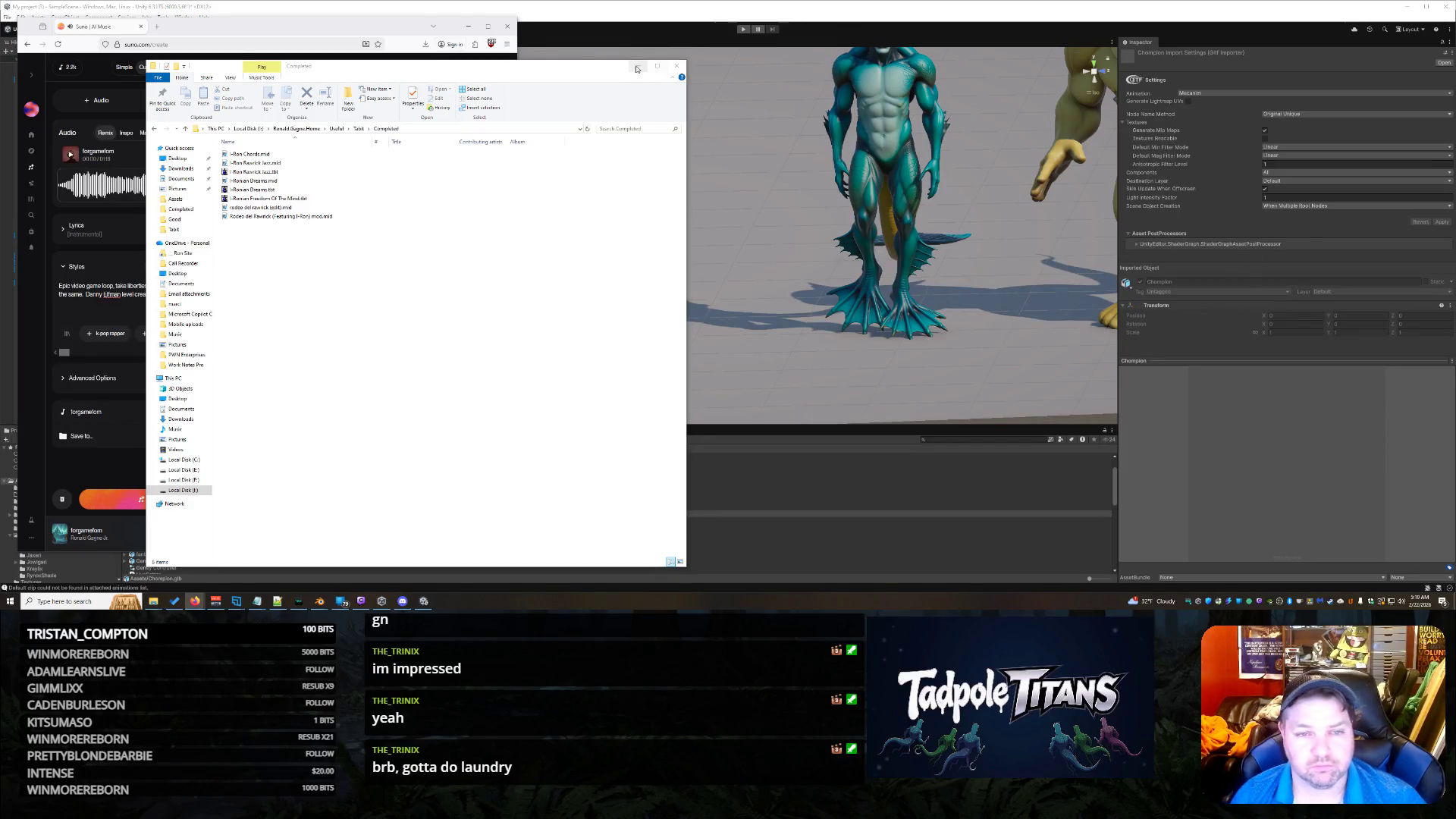
{"action": "left_click", "coordinate": [638, 66]}
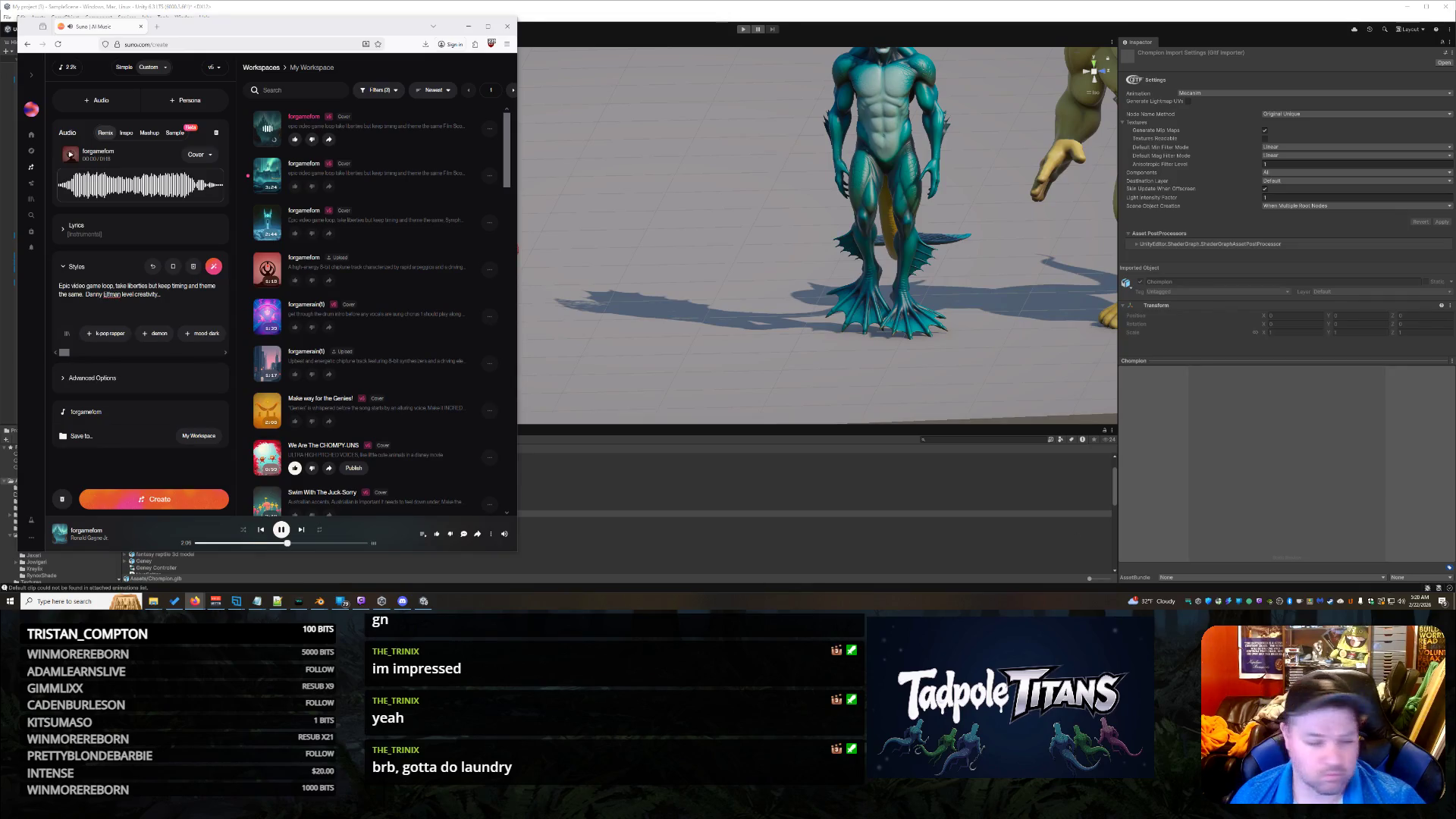
Step: Listen to Rodeo del Rawrick (Featuring I-Ron).mid in Media Player, skipping ahead twice, then close it
{"action": "mouse_move", "coordinate": [160, 603]}
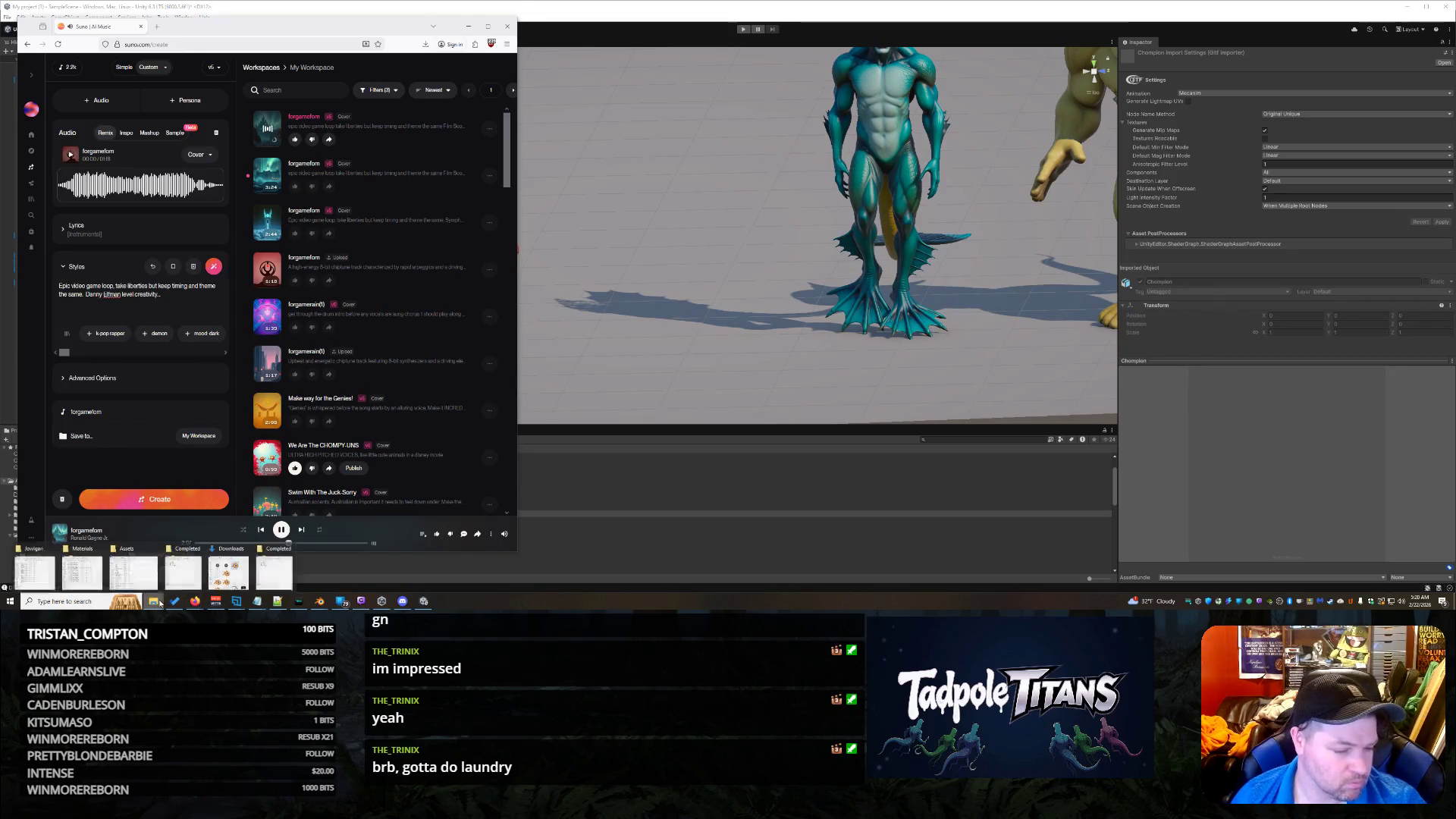
{"action": "left_click", "coordinate": [275, 574]}
{"action": "left_click", "coordinate": [571, 488]}
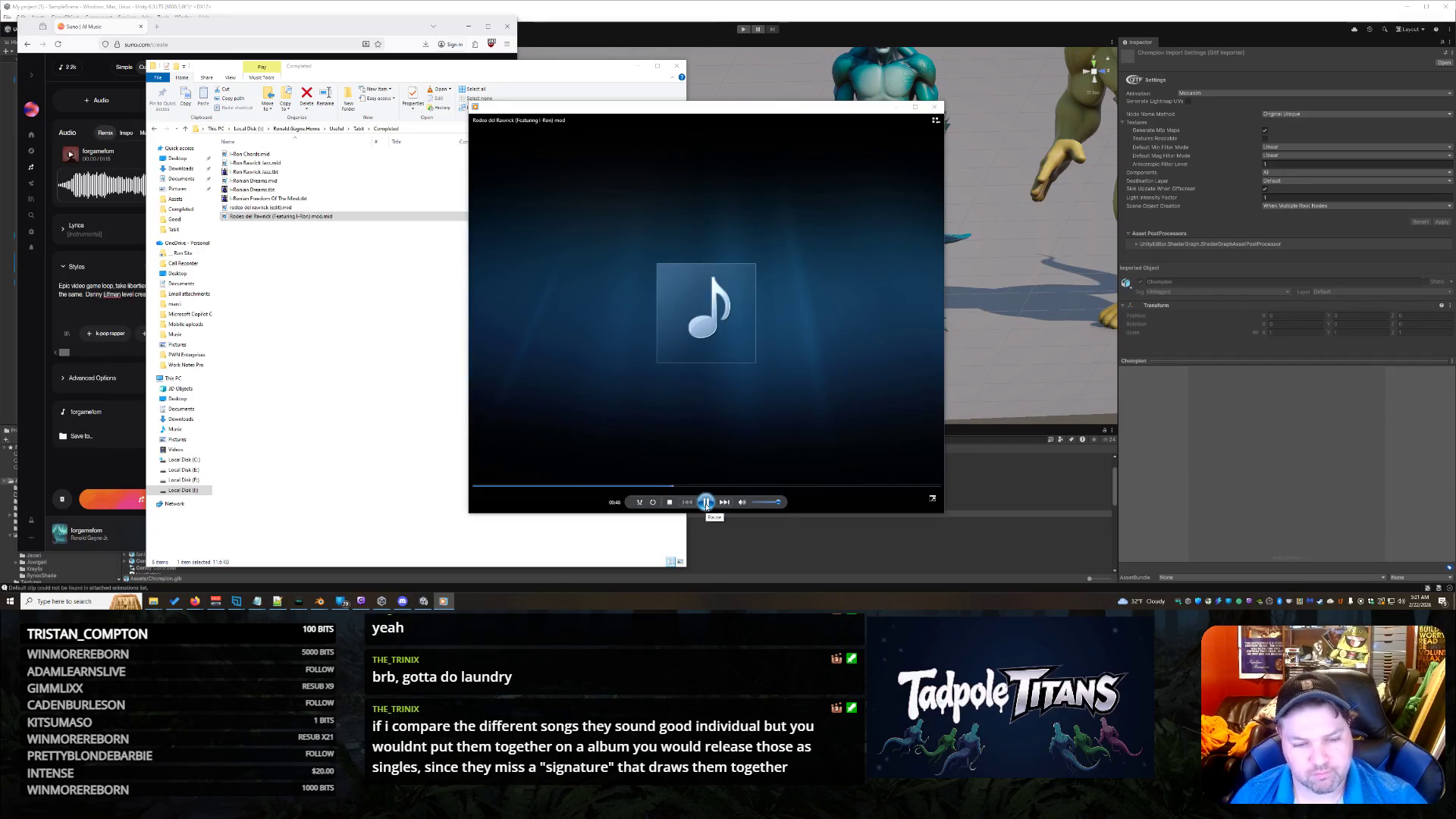
{"action": "left_click", "coordinate": [725, 502]}
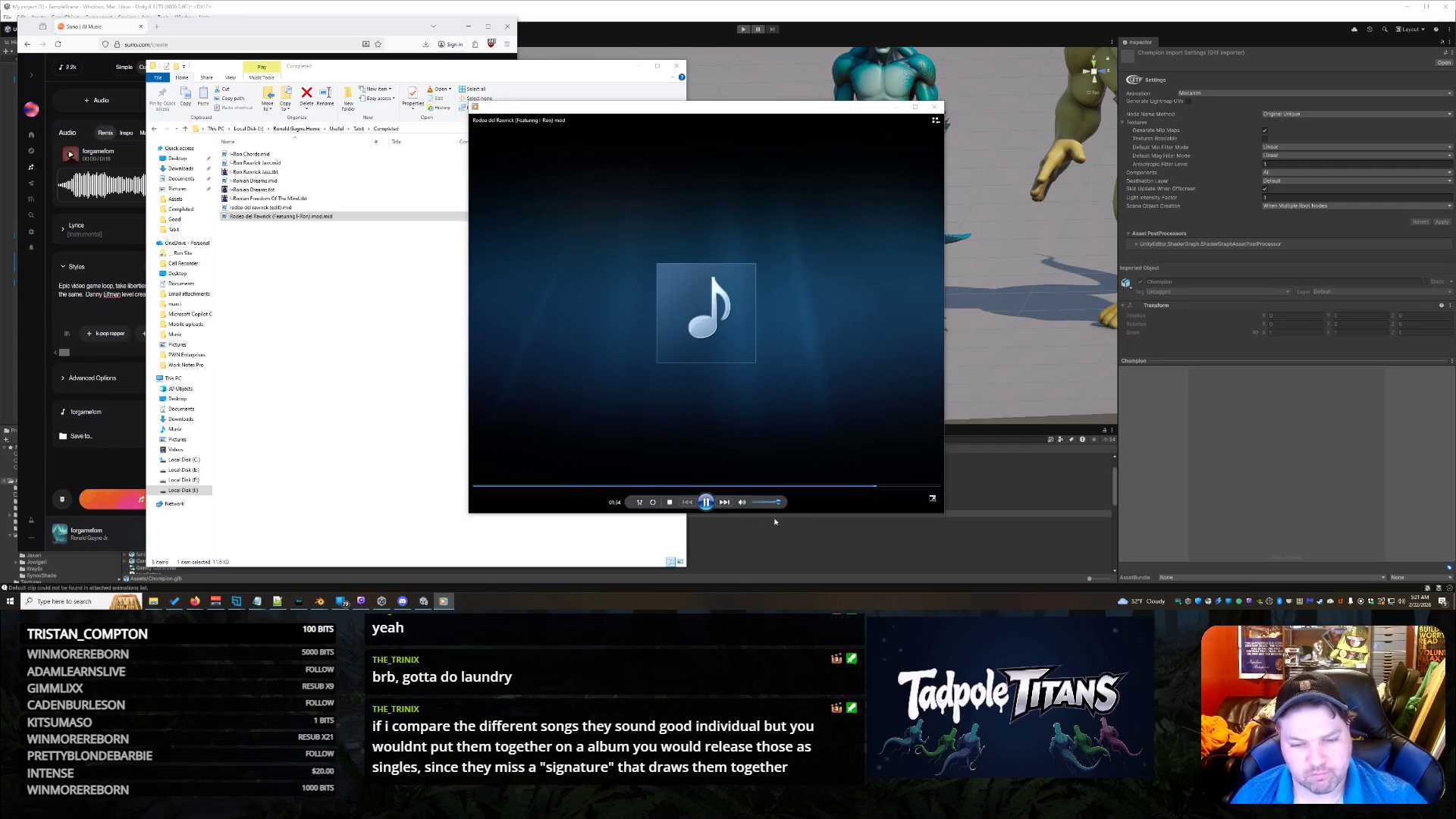
{"action": "left_click", "coordinate": [934, 108]}
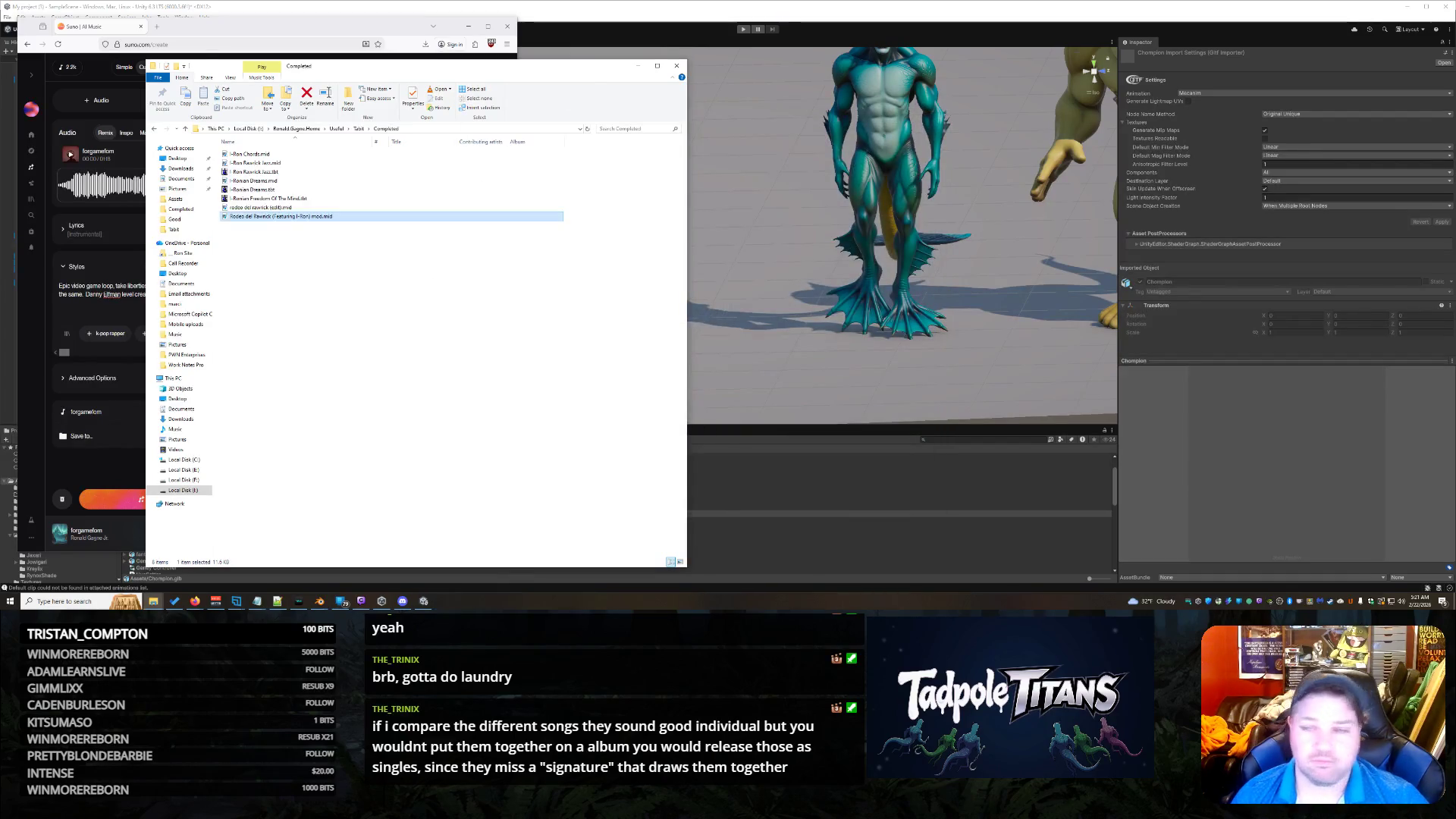
{"action": "left_click", "coordinate": [638, 66]}
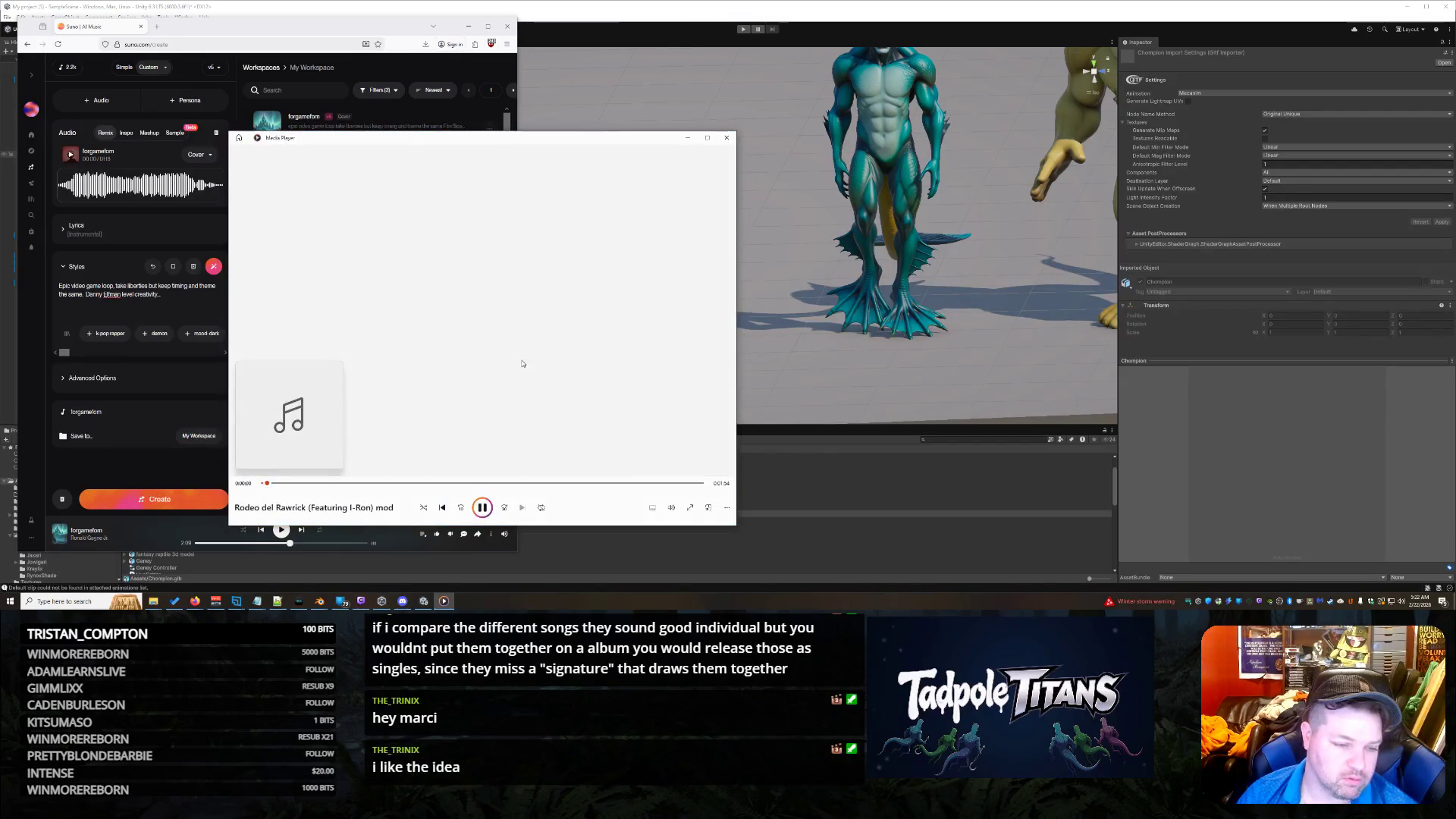
Step: Close Media Player, check Suno's + Audio upload options, and widen the Suno browser window
{"action": "left_click", "coordinate": [727, 137]}
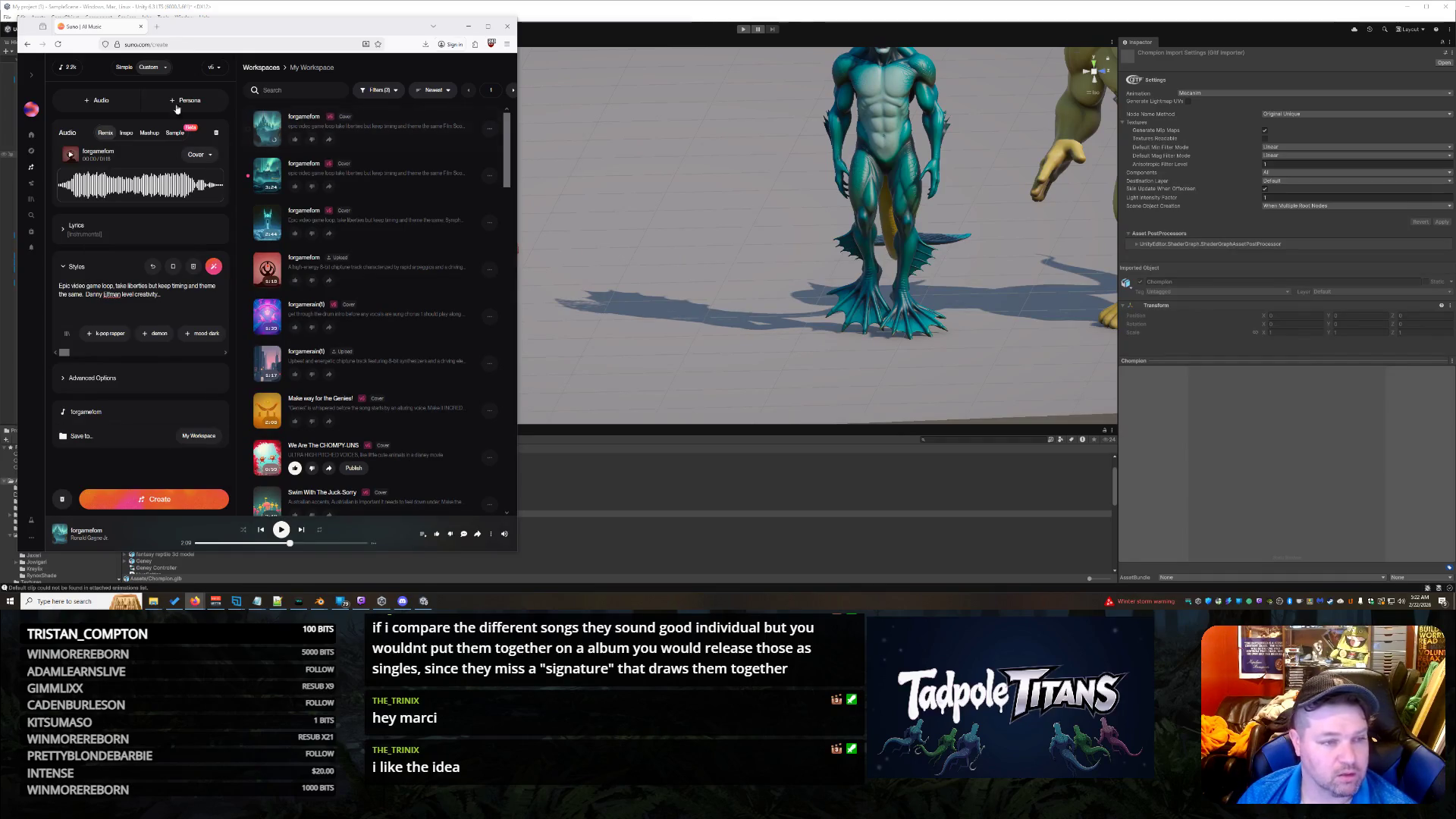
{"action": "left_click", "coordinate": [111, 96]}
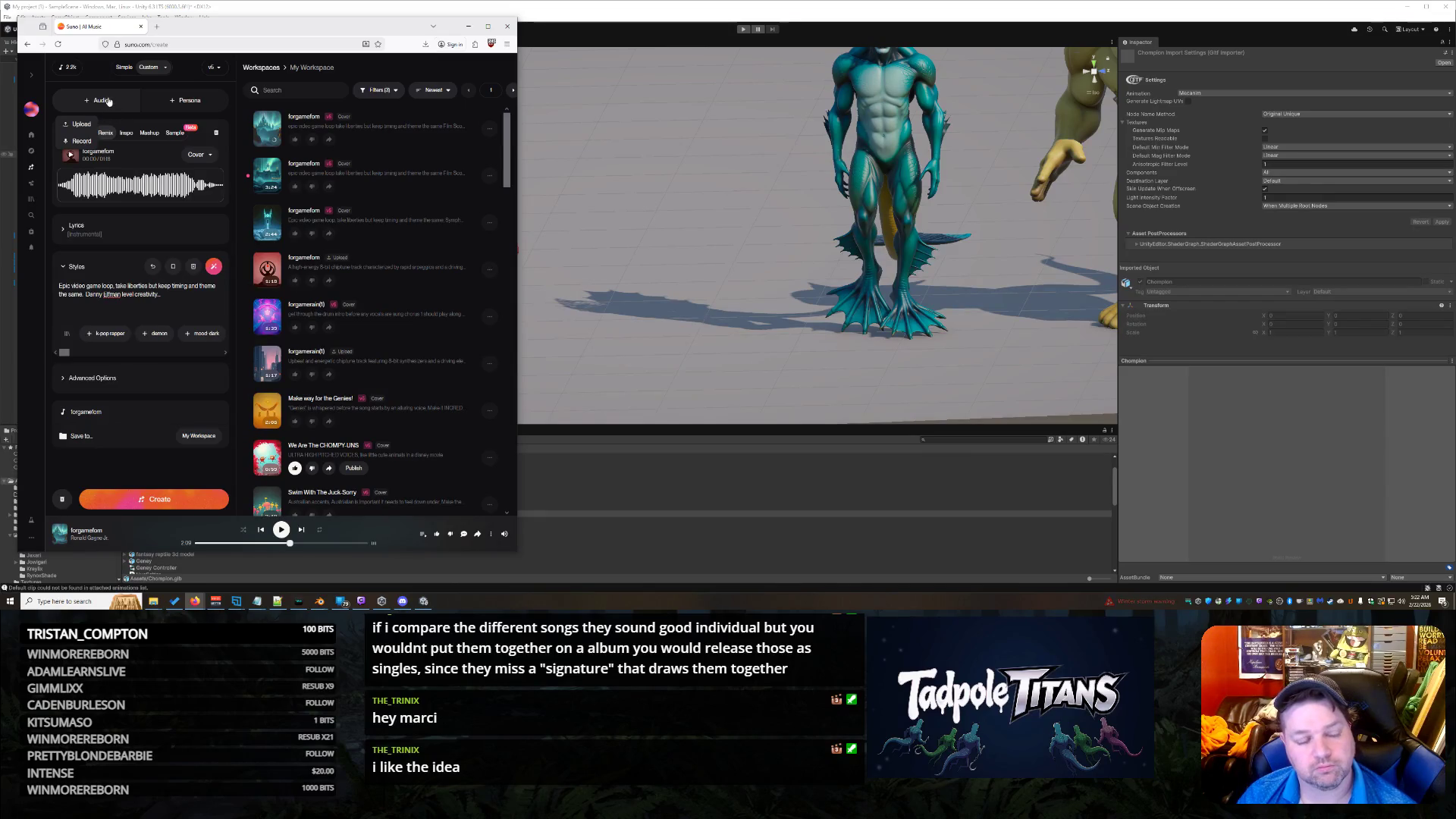
{"action": "left_click", "coordinate": [98, 101]}
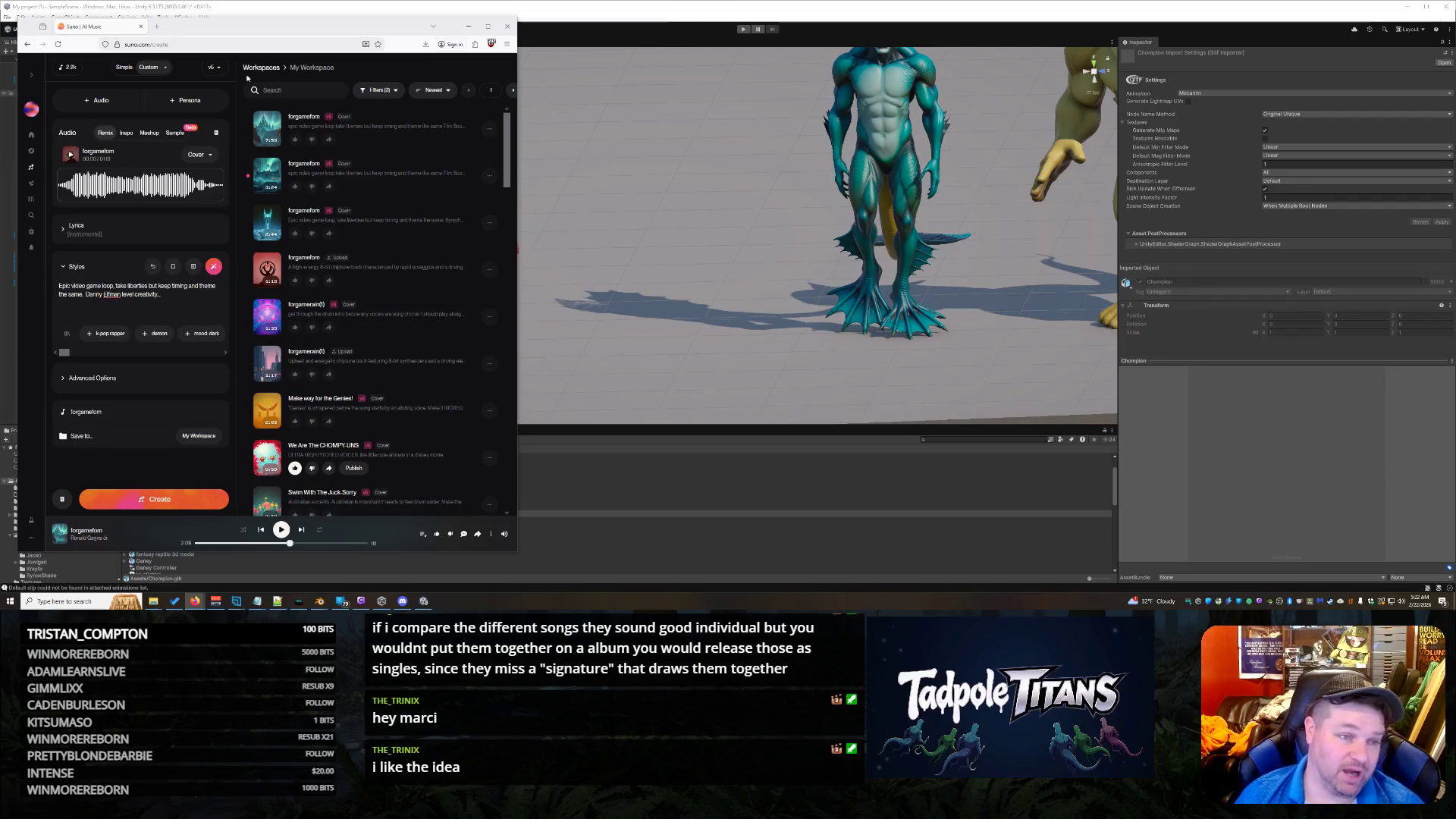
{"action": "left_click_drag", "start_coordinate": [517, 302], "coordinate": [581, 302]}
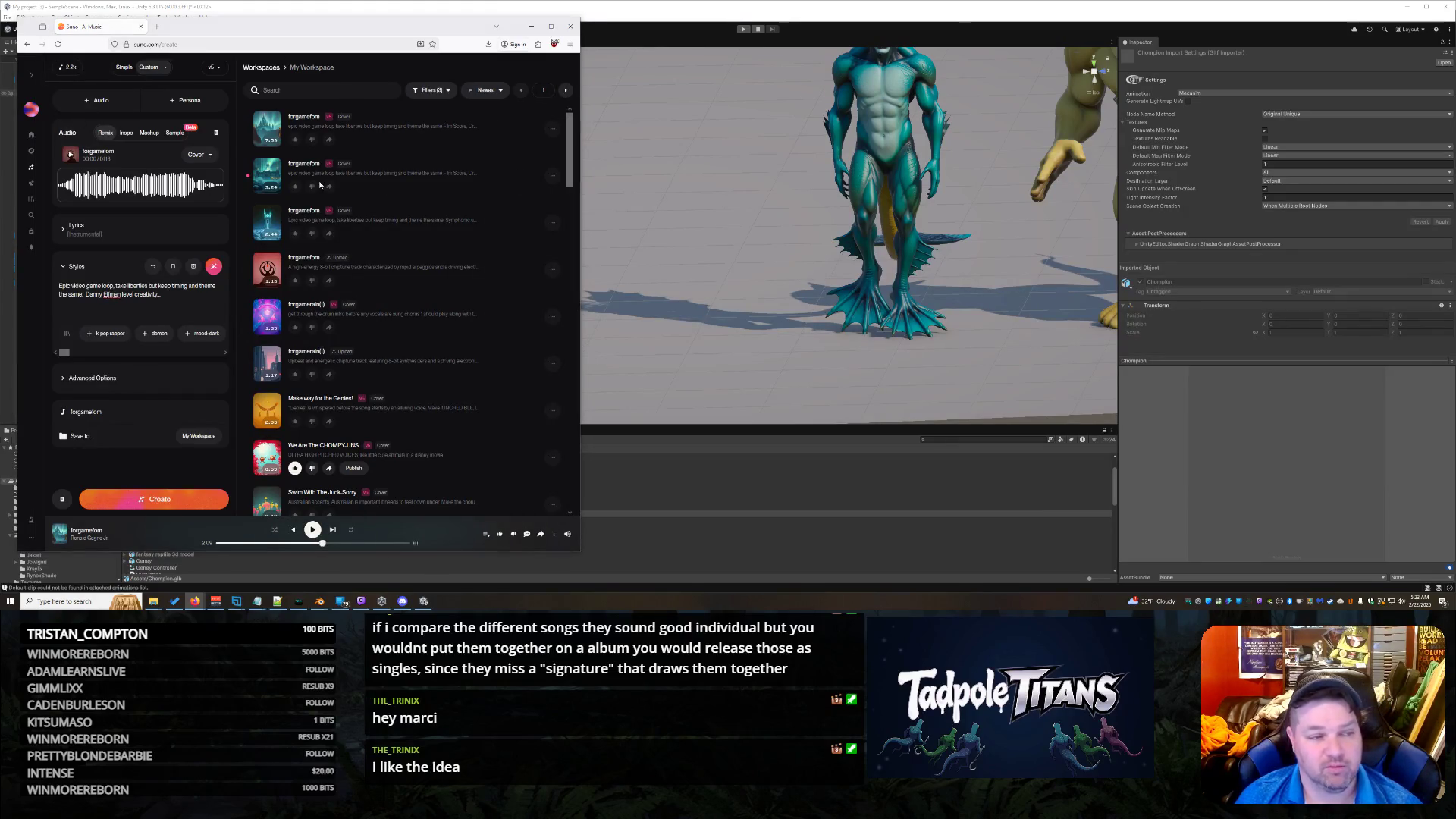
Step: Upload the Rodeo del Rawrick MIDI at full length, then preview the sixth and fifth workspace songs
{"action": "key", "text": "alt+Tab"}
{"action": "key", "text": "alt+Tab"}
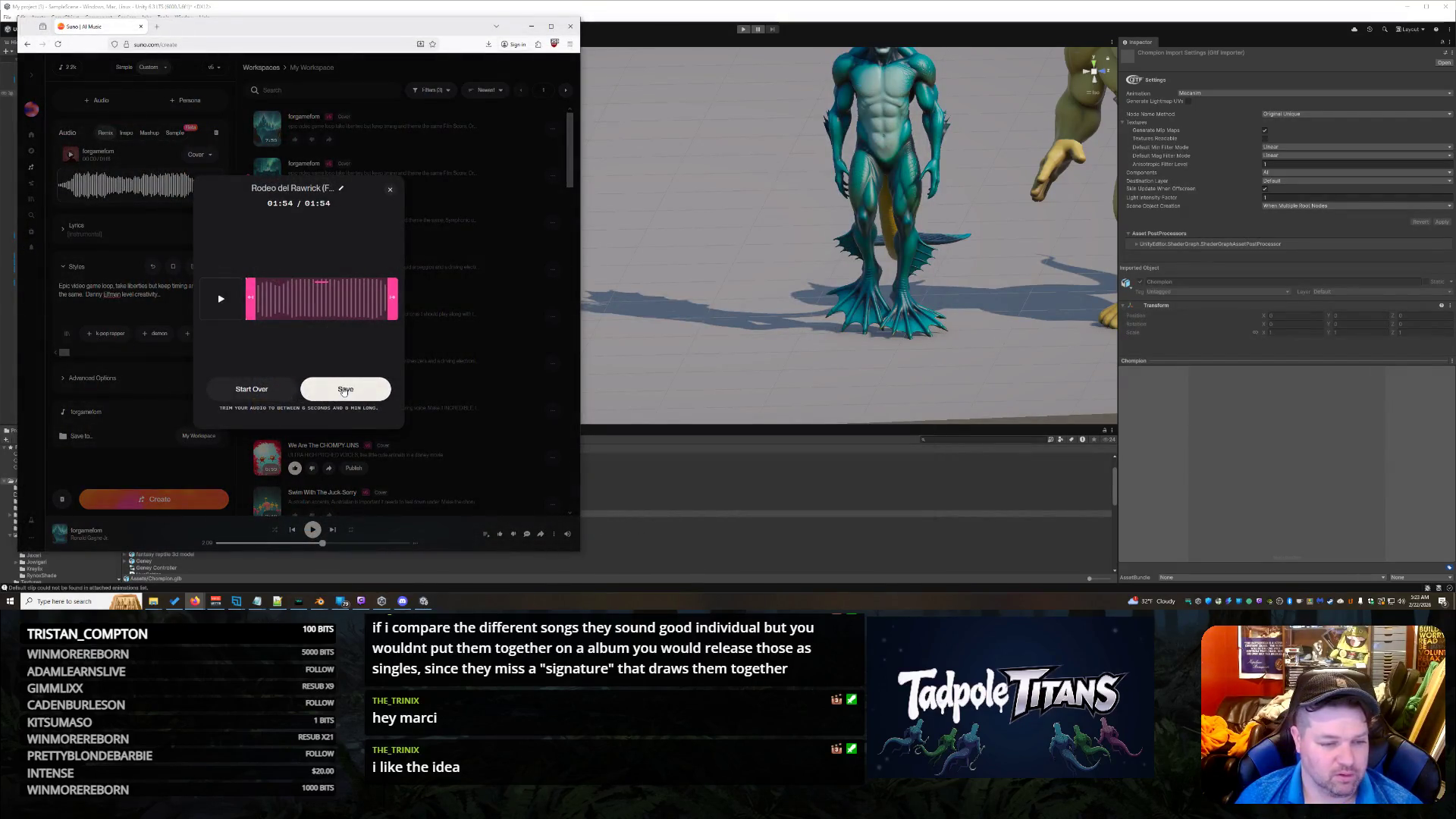
{"action": "left_click", "coordinate": [345, 390]}
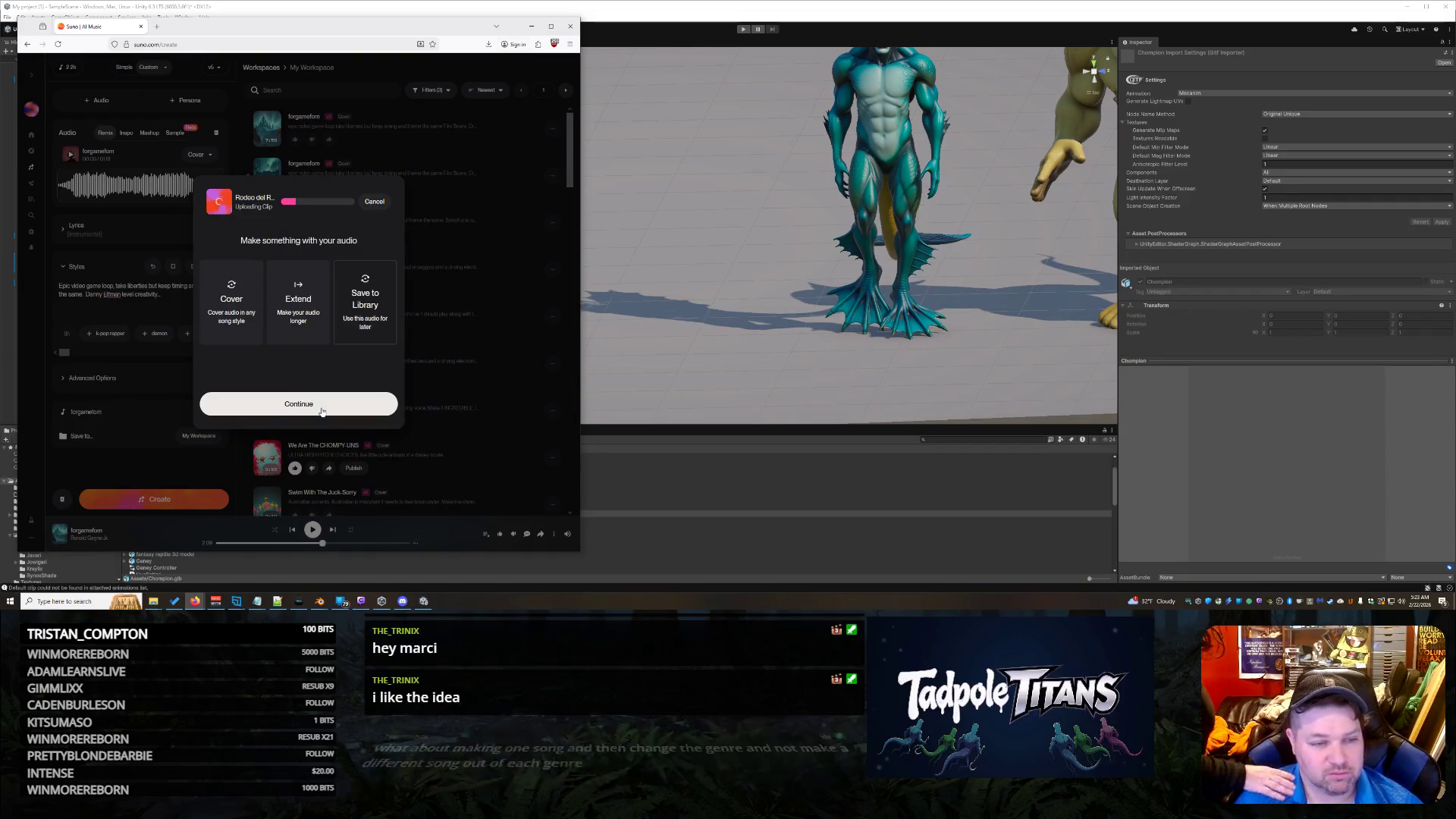
{"action": "left_click", "coordinate": [321, 409]}
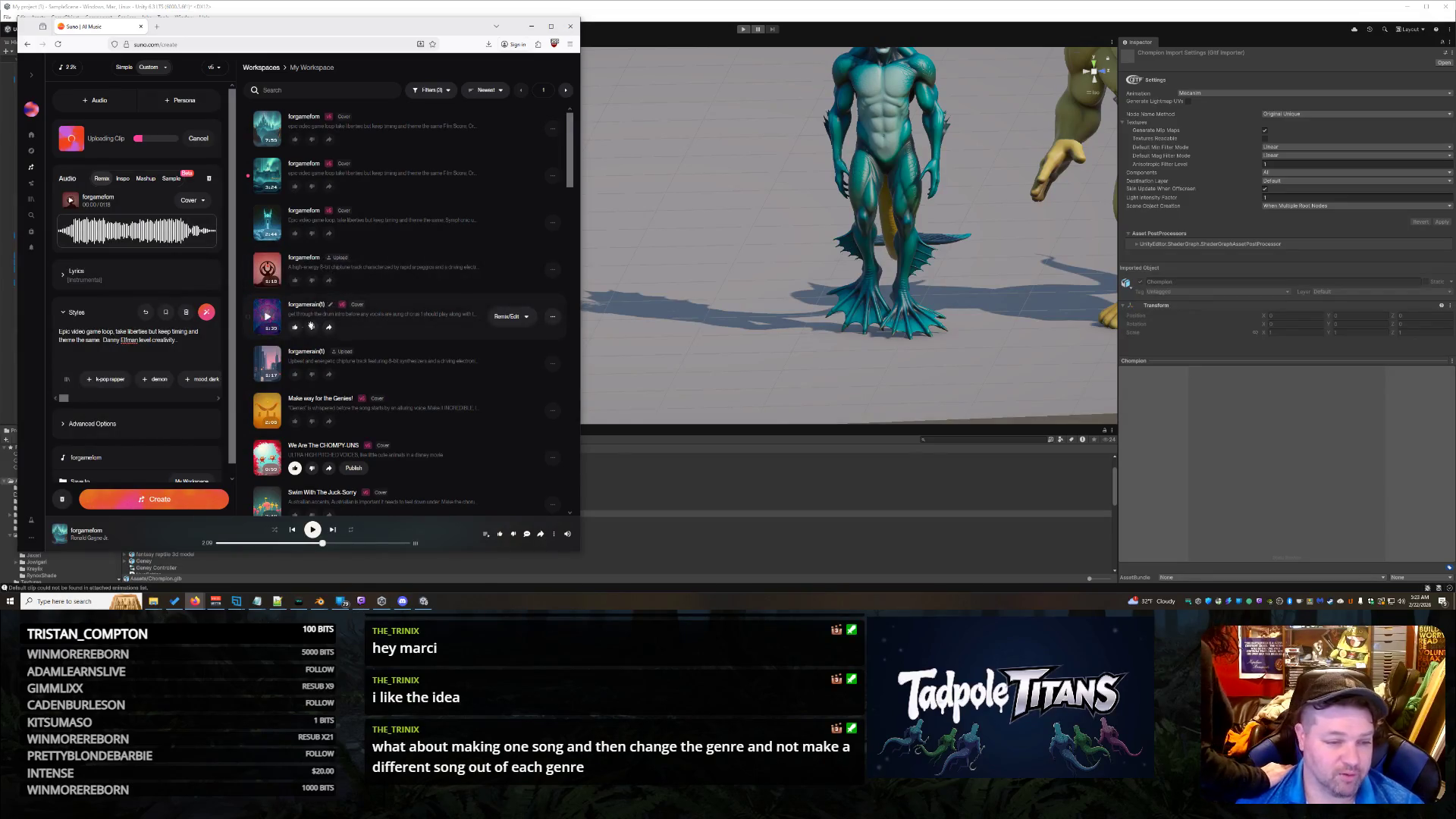
{"action": "left_click", "coordinate": [271, 365]}
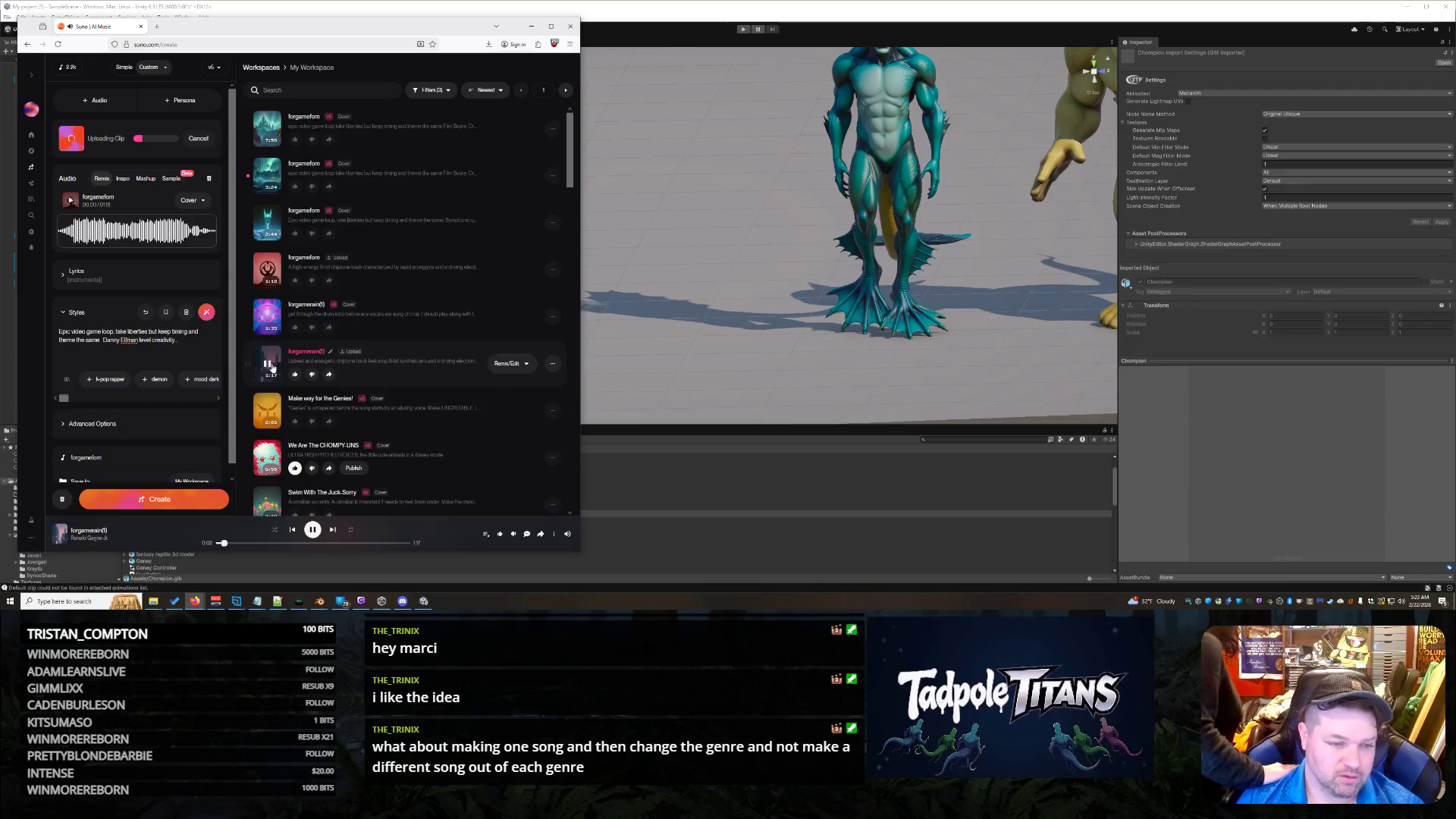
{"action": "left_click", "coordinate": [268, 316]}
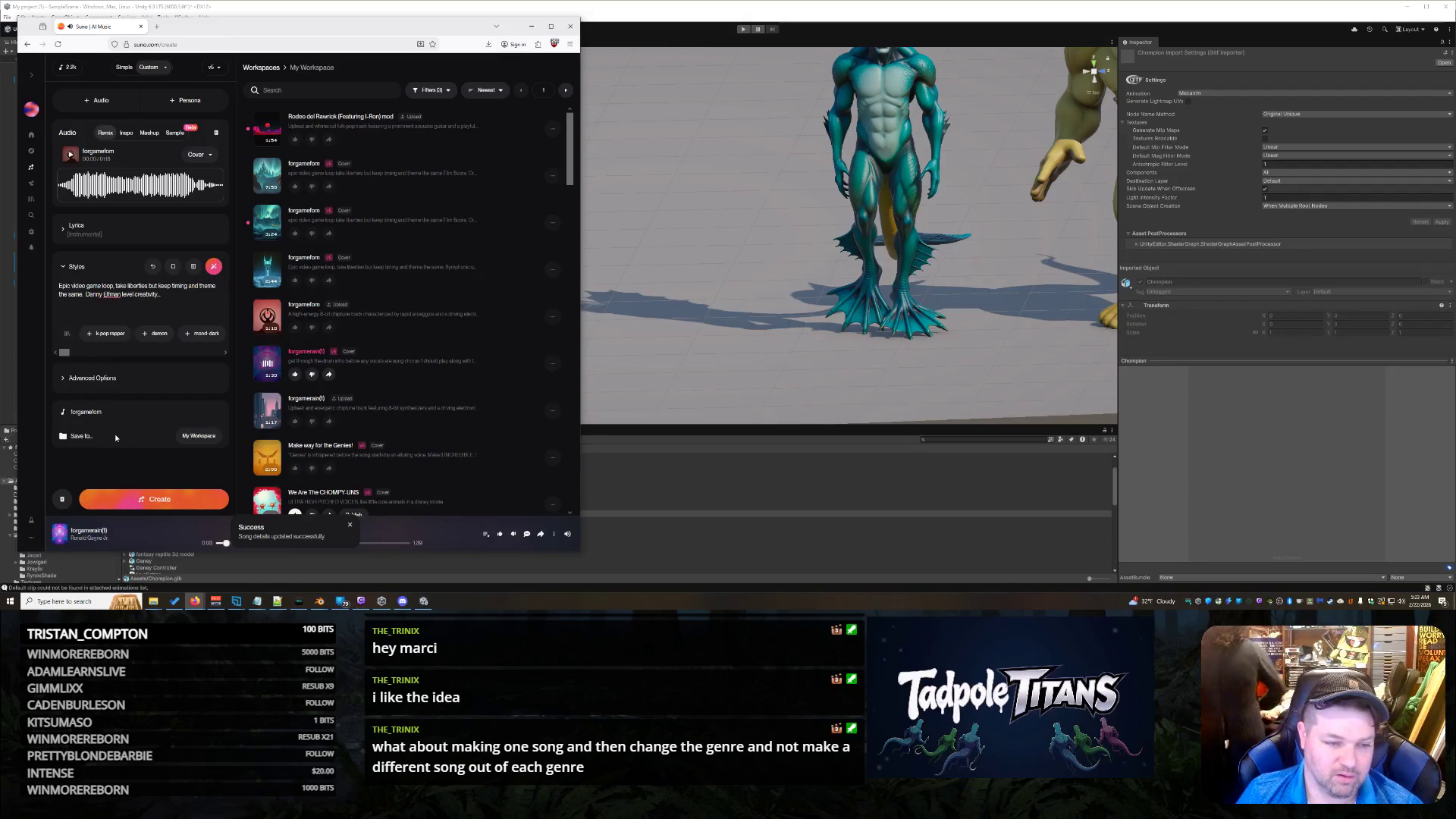
Step: Pause the preview song in Suno's player bar and switch back to Unity
{"action": "scroll", "coordinate": [493, 396], "scroll_direction": "down", "scroll_amount": 1}
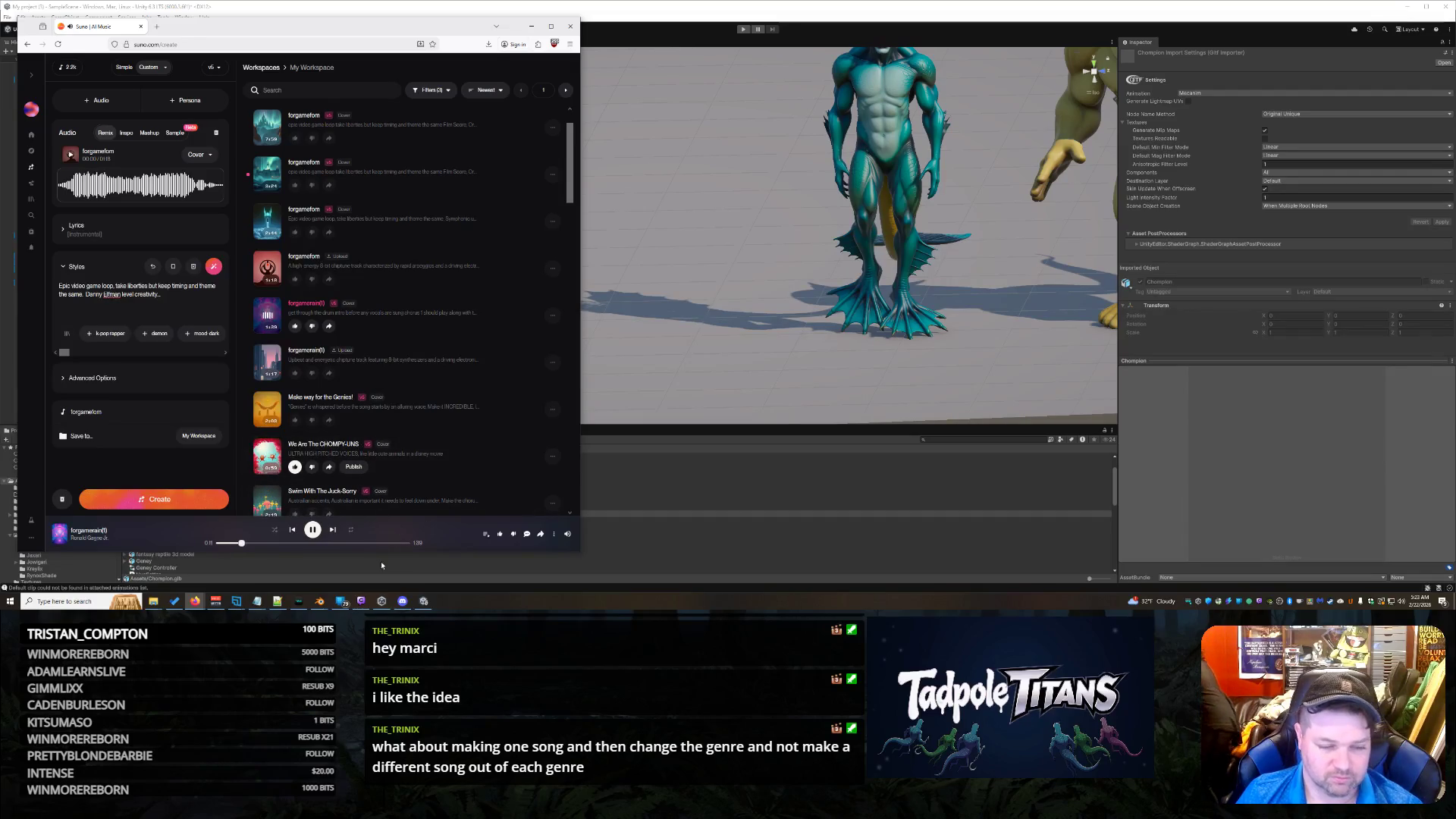
{"action": "mouse_move", "coordinate": [569, 537]}
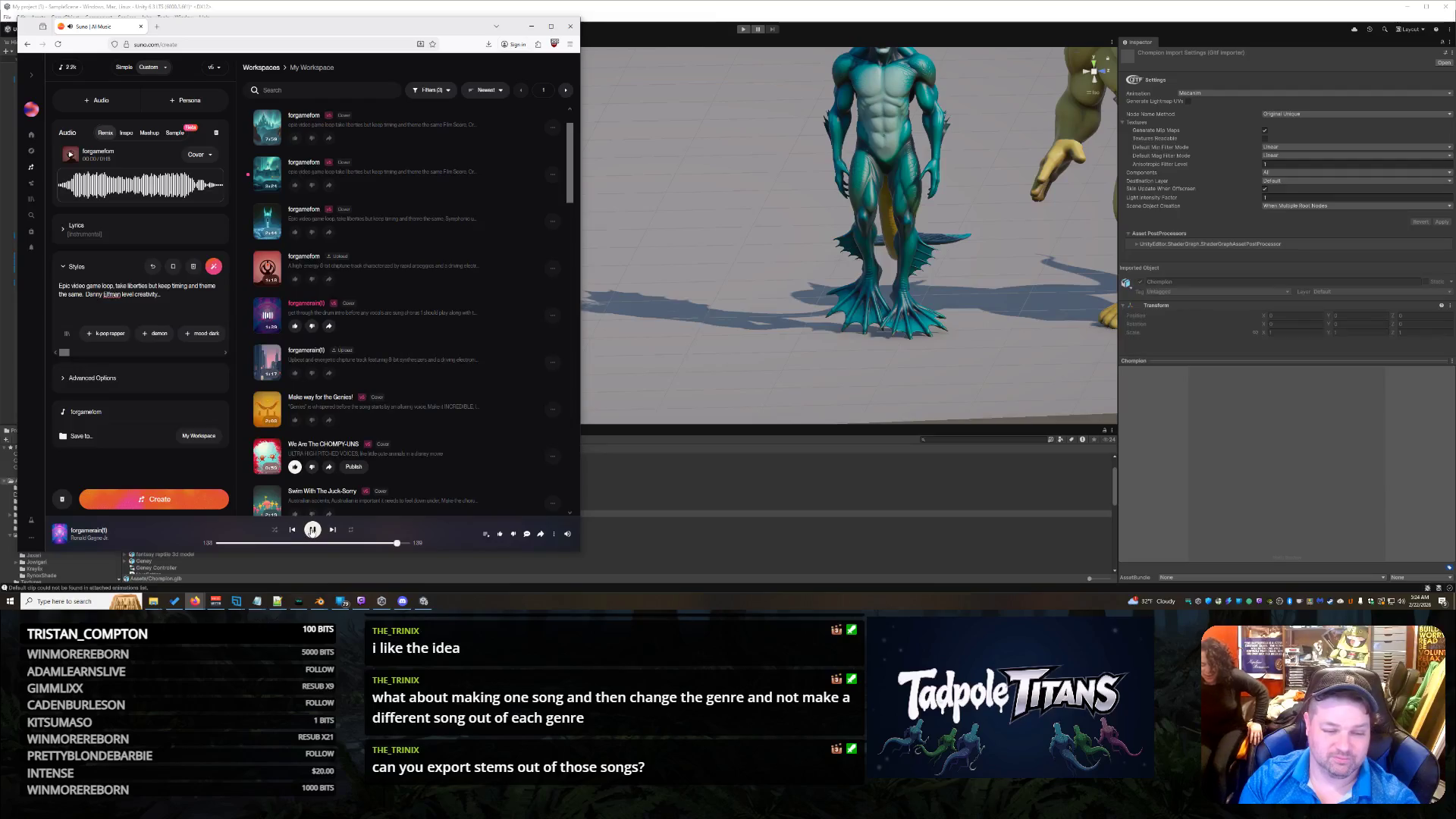
{"action": "left_click", "coordinate": [312, 530]}
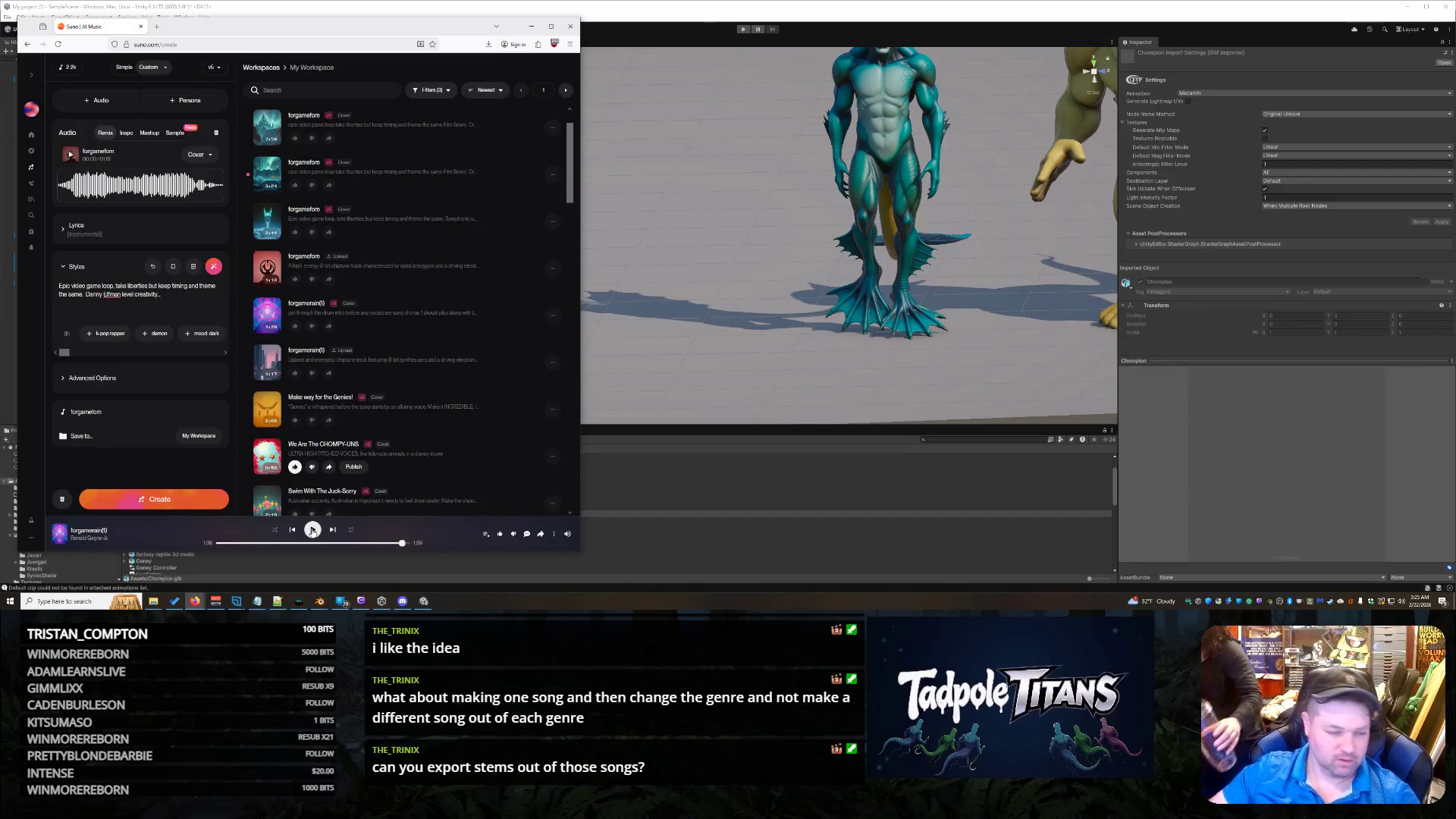
{"action": "key", "text": "alt+Tab"}
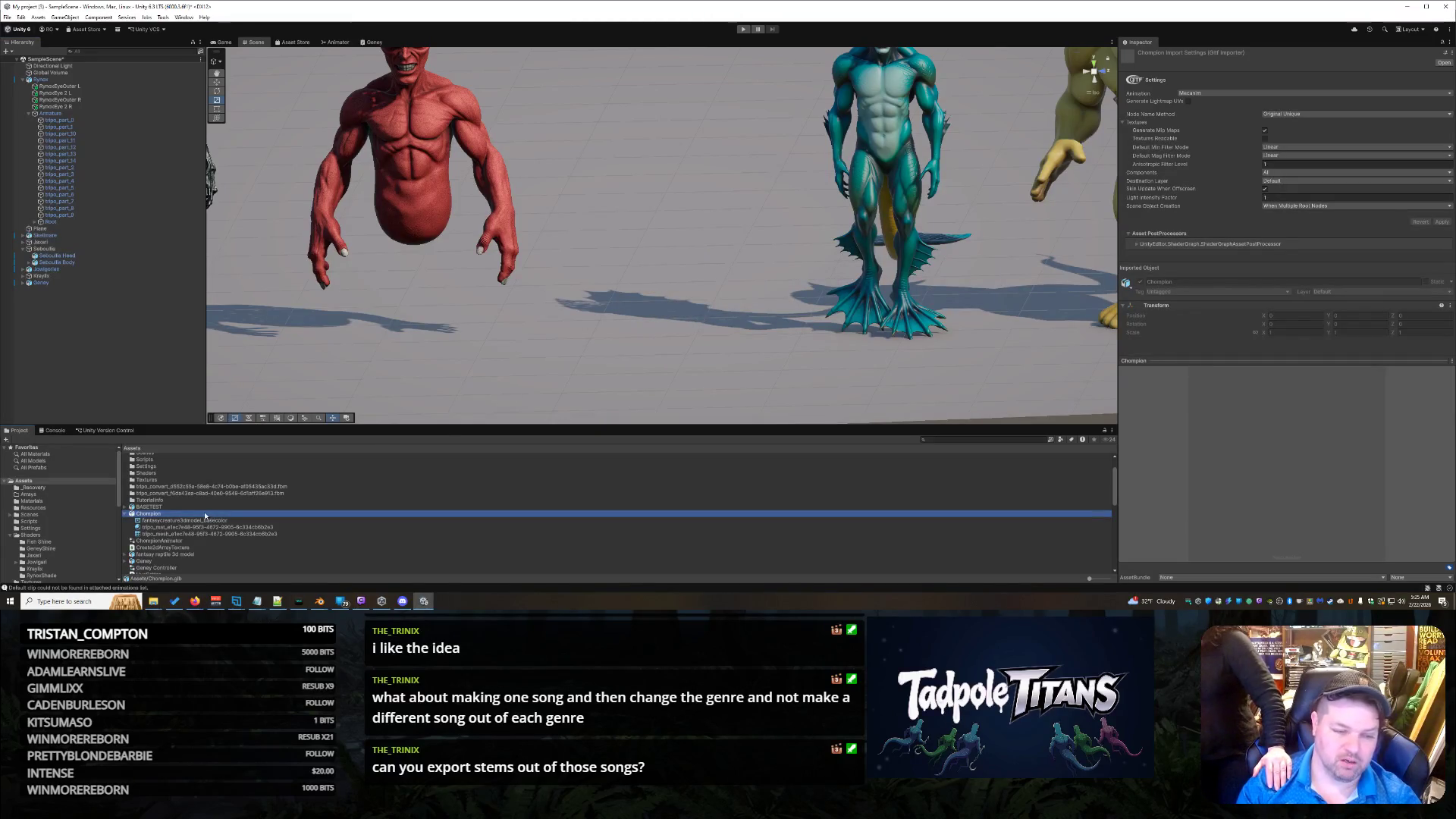
Step: Place Chompion in the scene and deactivate its WGT-rig_spine_fk through WGT-rig_root widget objects
{"action": "left_click_drag", "start_coordinate": [604, 292], "coordinate": [631, 296]}
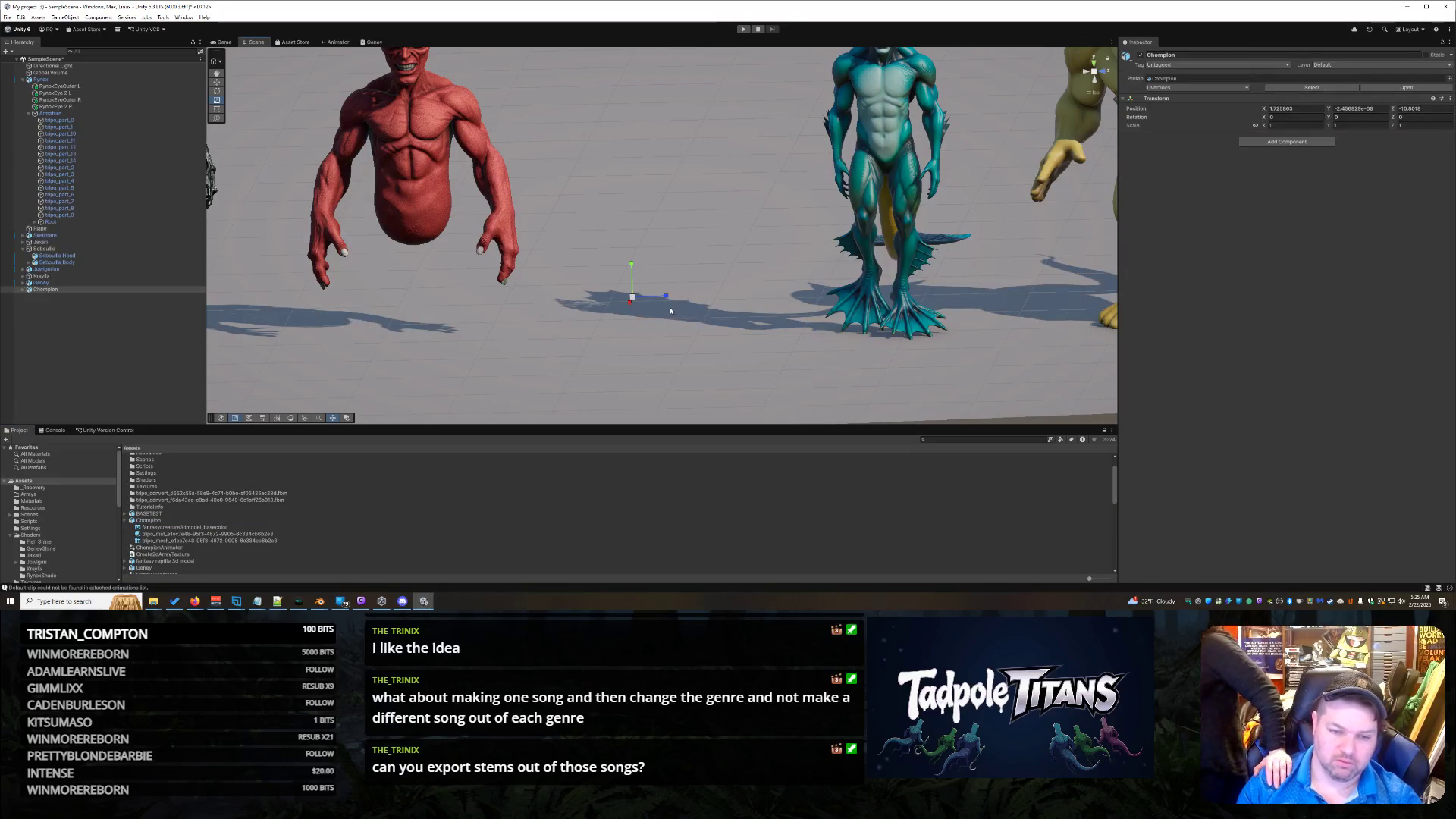
{"action": "left_click", "coordinate": [22, 290]}
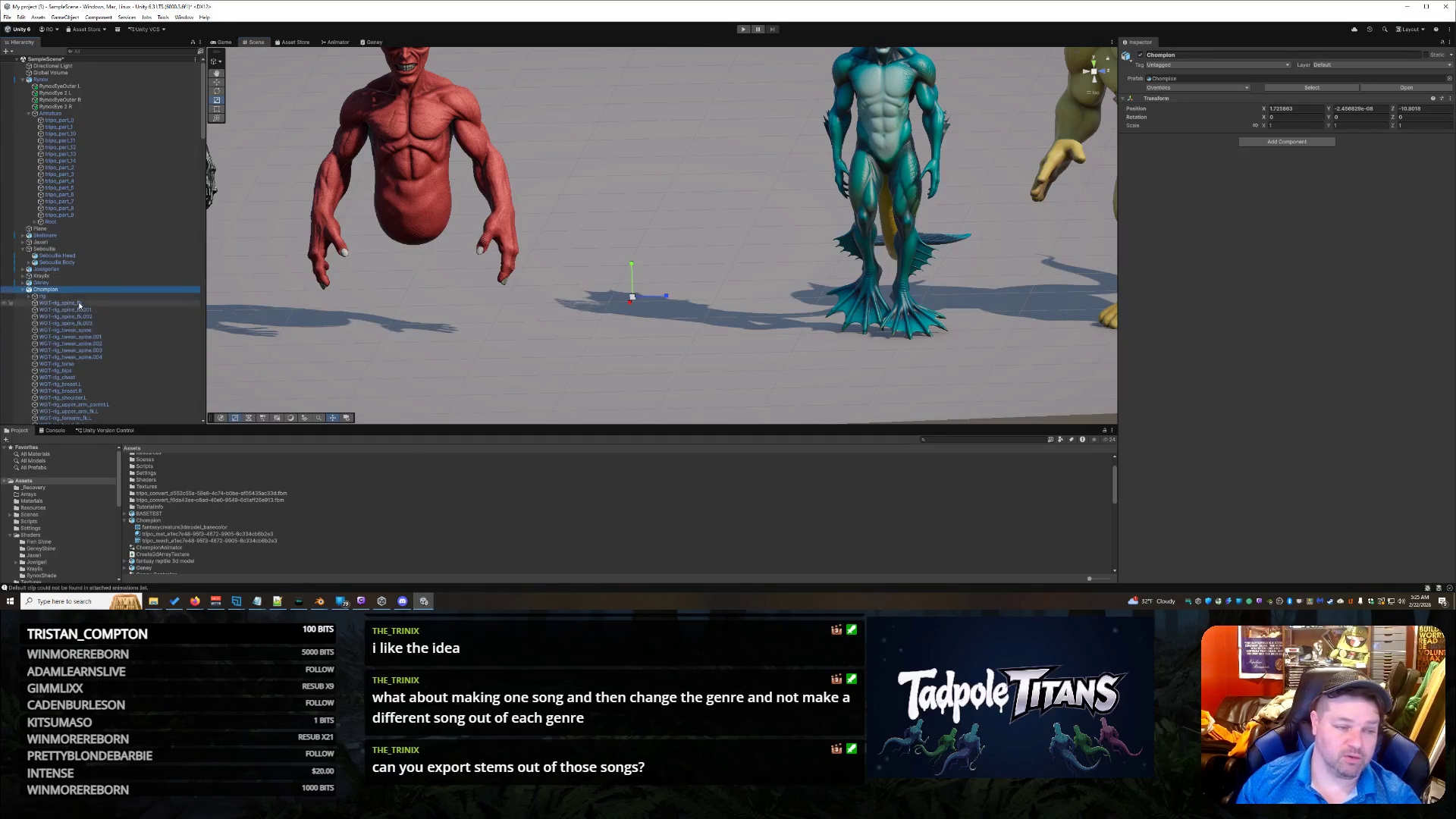
{"action": "left_click", "coordinate": [121, 302]}
{"action": "scroll", "coordinate": [139, 365], "scroll_direction": "down", "scroll_amount": 15}
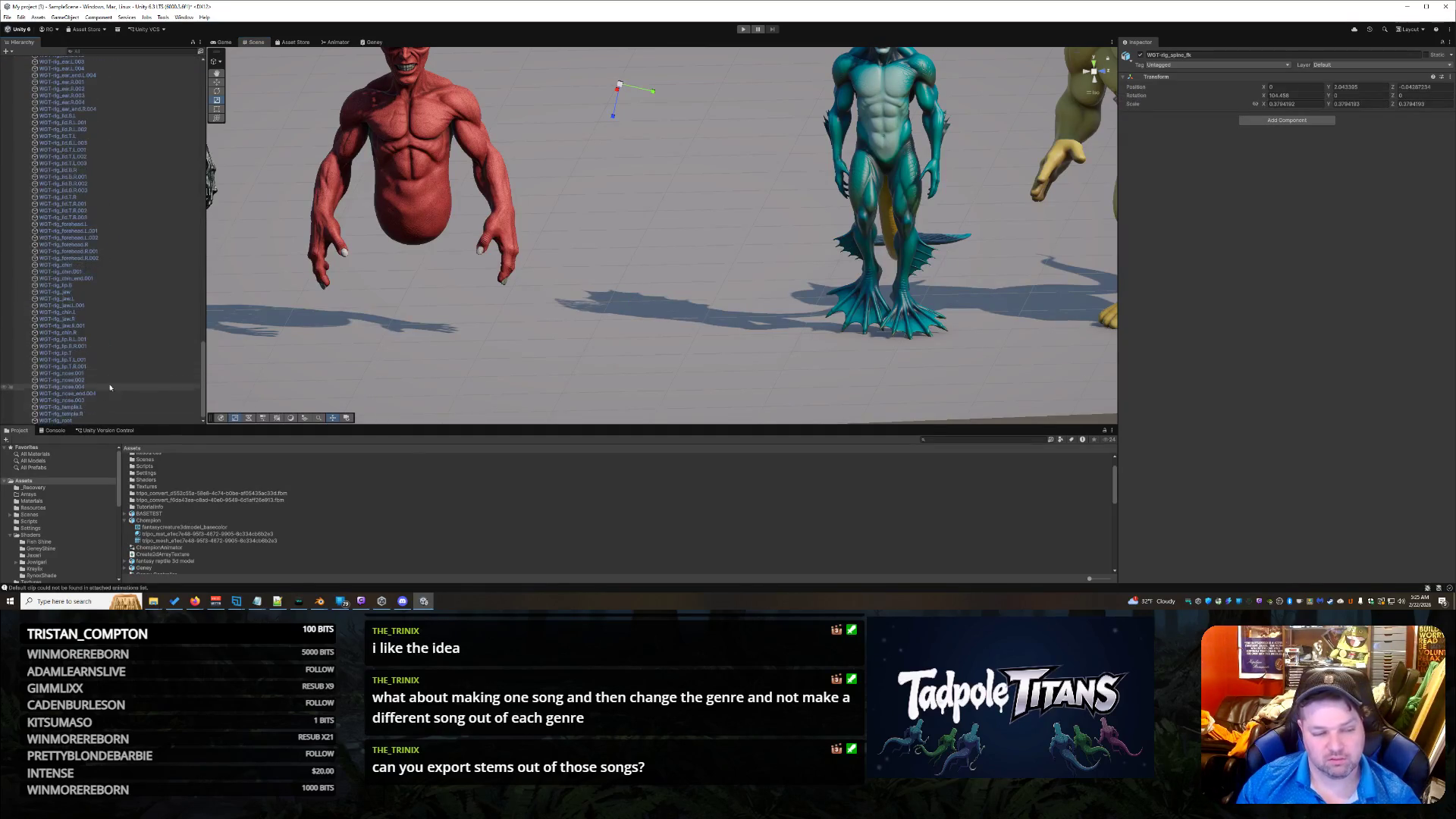
{"action": "left_click", "coordinate": [85, 420], "text": "shift"}
{"action": "scroll", "coordinate": [144, 352], "scroll_direction": "up", "scroll_amount": 15}
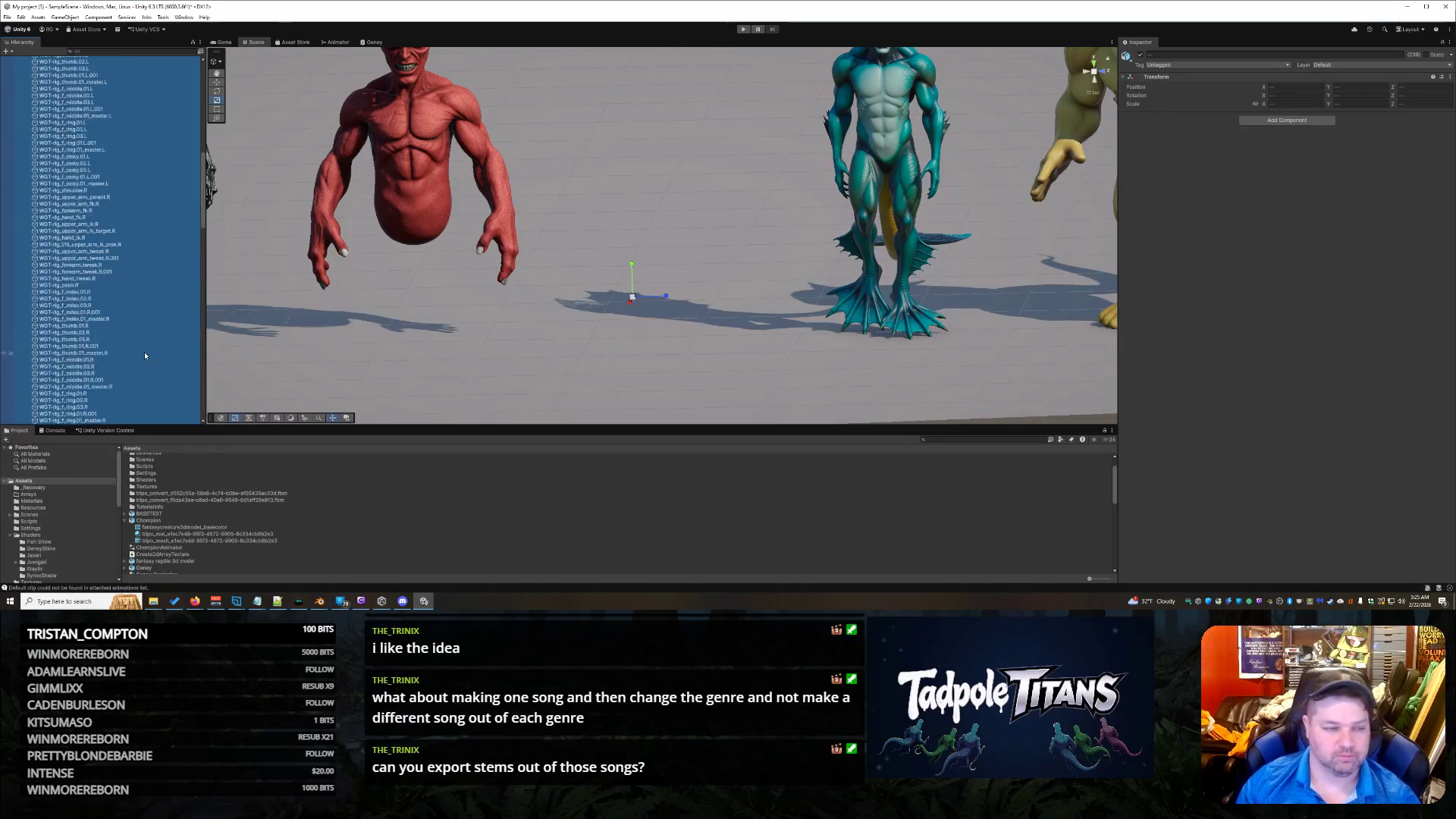
{"action": "left_click", "coordinate": [1142, 55]}
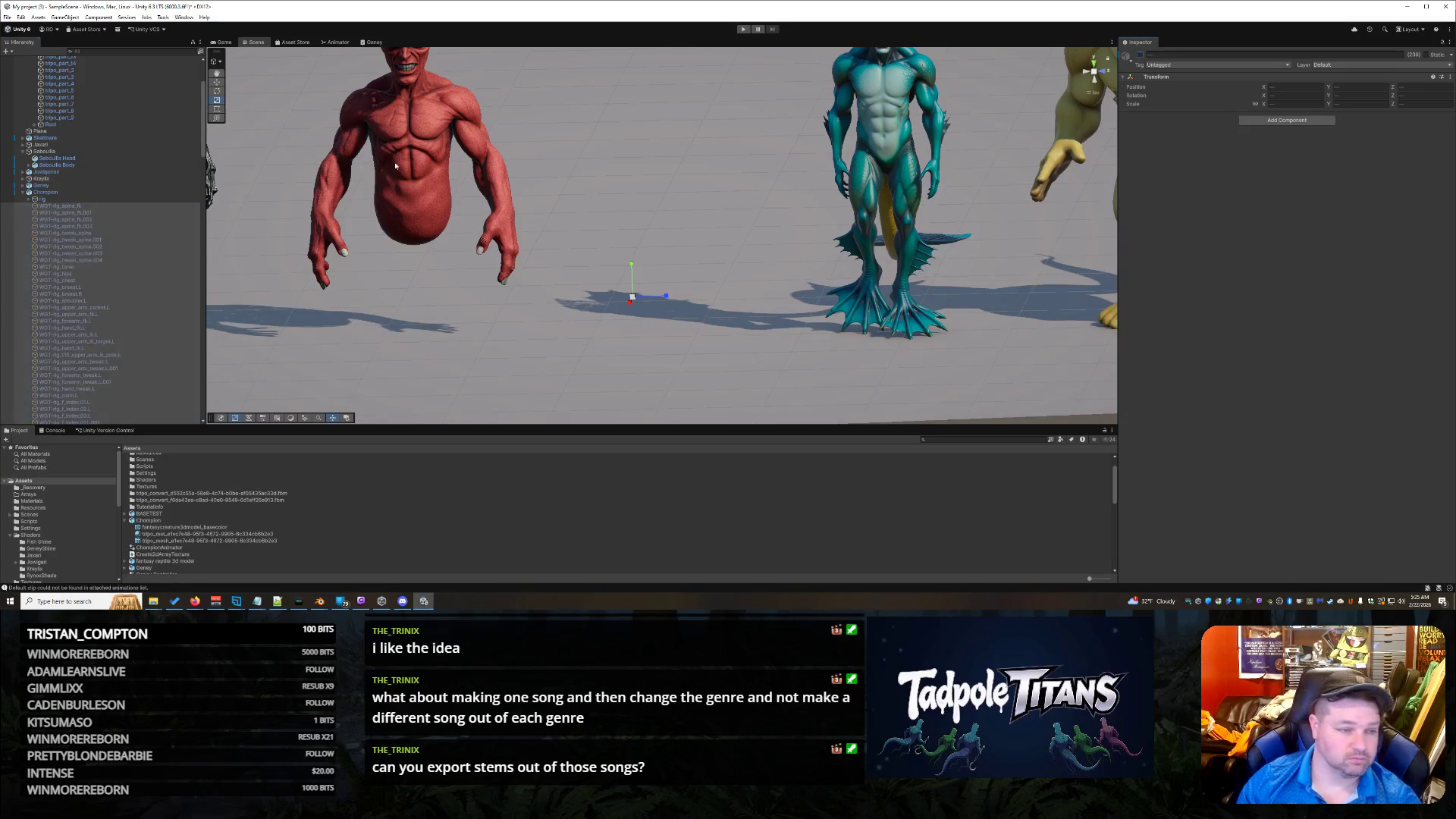
Step: Expand the rig and select the tripo_node mesh to view its Skinned Mesh Renderer
{"action": "left_click", "coordinate": [36, 200]}
{"action": "left_click", "coordinate": [30, 200]}
{"action": "left_click", "coordinate": [71, 205]}
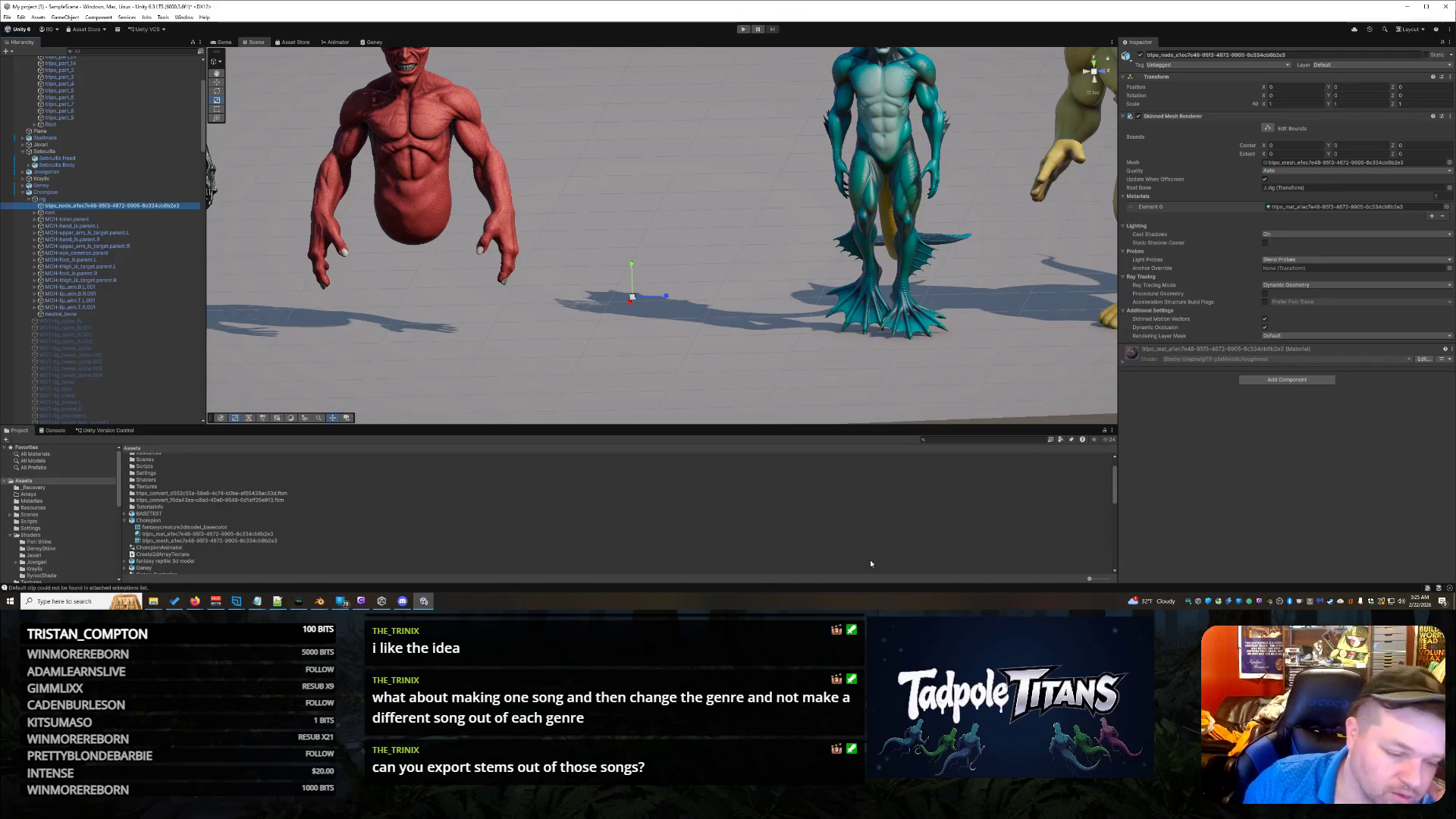
{"action": "left_click", "coordinate": [195, 601]}
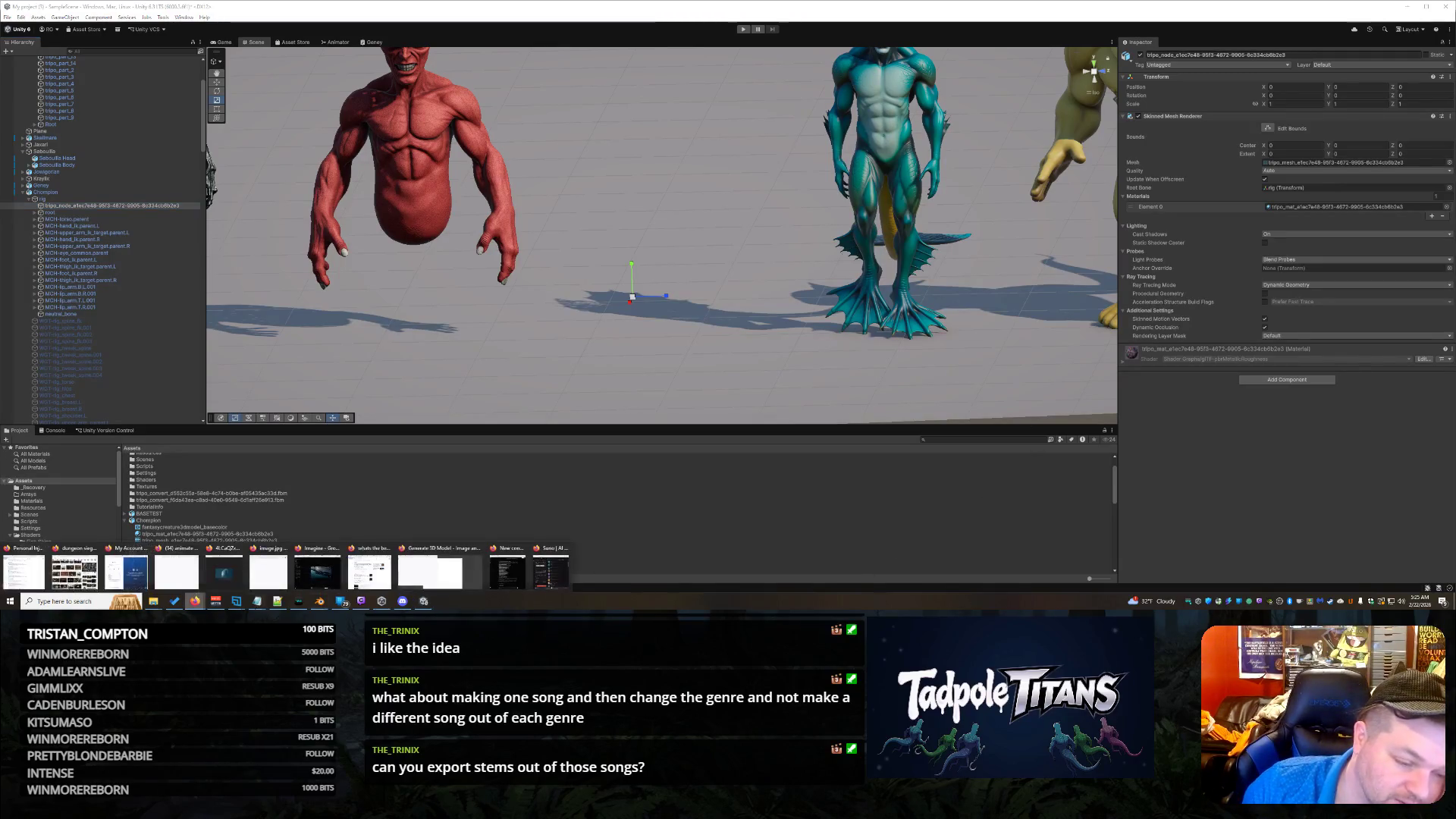
Step: Bring the Suno window back and play the uploaded Rodeo del Rawrick track
{"action": "left_click", "coordinate": [544, 567]}
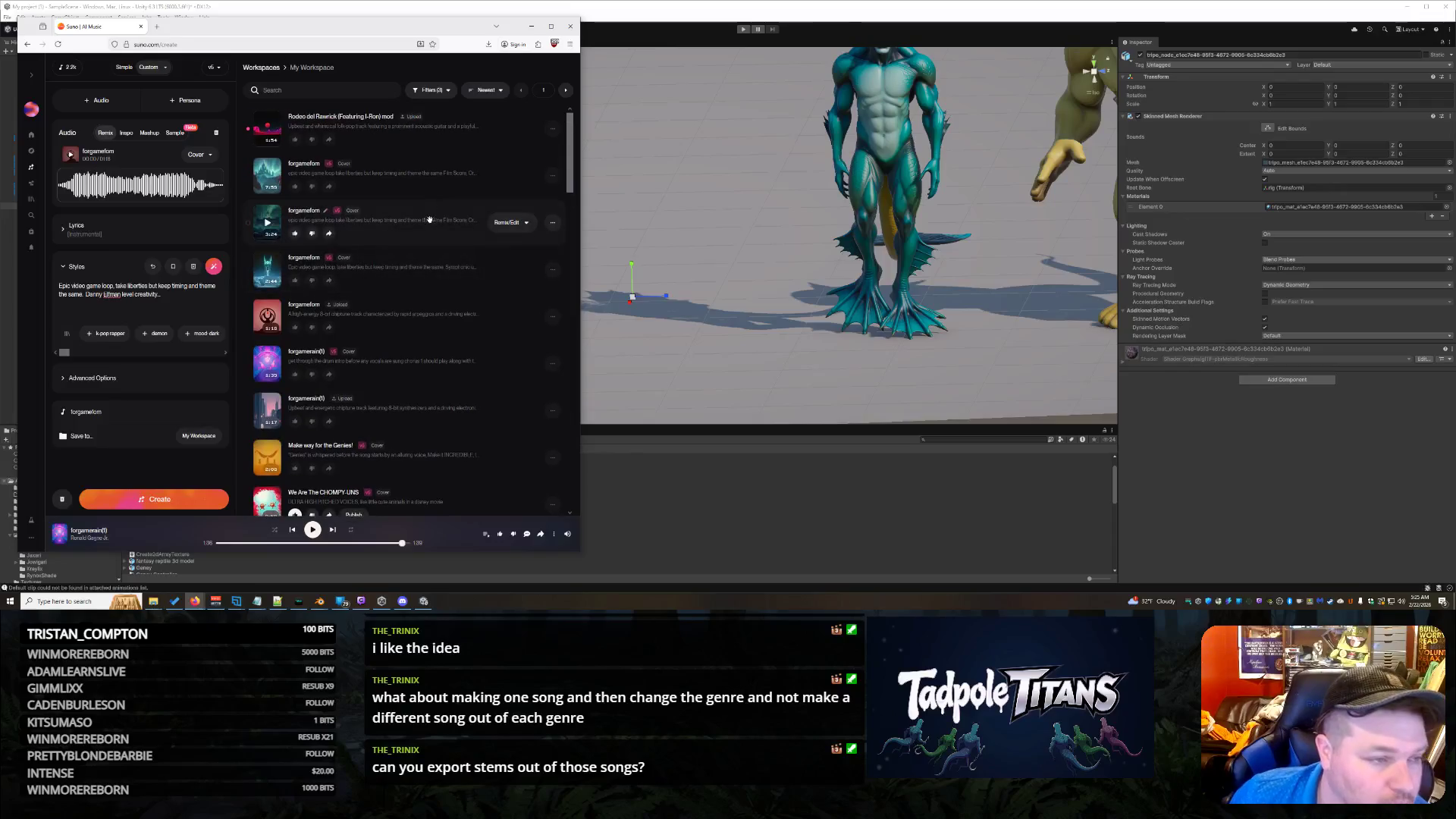
{"action": "left_click", "coordinate": [269, 130]}
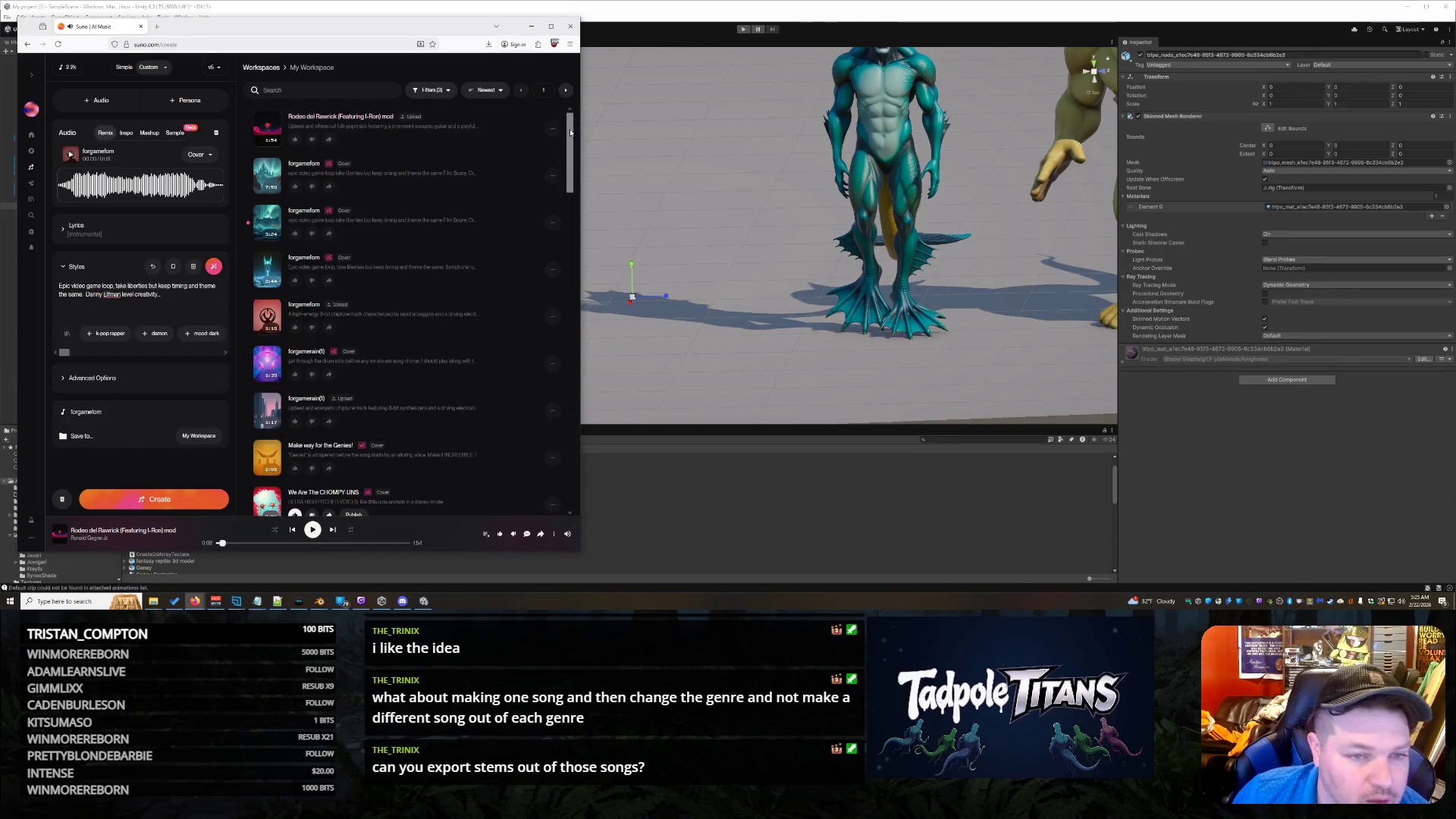
{"action": "left_click", "coordinate": [553, 129]}
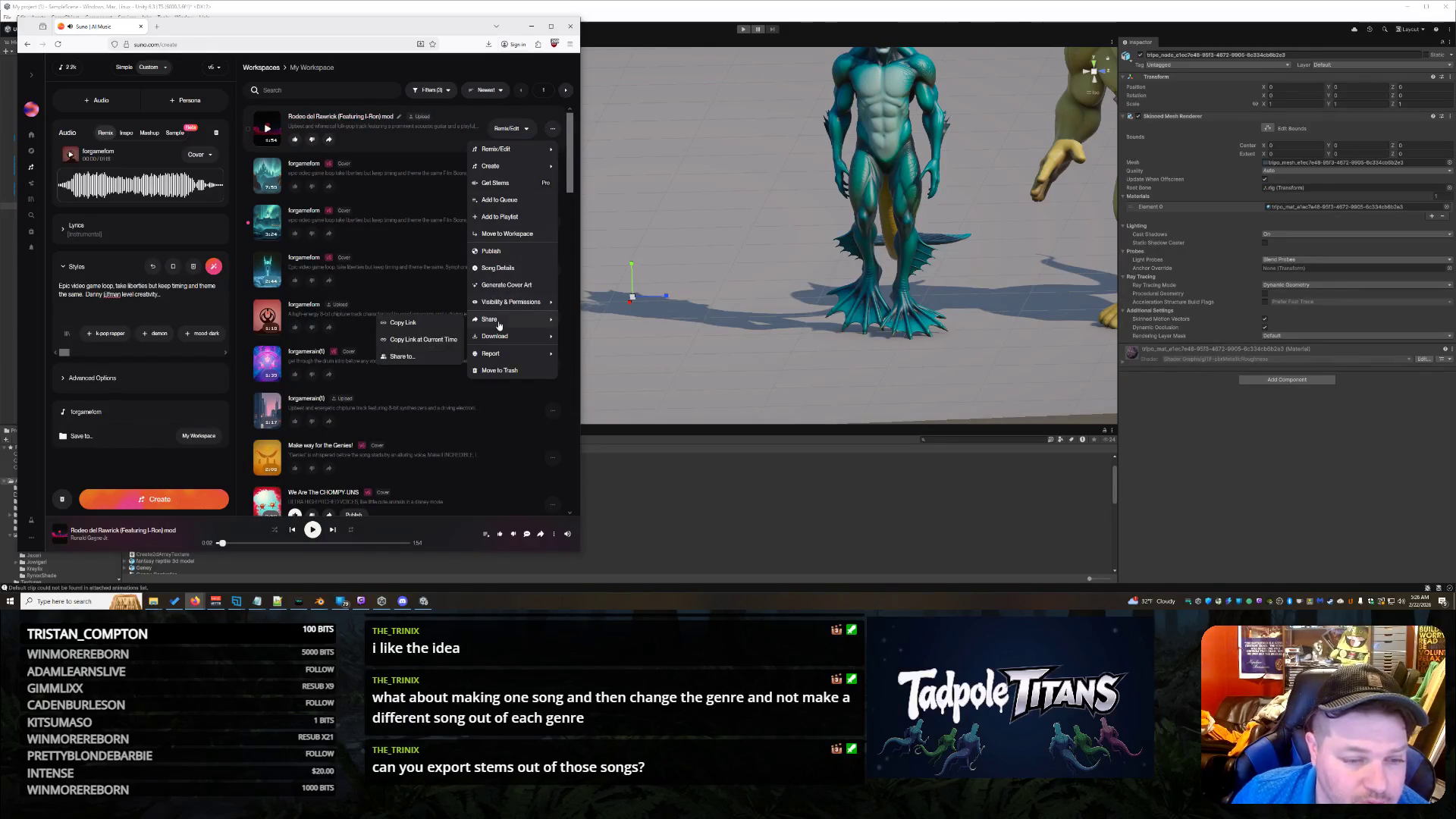
Step: Use Rodeo del Rawrick as the Cover source via Remix/Edit > Cover, then expand the Lyrics section
{"action": "mouse_move", "coordinate": [515, 320]}
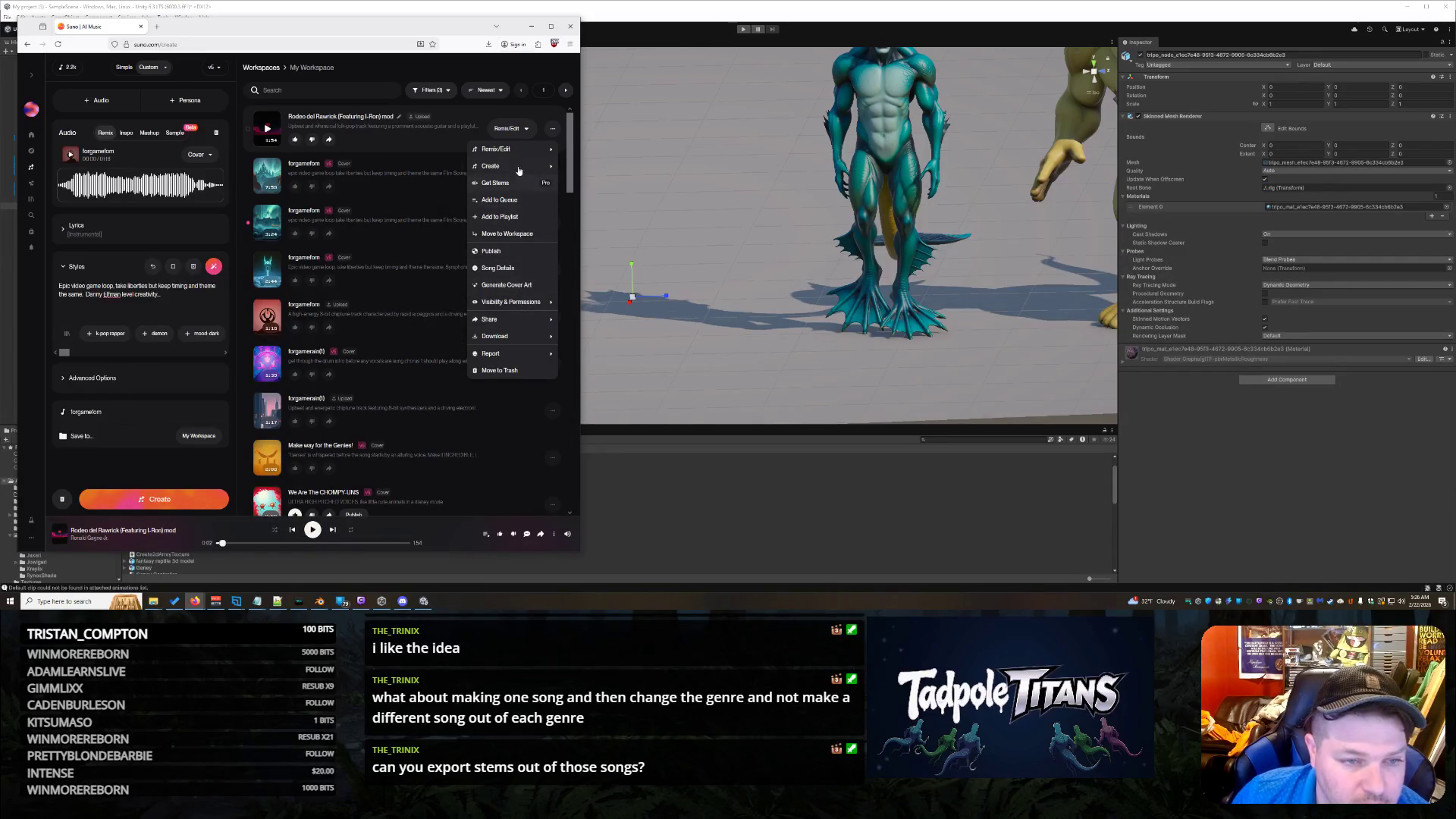
{"action": "mouse_move", "coordinate": [533, 150]}
{"action": "left_click", "coordinate": [422, 186]}
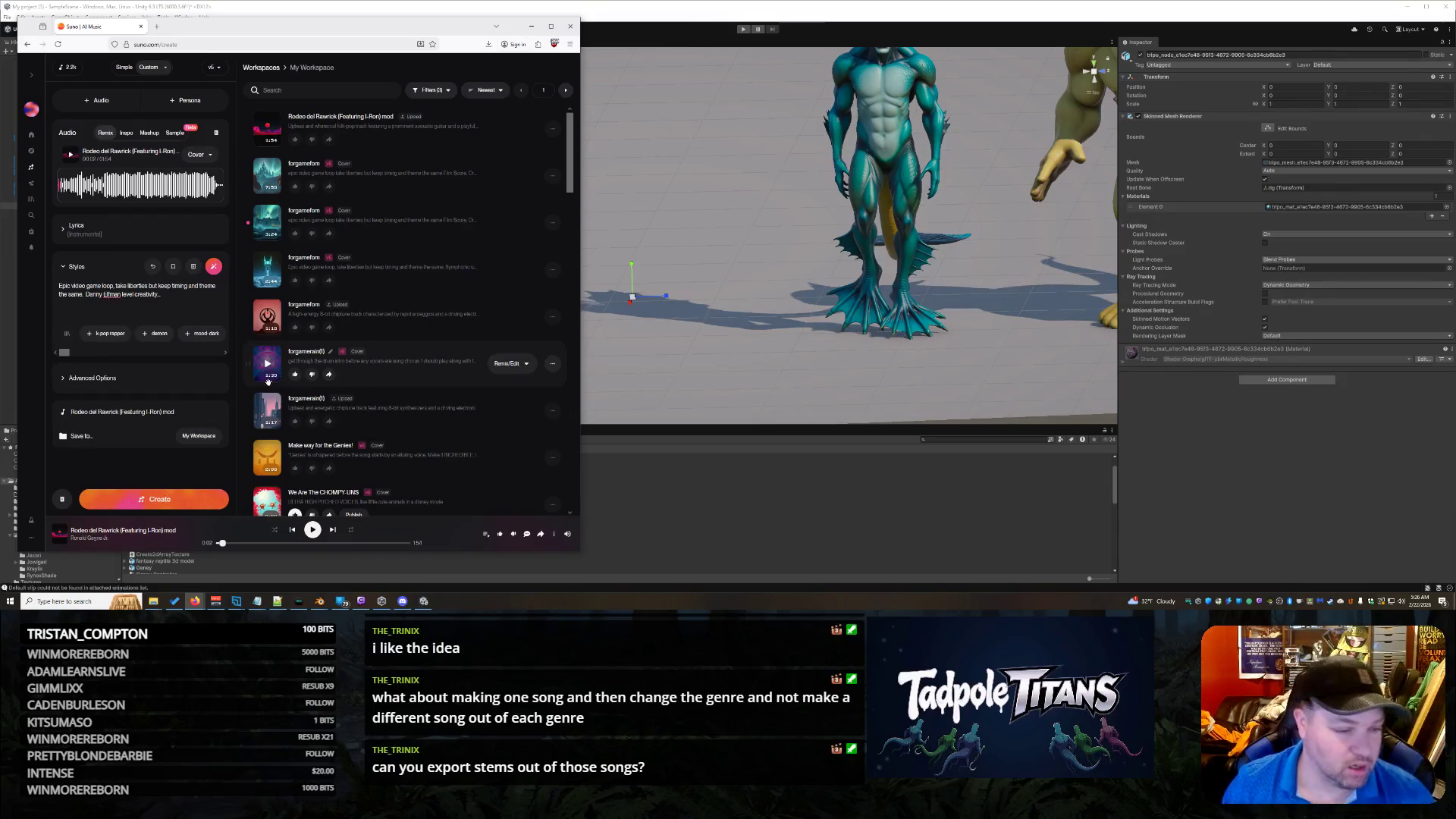
{"action": "left_click", "coordinate": [178, 303]}
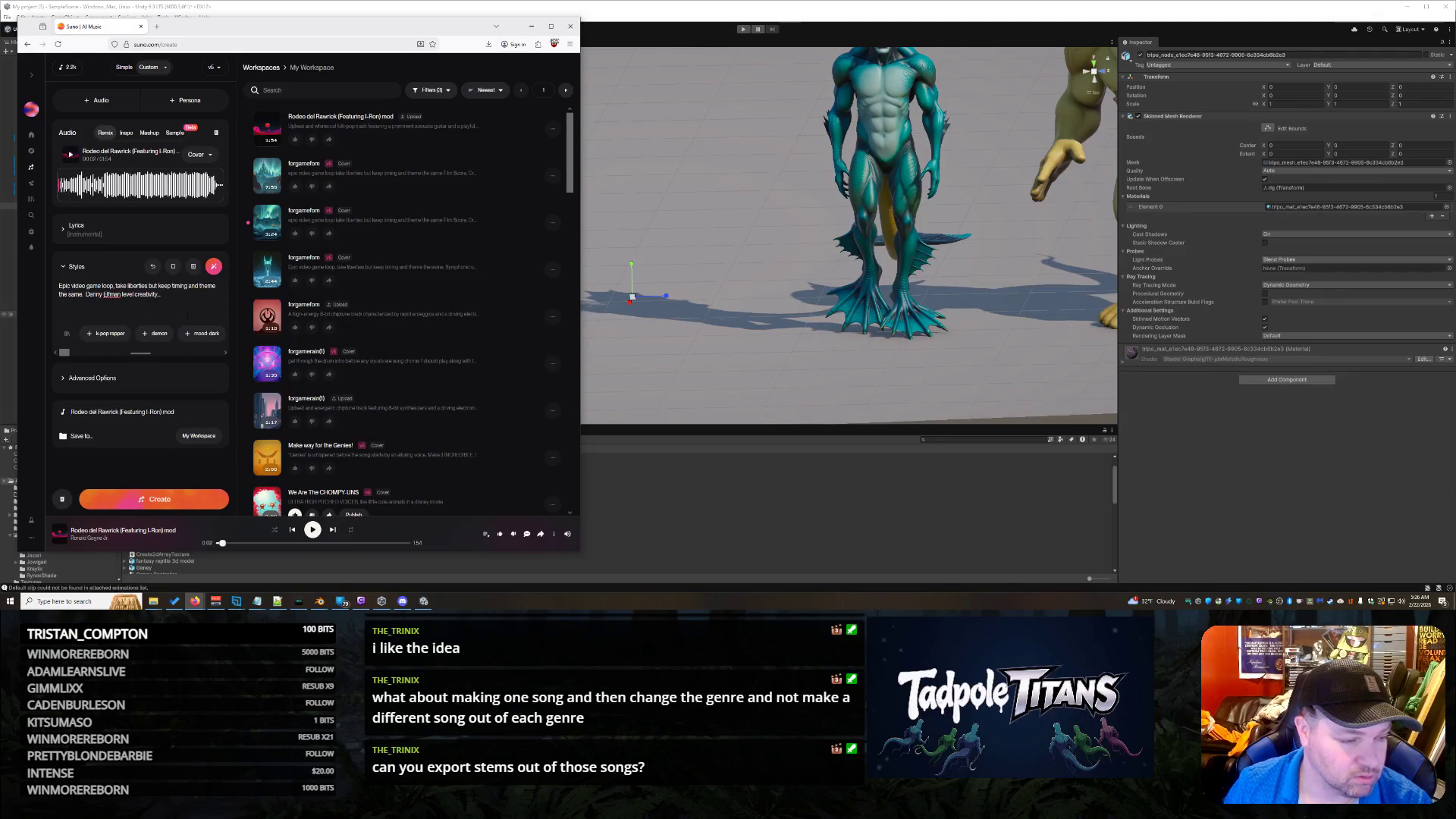
{"action": "left_click", "coordinate": [66, 237]}
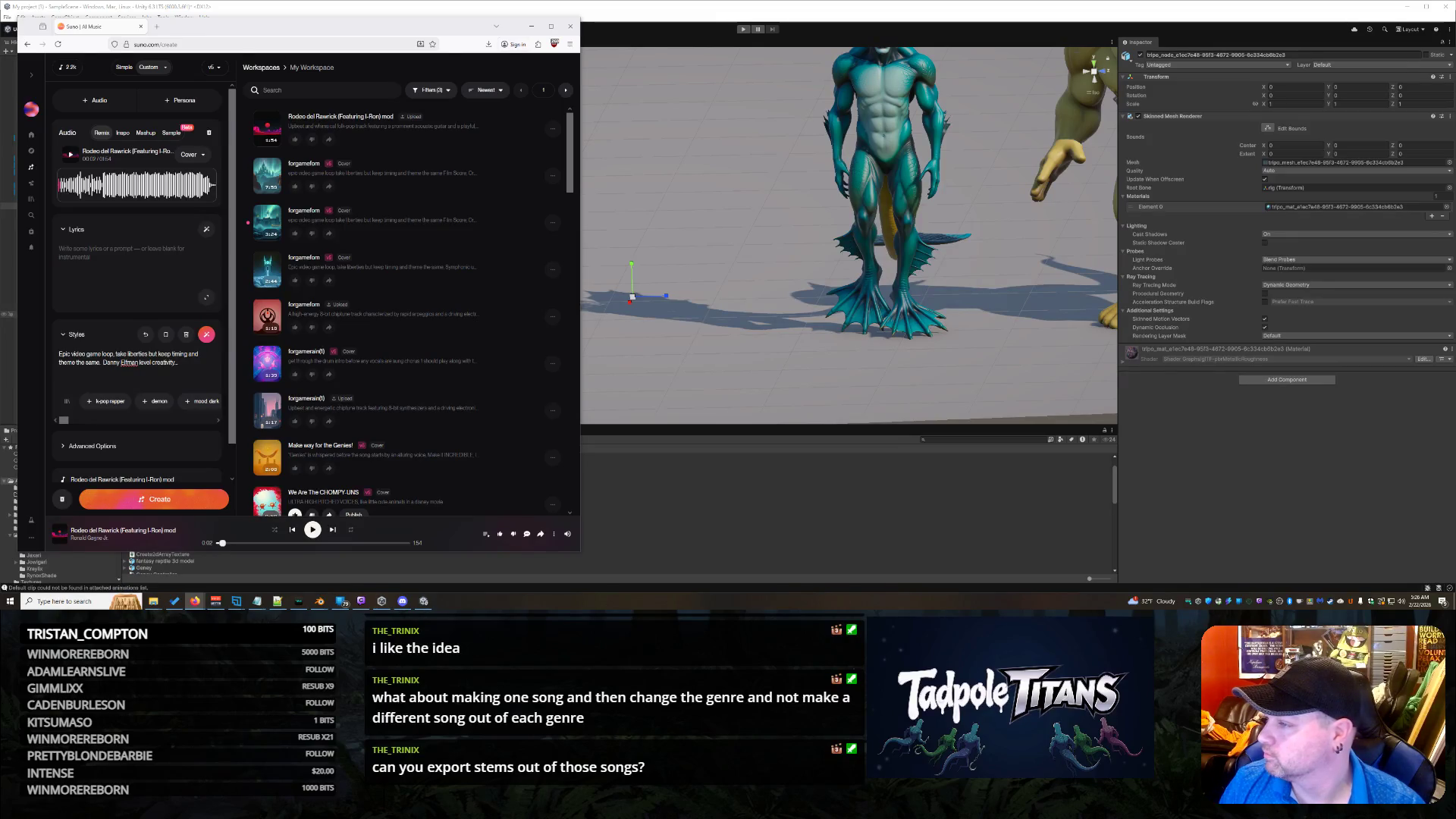
{"action": "key", "text": "alt+Tab"}
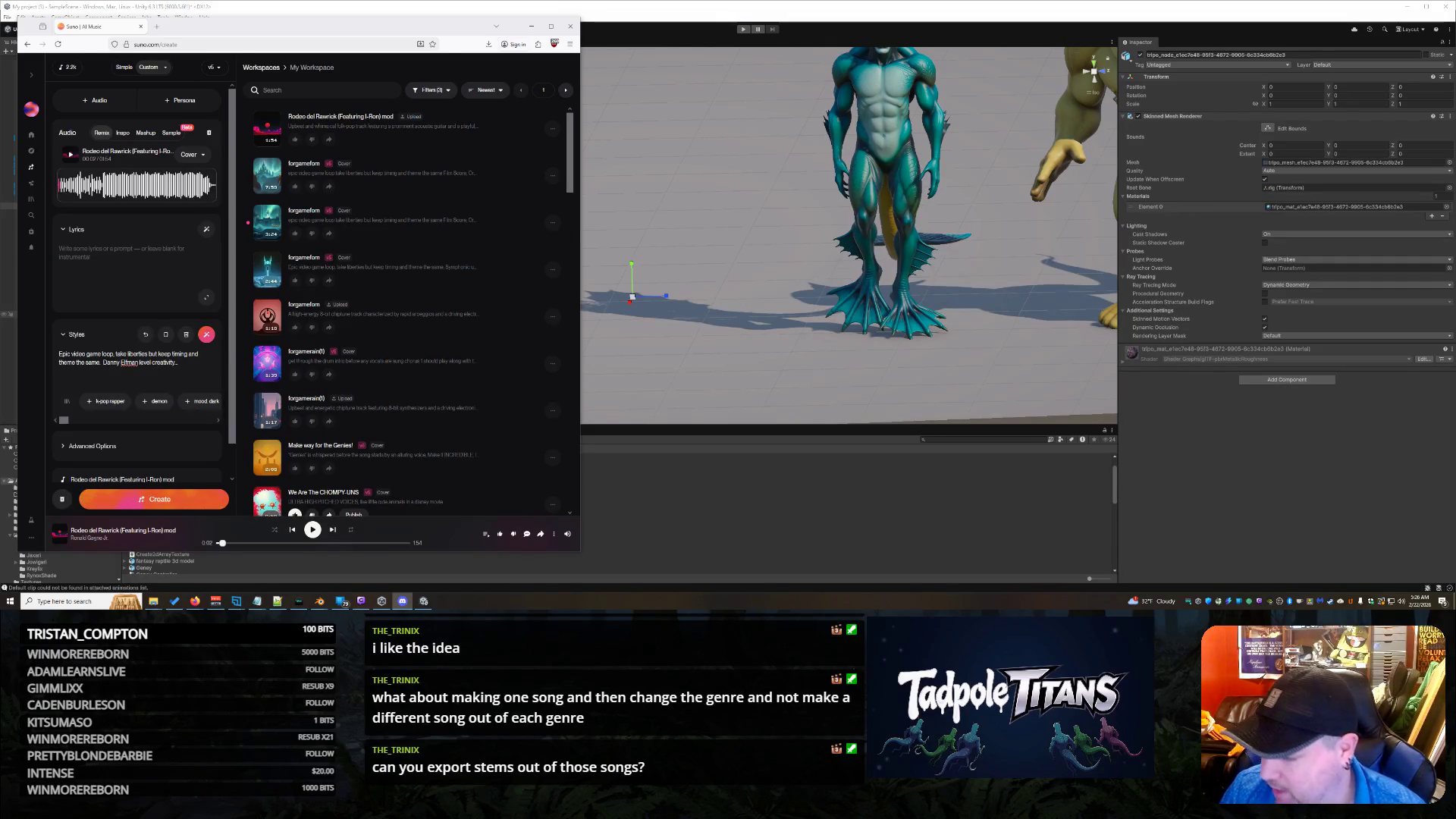
{"action": "key", "text": "super+d"}
{"action": "key", "text": "super+d"}
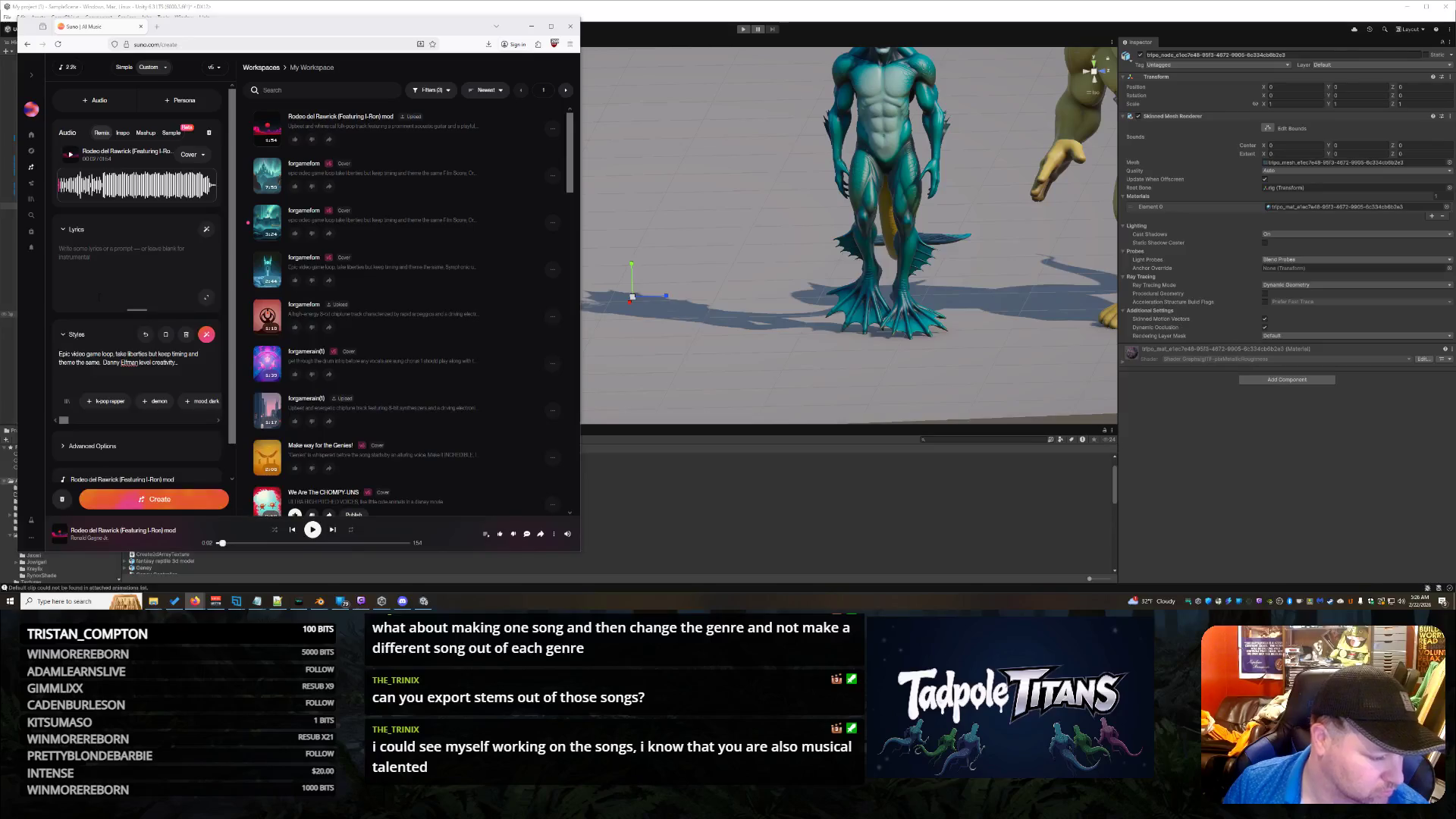
{"action": "mouse_move", "coordinate": [458, 344]}
{"action": "type", "text": "Swing "}
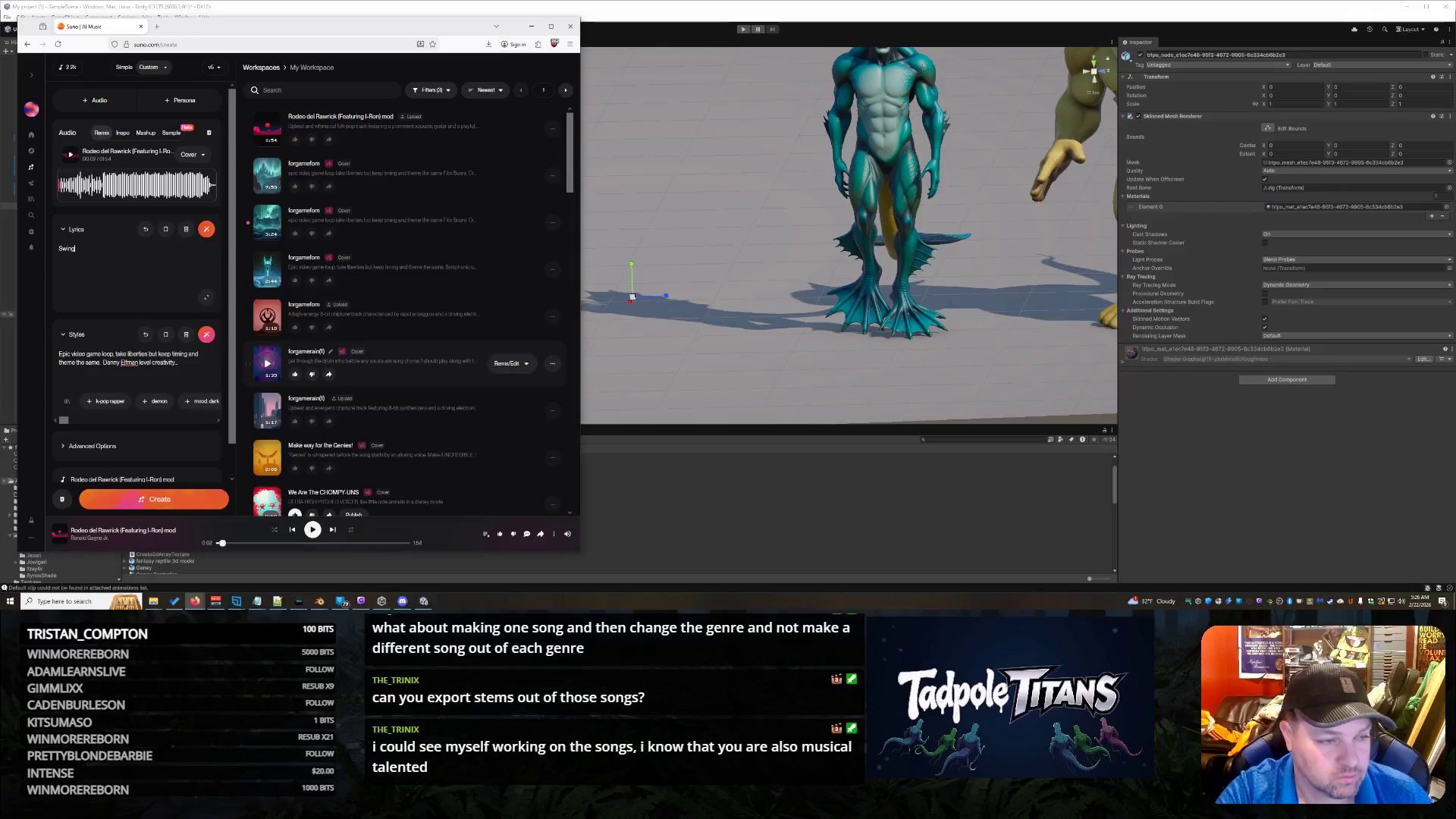
{"action": "type", "text": "open t"}
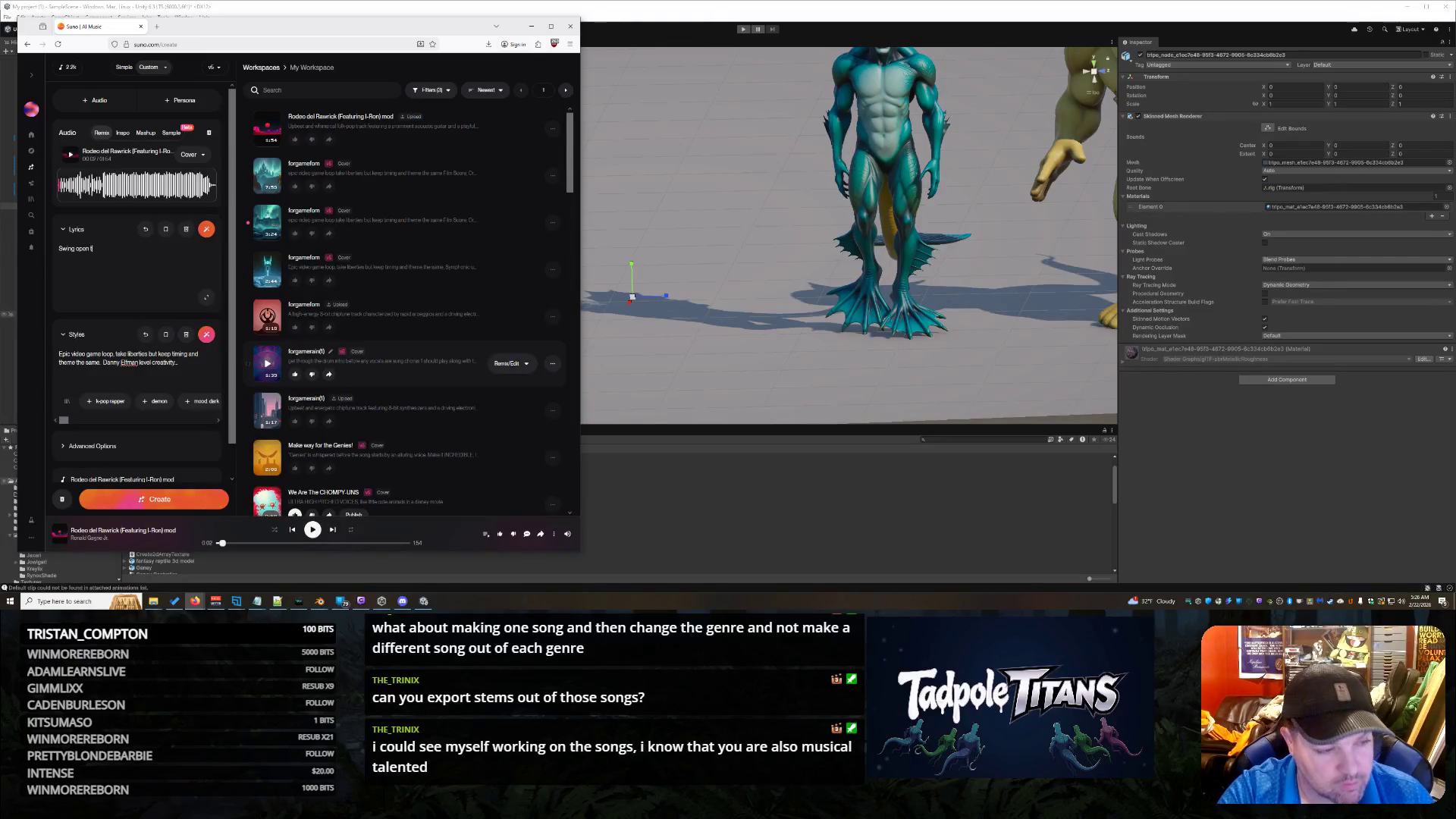
{"action": "key", "text": "BackSpace"}
{"action": "key", "text": "BackSpace"}
{"action": "key", "text": "BackSpace"}
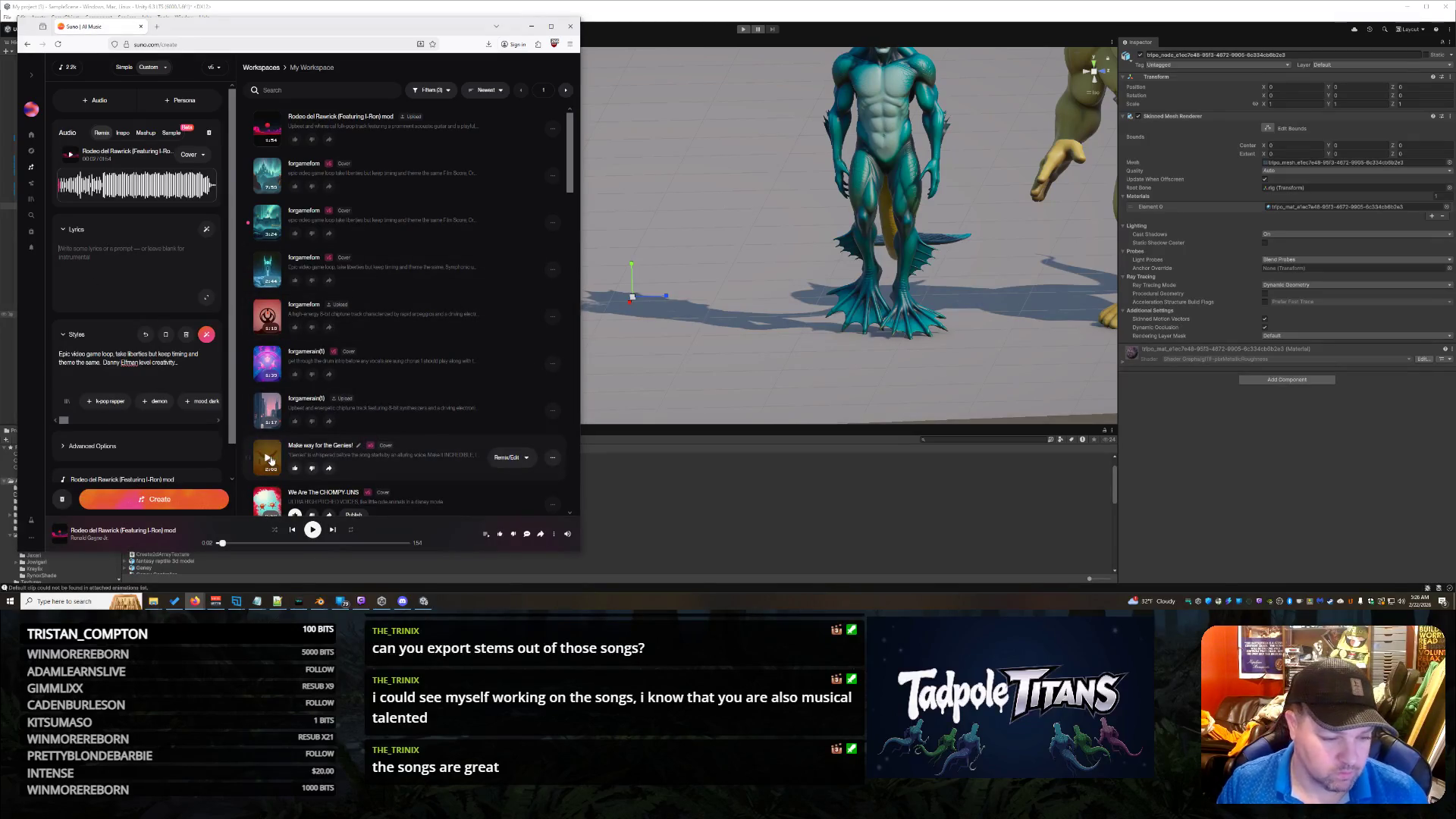
{"action": "left_click", "coordinate": [218, 544]}
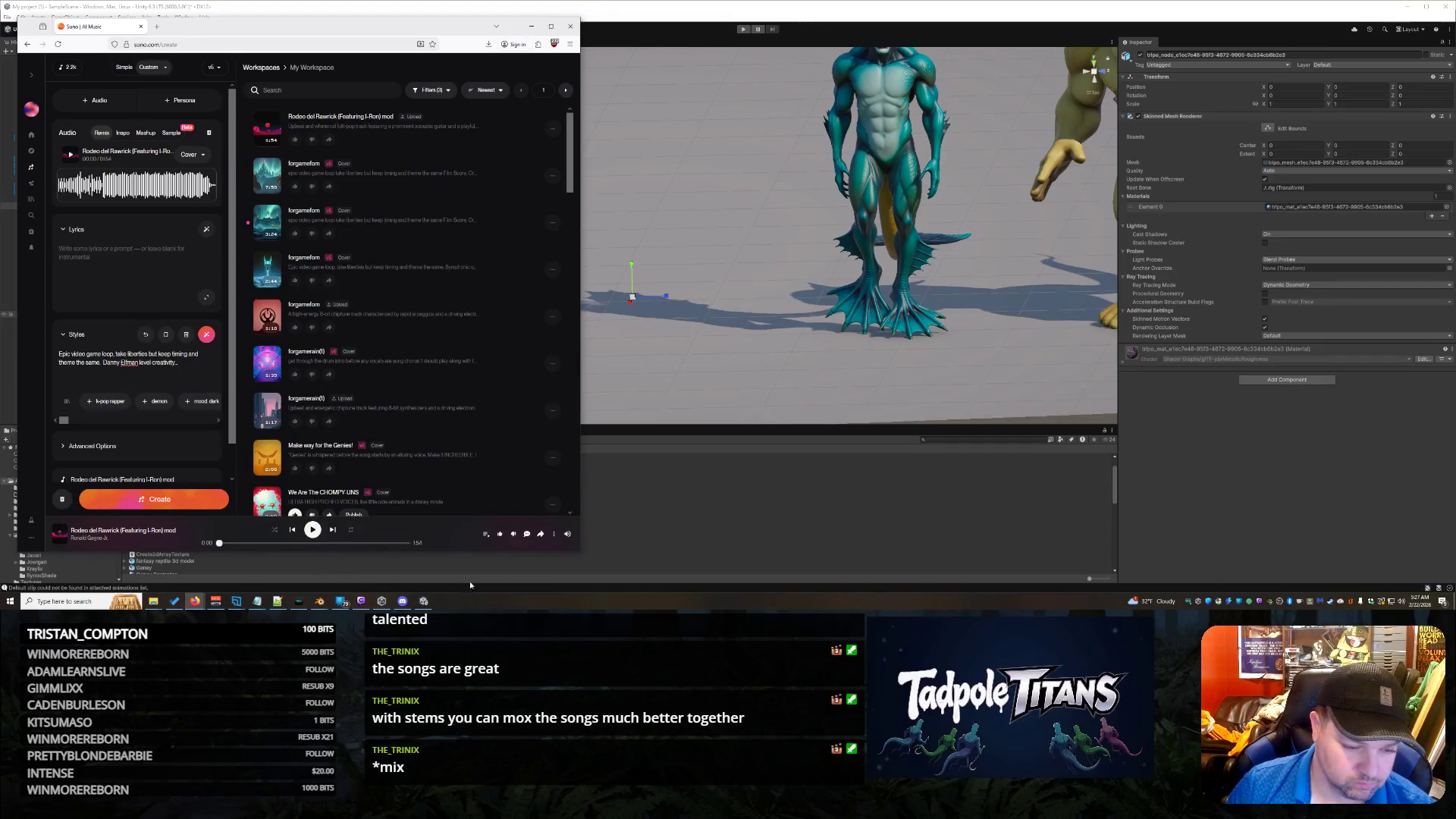
Step: Bring the Unity editor back to the front
{"action": "left_click", "coordinate": [687, 346]}
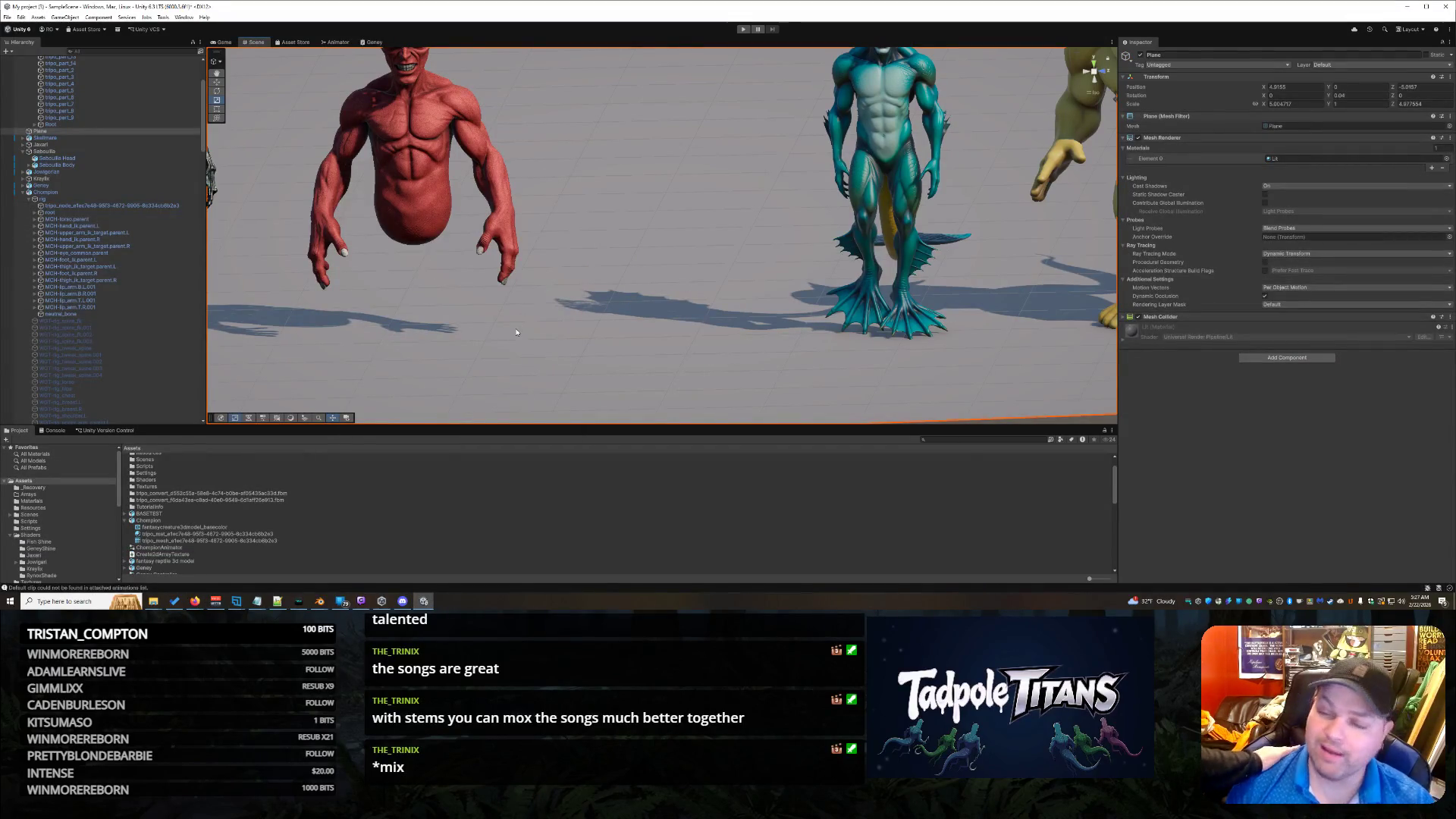
Step: Select the tripo_node object in the Hierarchy, then return to the Suno page
{"action": "left_click", "coordinate": [60, 206]}
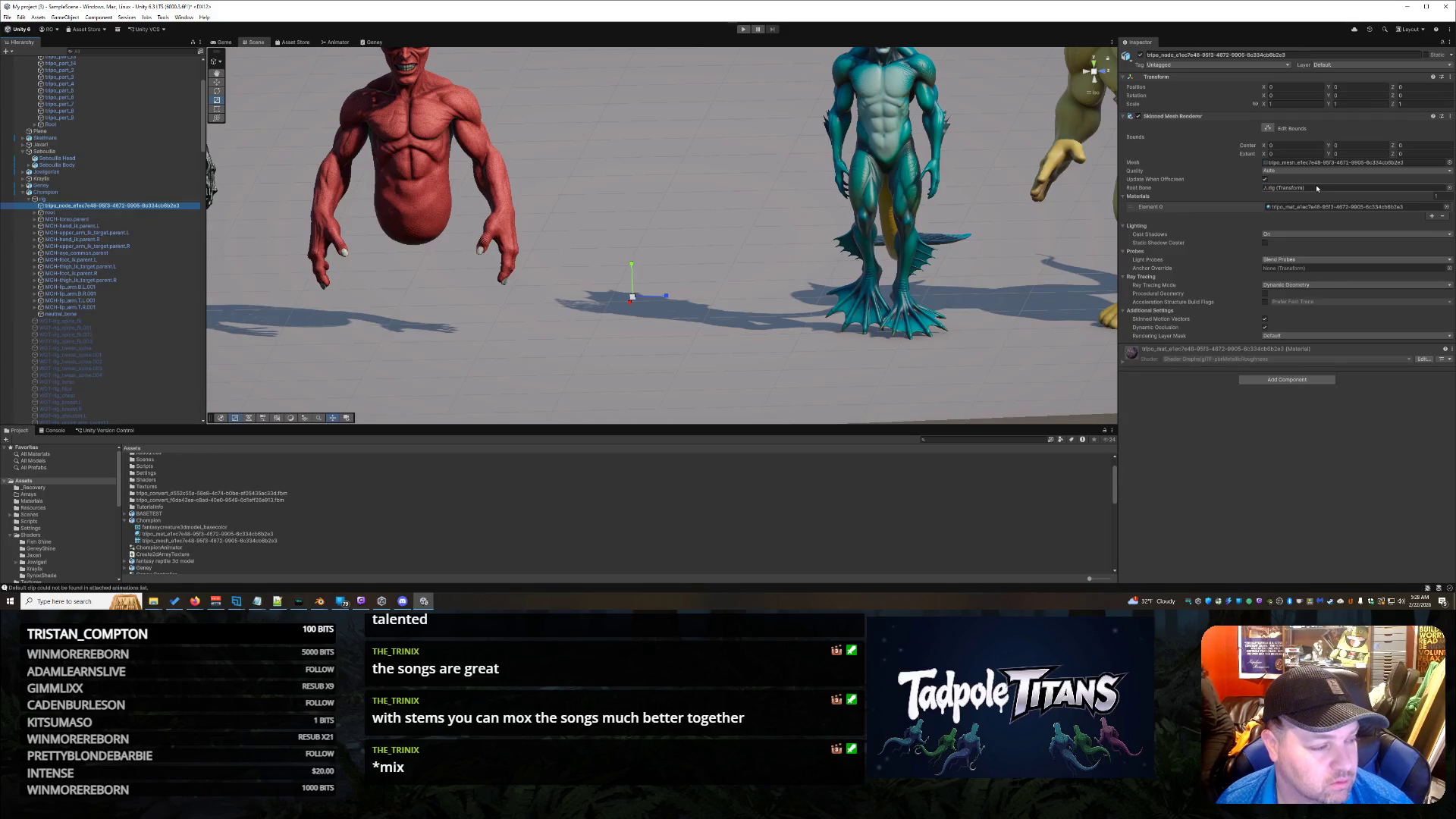
{"action": "left_click", "coordinate": [195, 601]}
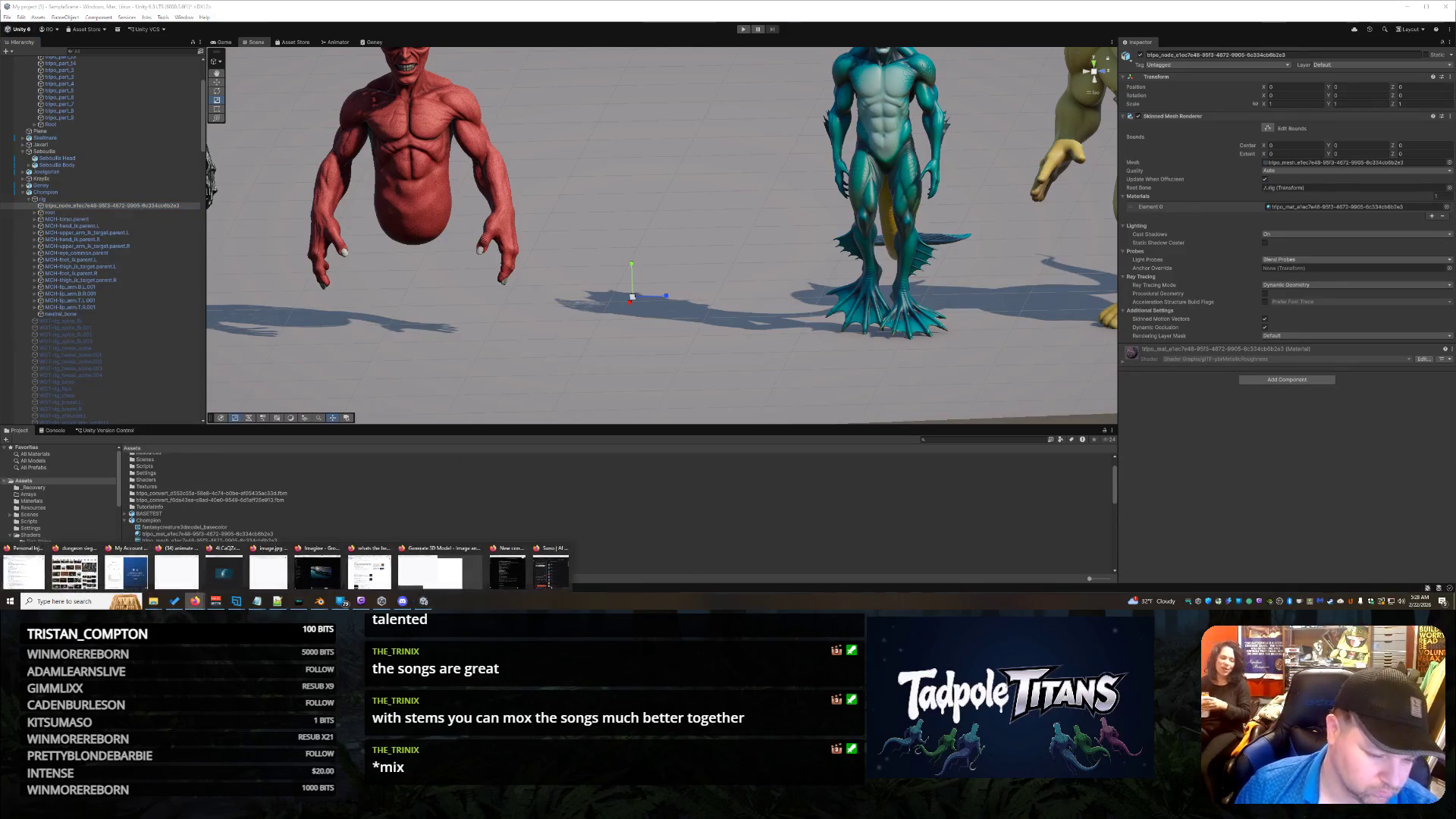
{"action": "left_click", "coordinate": [567, 570]}
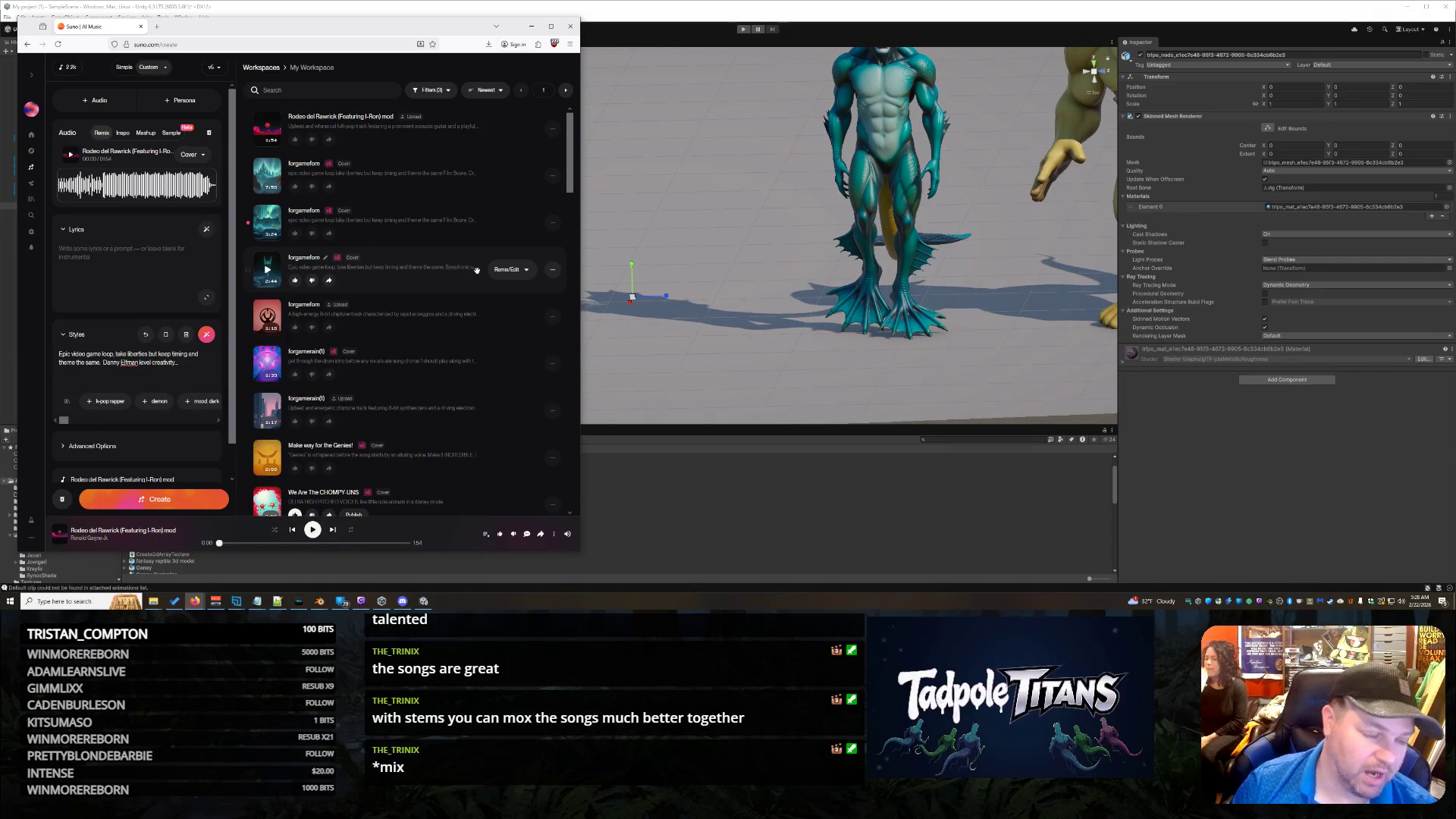
Step: Open the Write Full Song lyrics generator and clear its prefilled prompt
{"action": "left_click", "coordinate": [207, 229]}
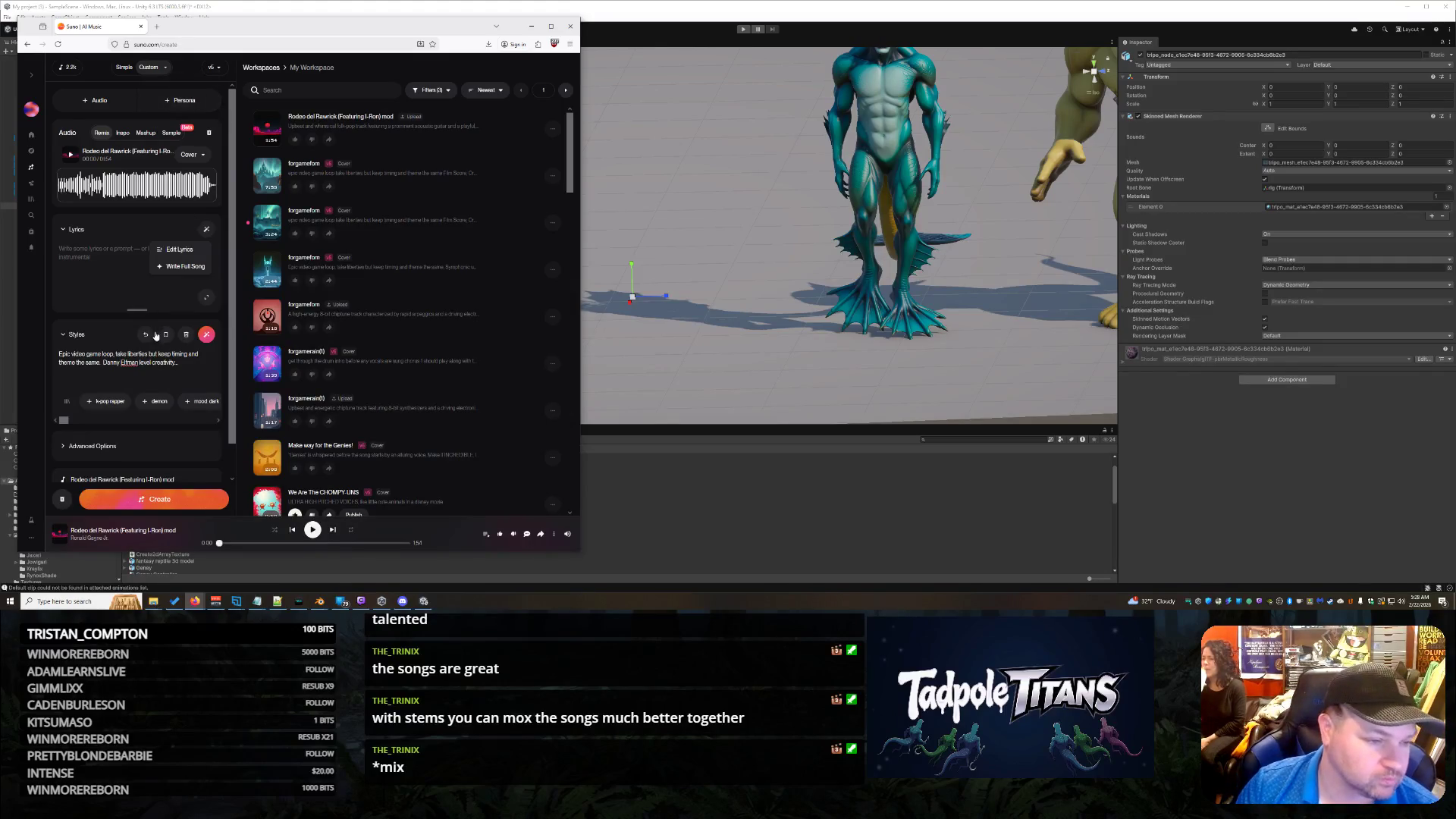
{"action": "left_click", "coordinate": [198, 269]}
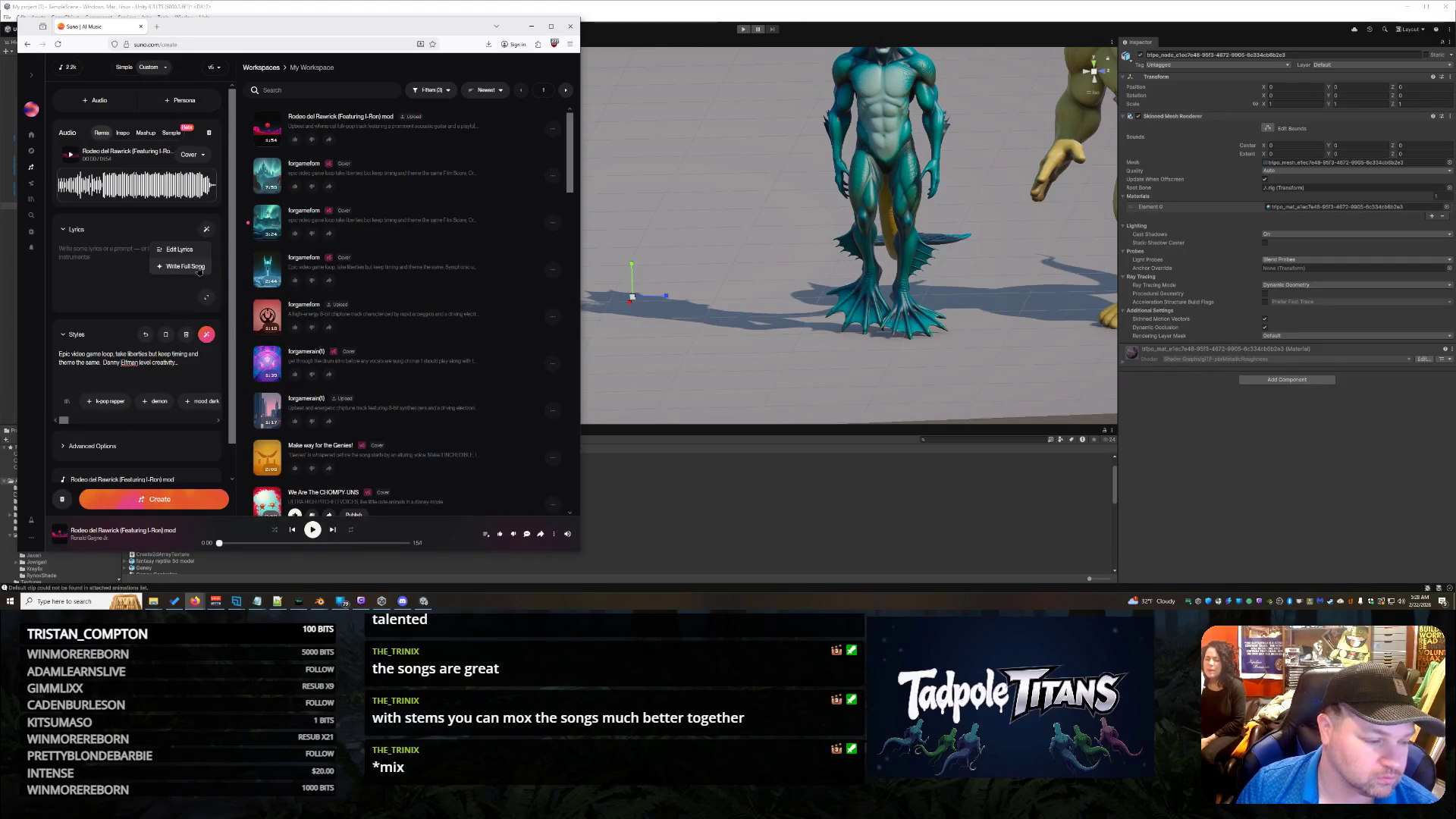
{"action": "key", "text": "ctrl+a"}
{"action": "key", "text": "BackSpace"}
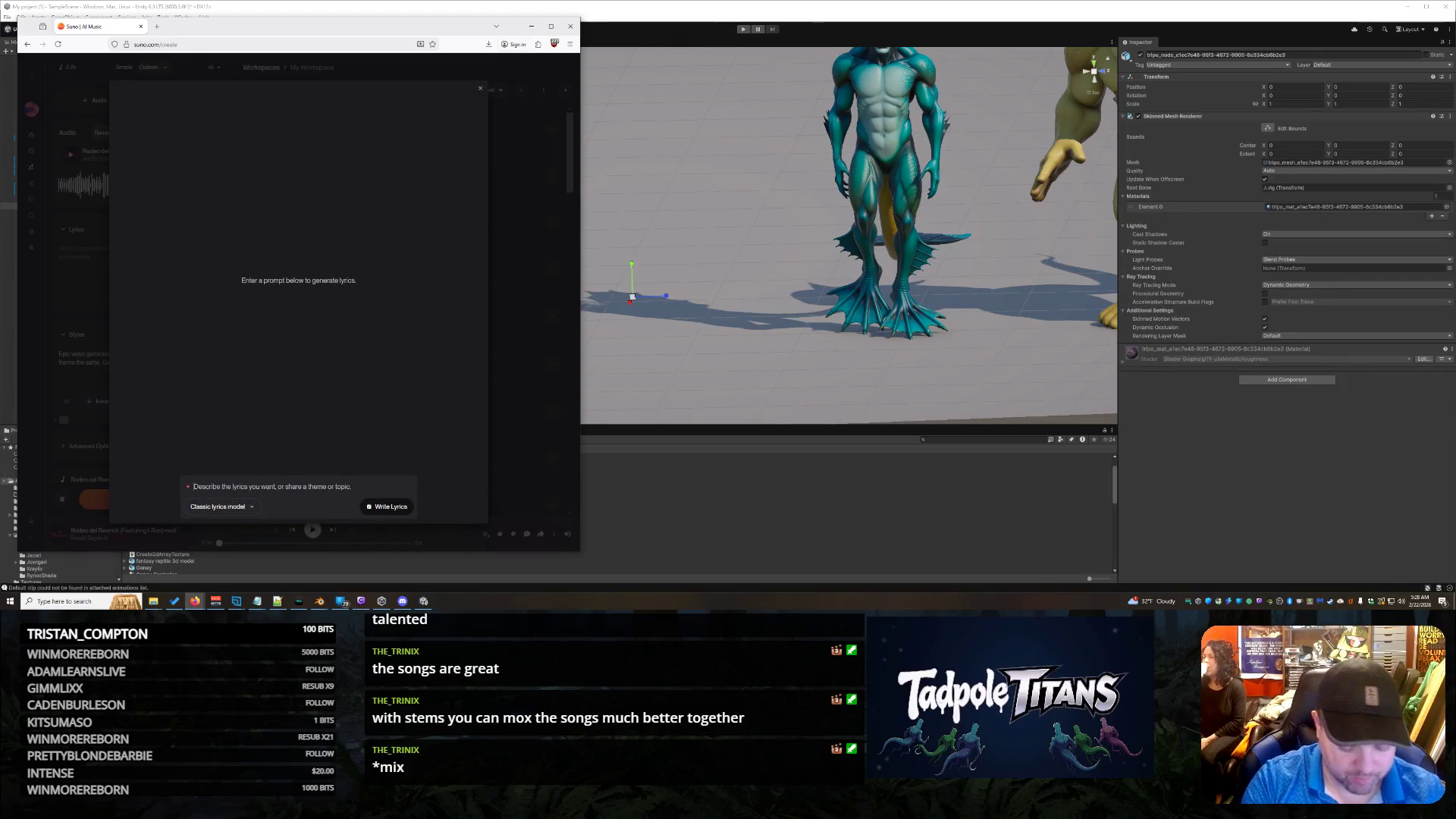
Step: Prompt a 'Sperm Western Town' saloon song about meeting women, playing cards and gunfights, then write lyrics
{"action": "type", "text": "Sperm "}
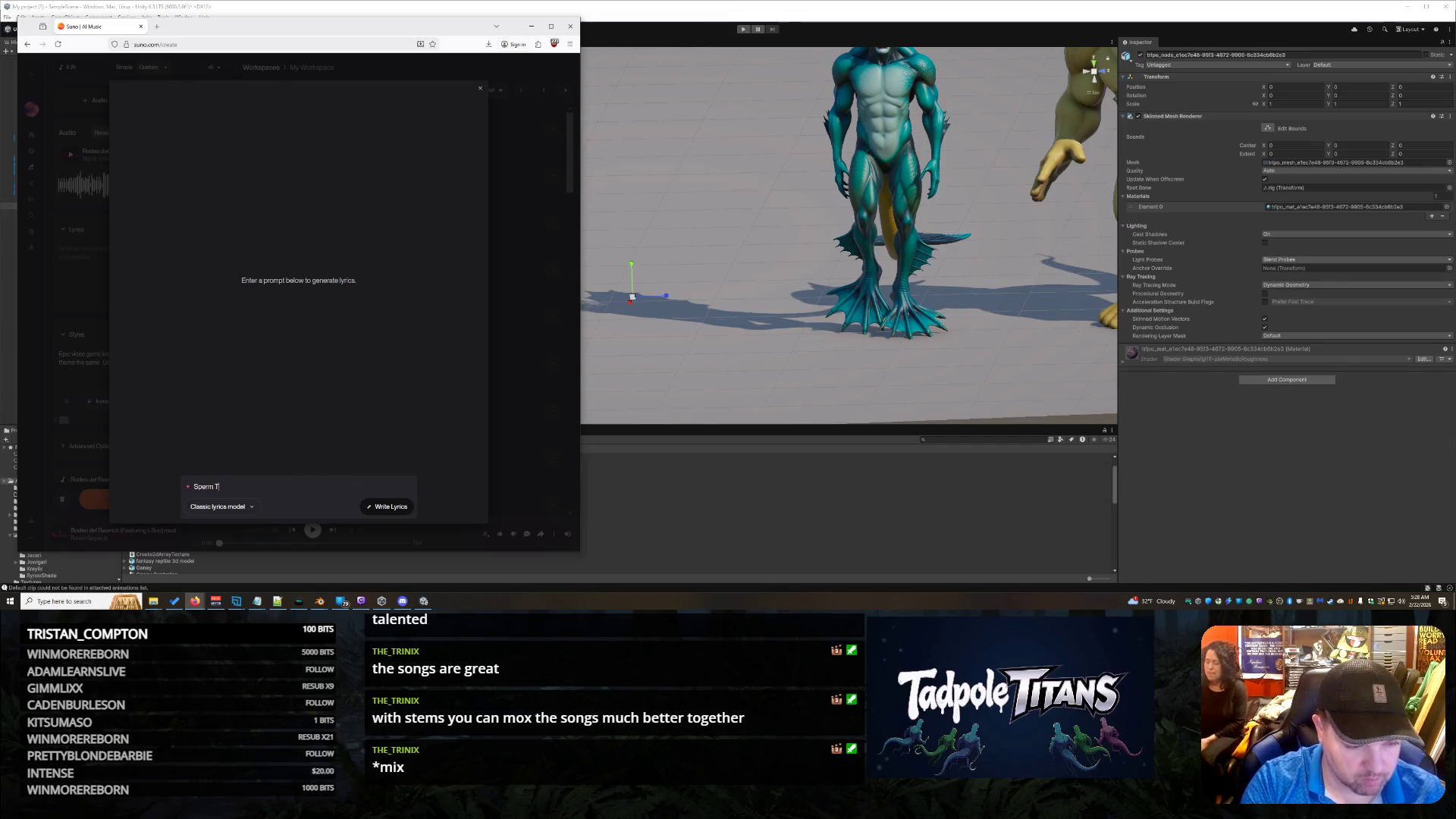
{"action": "type", "text": "Western"}
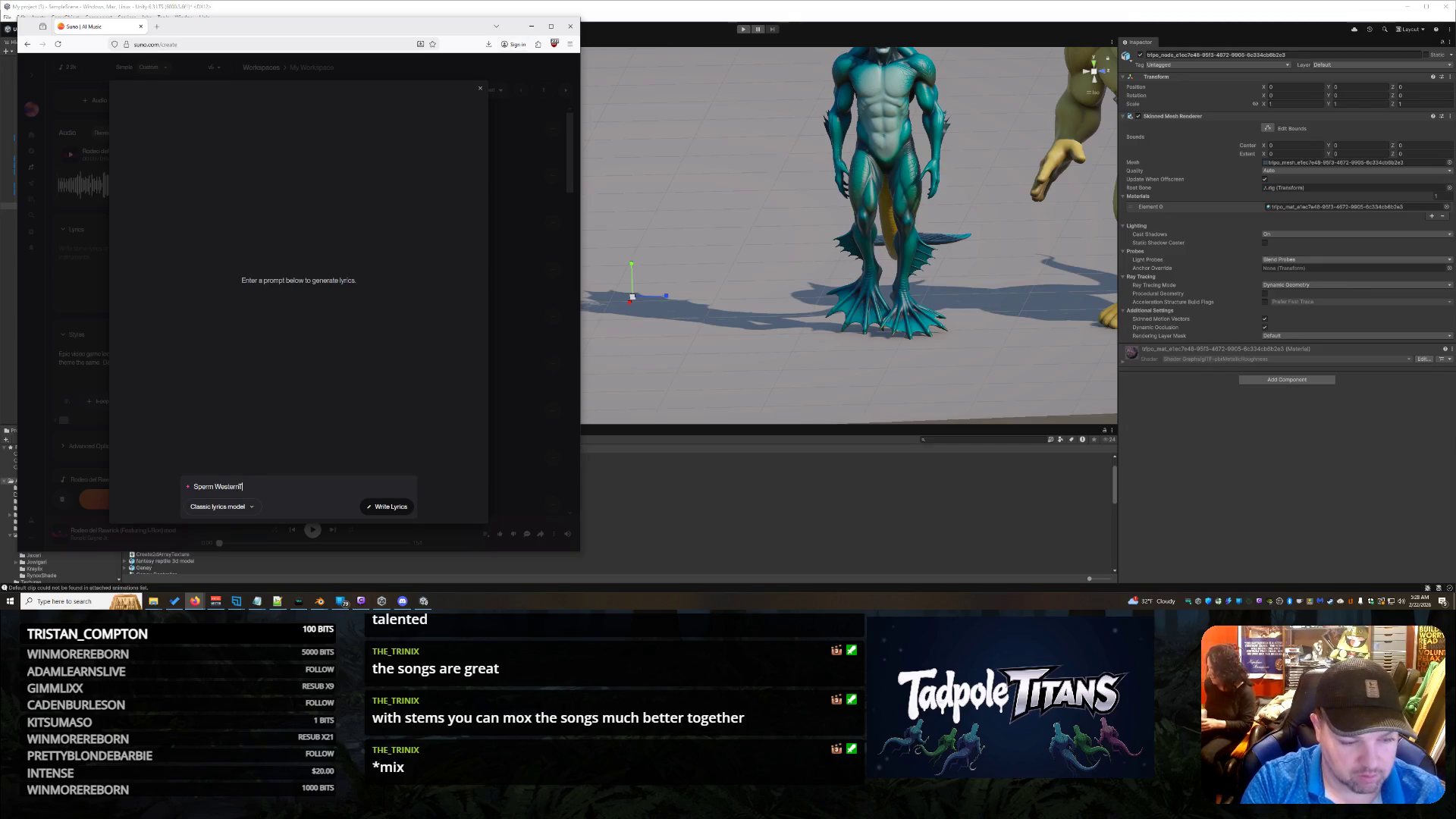
{"action": "type", "text": " Town, S"}
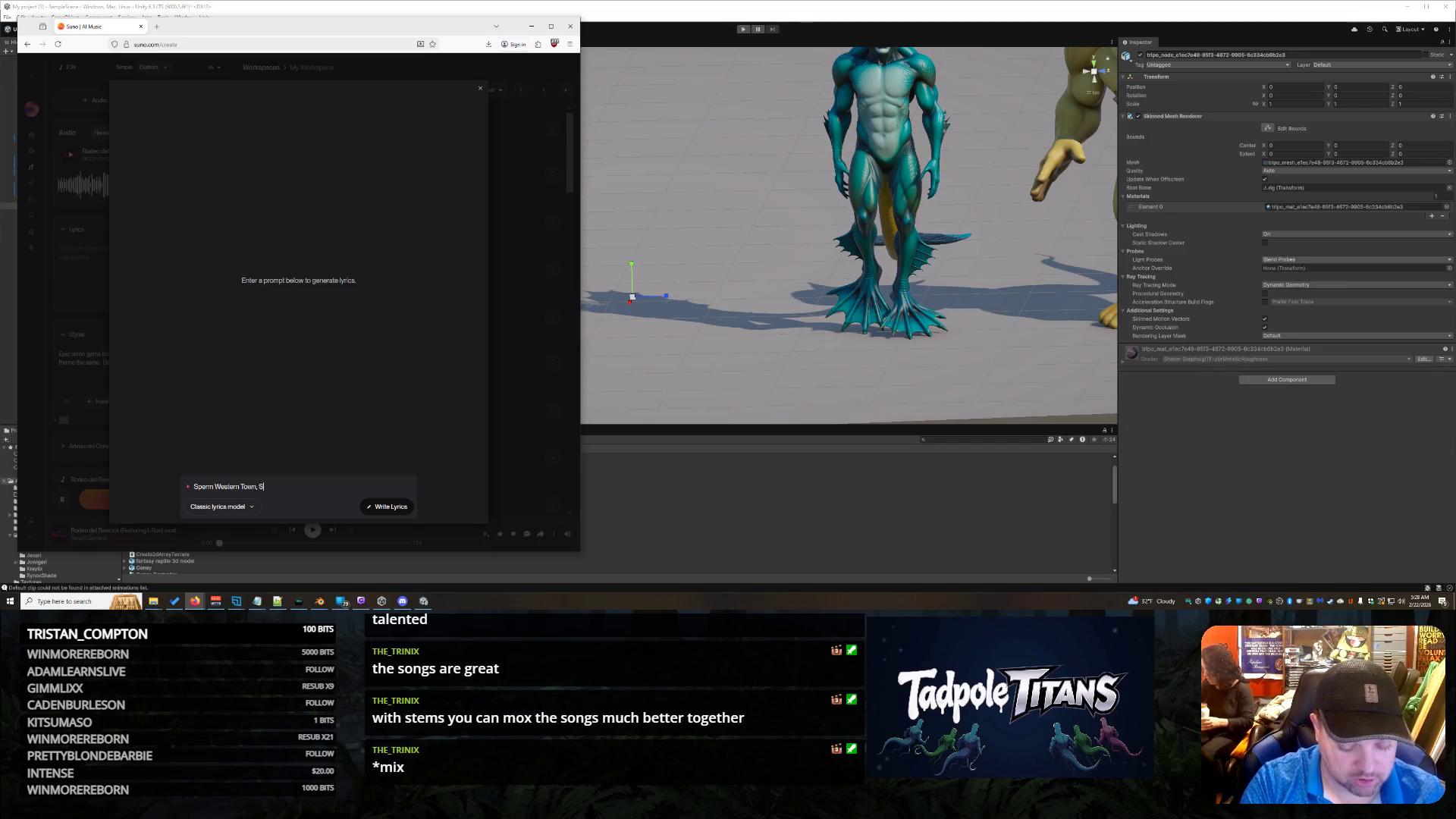
{"action": "type", "text": "aloonm"}
{"action": "key", "text": "BackSpace"}
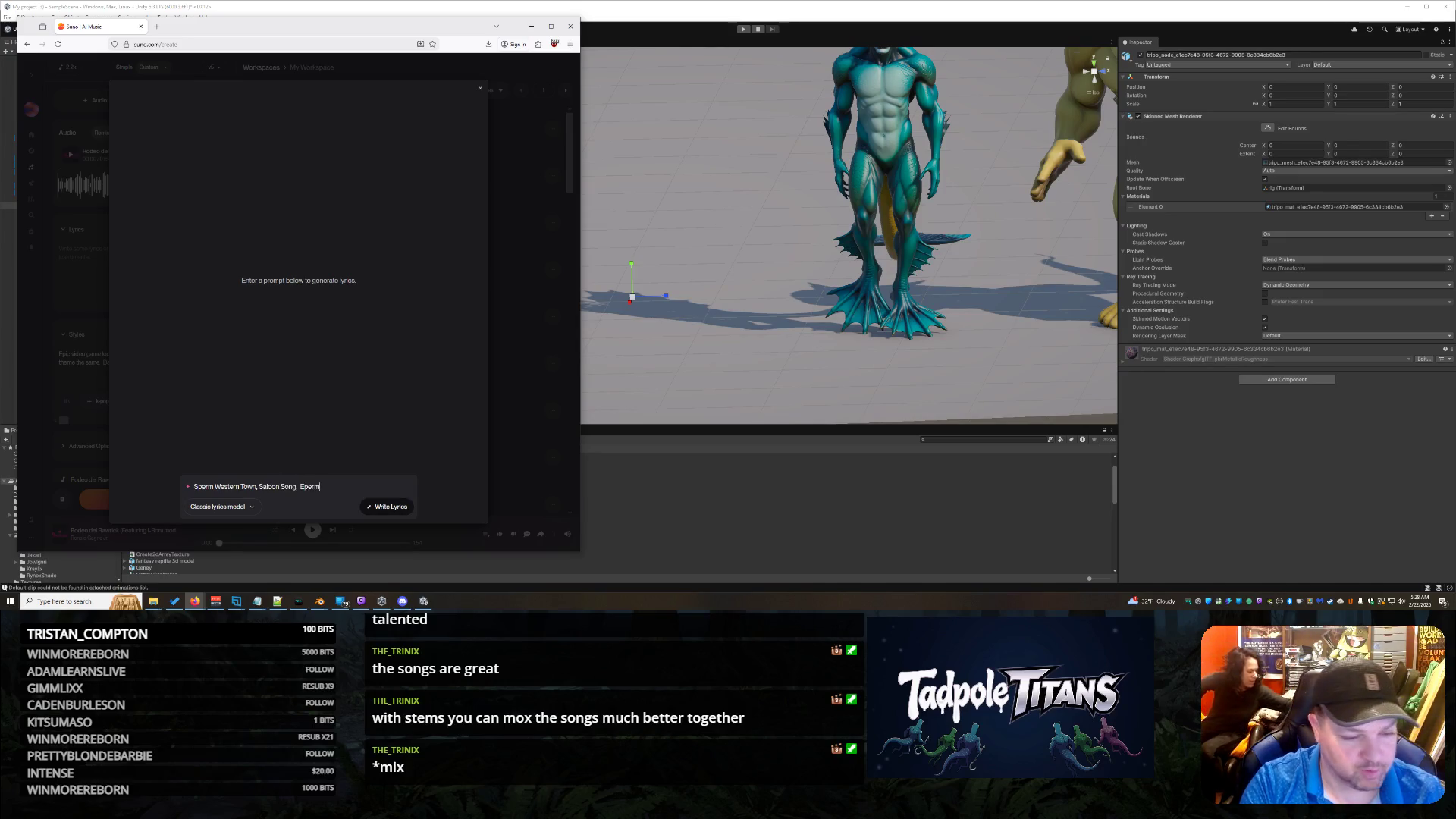
{"action": "type", "text": "Sperm"}
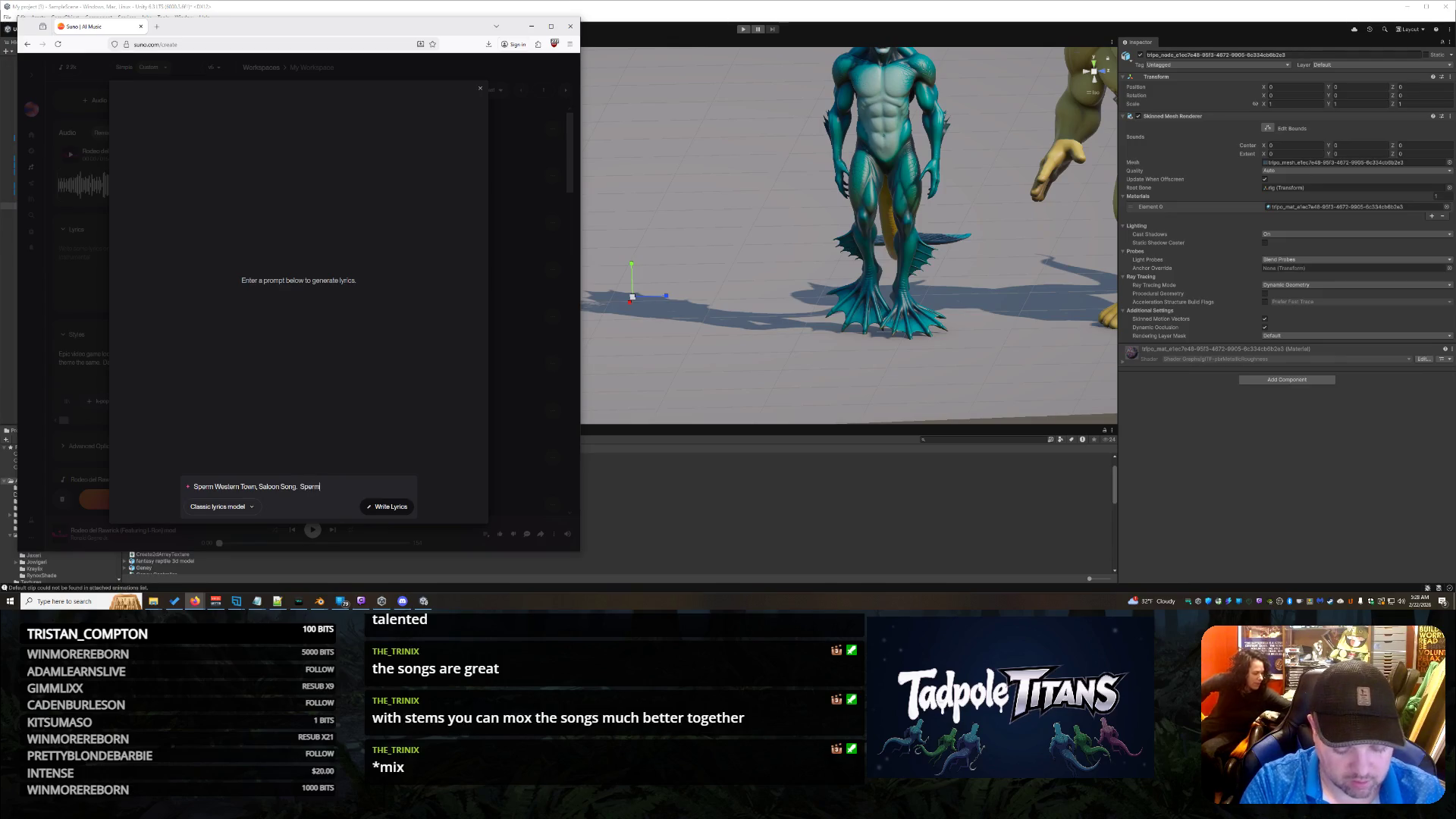
{"action": "type", "text": " gather here to hang here"}
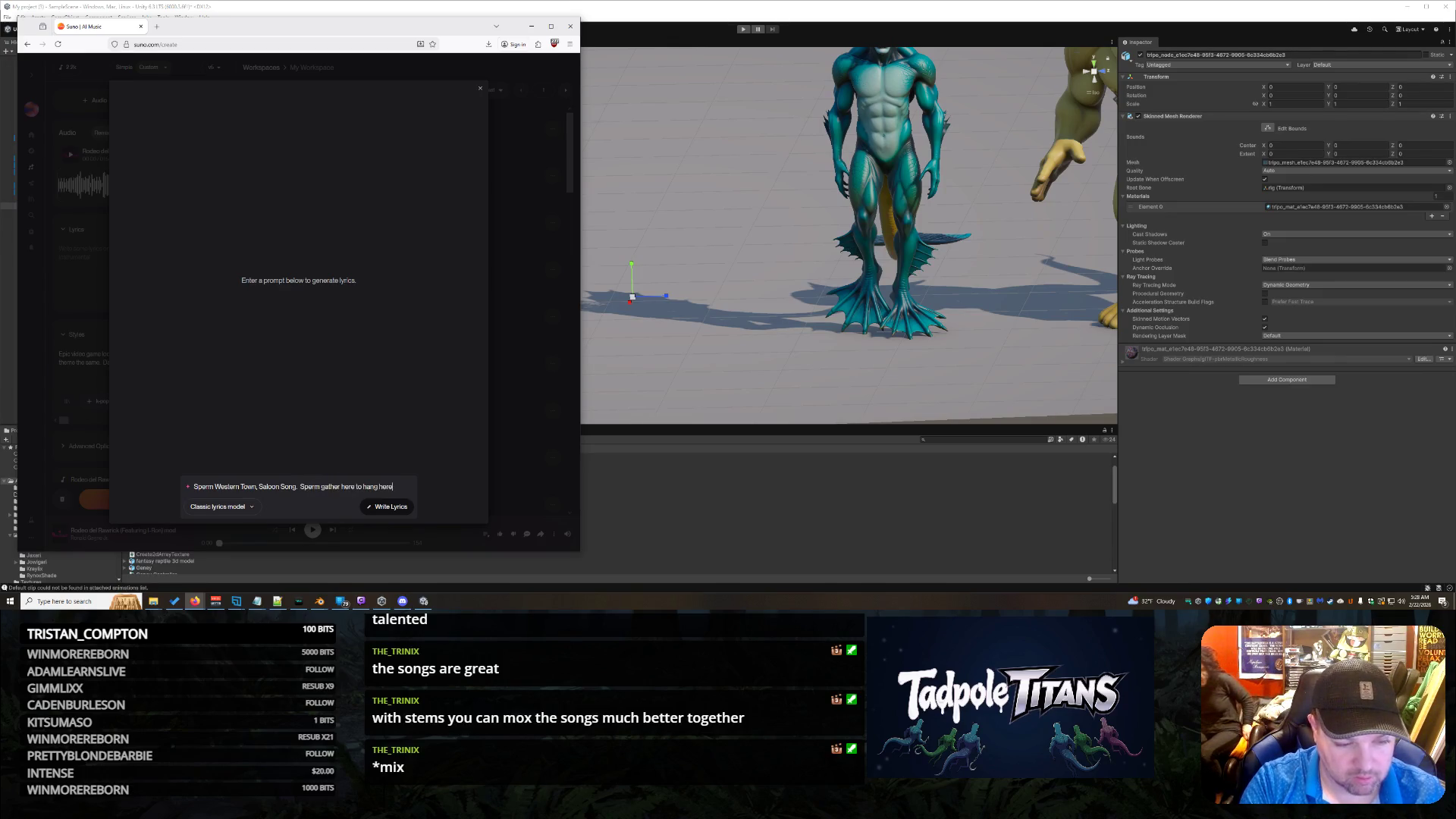
{"action": "key", "text": "BackSpace"}
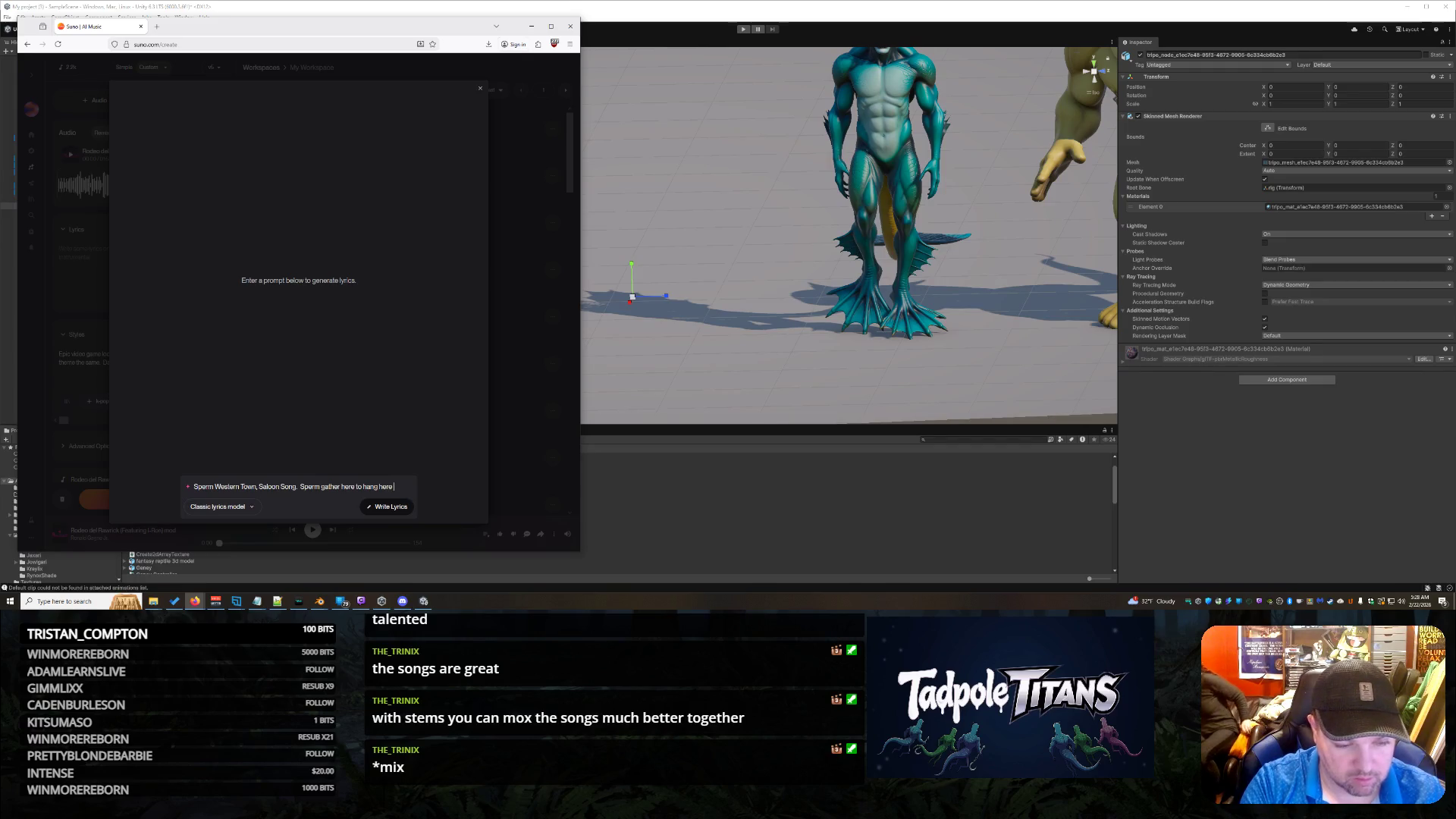
{"action": "type", "text": "to hang out, meet women, p"}
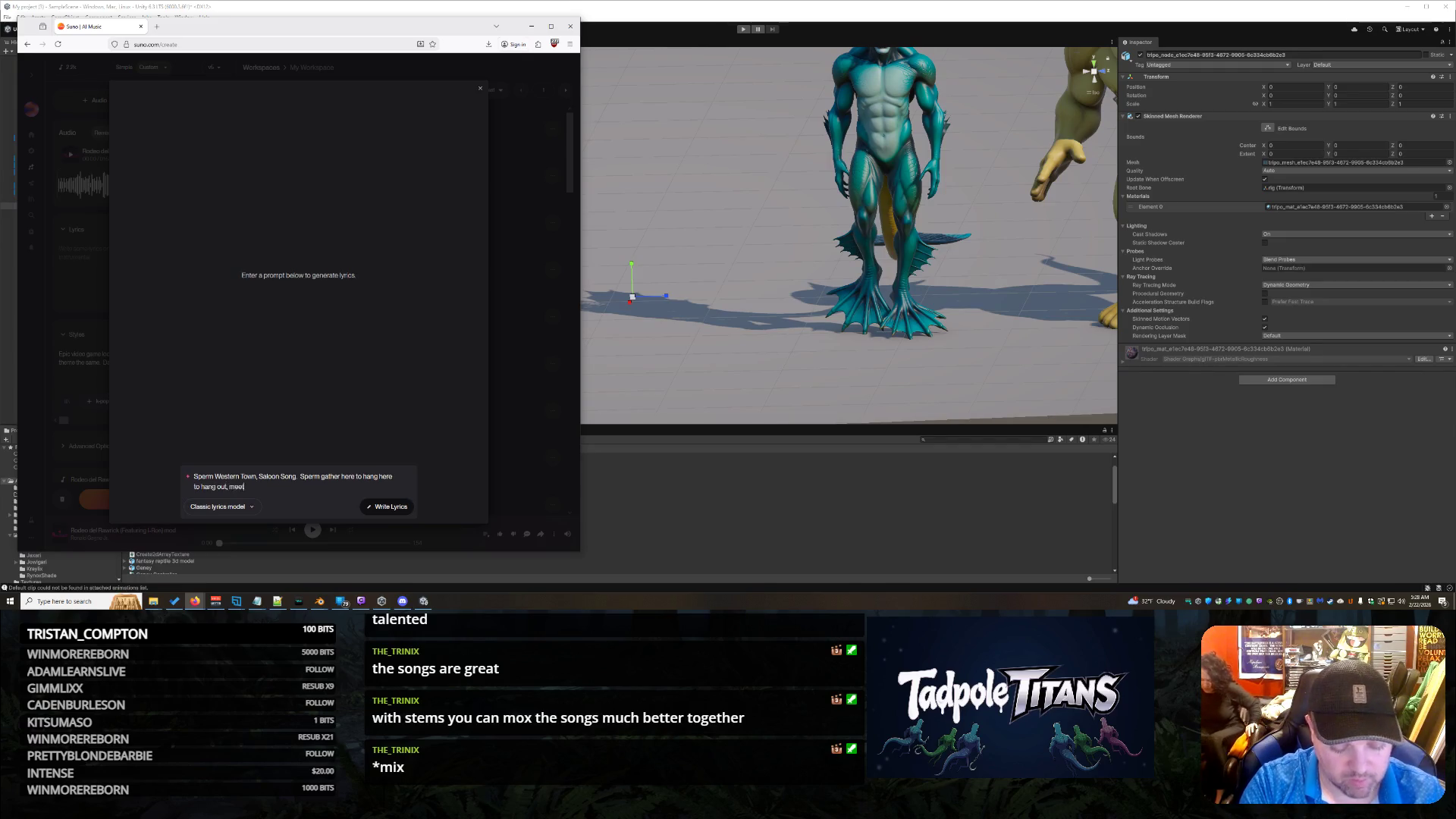
{"action": "type", "text": "lay cards and challeg"}
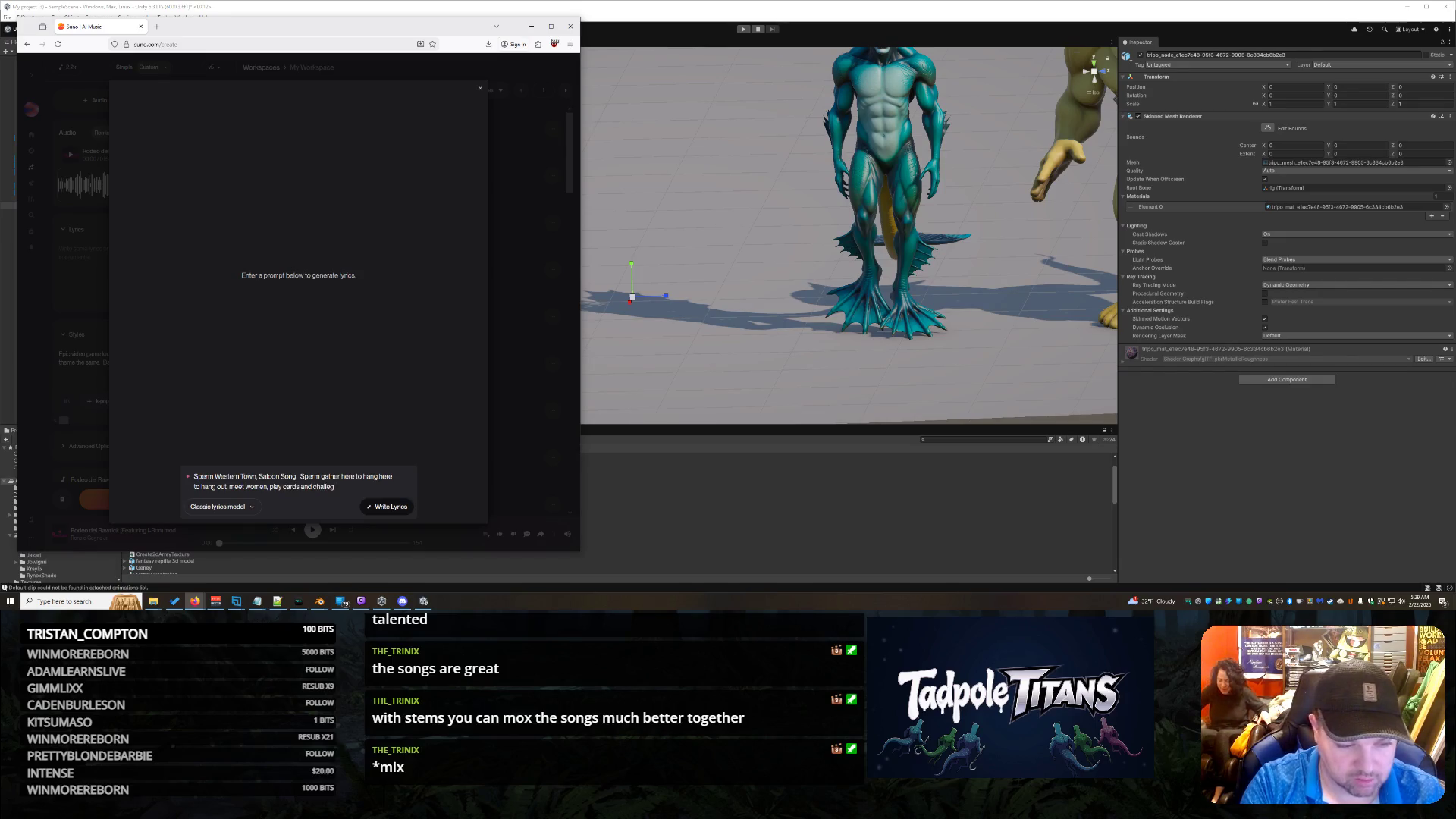
{"action": "key", "text": "BackSpace"}
{"action": "type", "text": "nge other sperm to"}
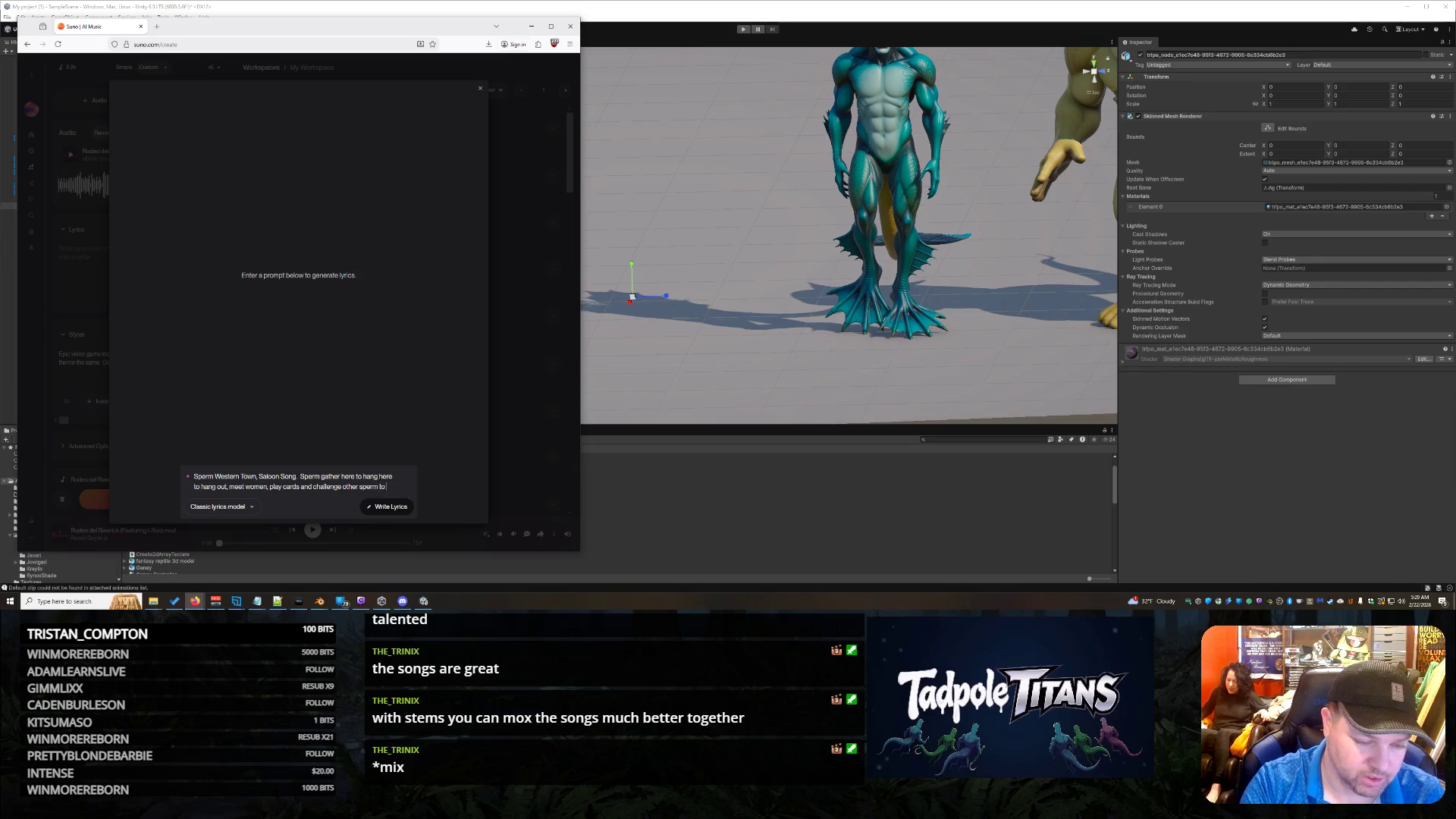
{"action": "type", "text": " gunfights."}
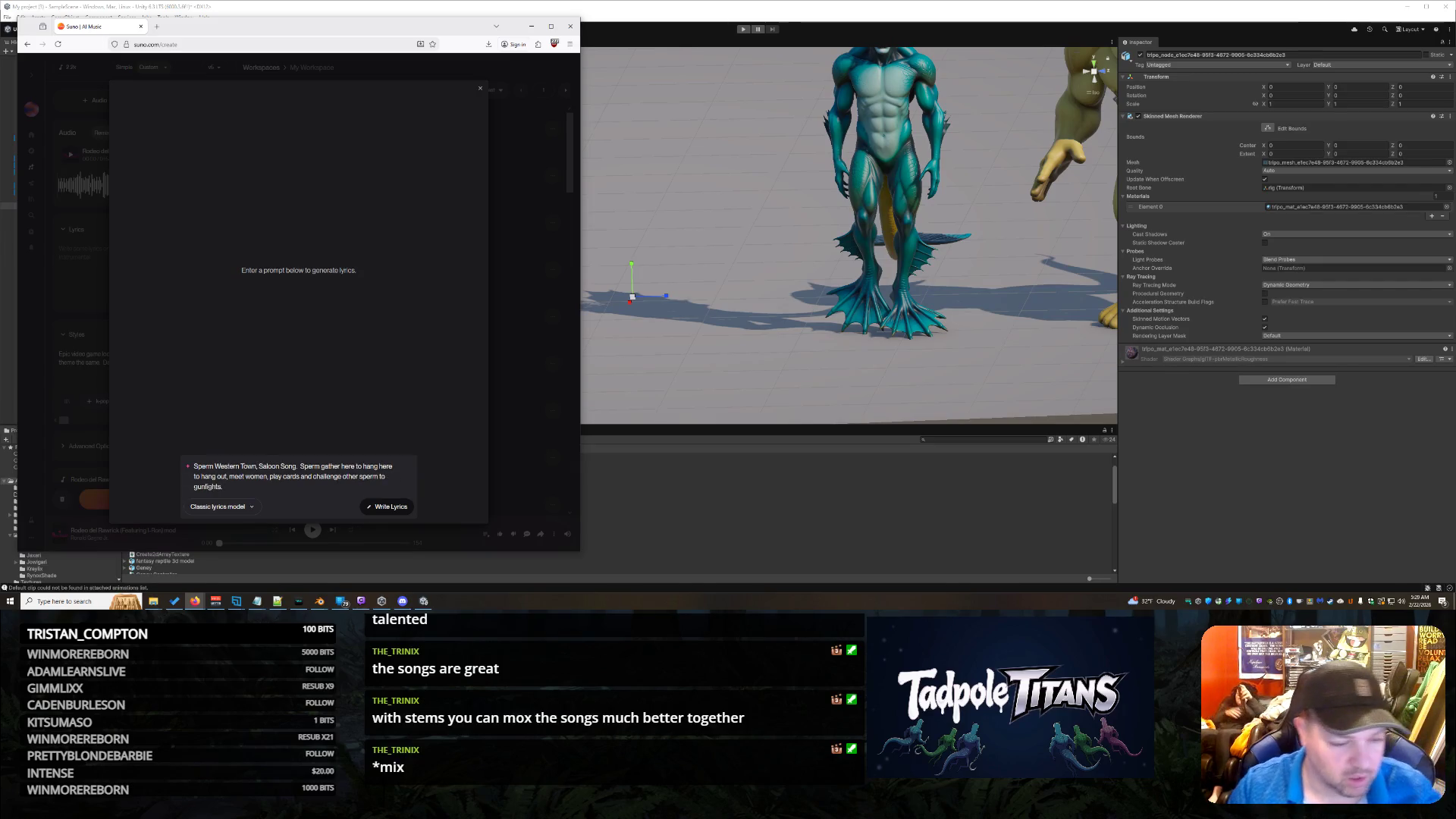
{"action": "left_click", "coordinate": [394, 506]}
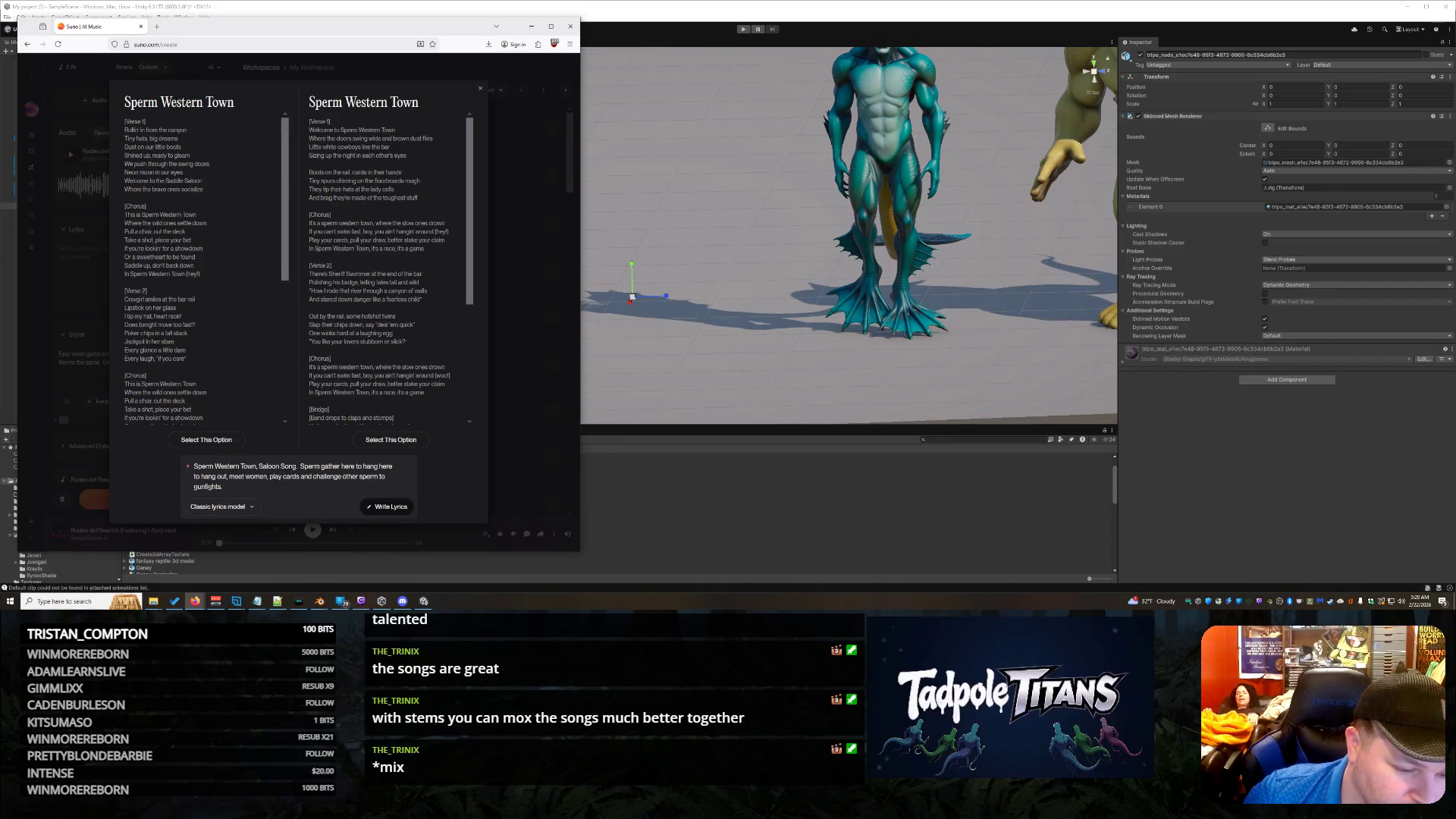
Step: Insert 'Name of Town is' into the lyrics prompt
{"action": "type", "text": "Name of Town is Livewood, name of the salloon is"}
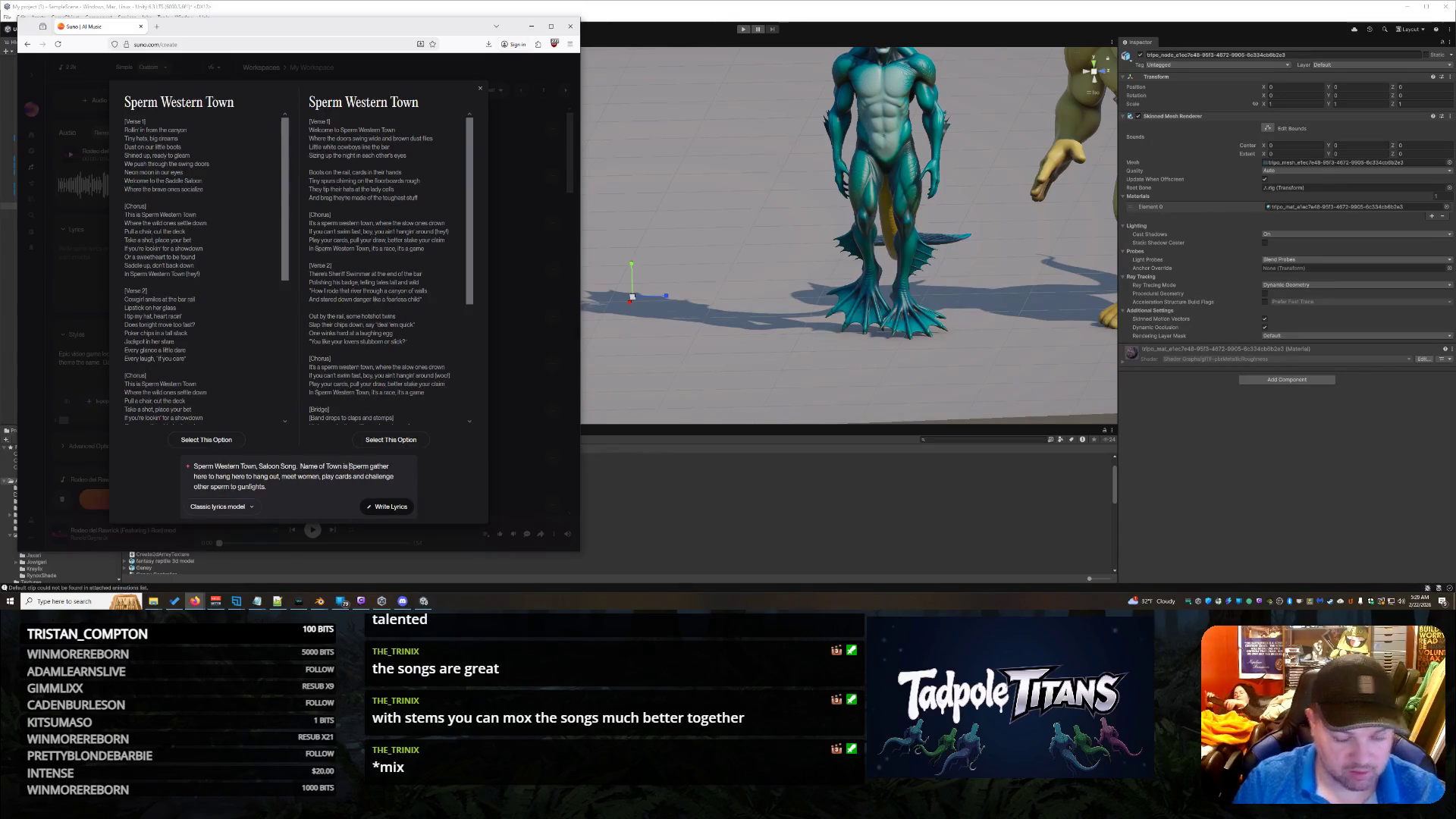
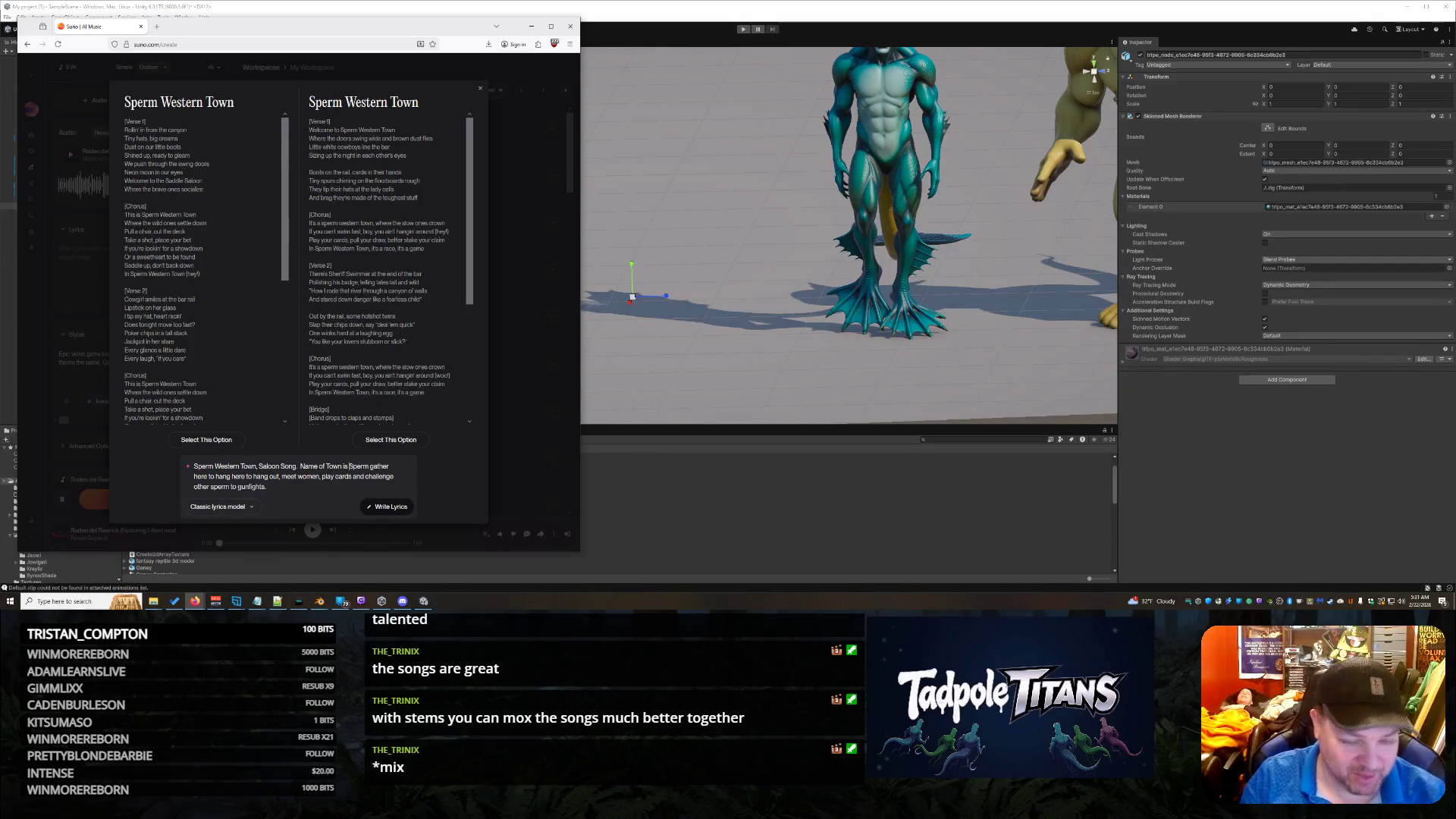
Step: Edit the lyrics prompt to name the town 'Livewood' and add ', name of the saloon is'
{"action": "type", "text": "Livewood"}
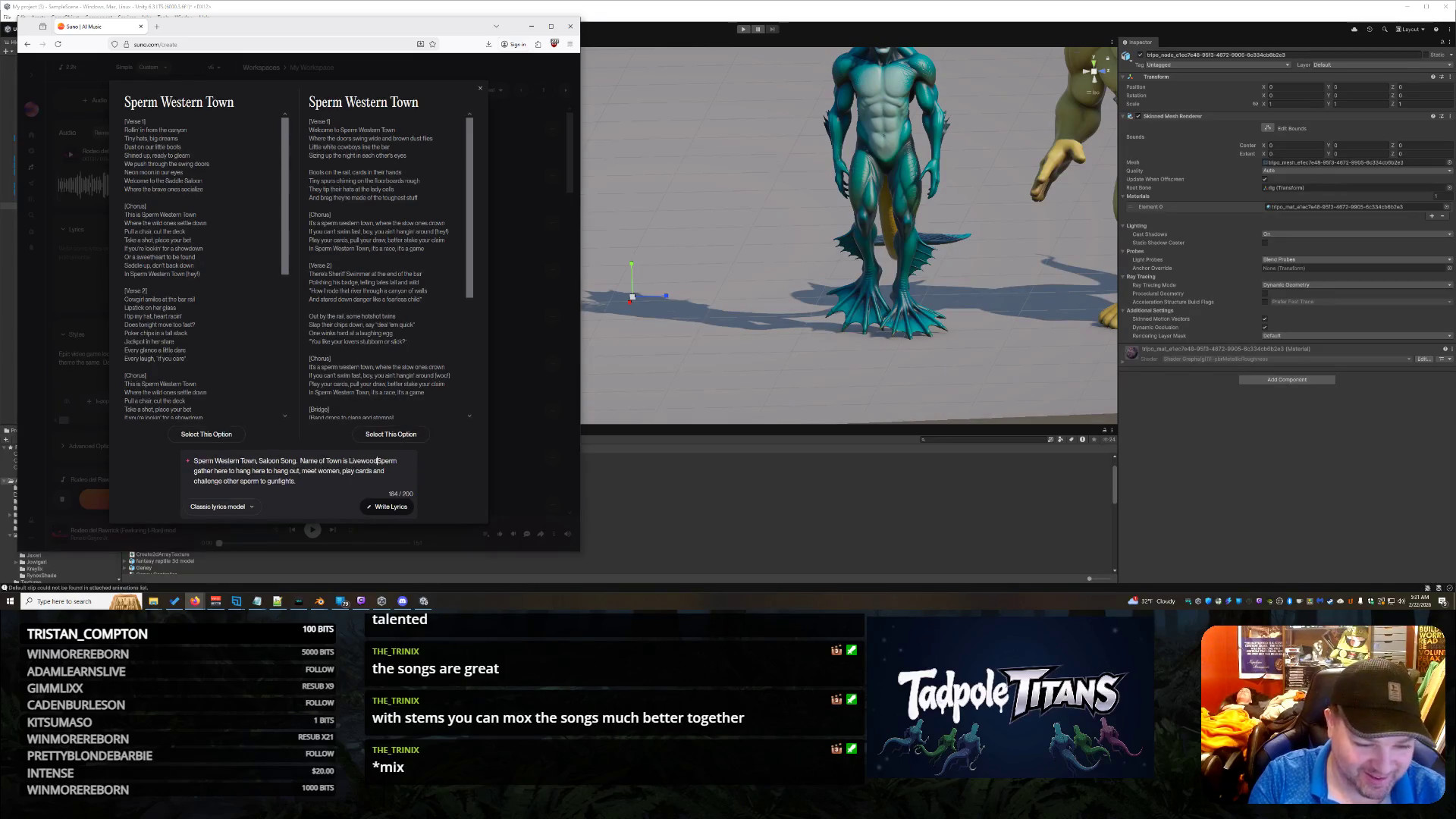
{"action": "type", "text": "."}
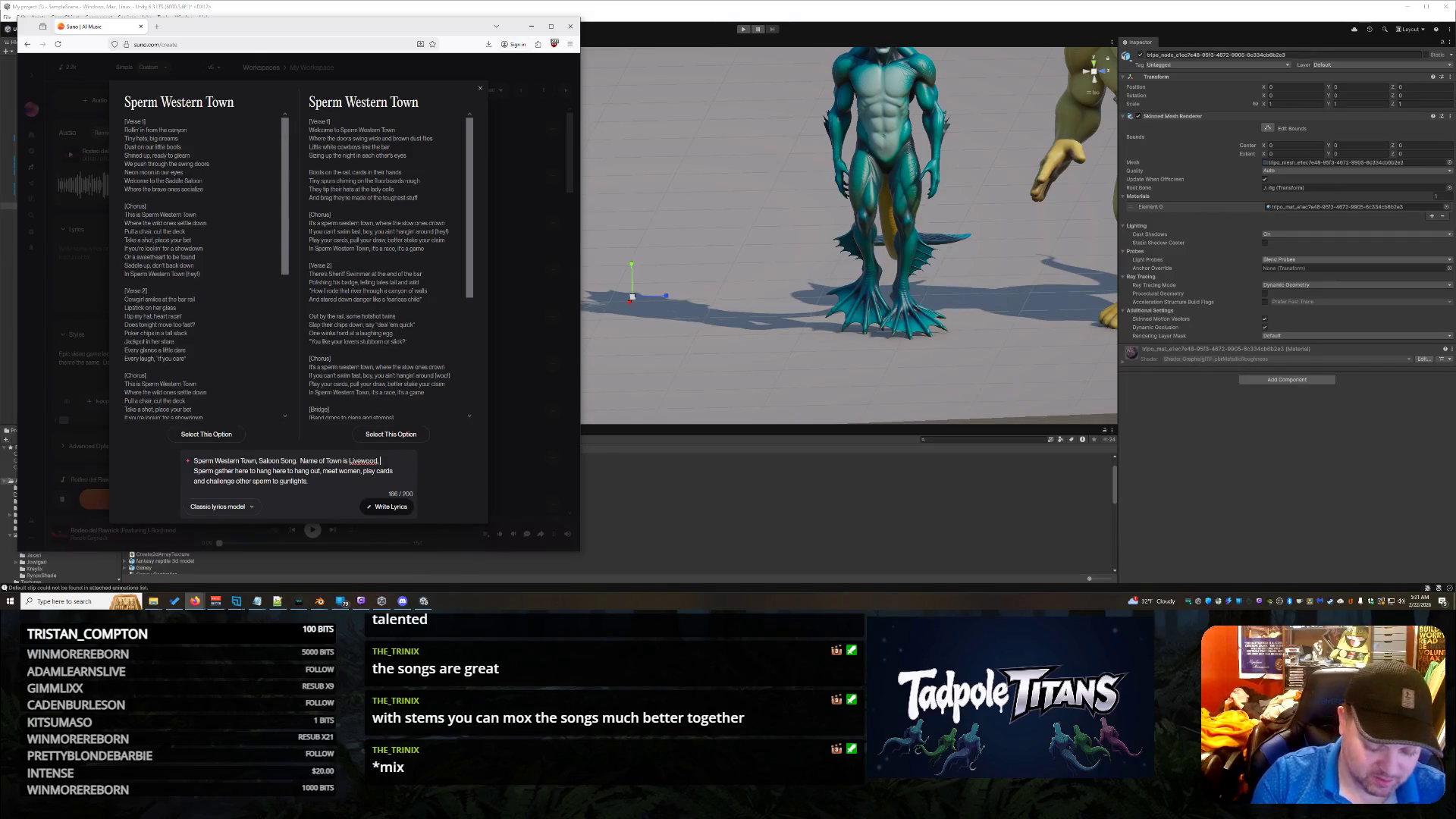
{"action": "type", "text": ", name of the saloon is"}
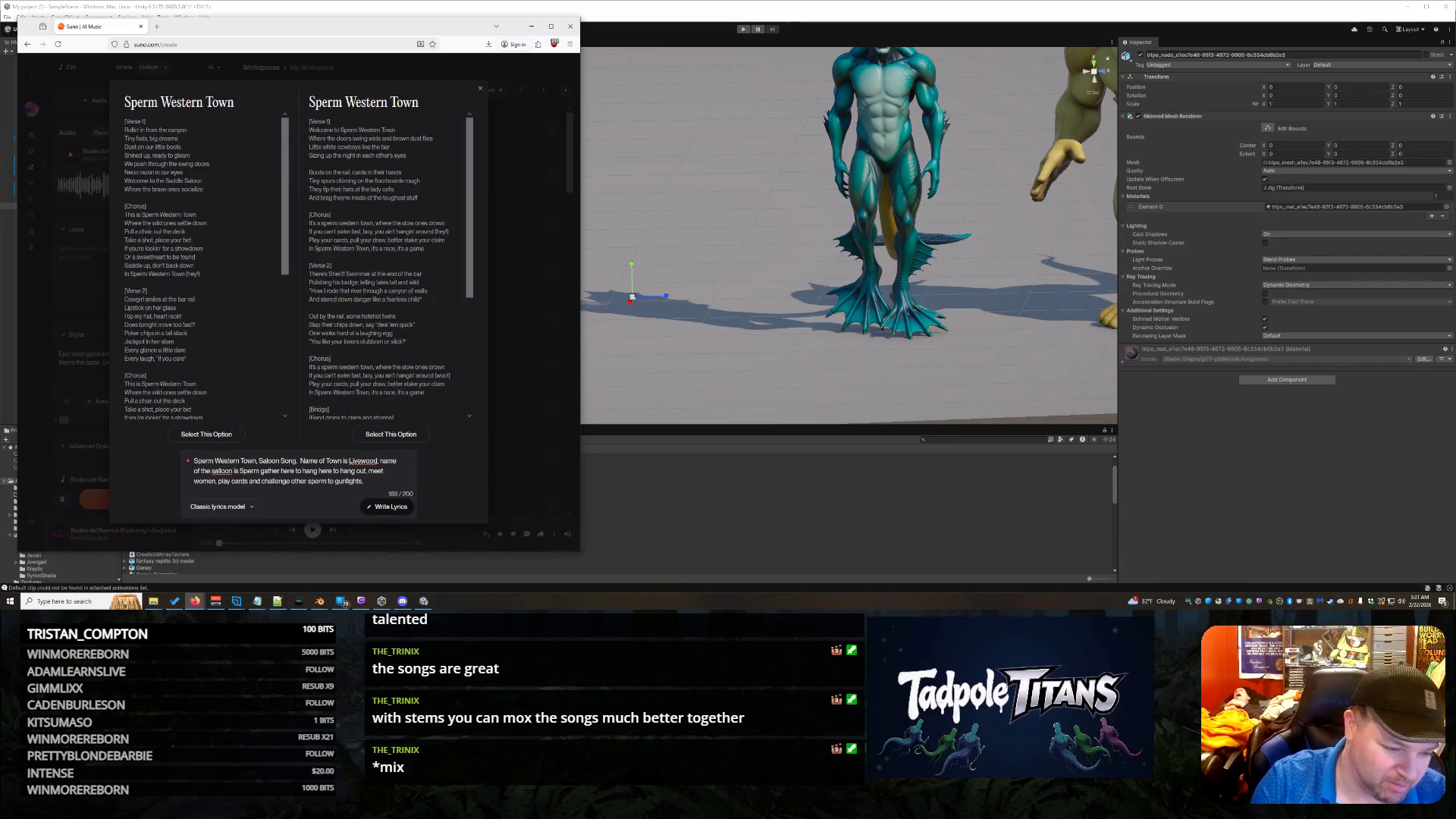
{"action": "key", "text": "BackSpace"}
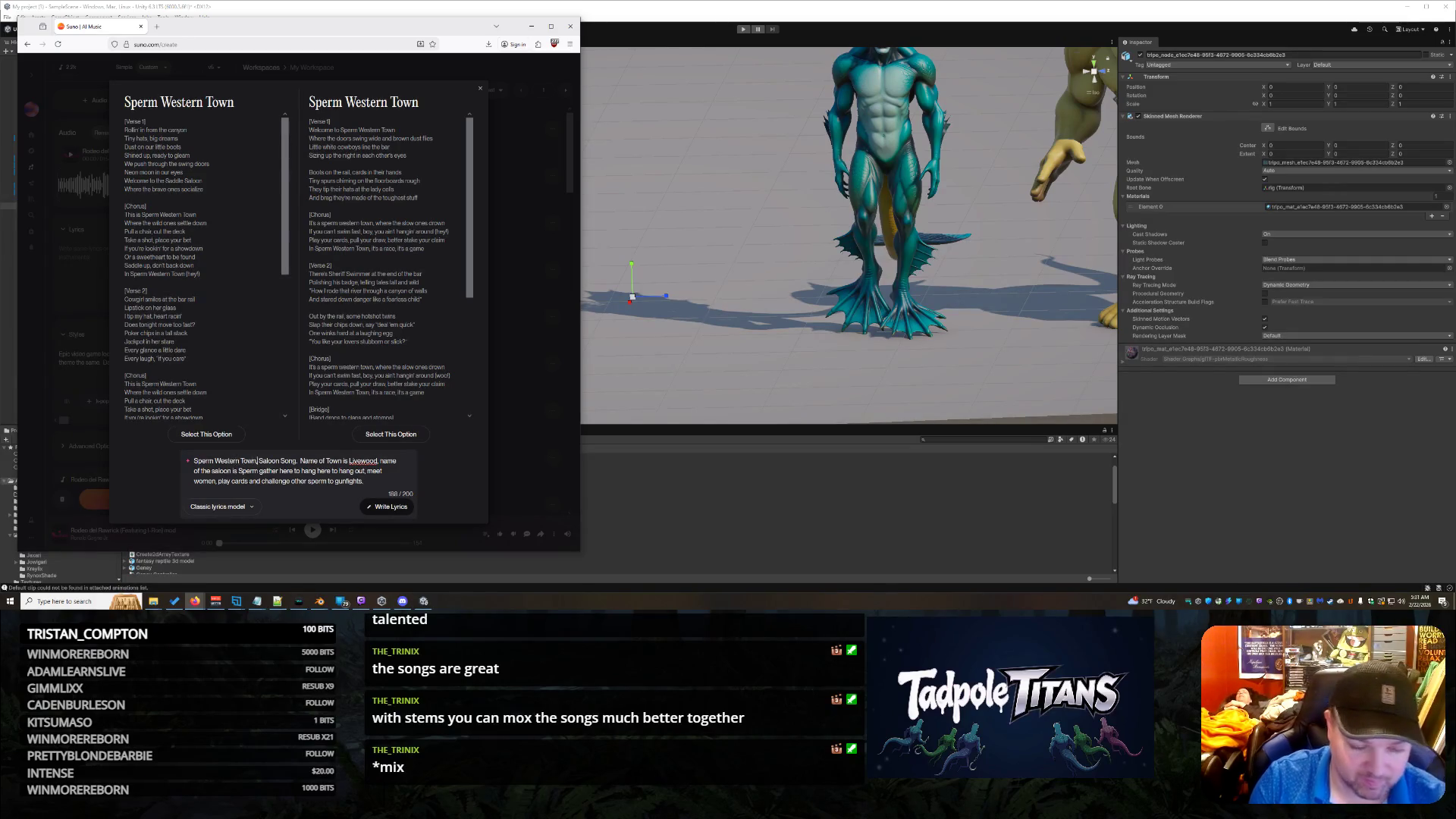
{"action": "type", "text": "'"}
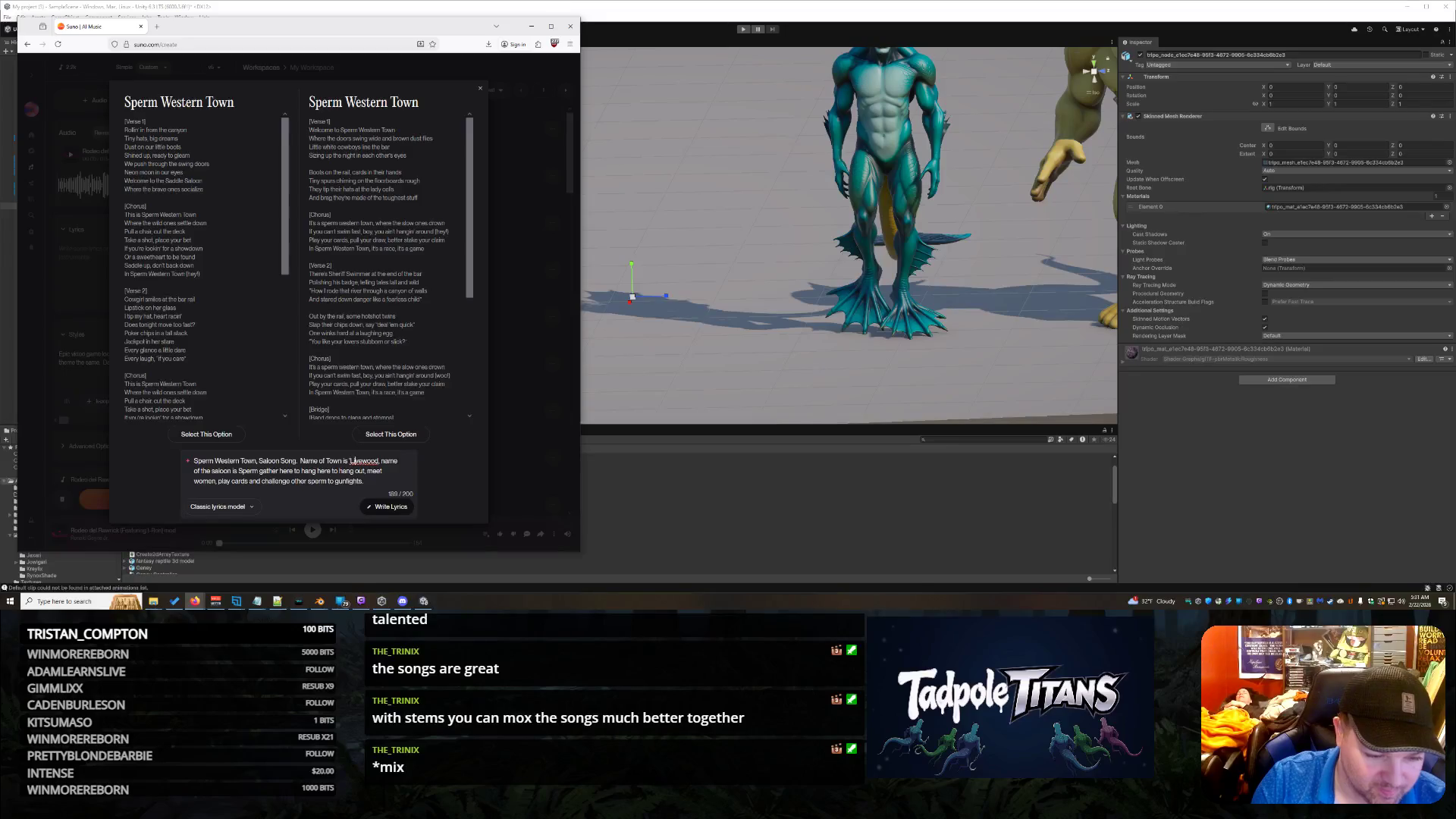
{"action": "type", "text": "'"}
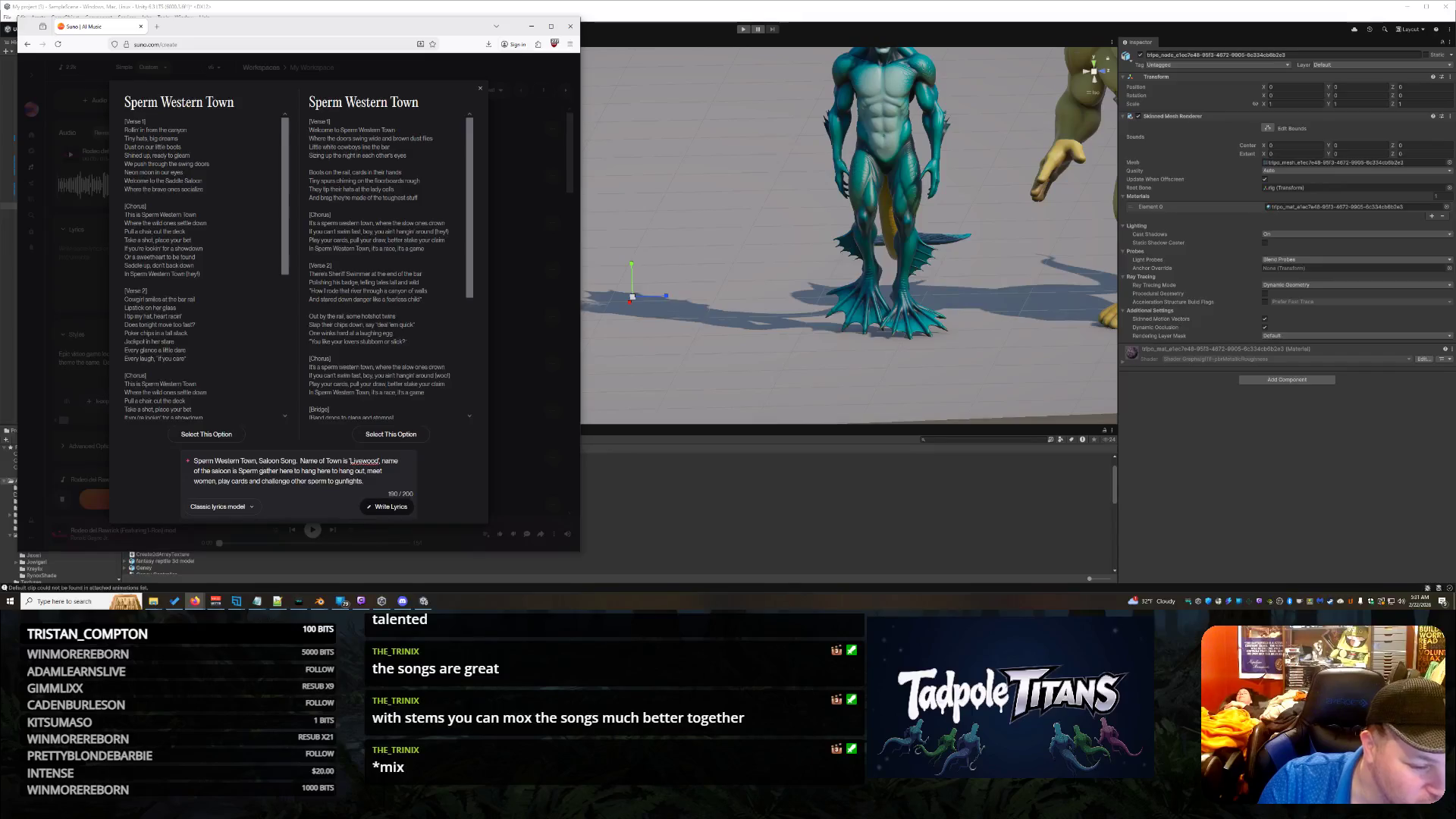
{"action": "type", "text": "'"}
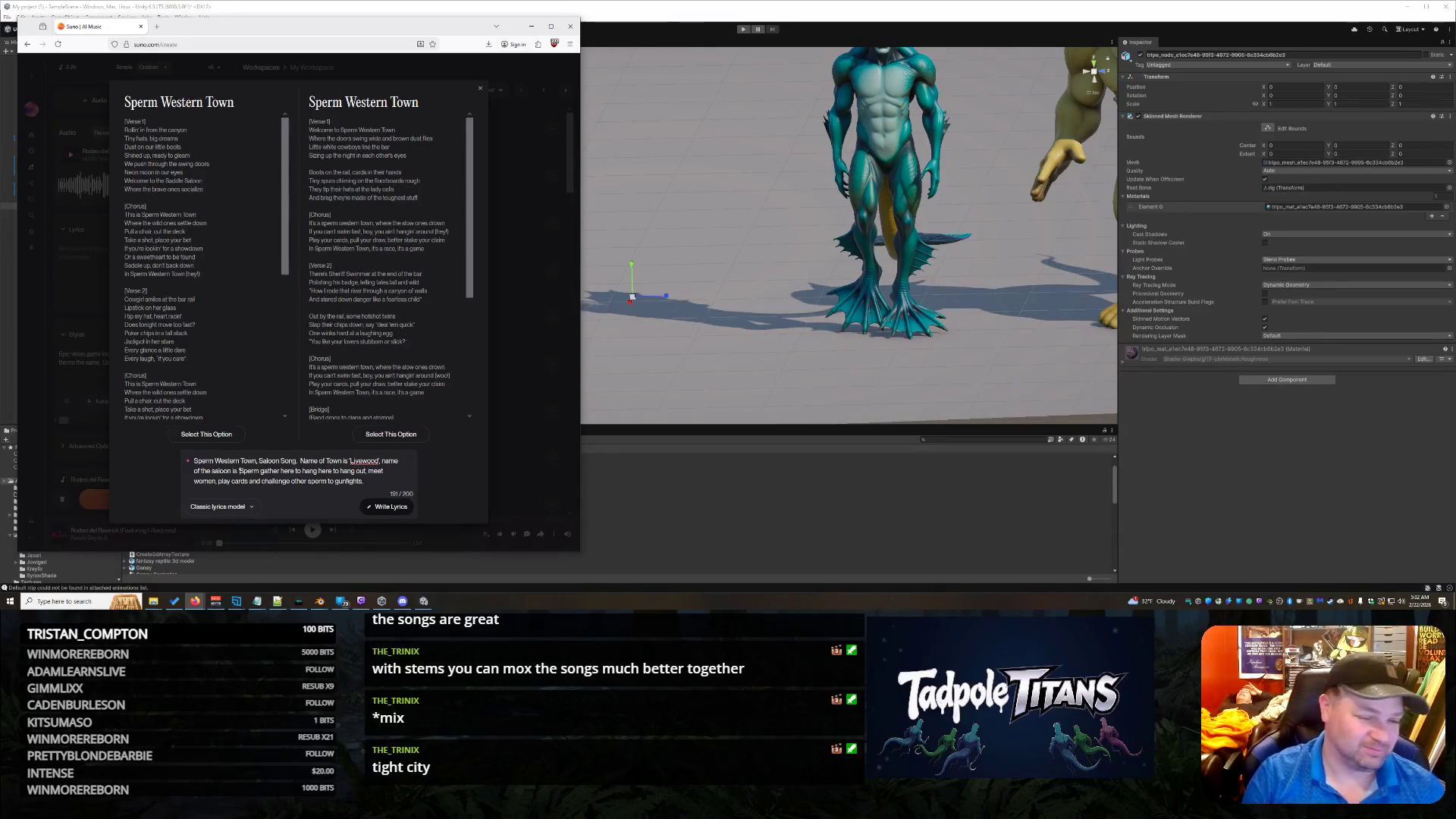
Step: Name the saloon 'Salty Cigar' in the prompt, drop the extra 'here', and generate new lyrics
{"action": "type", "text": "Salty Cig"}
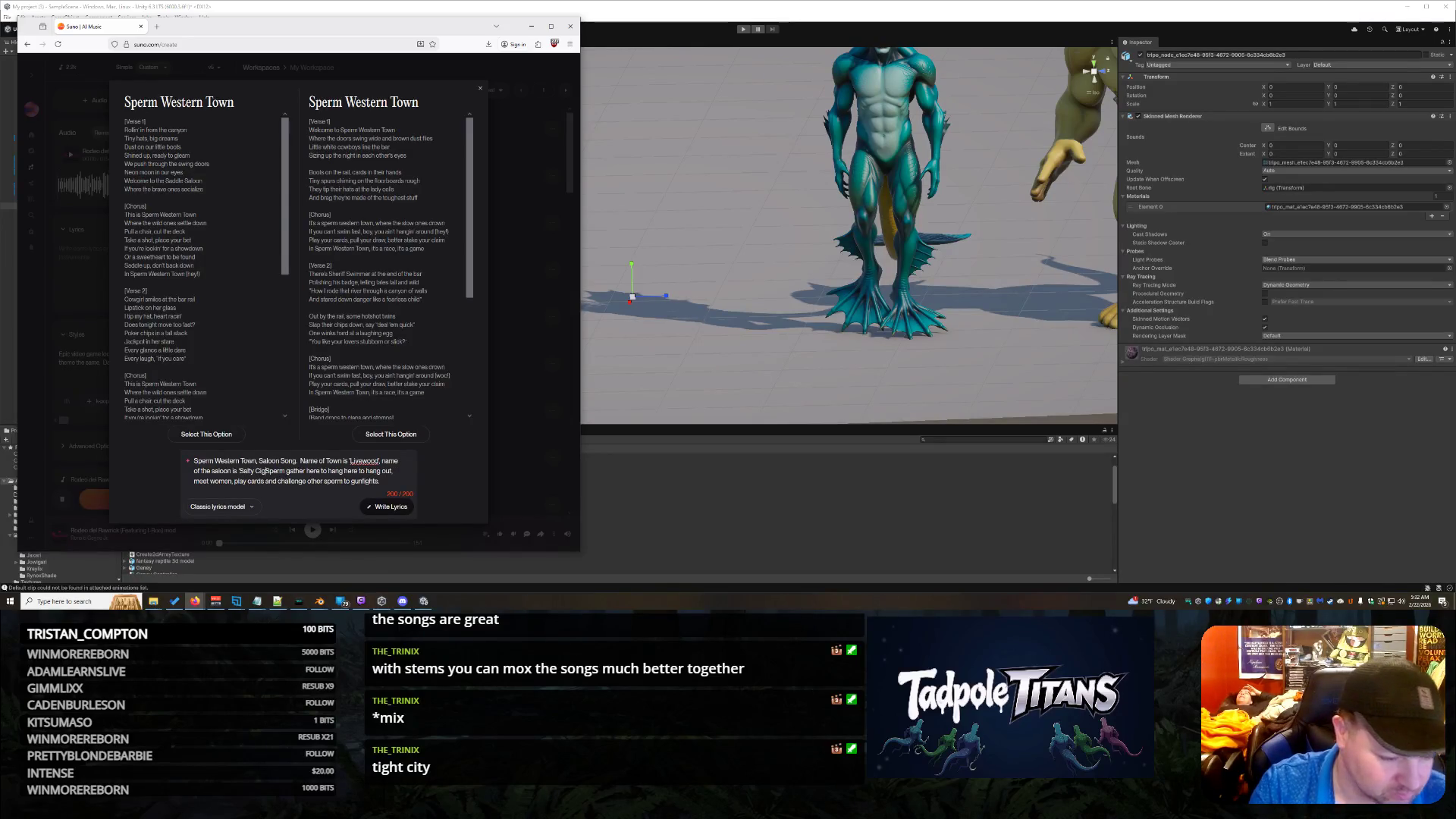
{"action": "key", "text": "Delete"}
{"action": "key", "text": "Delete"}
{"action": "key", "text": "Delete"}
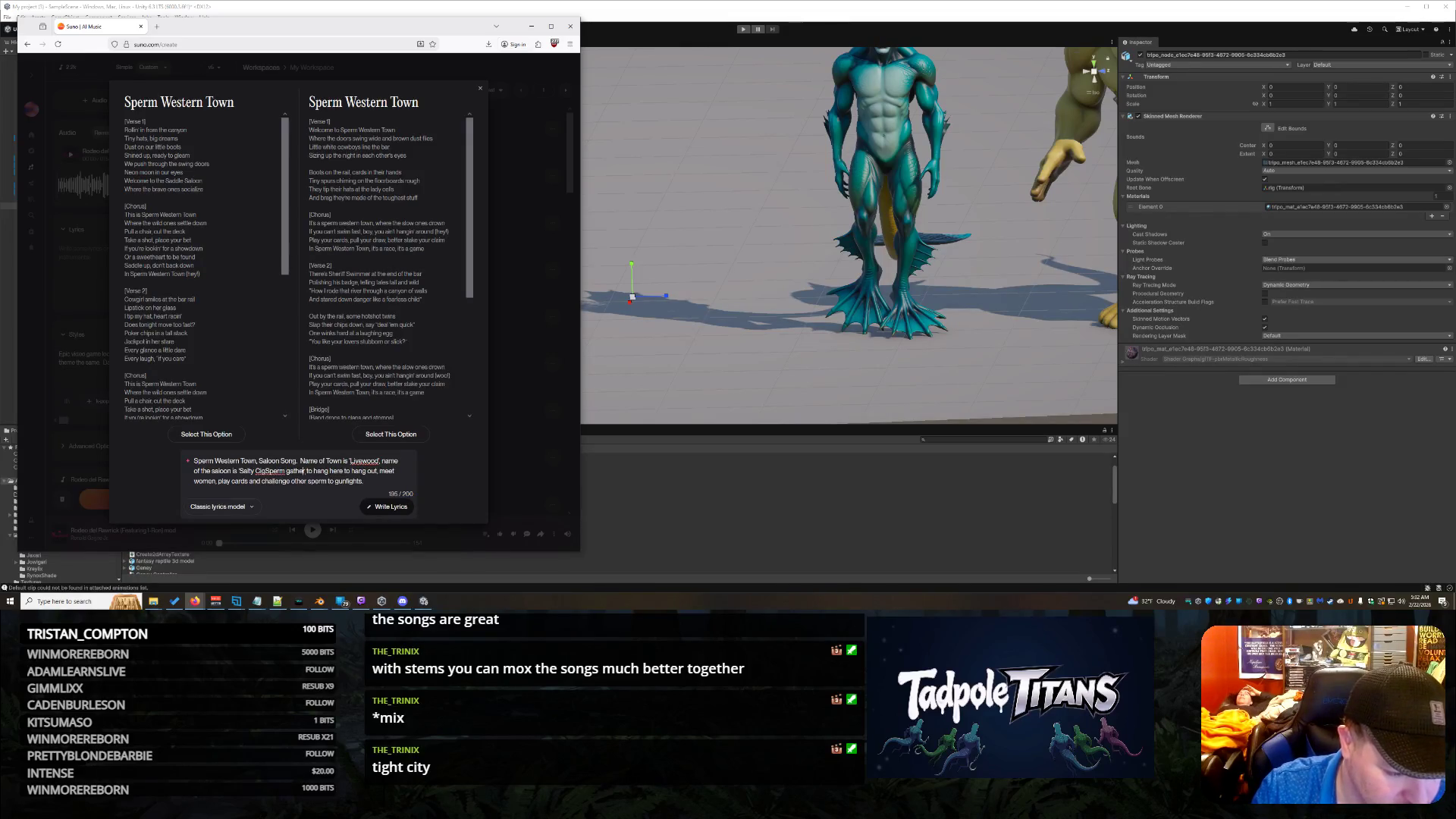
{"action": "type", "text": "ar',"}
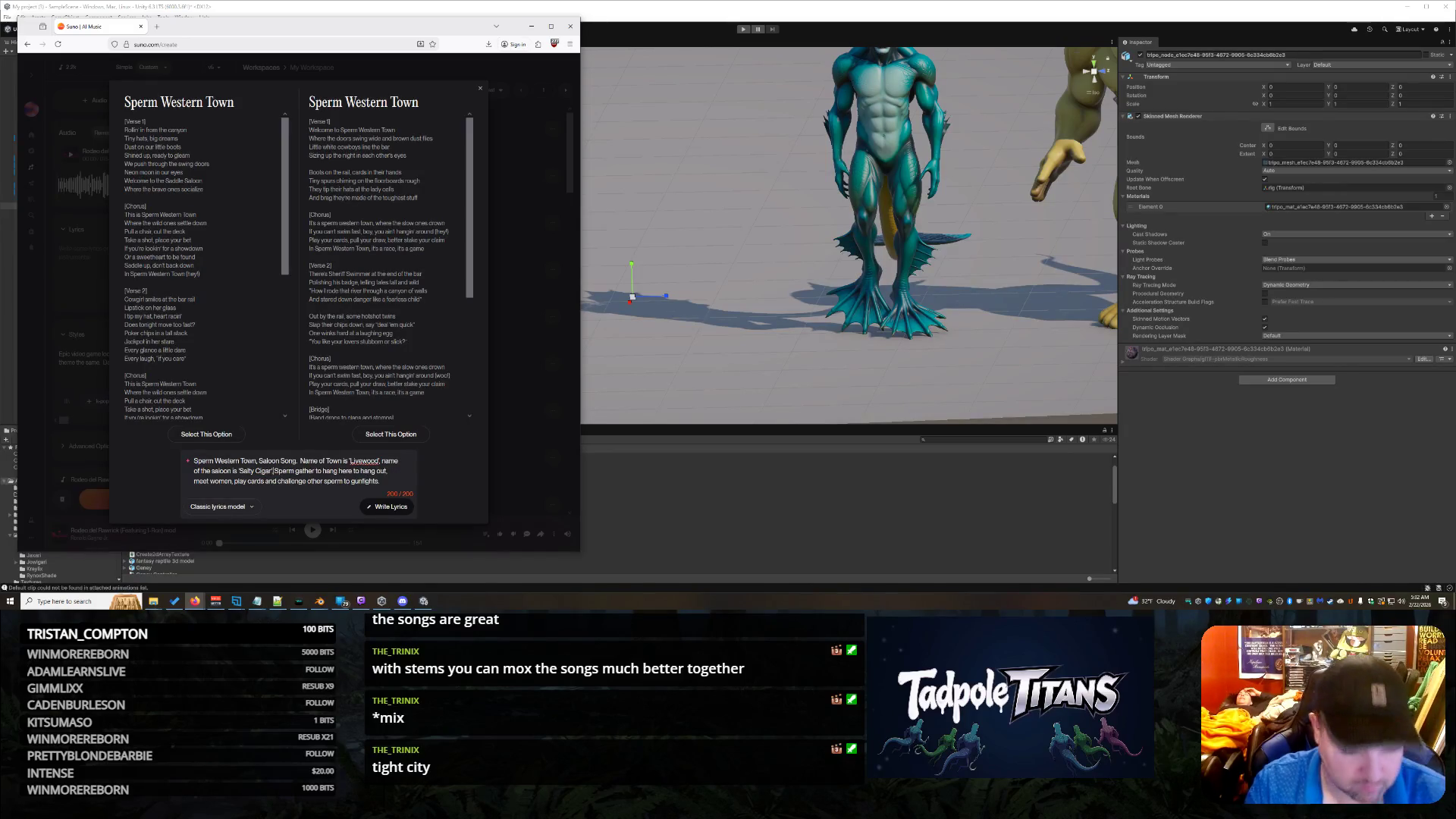
{"action": "left_click", "coordinate": [389, 507]}
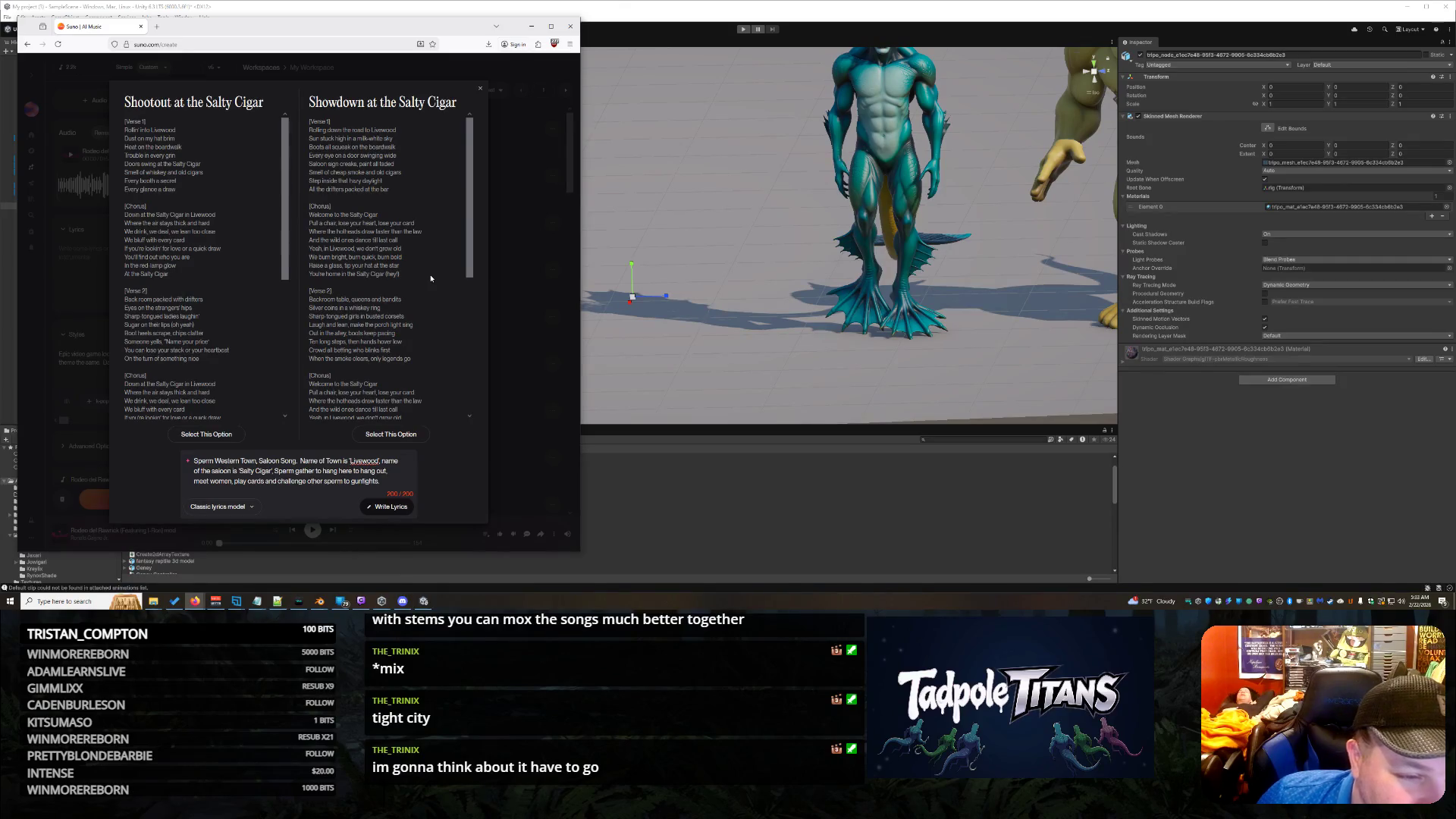
Step: Use the 'Showdown at the Salty Cigar' lyrics, add western piano and fiddle styles, create and play the songs
{"action": "left_click", "coordinate": [412, 434]}
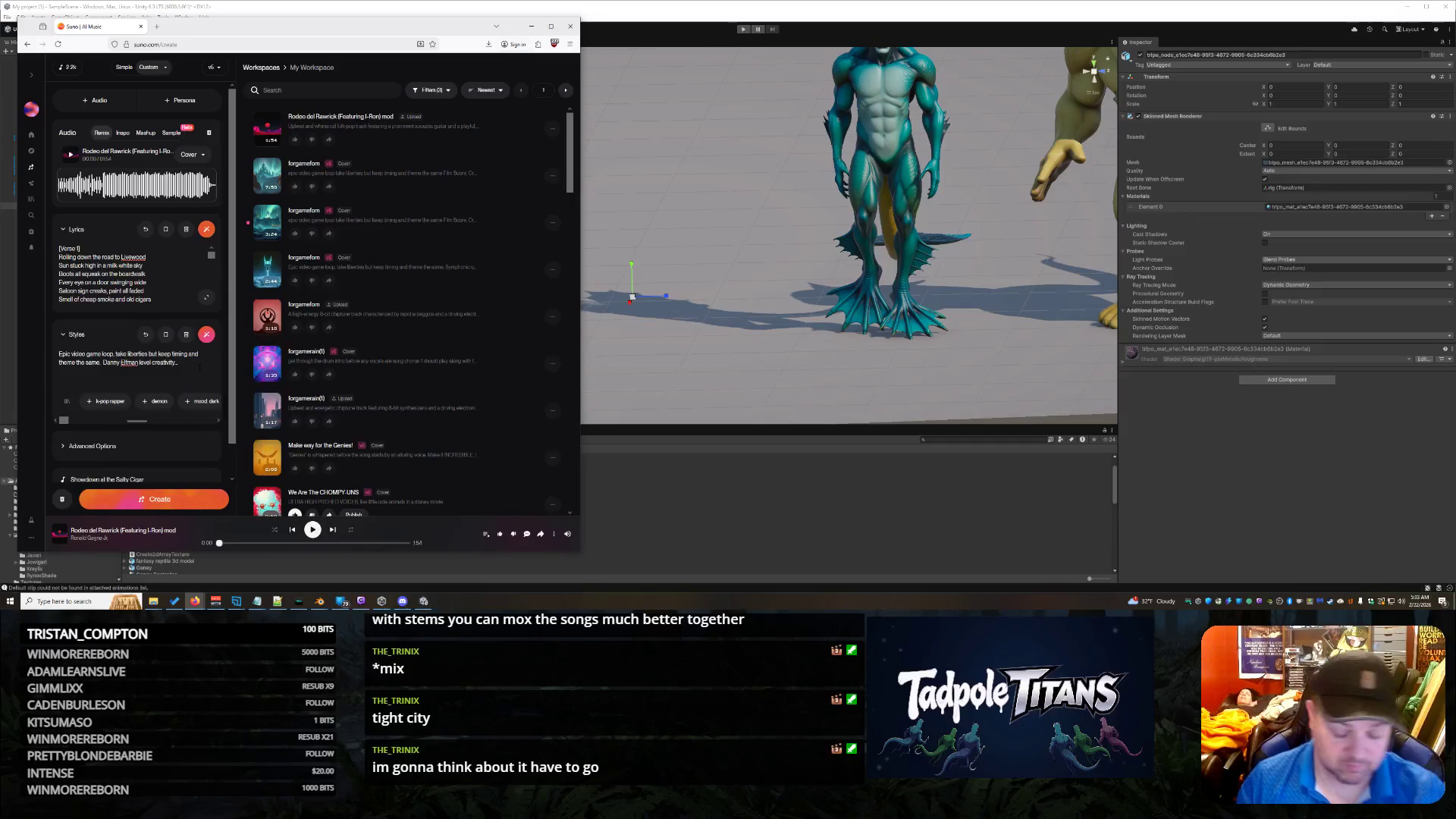
{"action": "type", "text": " We"}
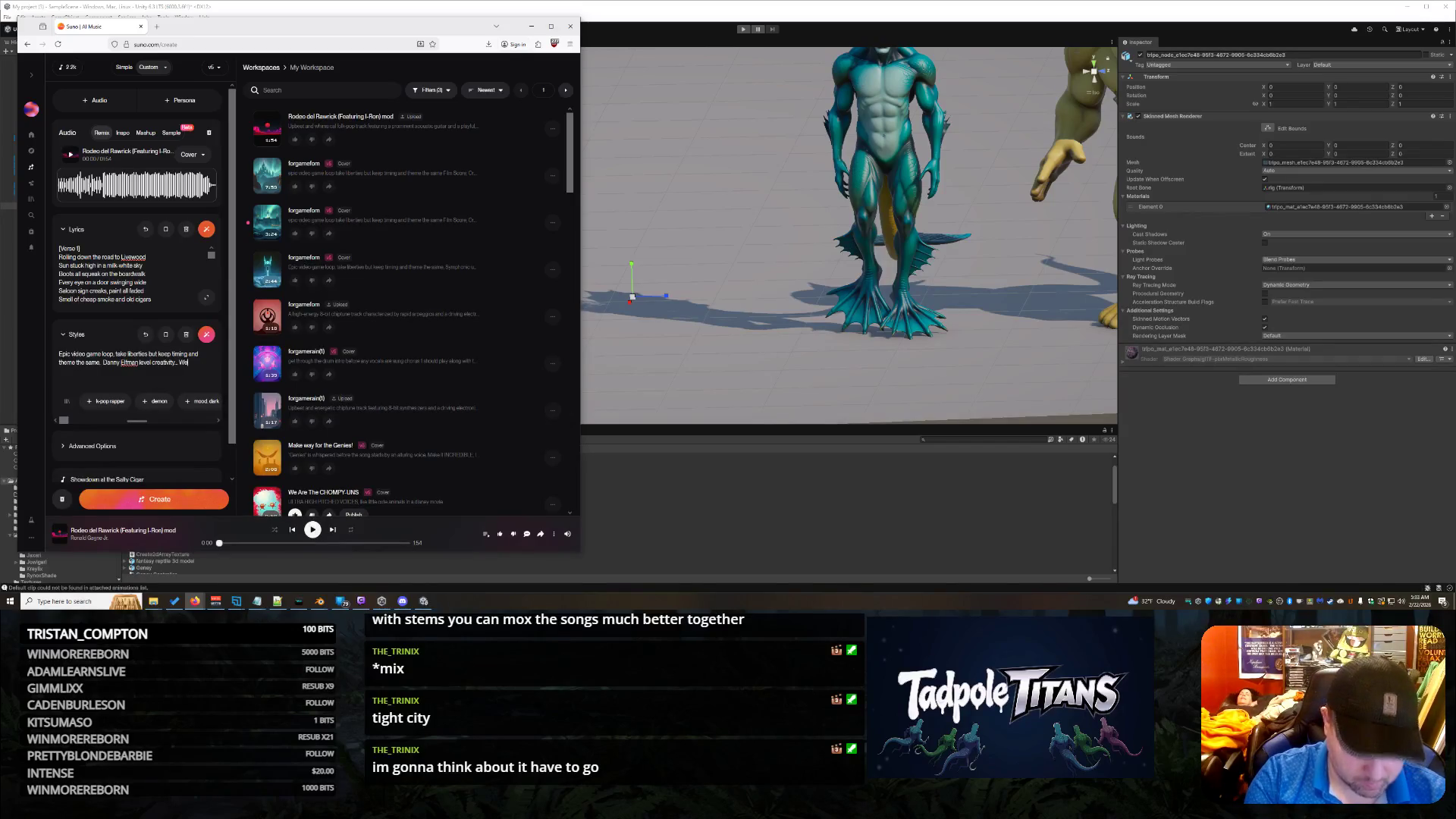
{"action": "type", "text": "stthentic period instruments. Player piano, harmonica, rusty fiddle and violin"}
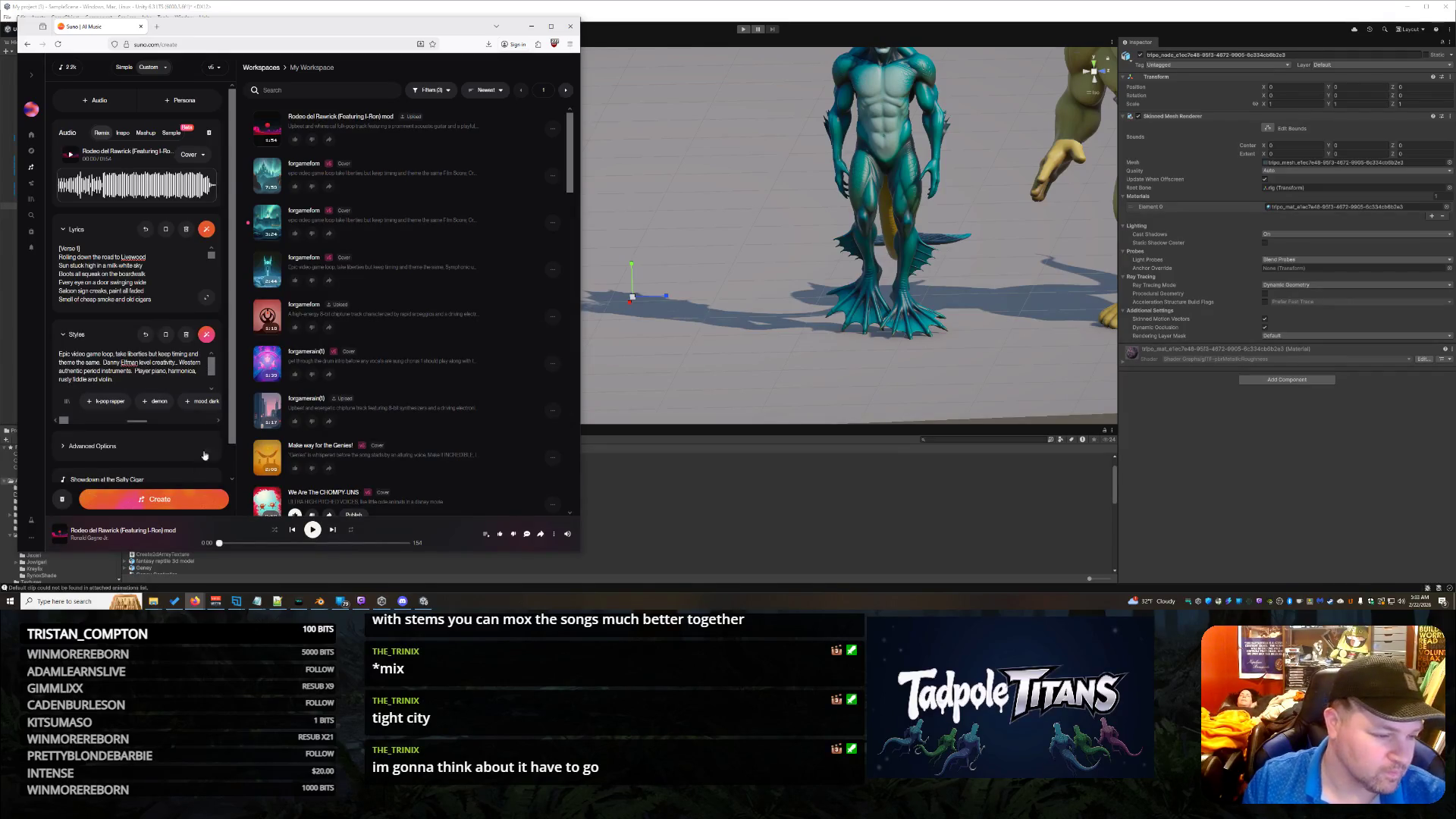
{"action": "left_click", "coordinate": [170, 504]}
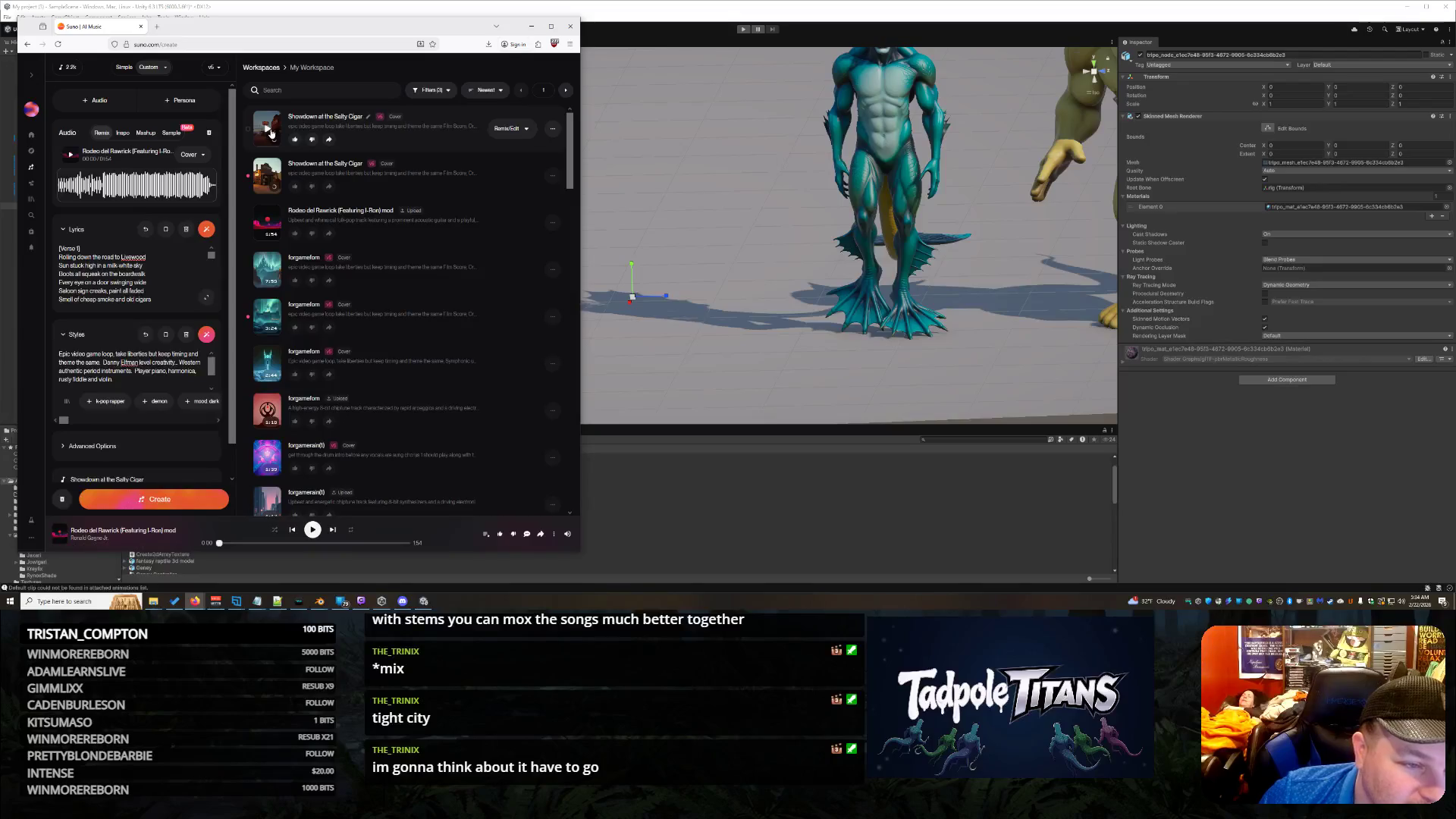
{"action": "left_click", "coordinate": [269, 129]}
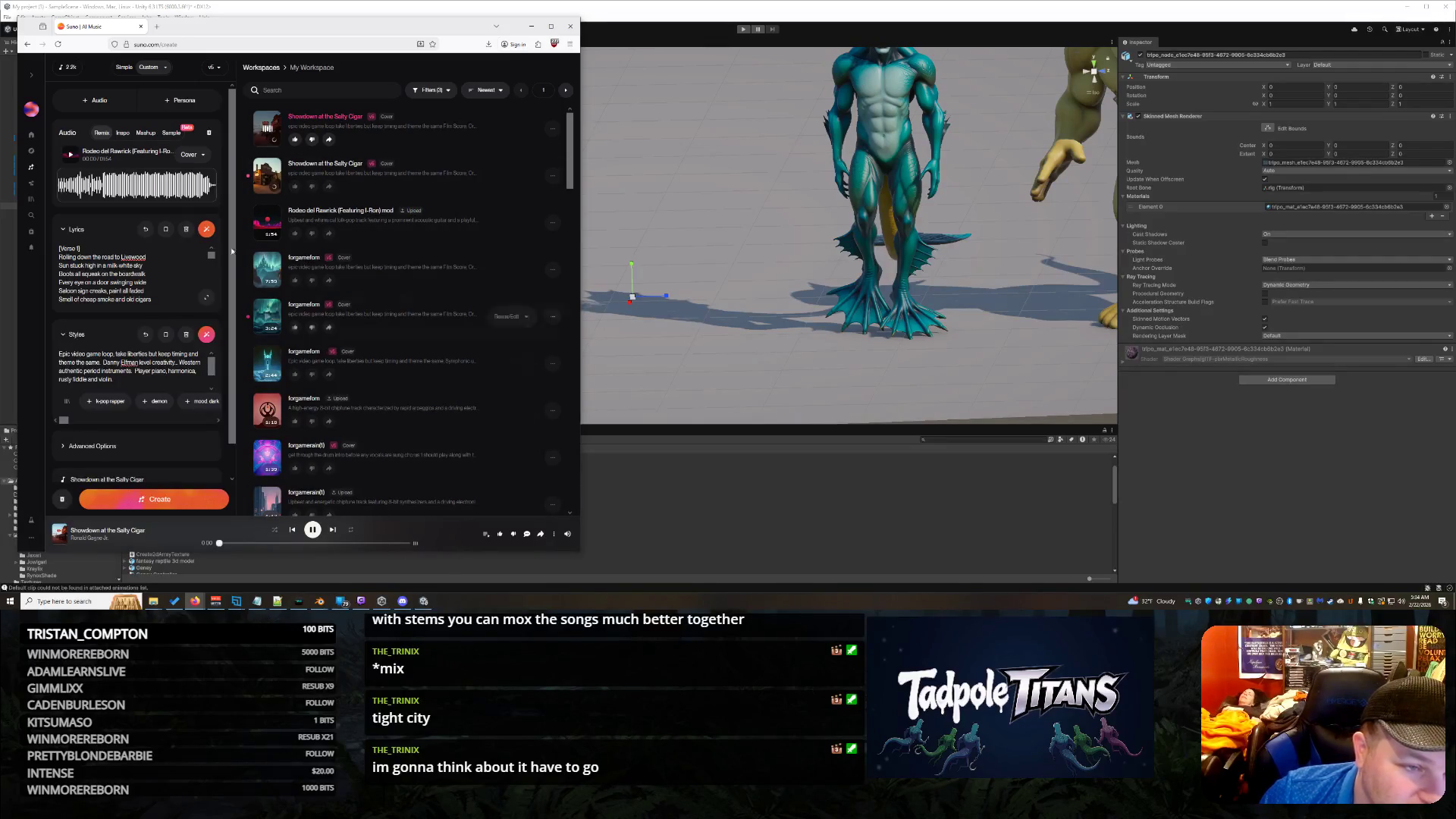
Step: Play the second Salty Cigar song, enlarge the Lyrics box, and bring up the lyric-writing options
{"action": "left_click", "coordinate": [267, 174]}
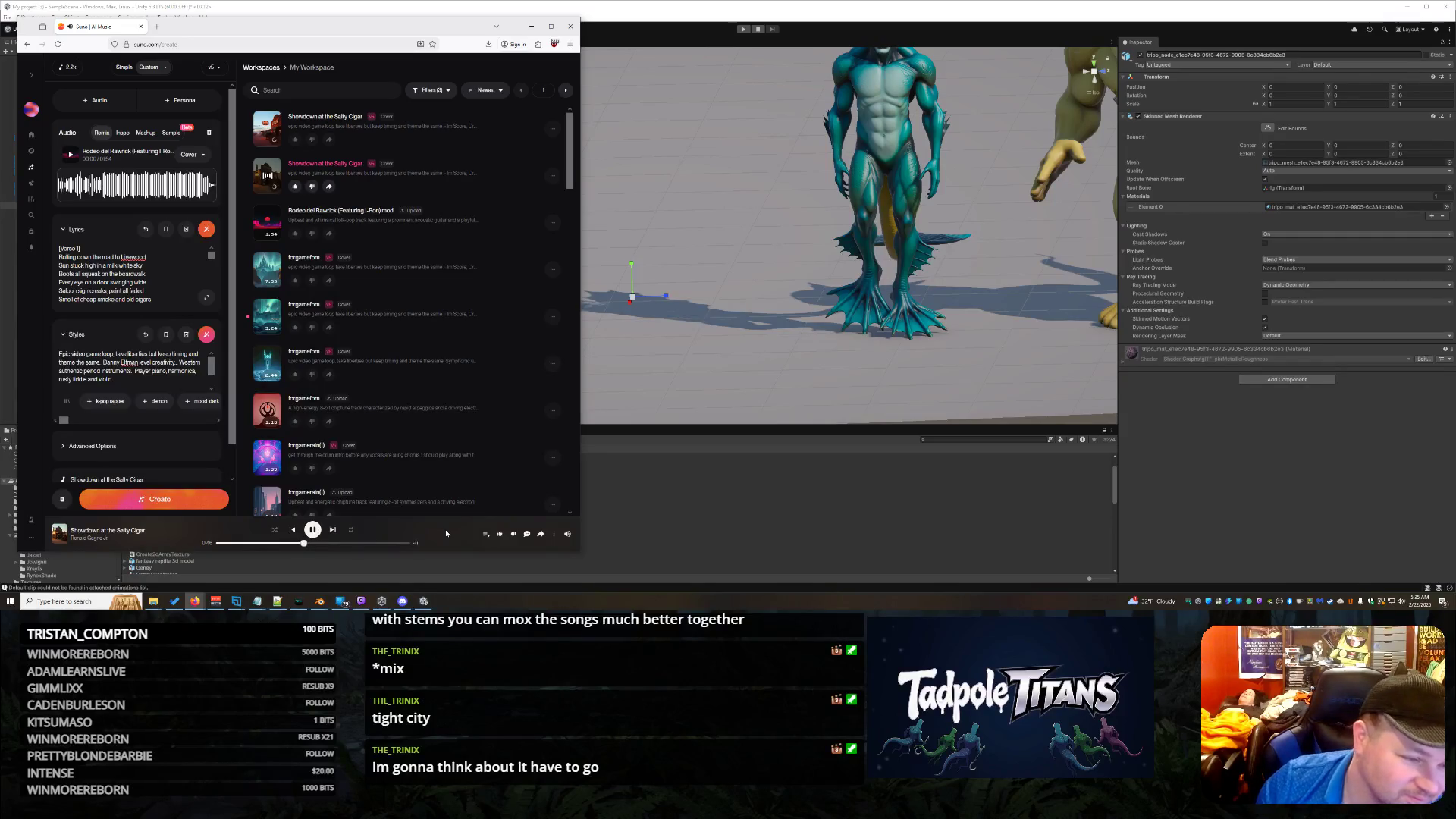
{"action": "left_click_drag", "start_coordinate": [137, 310], "coordinate": [140, 377]}
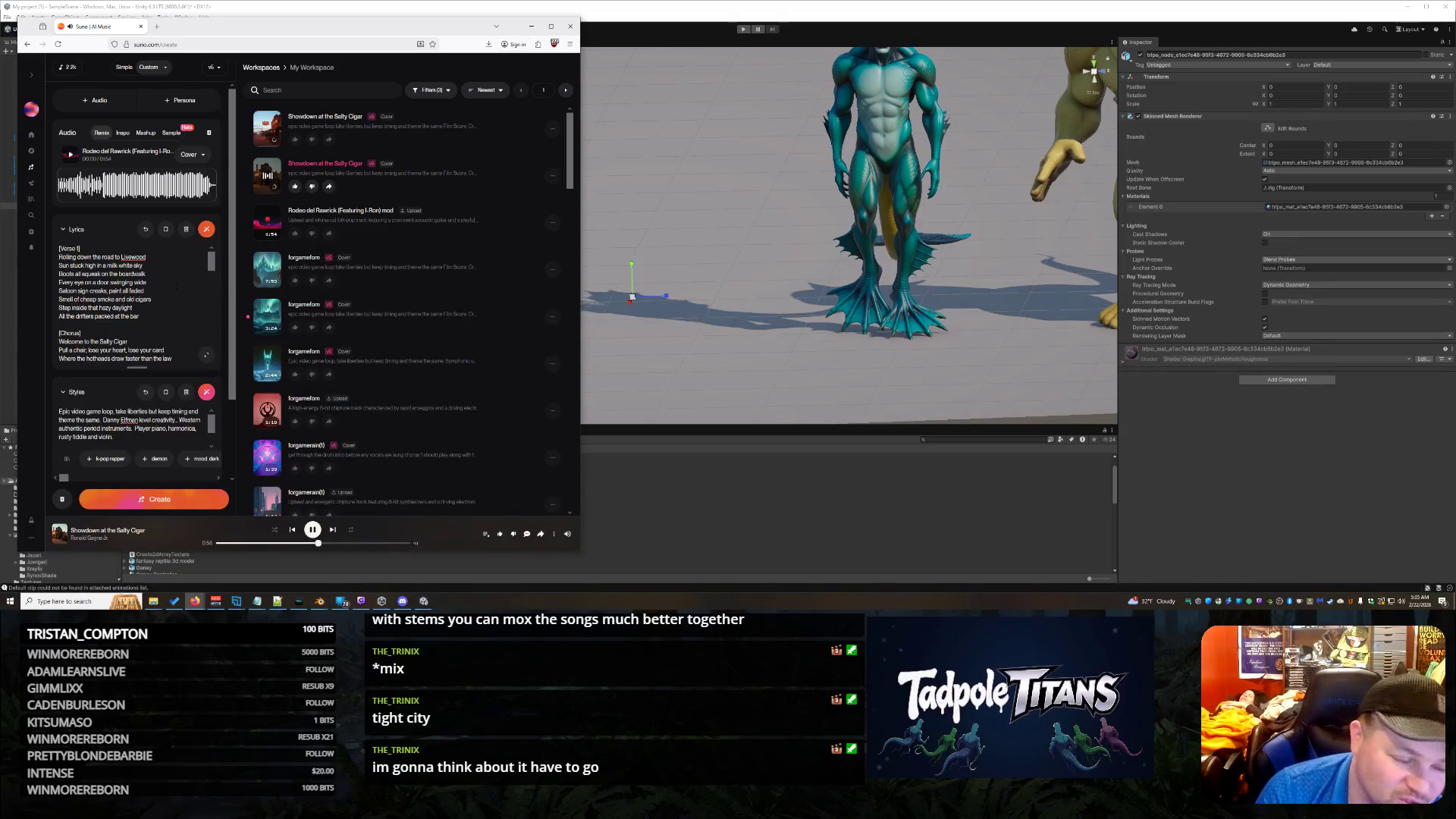
{"action": "left_click", "coordinate": [206, 229]}
Step: Cut the gathering and card-playing phrases, ask for light lyrics, regenerate, and select the new Showdown draft
{"action": "left_click", "coordinate": [182, 265]}
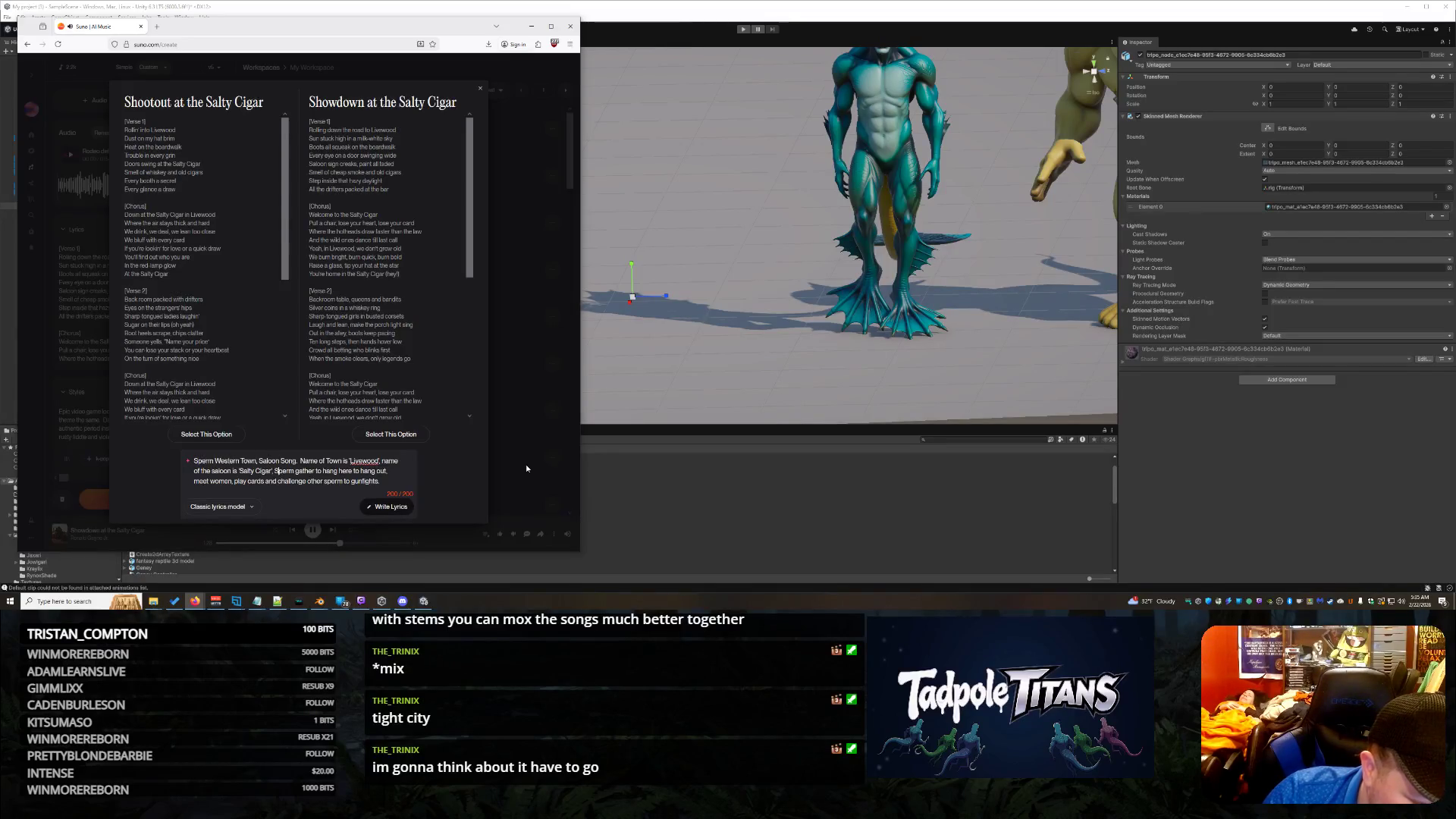
{"action": "key", "text": "BackSpace"}
{"action": "key", "text": "BackSpace"}
{"action": "key", "text": "BackSpace"}
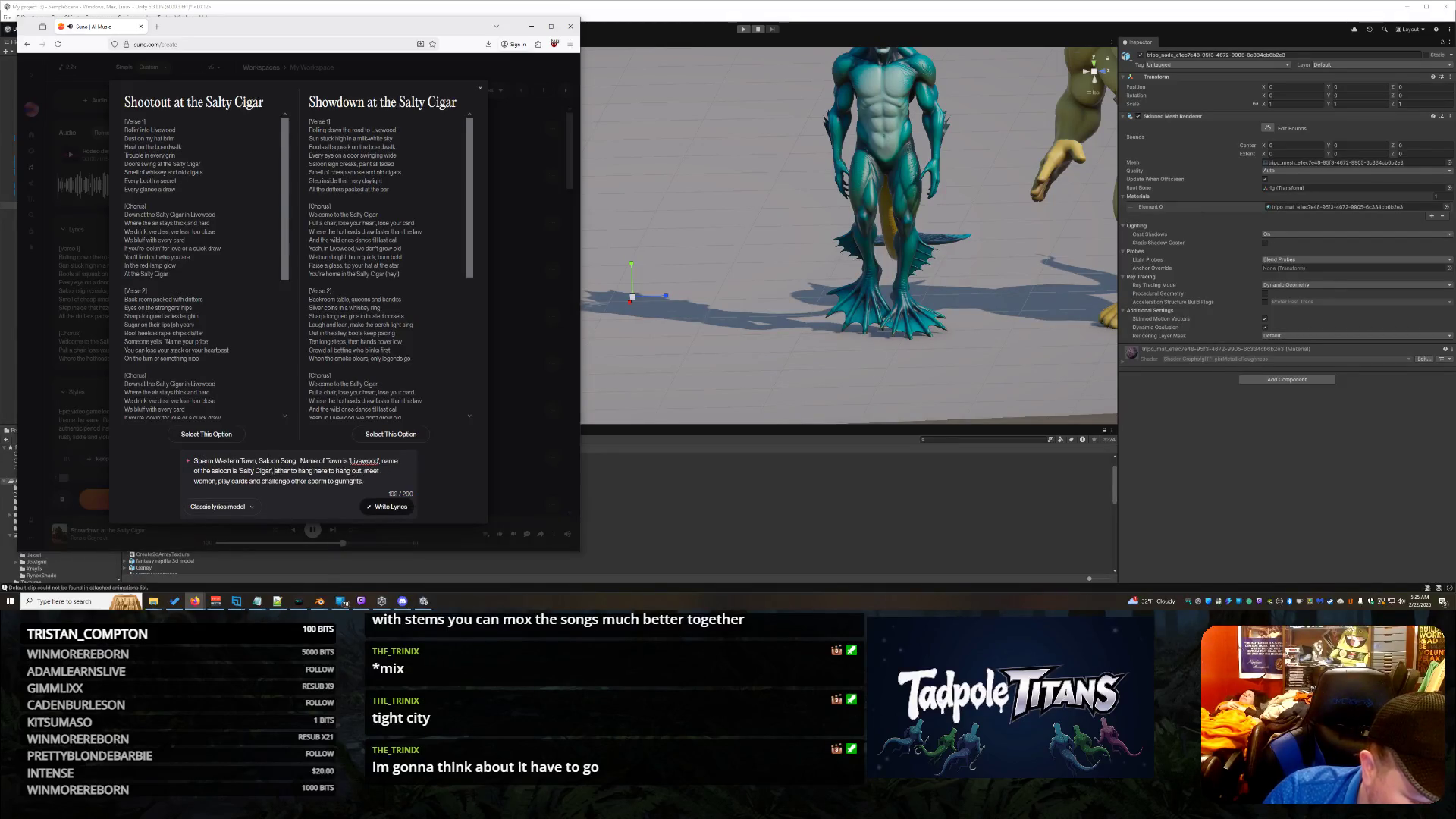
{"action": "key", "text": "BackSpace"}
{"action": "key", "text": "BackSpace"}
{"action": "key", "text": "BackSpace"}
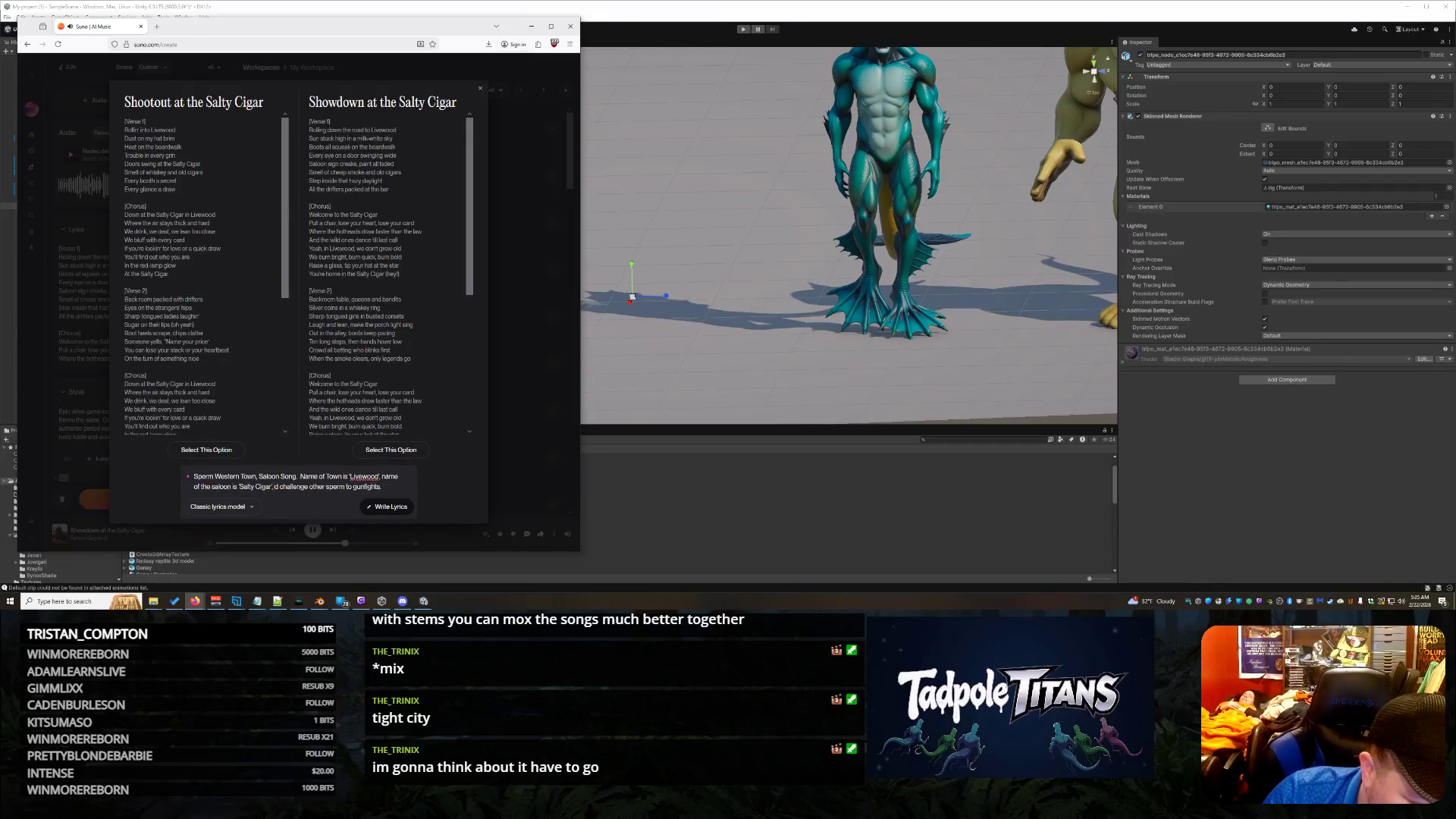
{"action": "type", "text": "sperm hang out ehre and "}
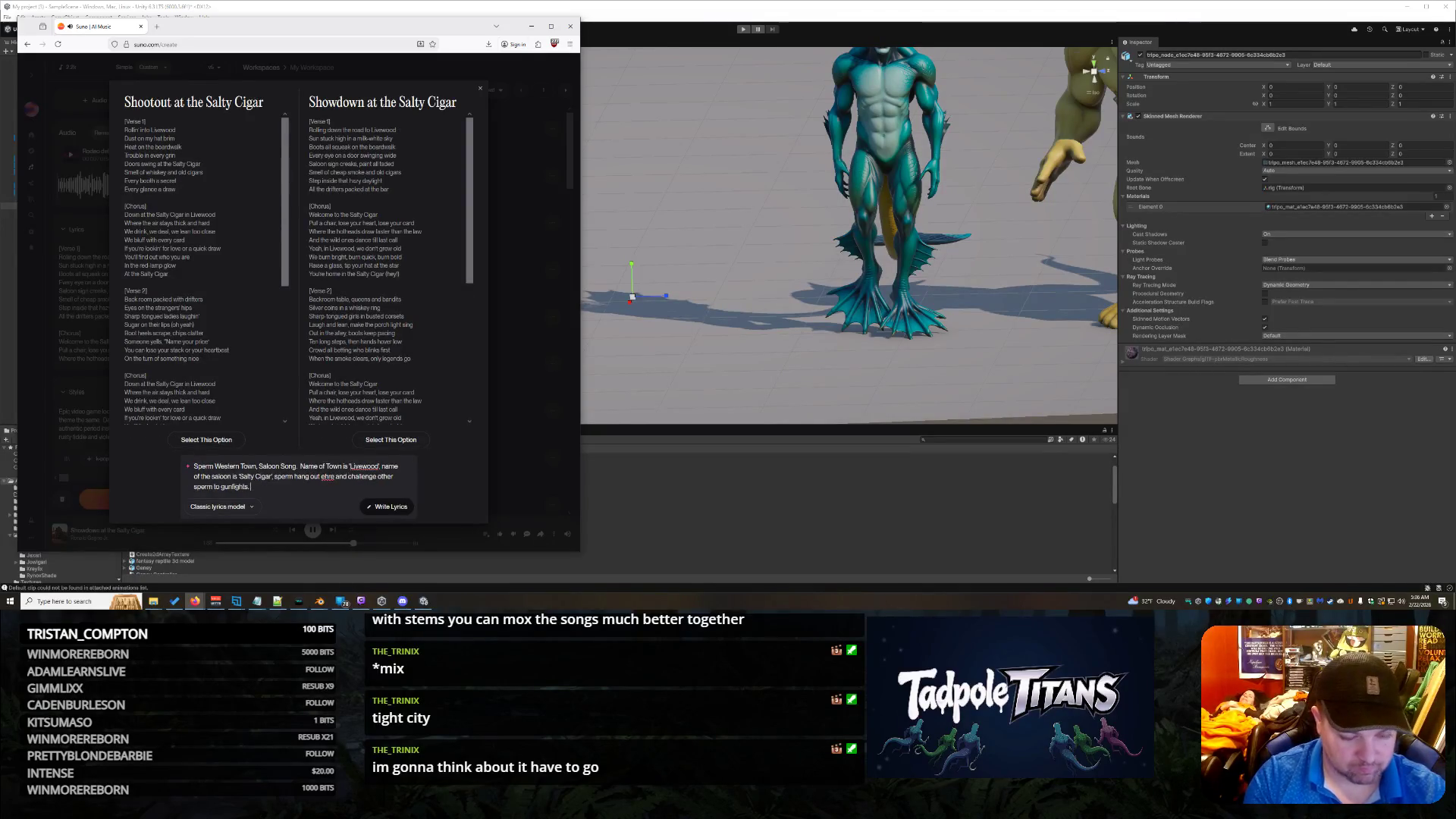
{"action": "type", "text": "keep lyrics light"}
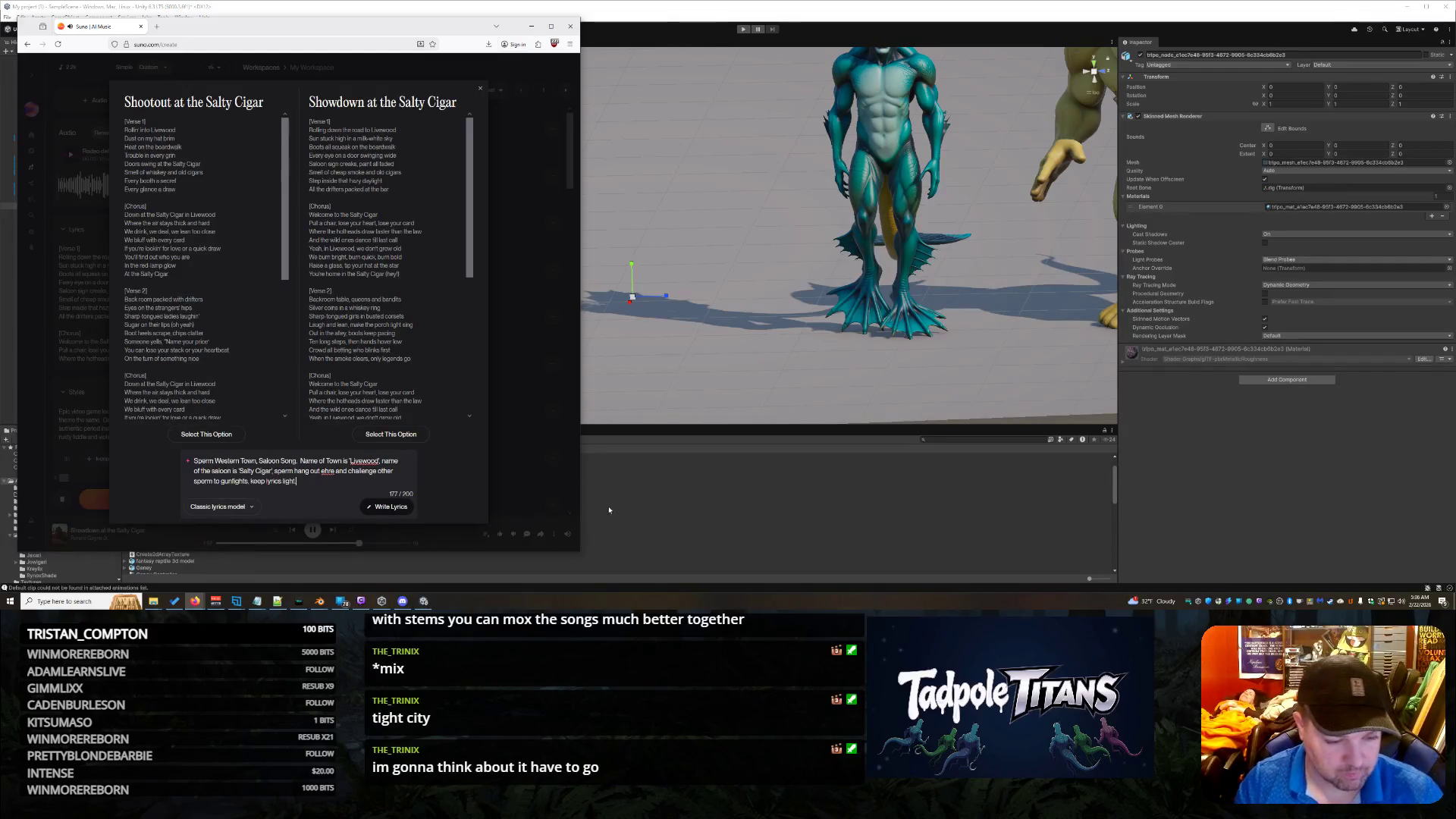
{"action": "left_click", "coordinate": [400, 507]}
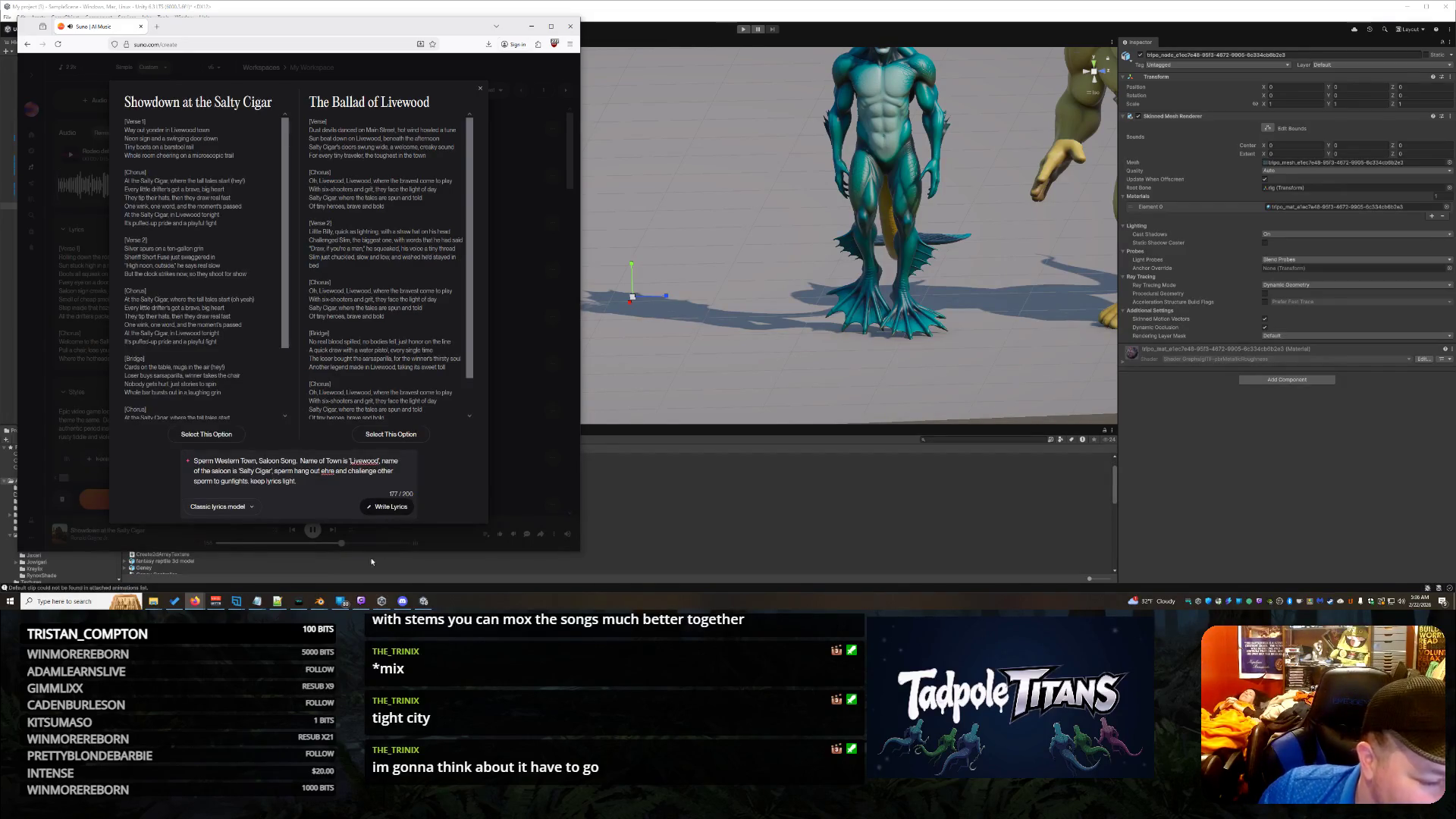
{"action": "left_click", "coordinate": [208, 434]}
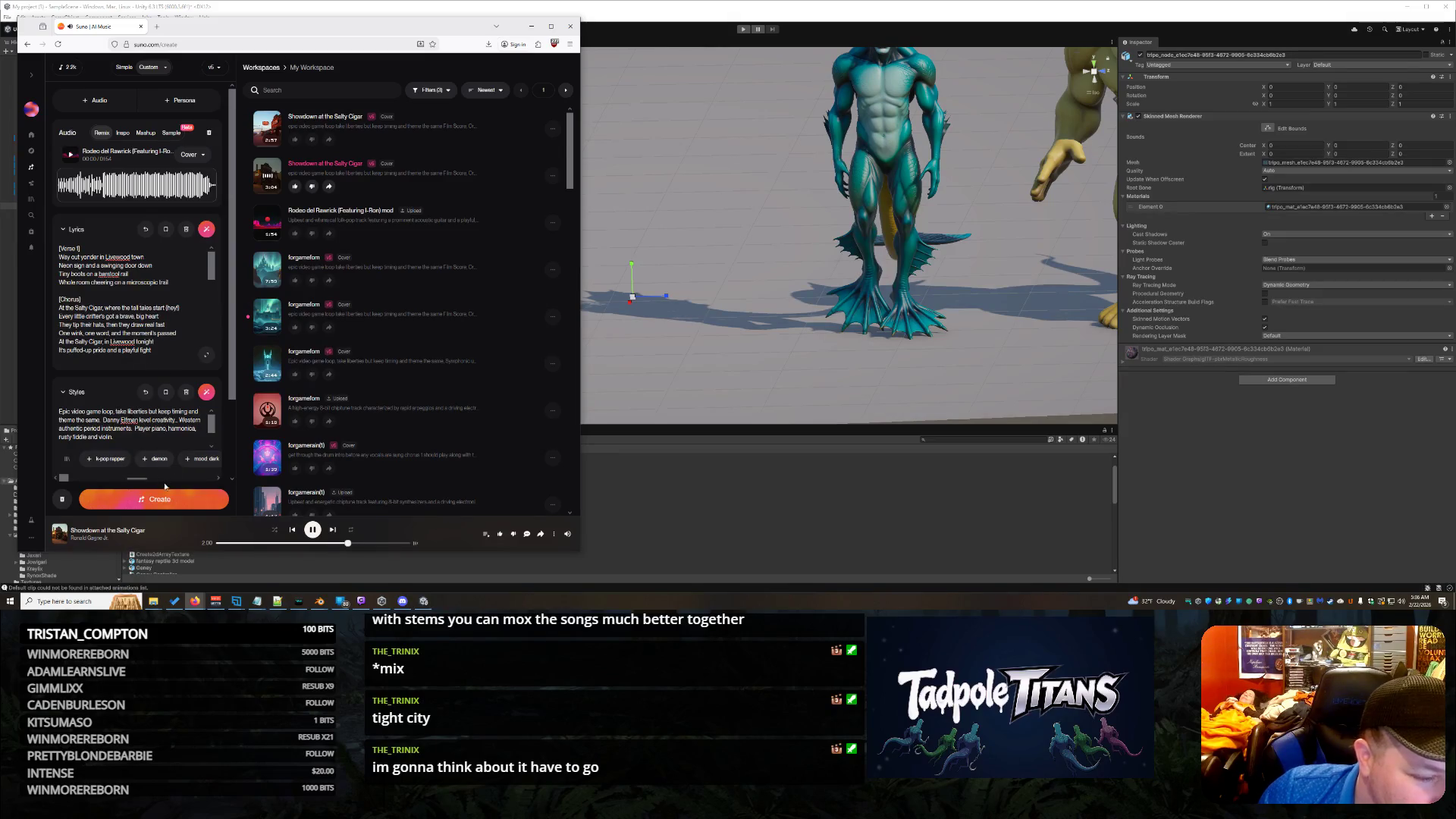
Step: Create songs from the lighter Salty Cigar lyrics and dismiss the artist-name notice
{"action": "left_click", "coordinate": [160, 502]}
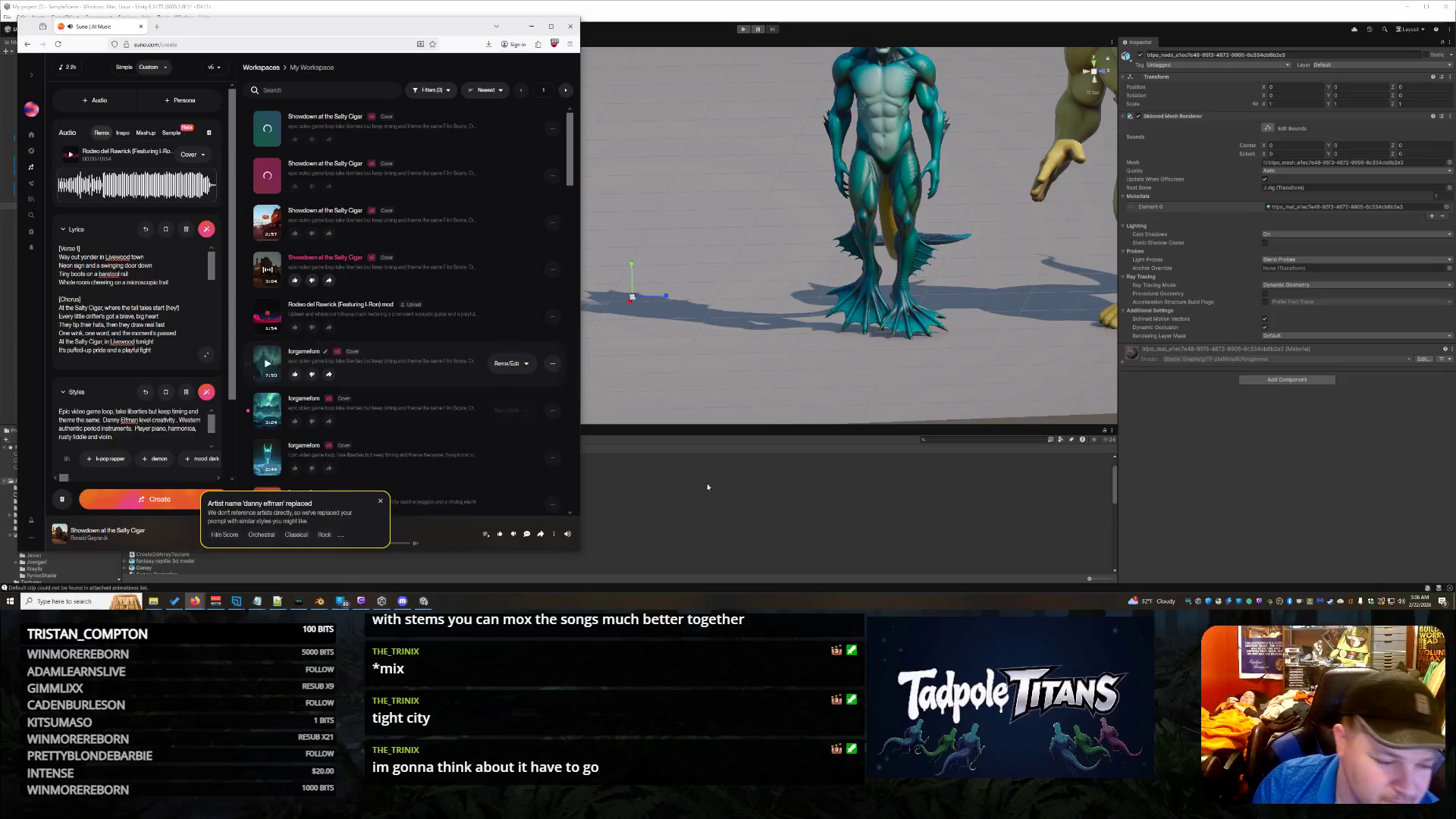
{"action": "left_click", "coordinate": [380, 501]}
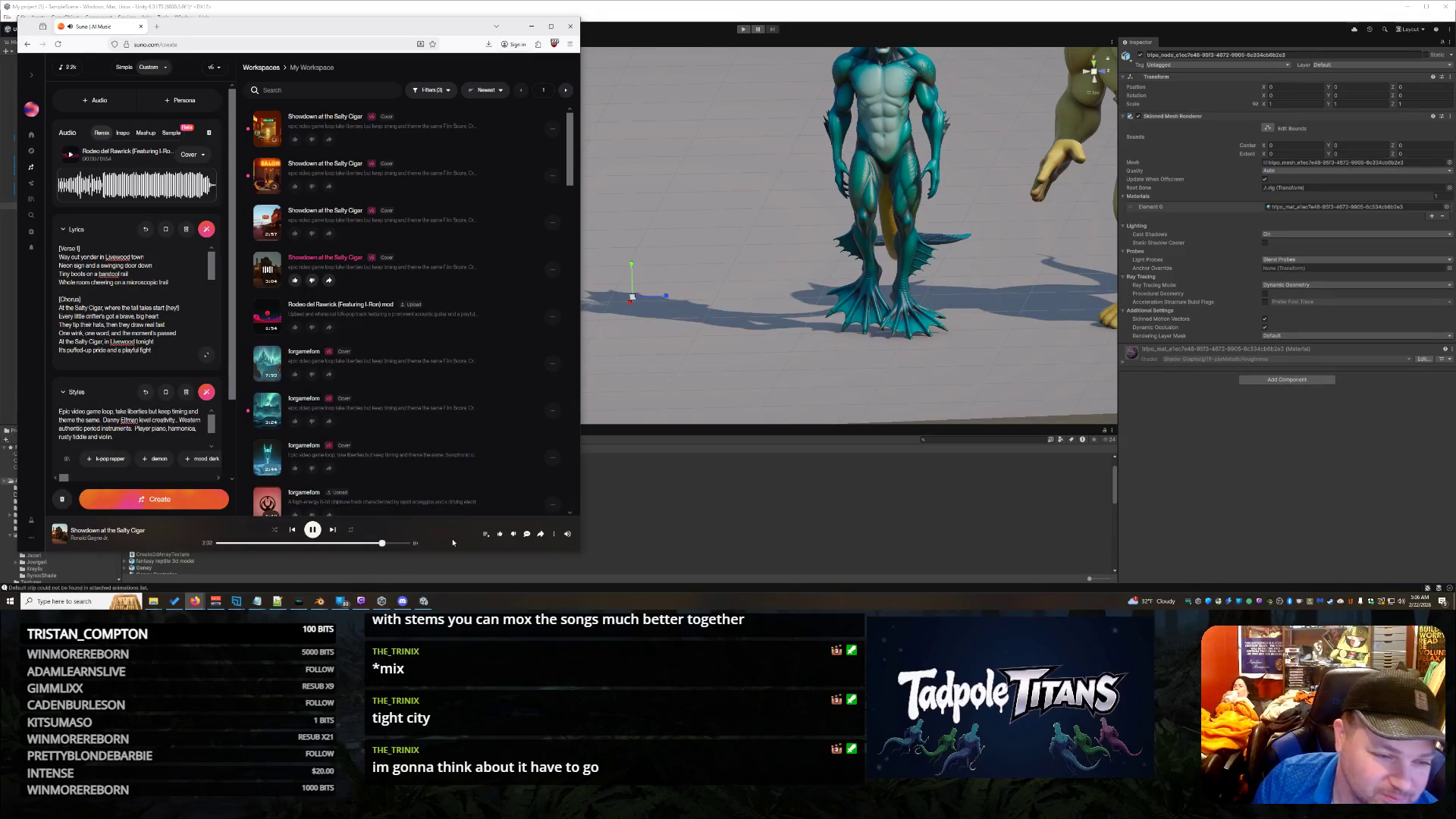
Step: Trash the fourth song and the duplicate 'Showdown at the Salty Cigar', then play the remaining copy
{"action": "left_click", "coordinate": [266, 225]}
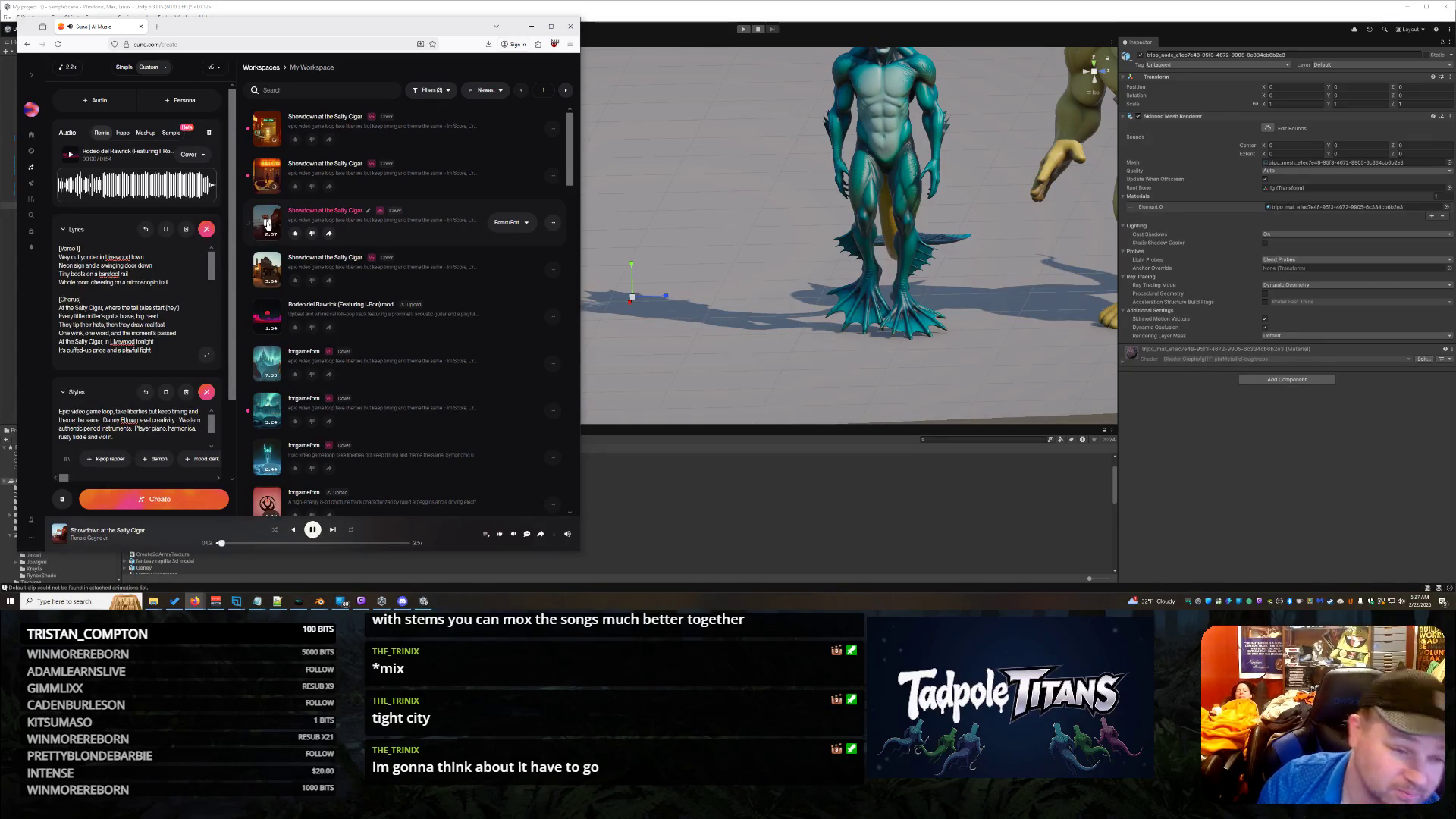
{"action": "left_click", "coordinate": [554, 271]}
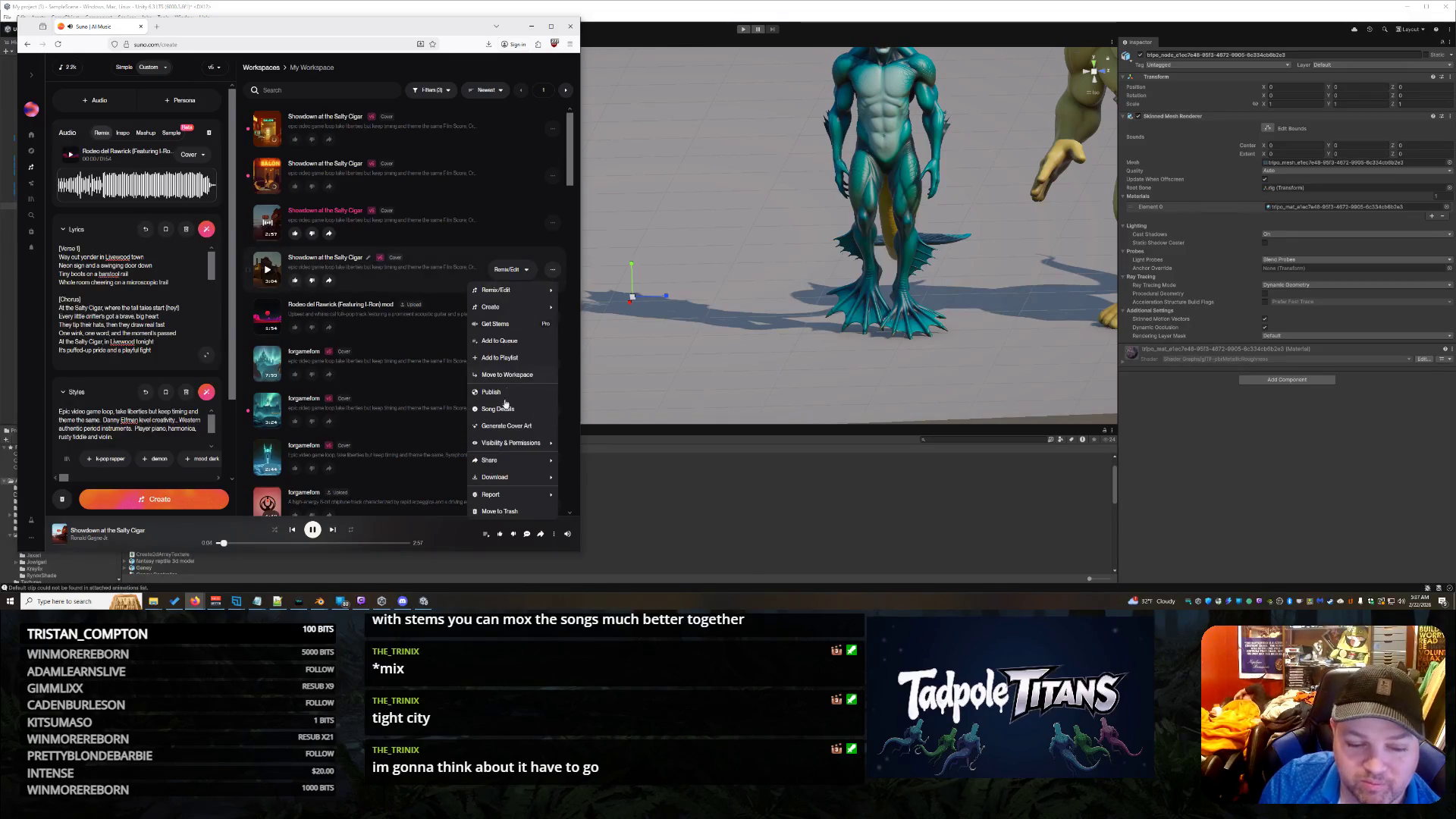
{"action": "left_click", "coordinate": [500, 511]}
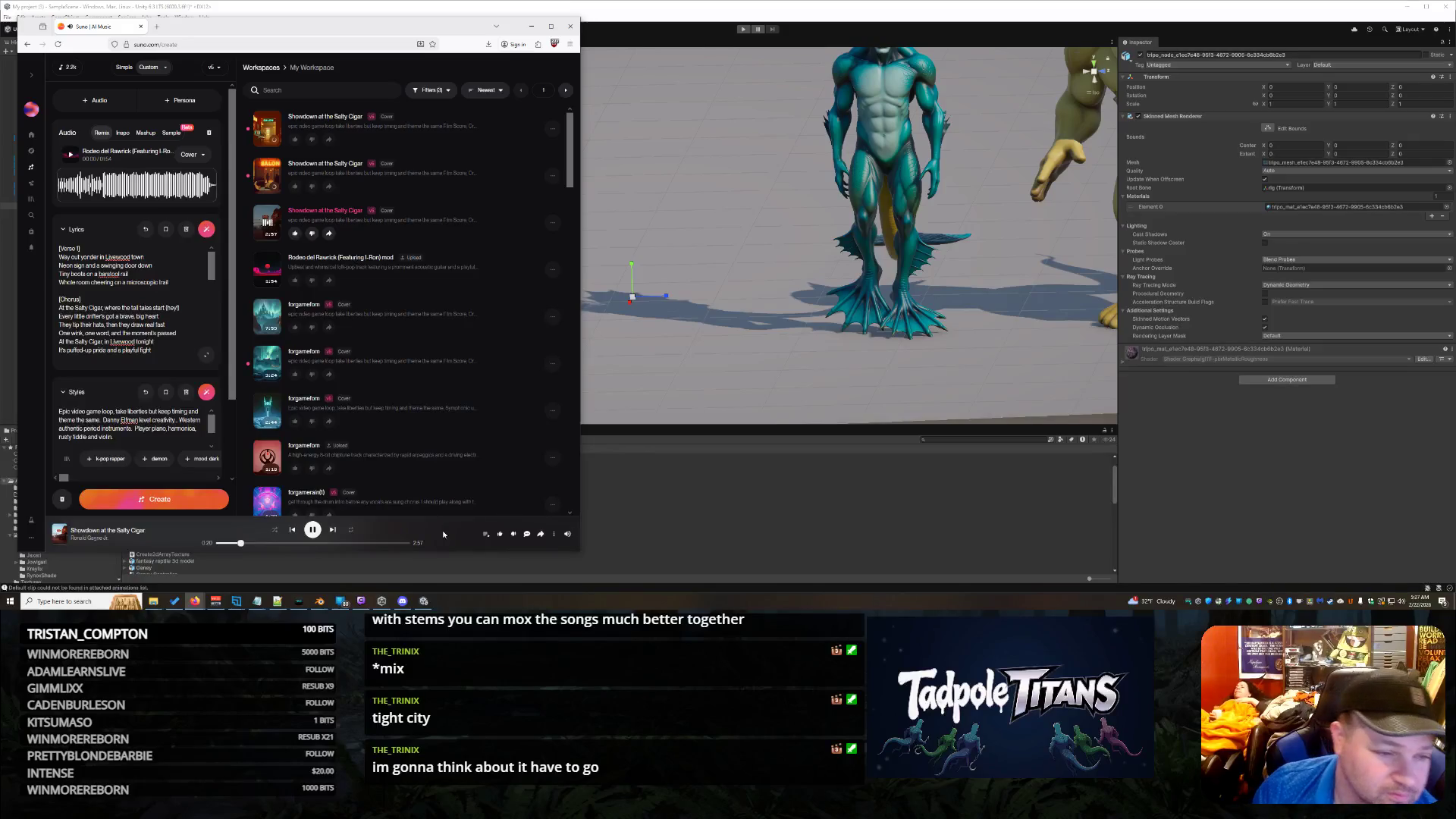
{"action": "left_click", "coordinate": [556, 224]}
{"action": "left_click", "coordinate": [499, 474]}
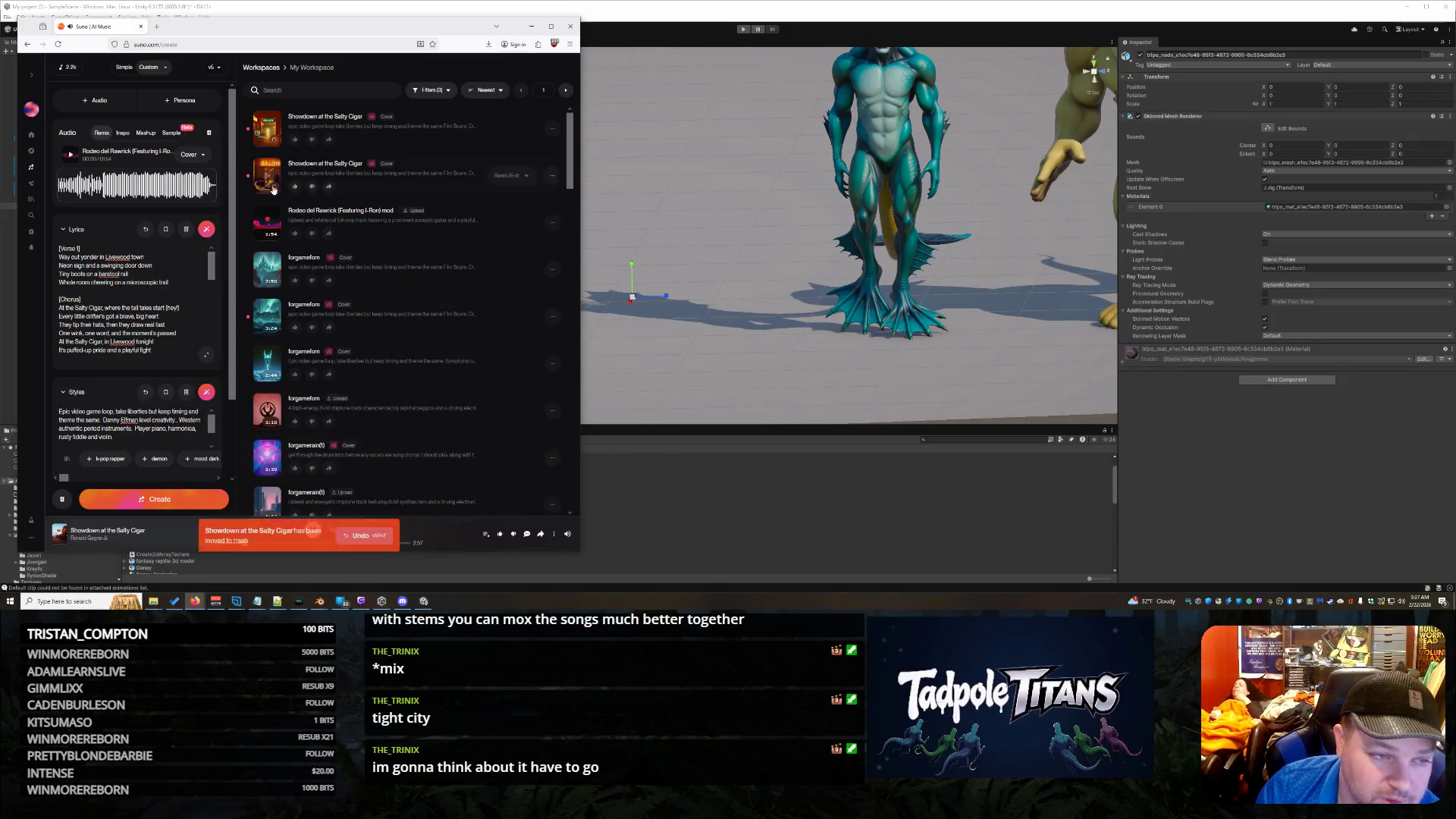
{"action": "left_click", "coordinate": [272, 131]}
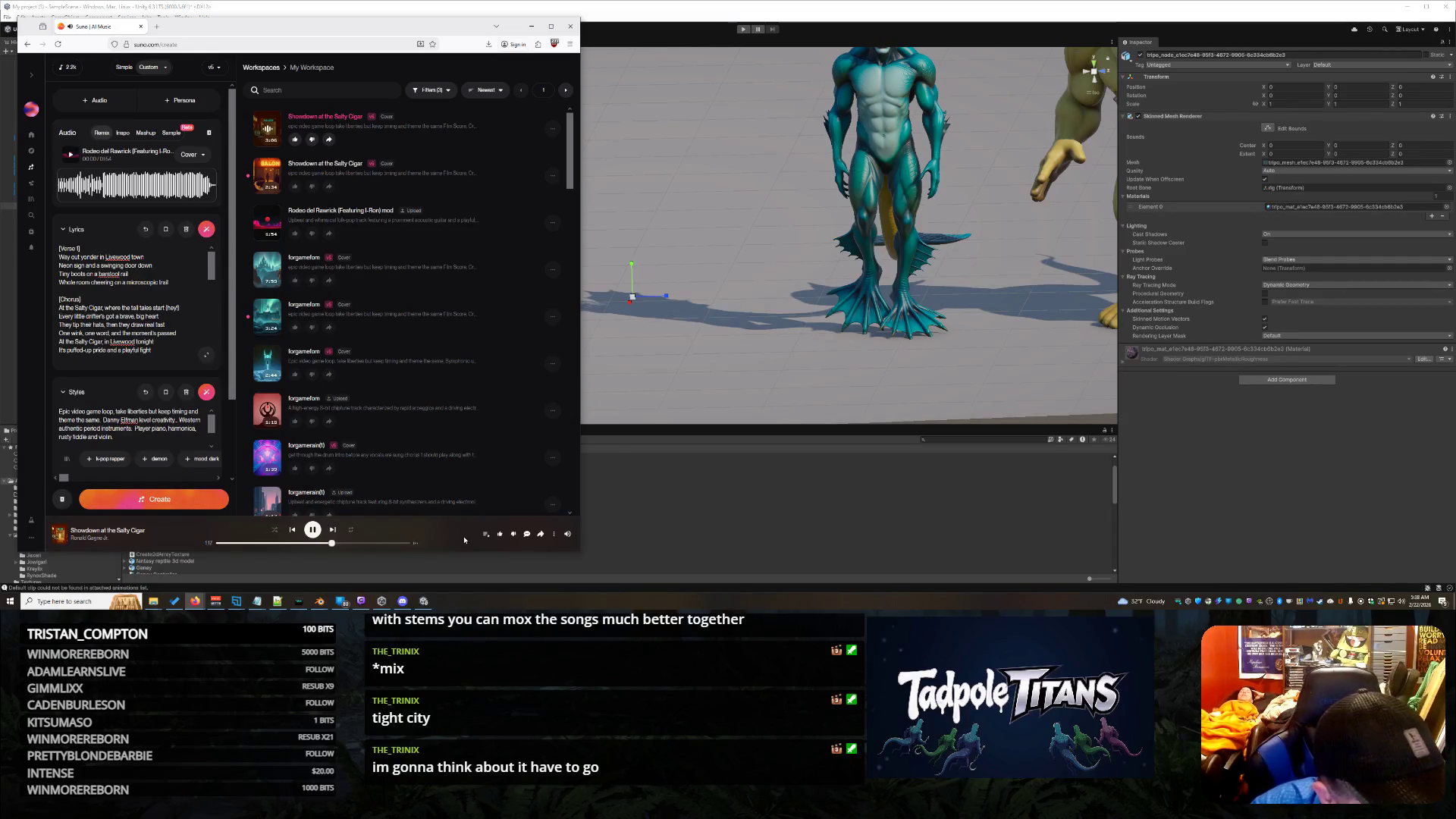
{"action": "scroll", "coordinate": [153, 319], "scroll_direction": "down", "scroll_amount": 3}
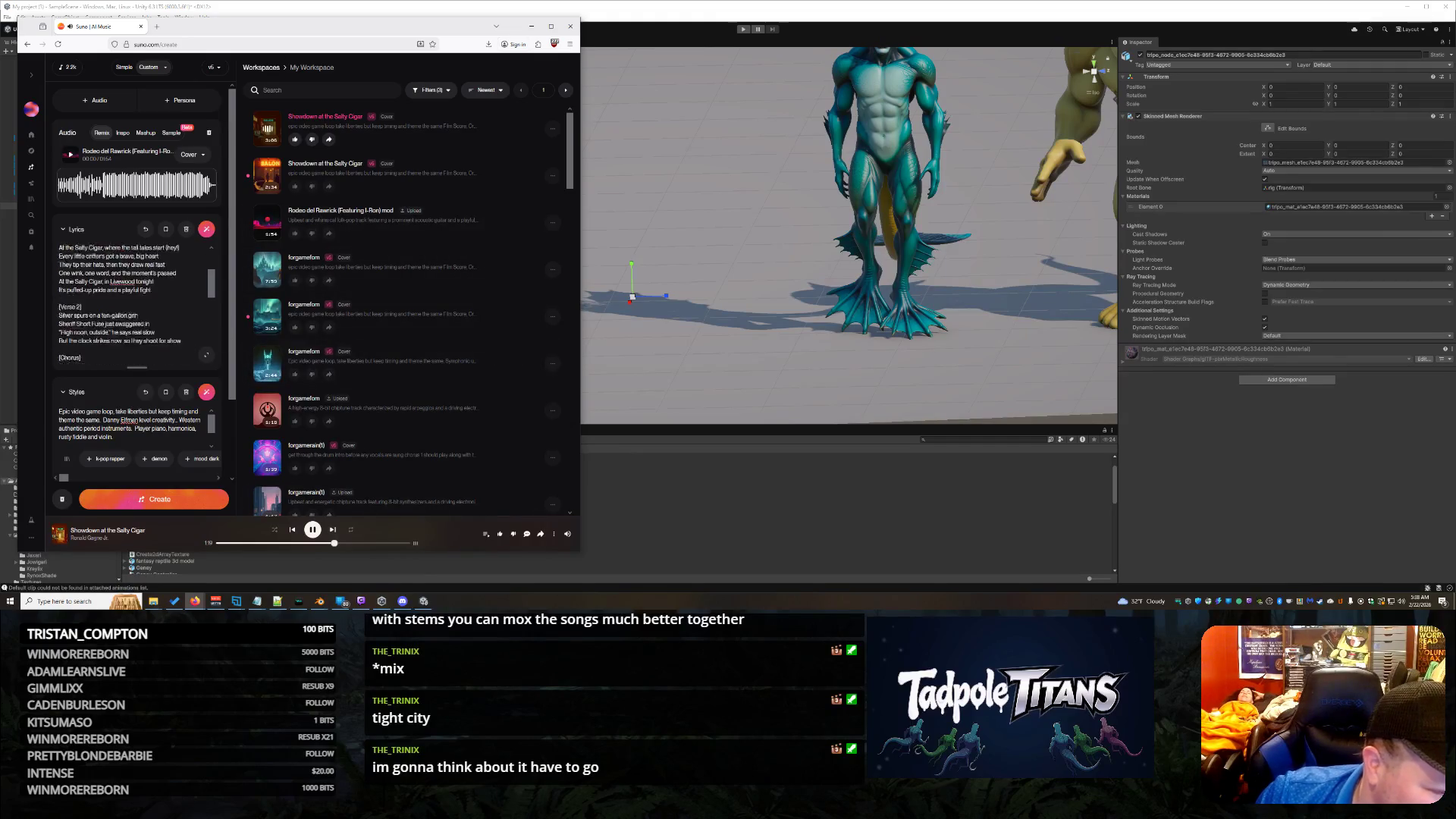
{"action": "scroll", "coordinate": [153, 315], "scroll_direction": "down", "scroll_amount": 1}
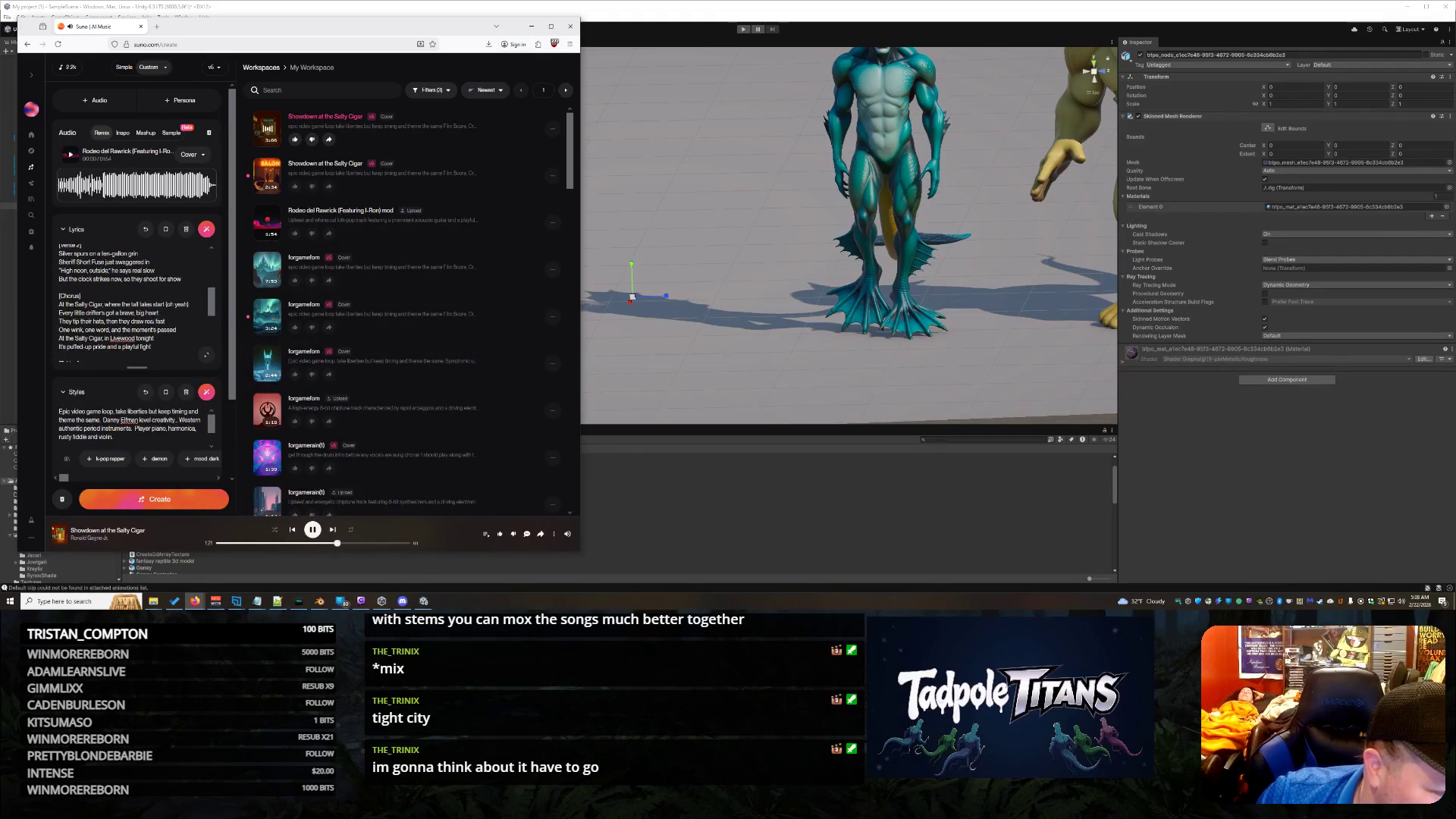
{"action": "scroll", "coordinate": [134, 304], "scroll_direction": "down", "scroll_amount": 2}
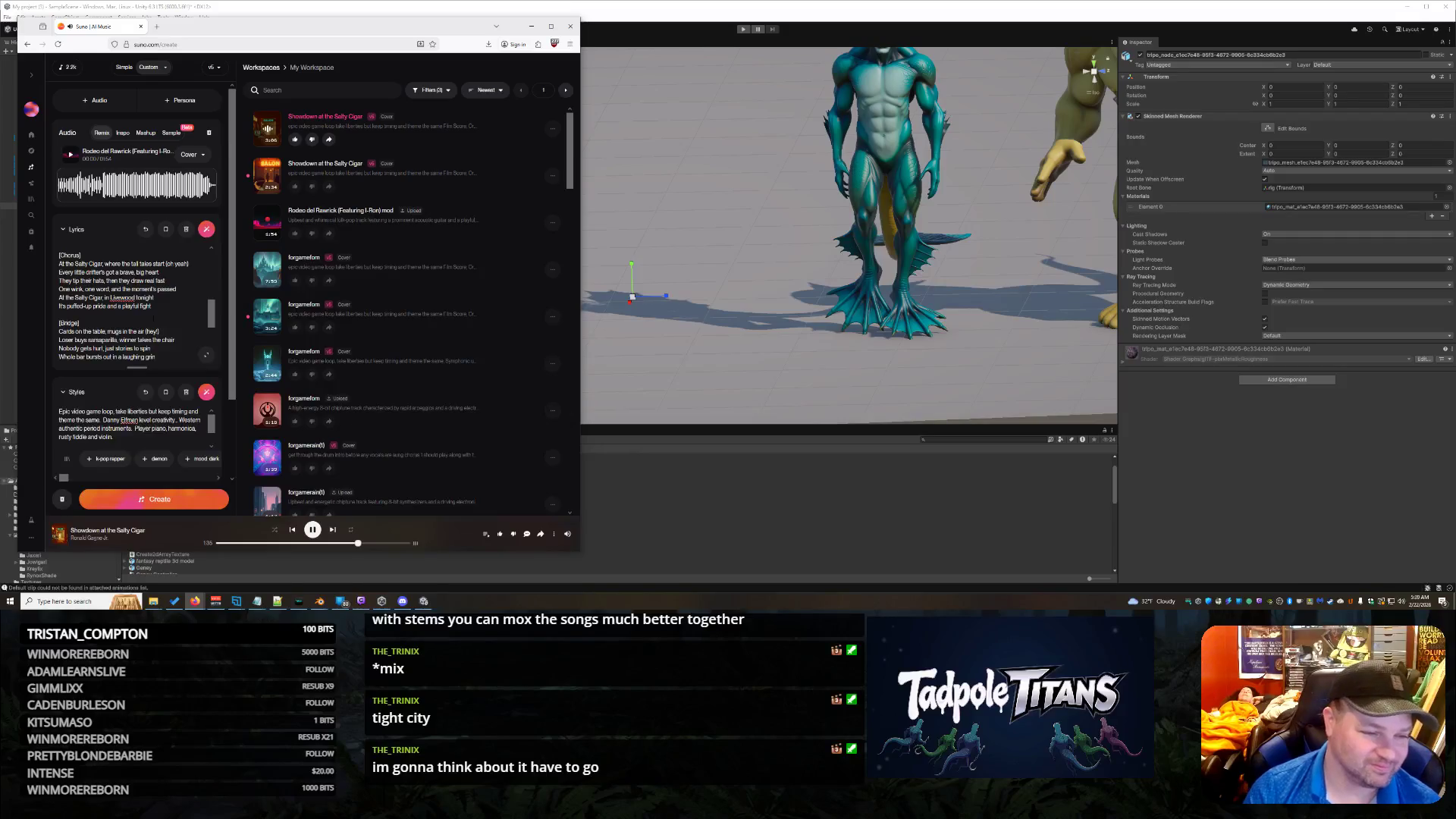
Step: Rewind the playing 'Showdown at the Salty Cigar' to an earlier point in the song
{"action": "left_click", "coordinate": [318, 543]}
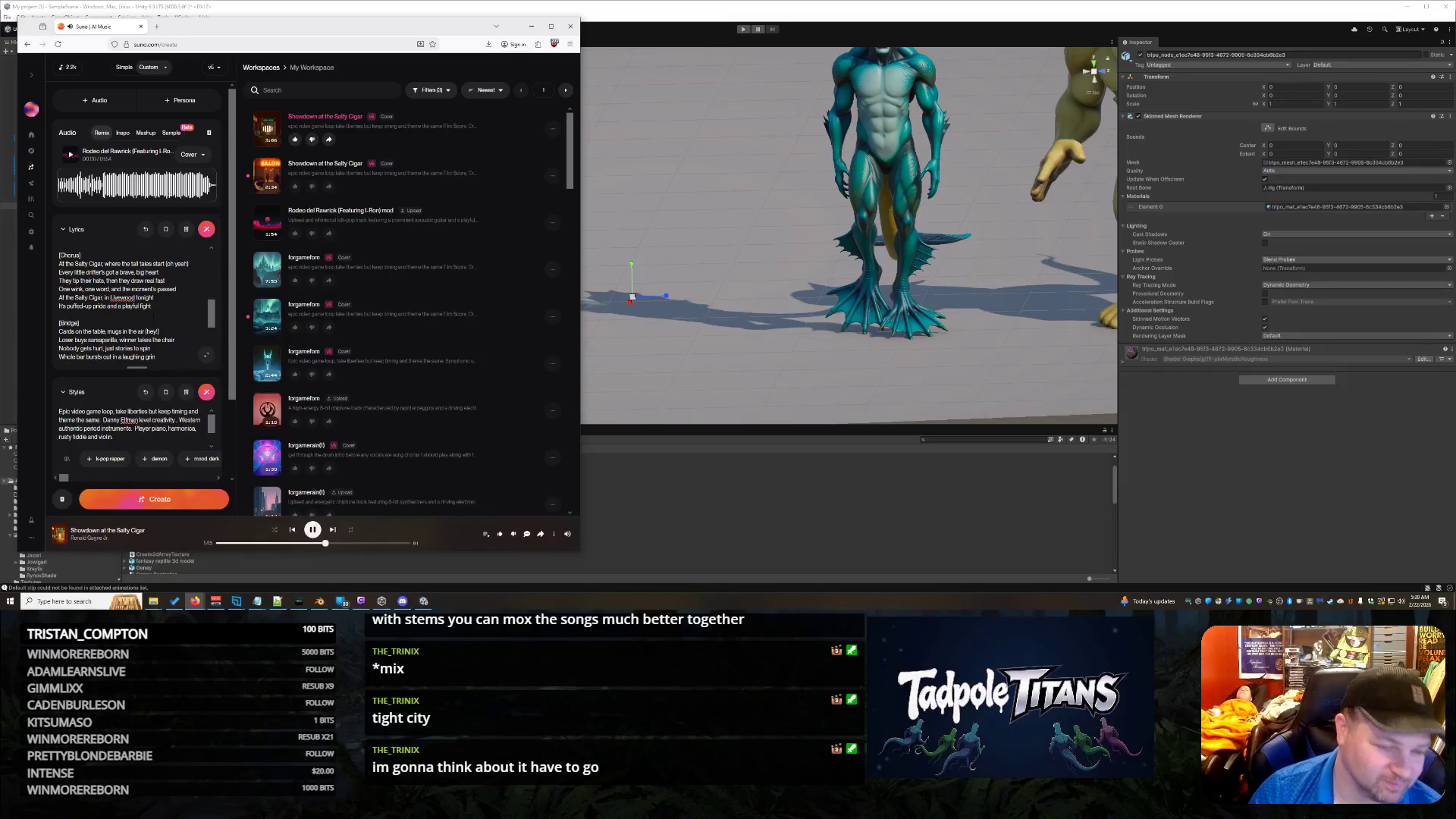
{"action": "scroll", "coordinate": [129, 304], "scroll_direction": "down", "scroll_amount": 1}
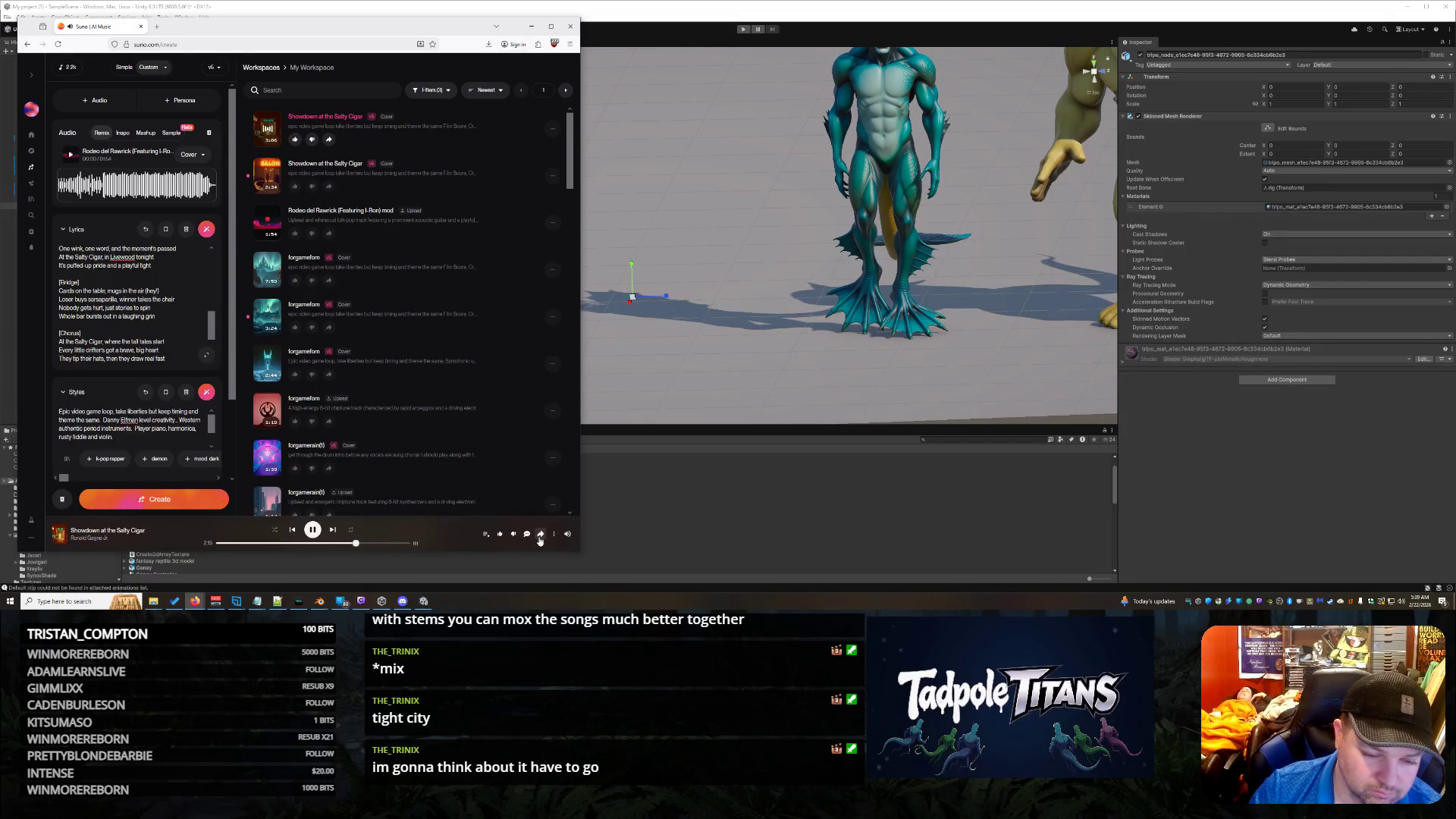
Step: Copy the 'Showdown at the Salty Cigar' song link and switch back to the Unity editor
{"action": "left_click", "coordinate": [540, 535]}
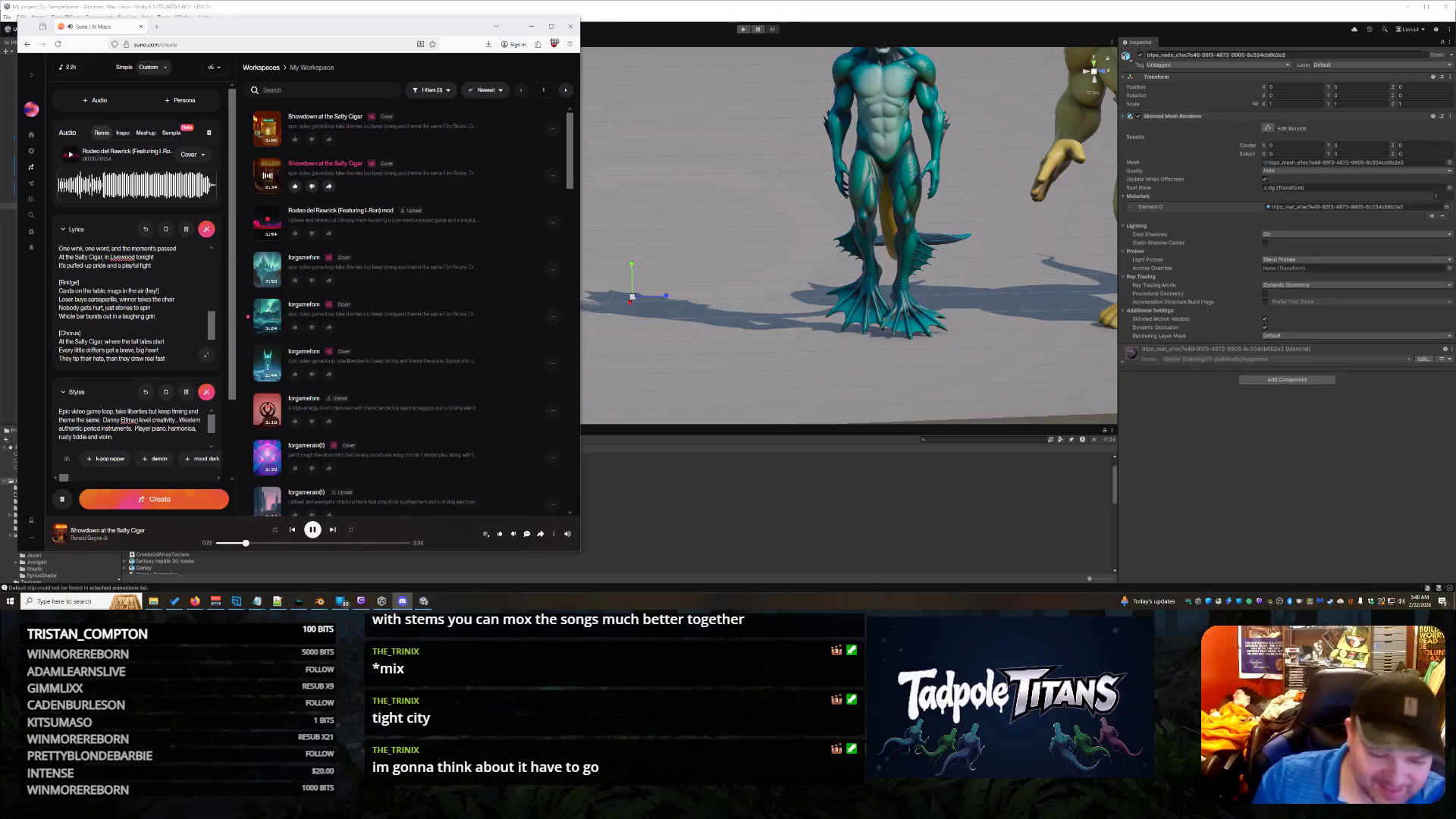
{"action": "left_click", "coordinate": [765, 407]}
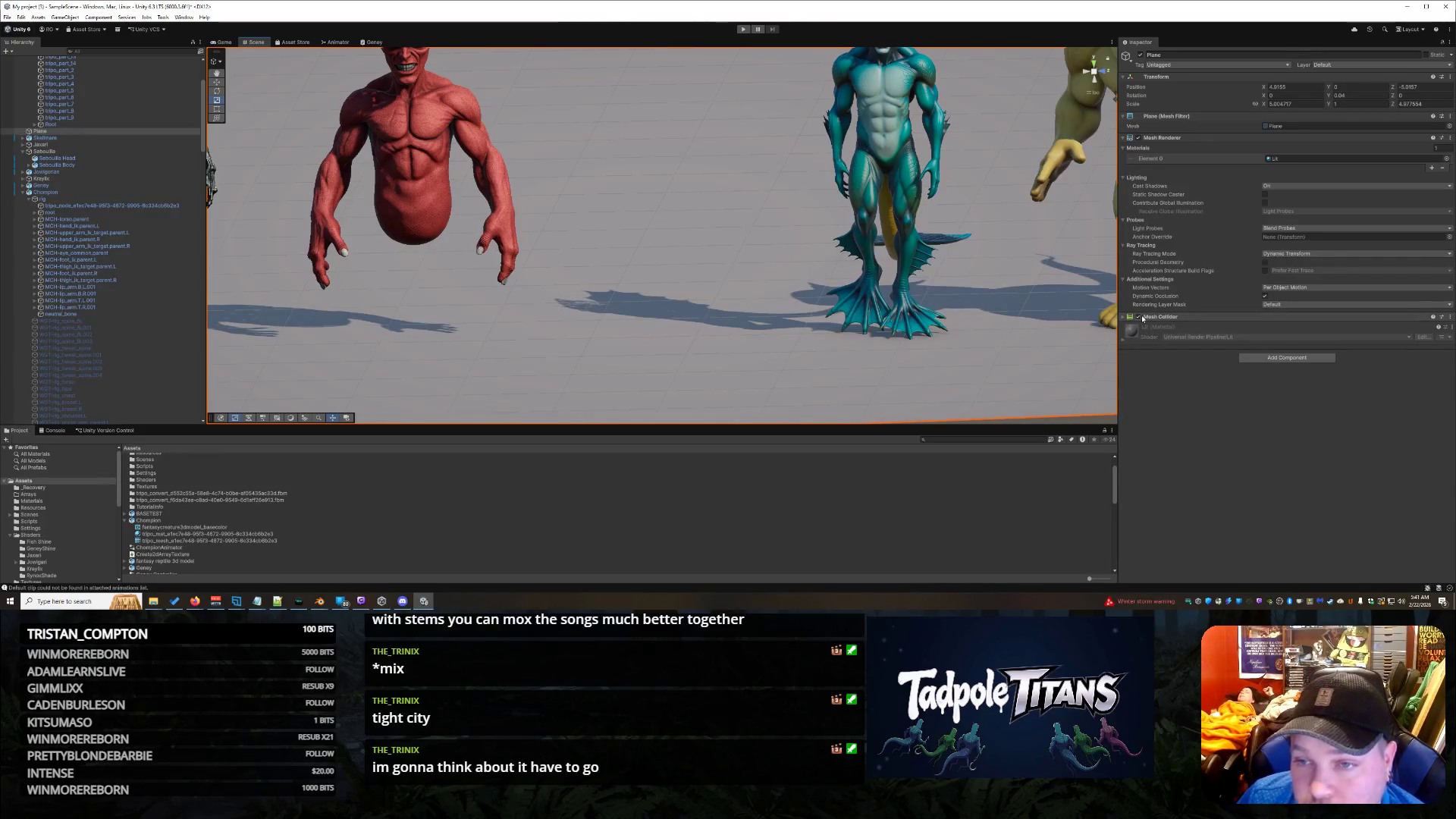
Step: Inspect Chompion's rig and skinned mesh, then Geney's tripo_node Skinned Mesh Renderer and material
{"action": "left_click", "coordinate": [93, 190]}
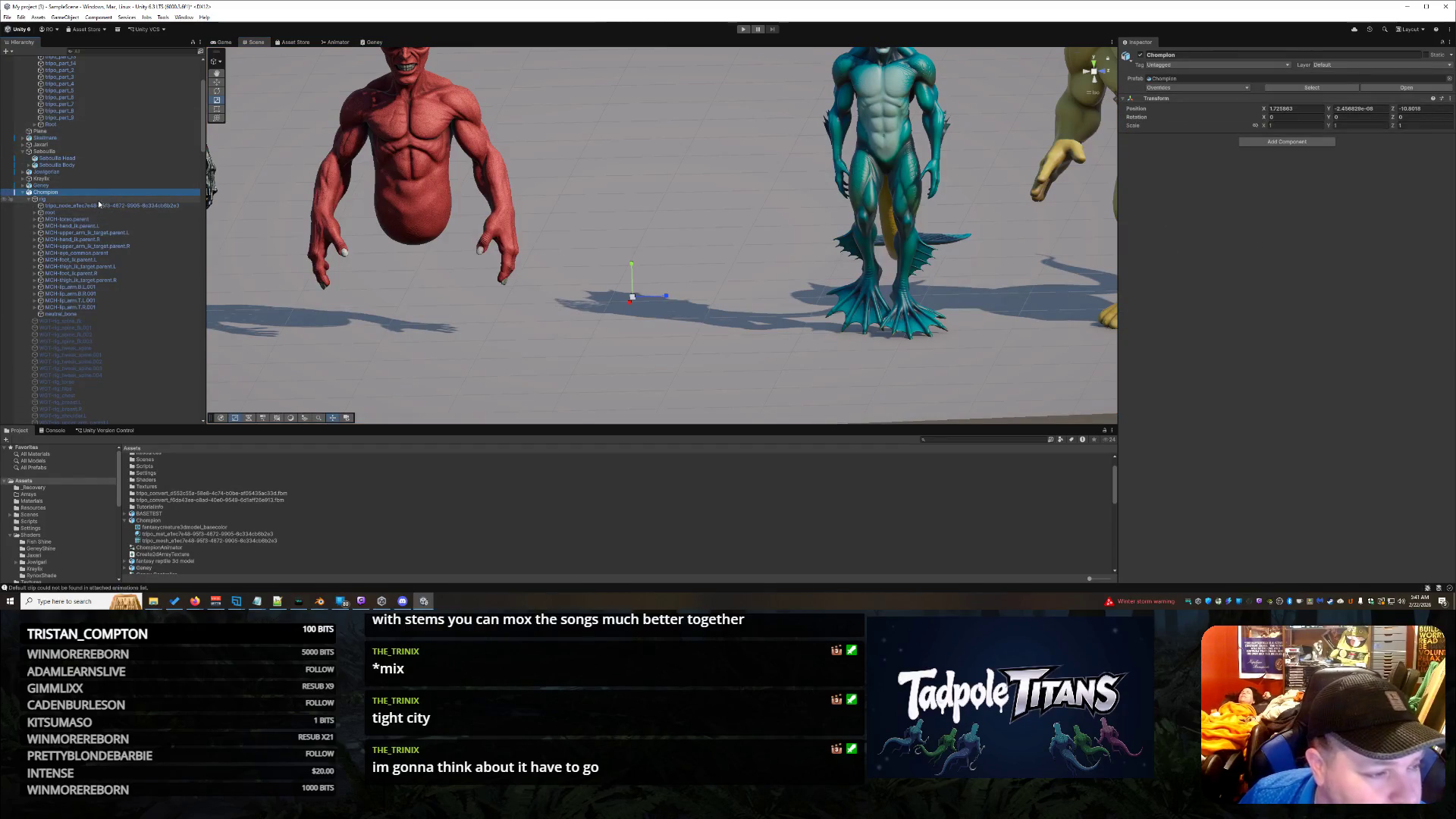
{"action": "left_click", "coordinate": [94, 199]}
{"action": "left_click", "coordinate": [115, 205]}
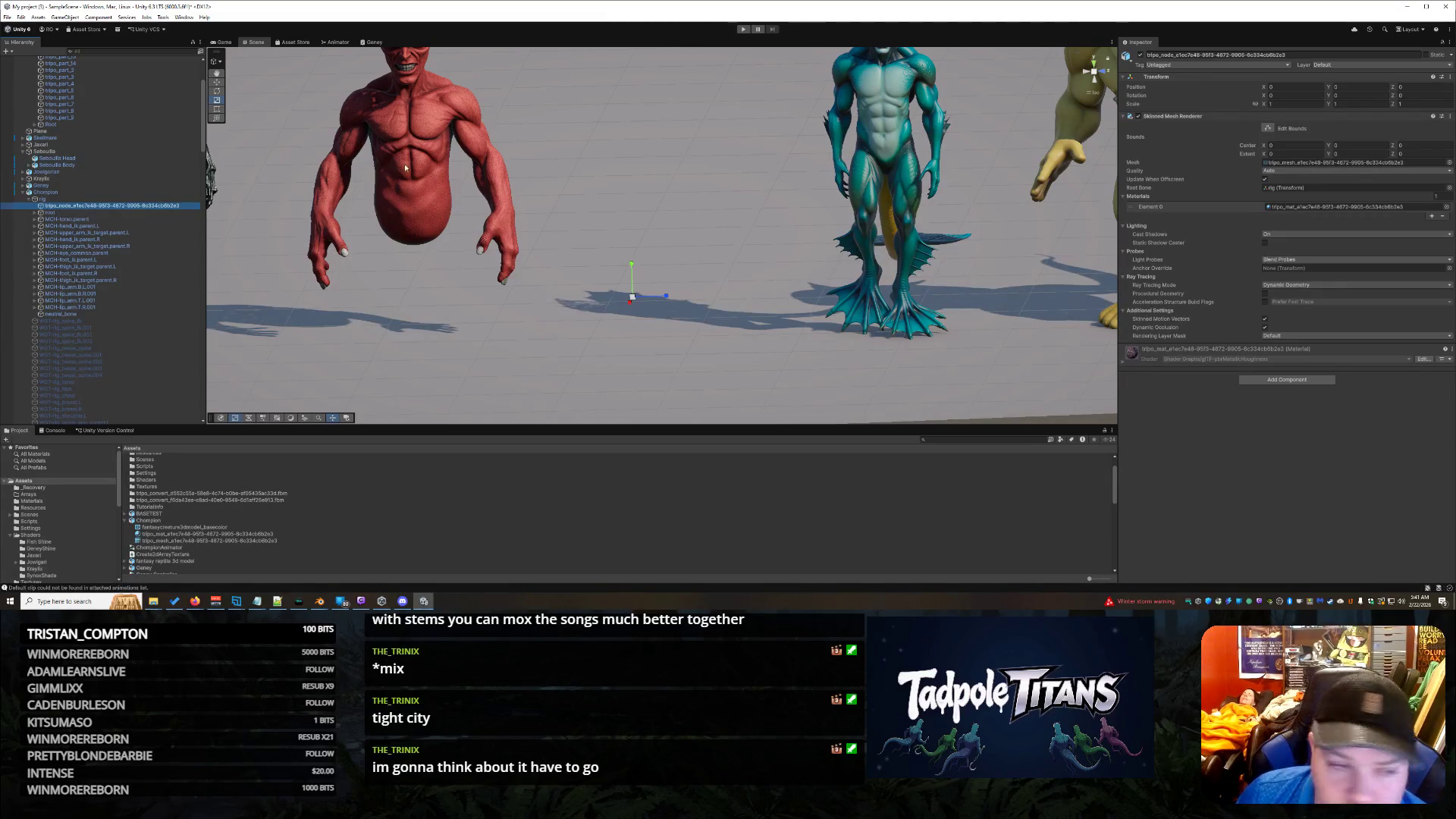
{"action": "left_click", "coordinate": [427, 139]}
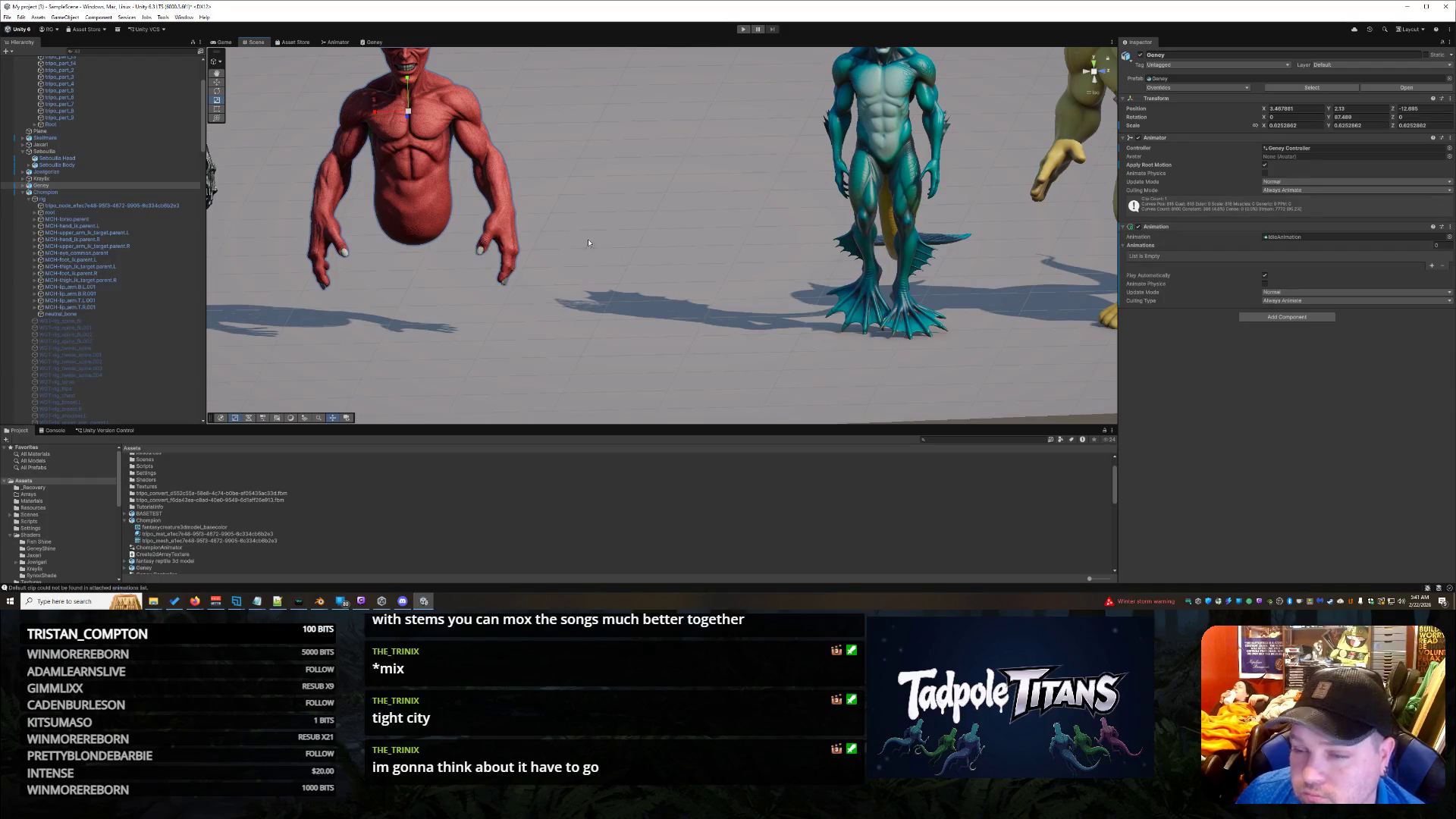
{"action": "left_click", "coordinate": [420, 172]}
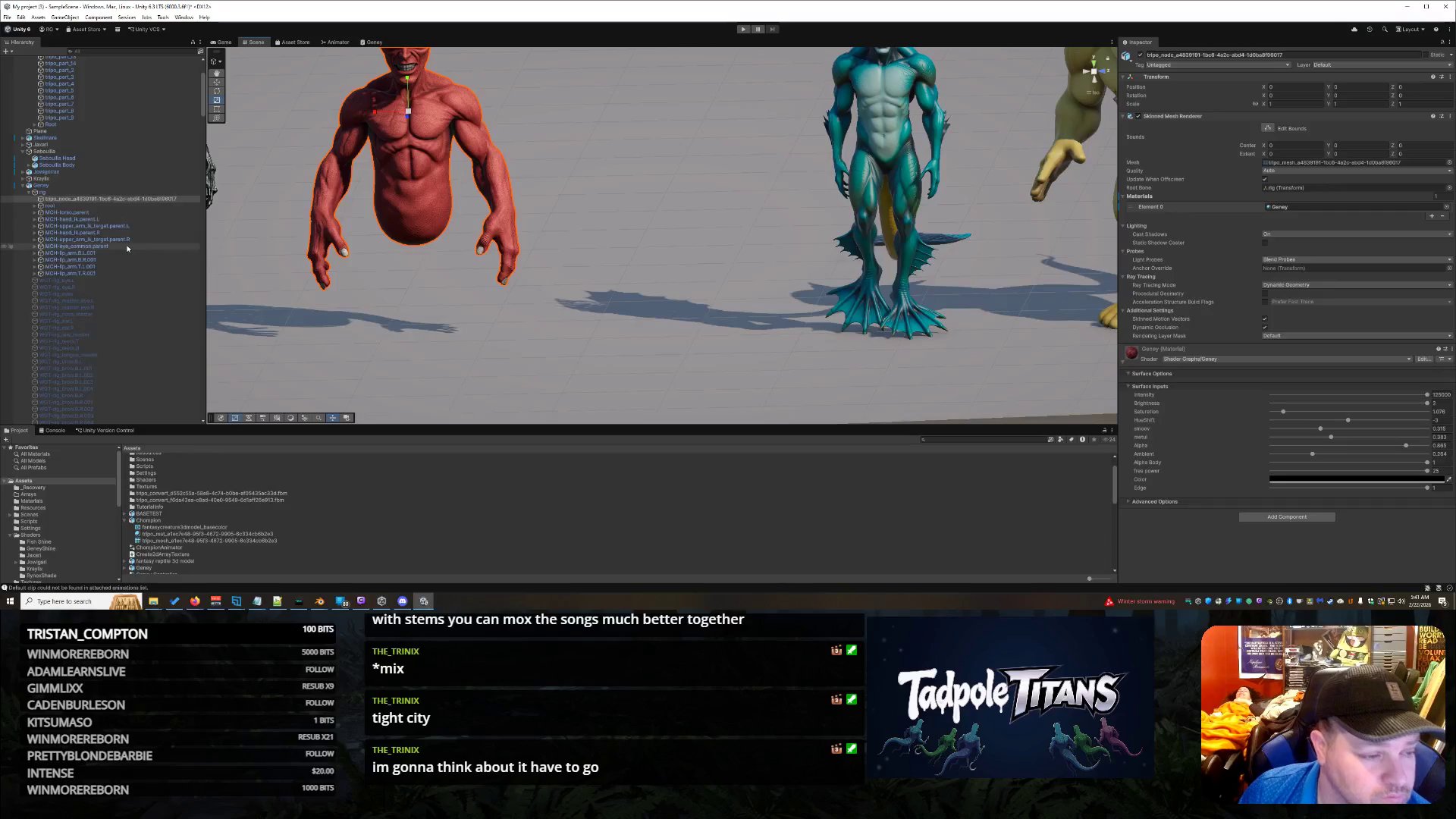
Step: Compare Chompion's tripo_node mesh object with Geney's tripo_node in the Hierarchy
{"action": "scroll", "coordinate": [135, 251], "scroll_direction": "down", "scroll_amount": 5}
{"action": "scroll", "coordinate": [136, 251], "scroll_direction": "down", "scroll_amount": 8}
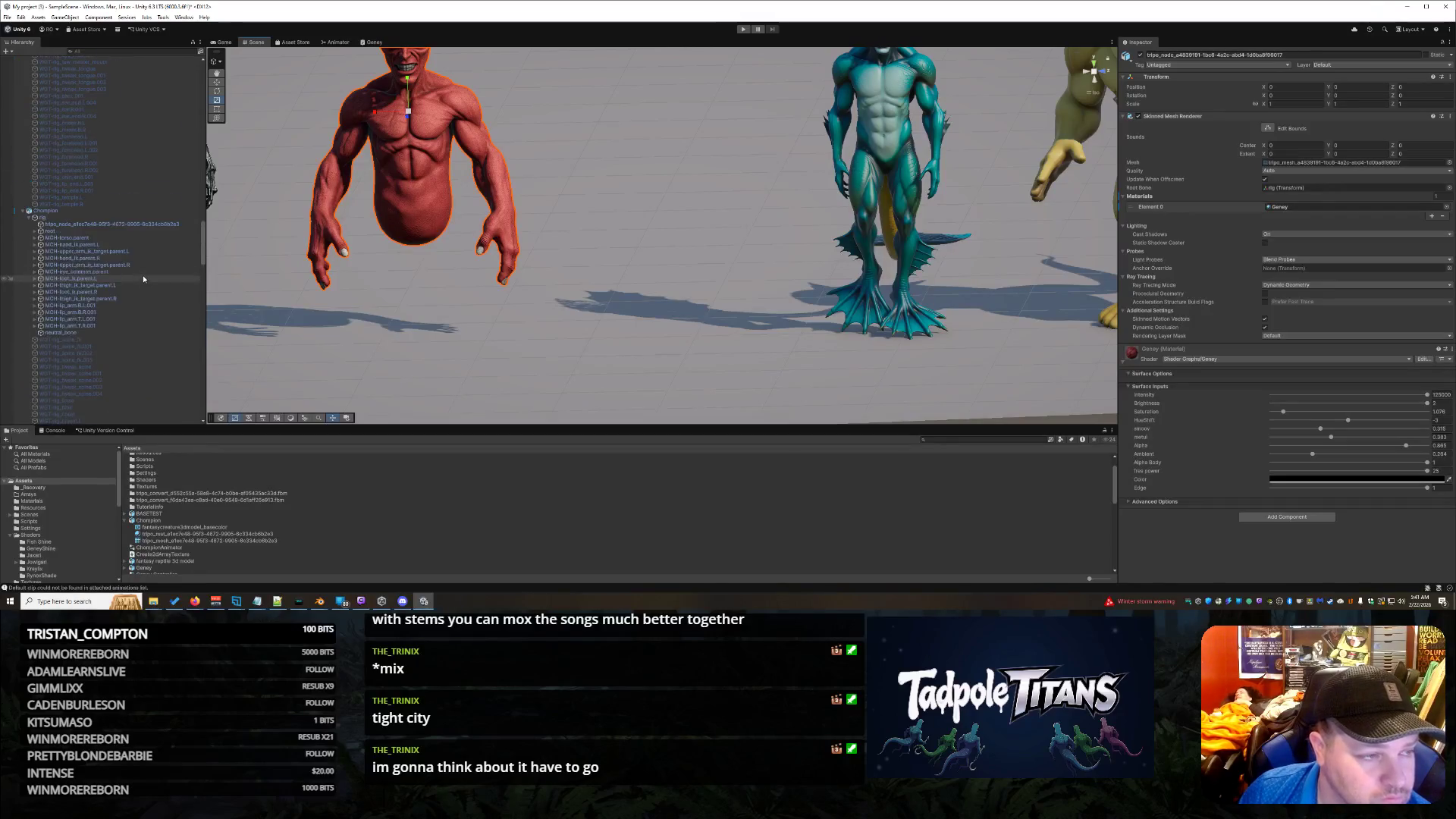
{"action": "scroll", "coordinate": [144, 235], "scroll_direction": "up", "scroll_amount": 10}
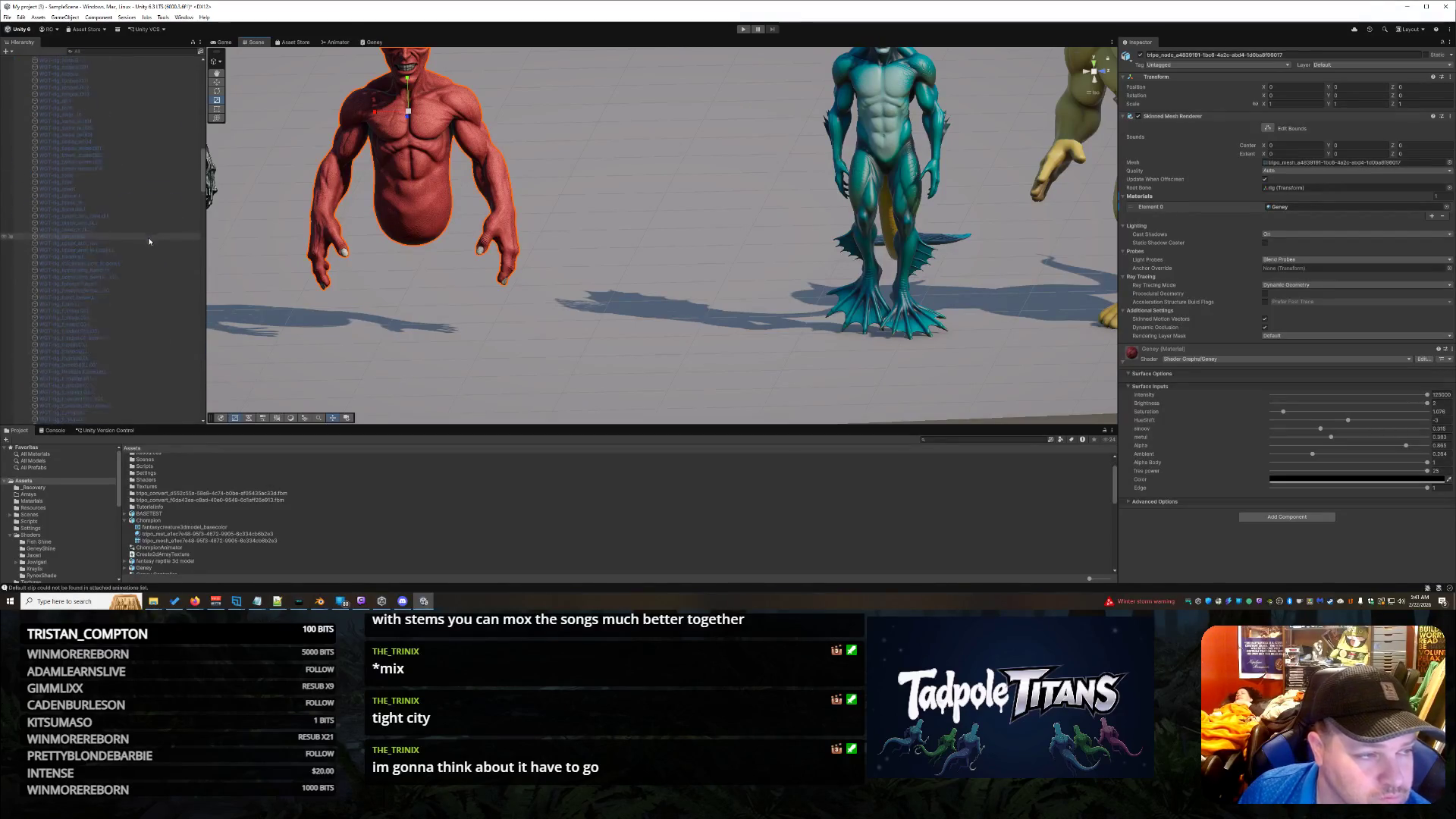
{"action": "scroll", "coordinate": [151, 241], "scroll_direction": "up", "scroll_amount": 5}
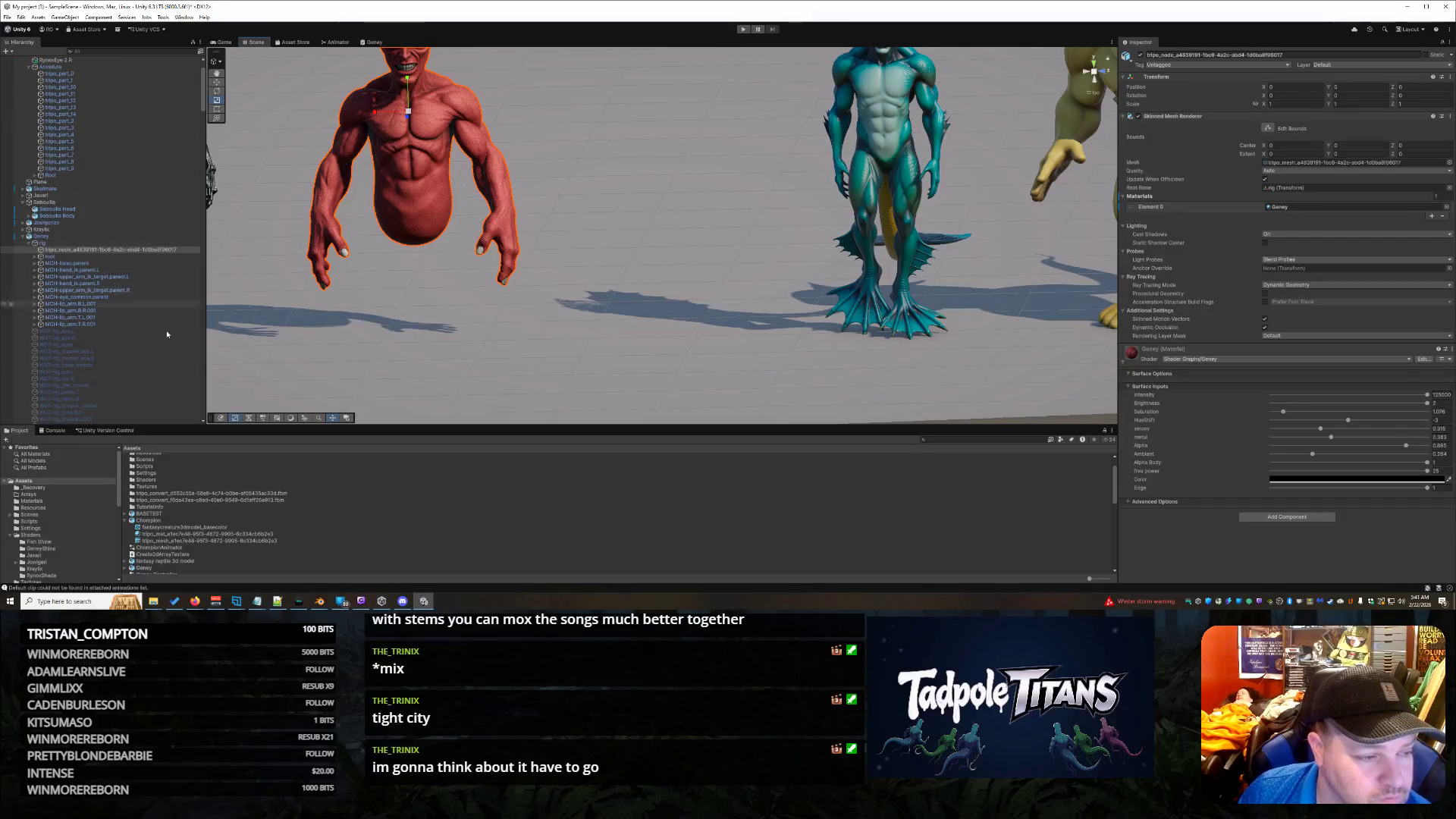
{"action": "scroll", "coordinate": [157, 359], "scroll_direction": "down", "scroll_amount": 10}
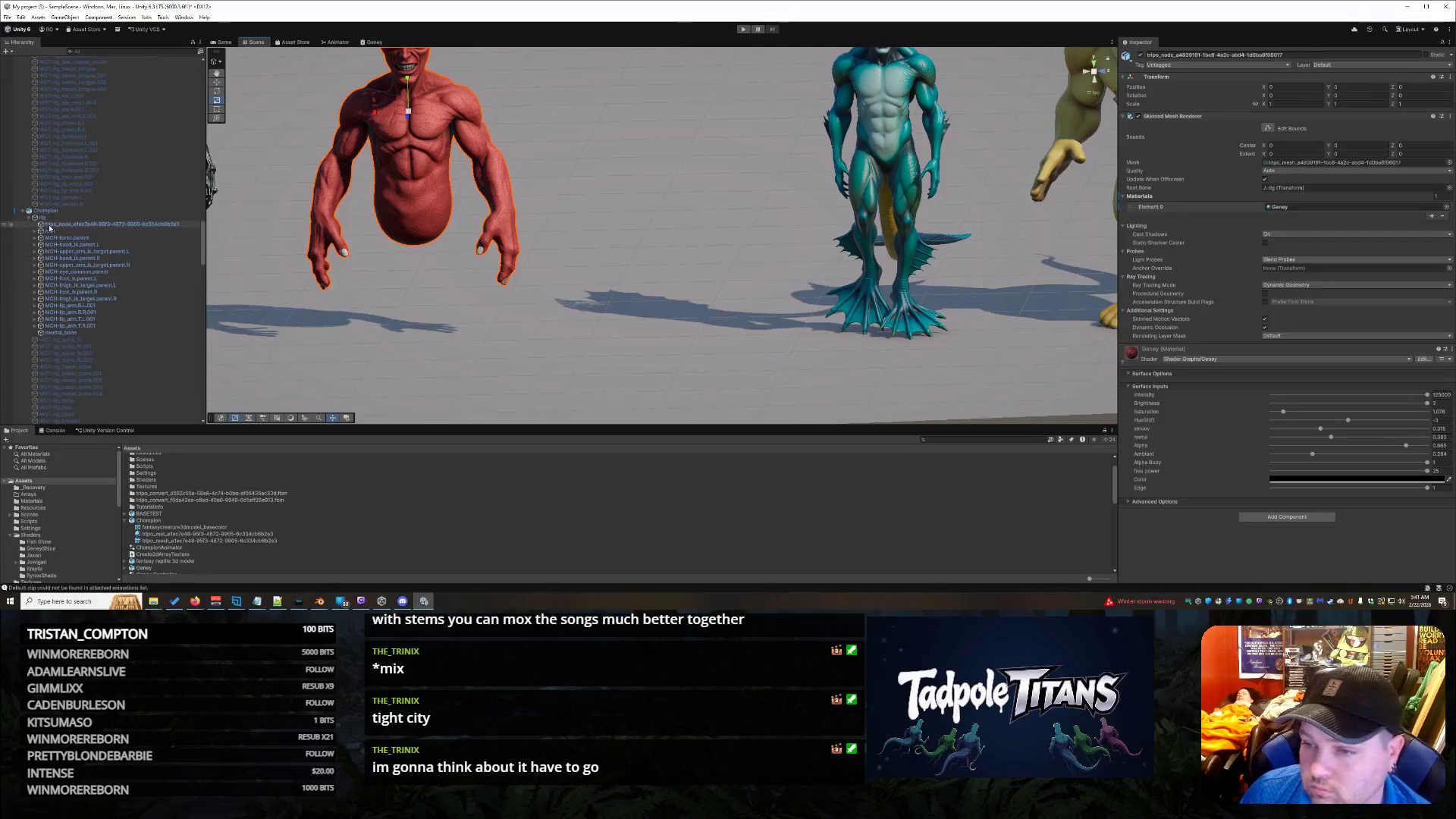
{"action": "left_click", "coordinate": [49, 225]}
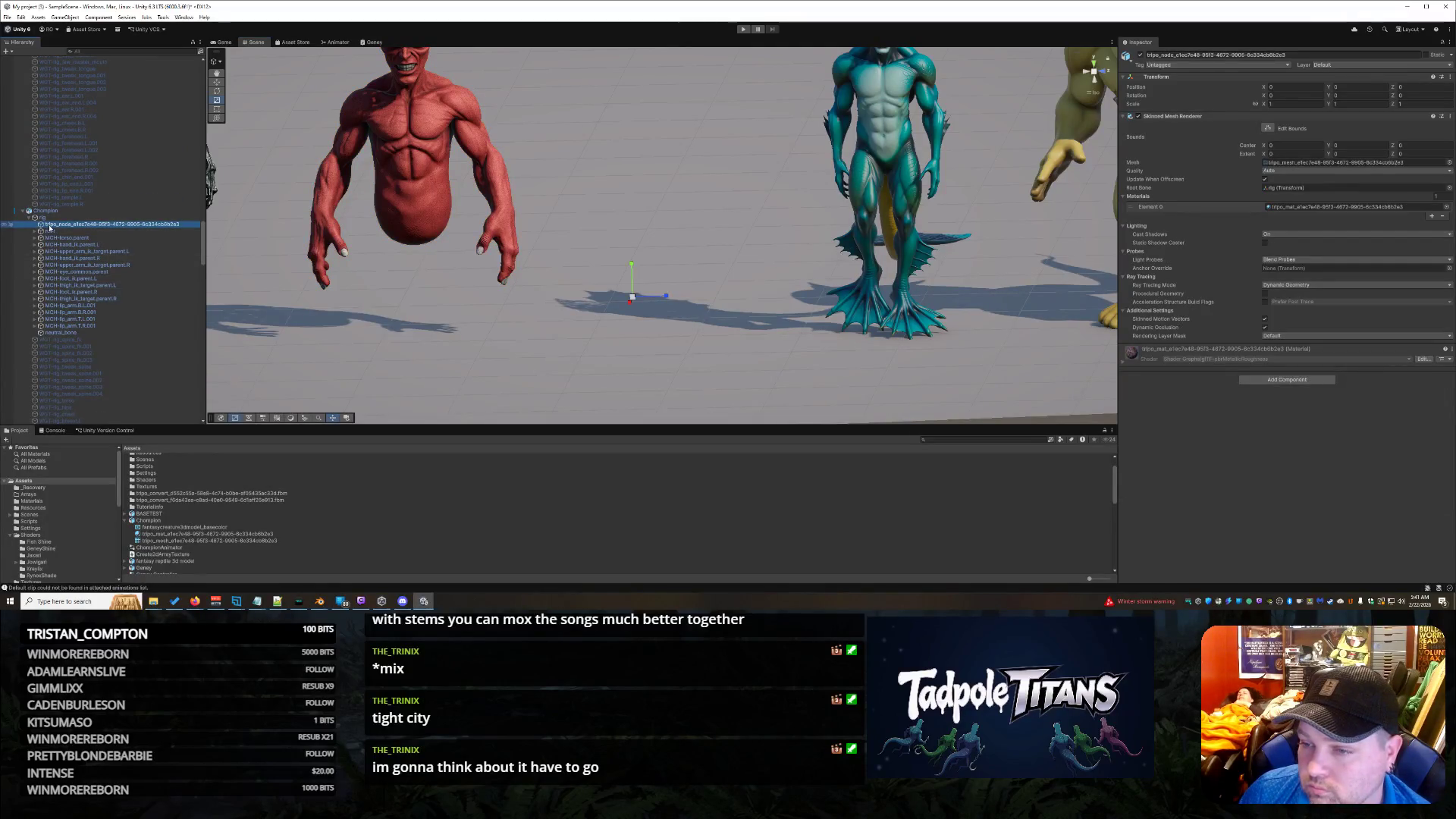
{"action": "scroll", "coordinate": [137, 259], "scroll_direction": "up", "scroll_amount": 8}
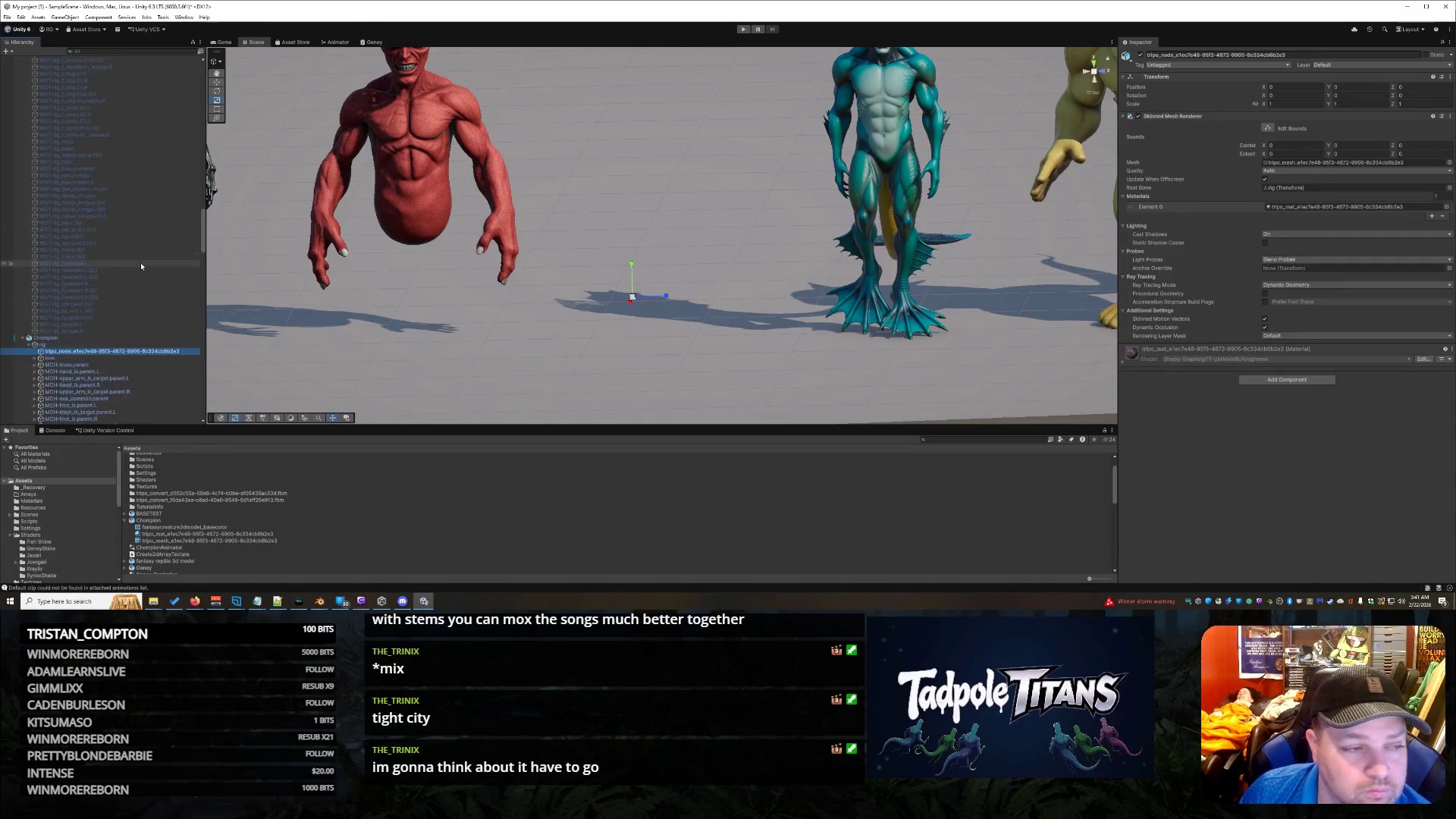
{"action": "scroll", "coordinate": [123, 273], "scroll_direction": "up", "scroll_amount": 10}
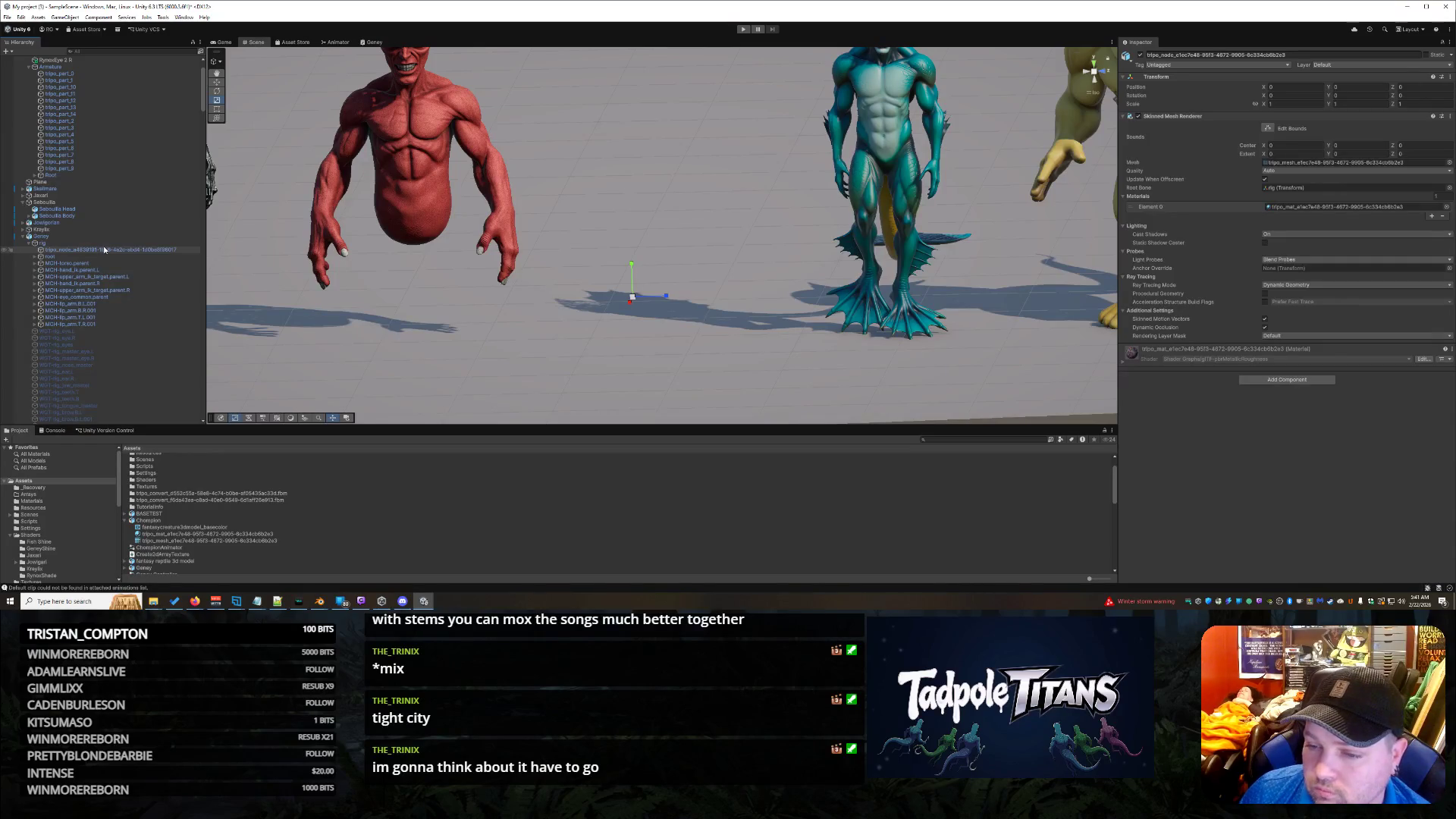
{"action": "left_click", "coordinate": [104, 250]}
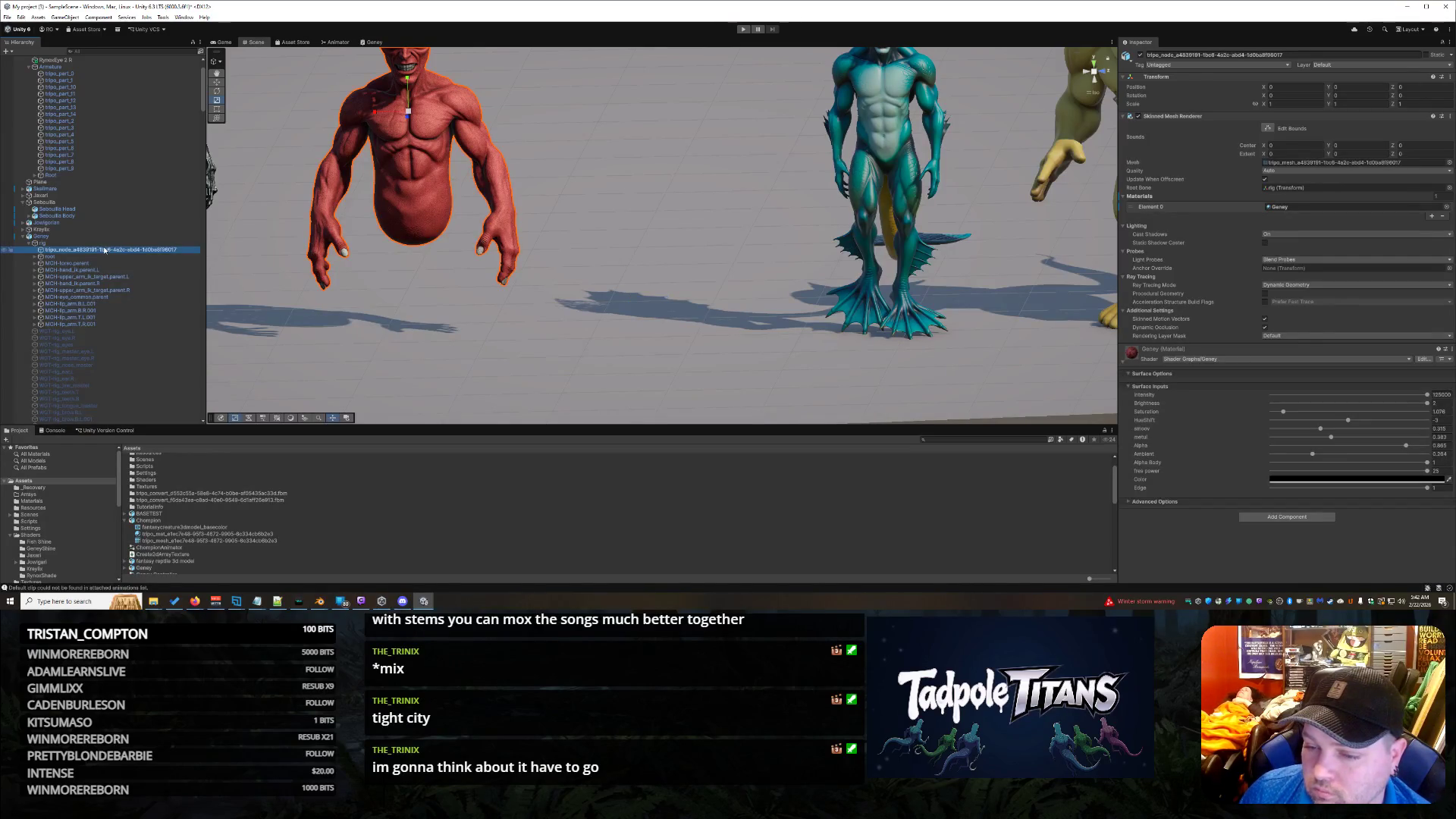
Step: Reselect Chompion's tripo_node and open the mesh picker for its skinned mesh
{"action": "scroll", "coordinate": [104, 249], "scroll_direction": "down", "scroll_amount": 10}
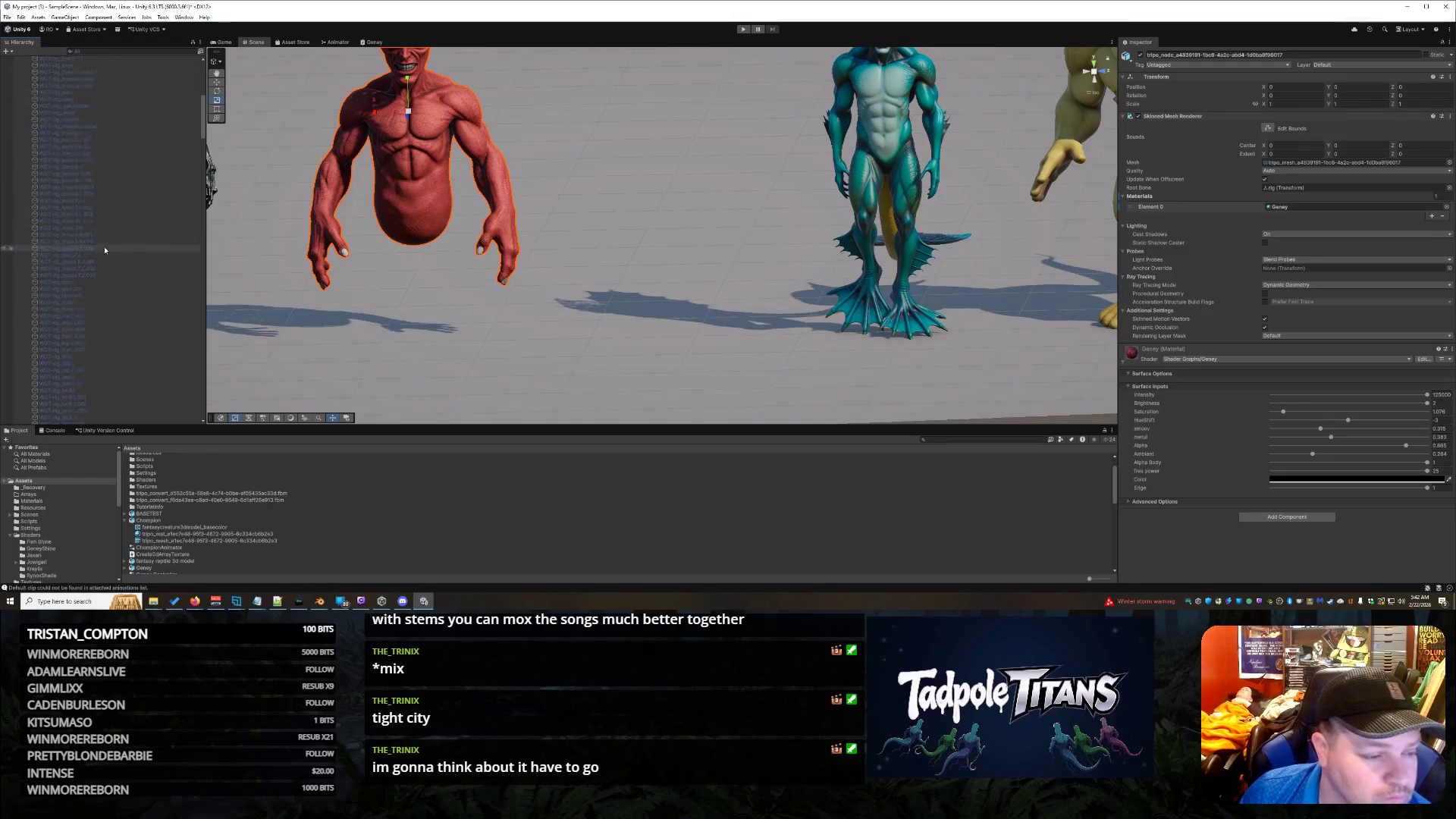
{"action": "scroll", "coordinate": [152, 291], "scroll_direction": "up", "scroll_amount": 5}
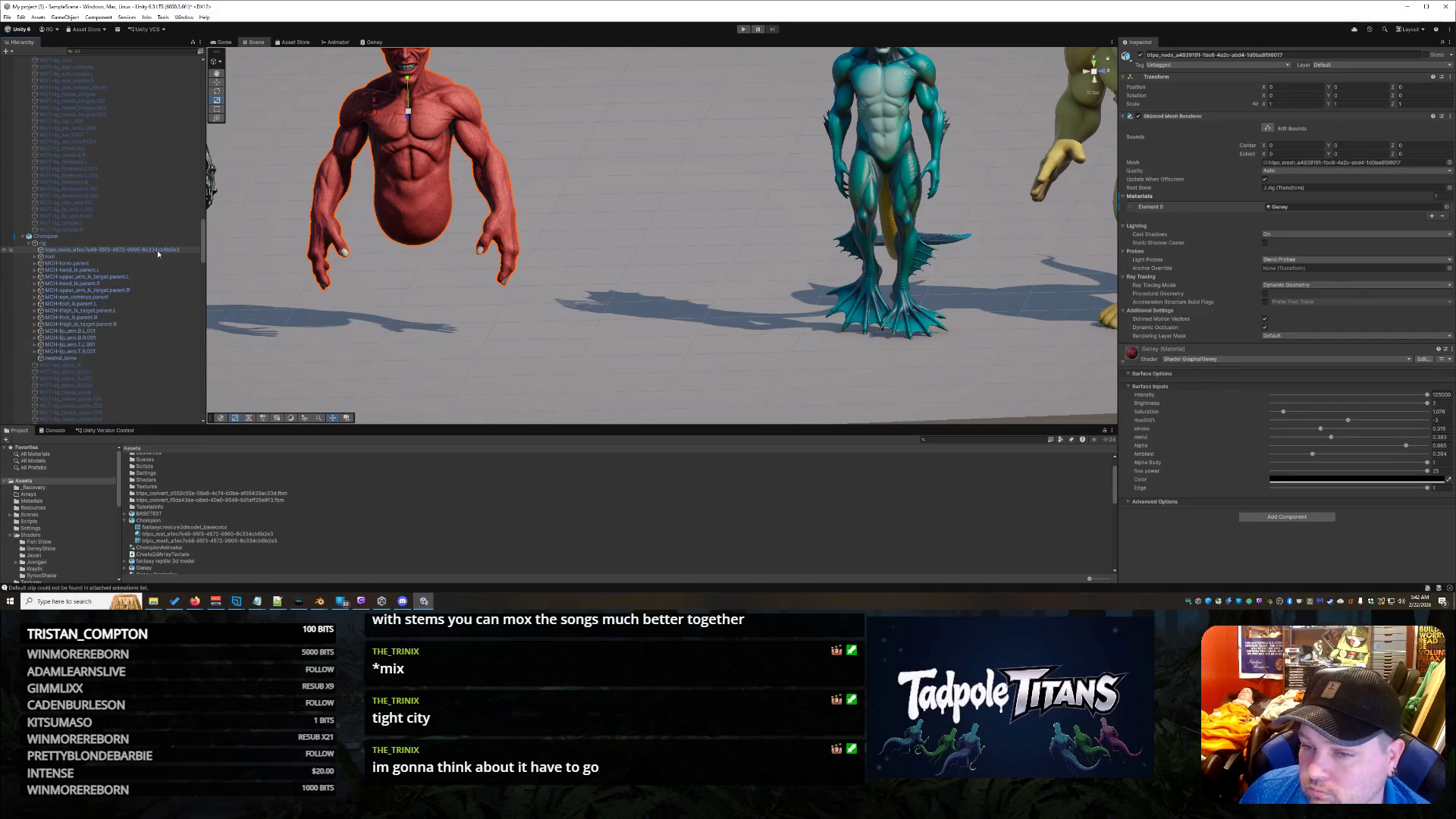
{"action": "left_click", "coordinate": [158, 251]}
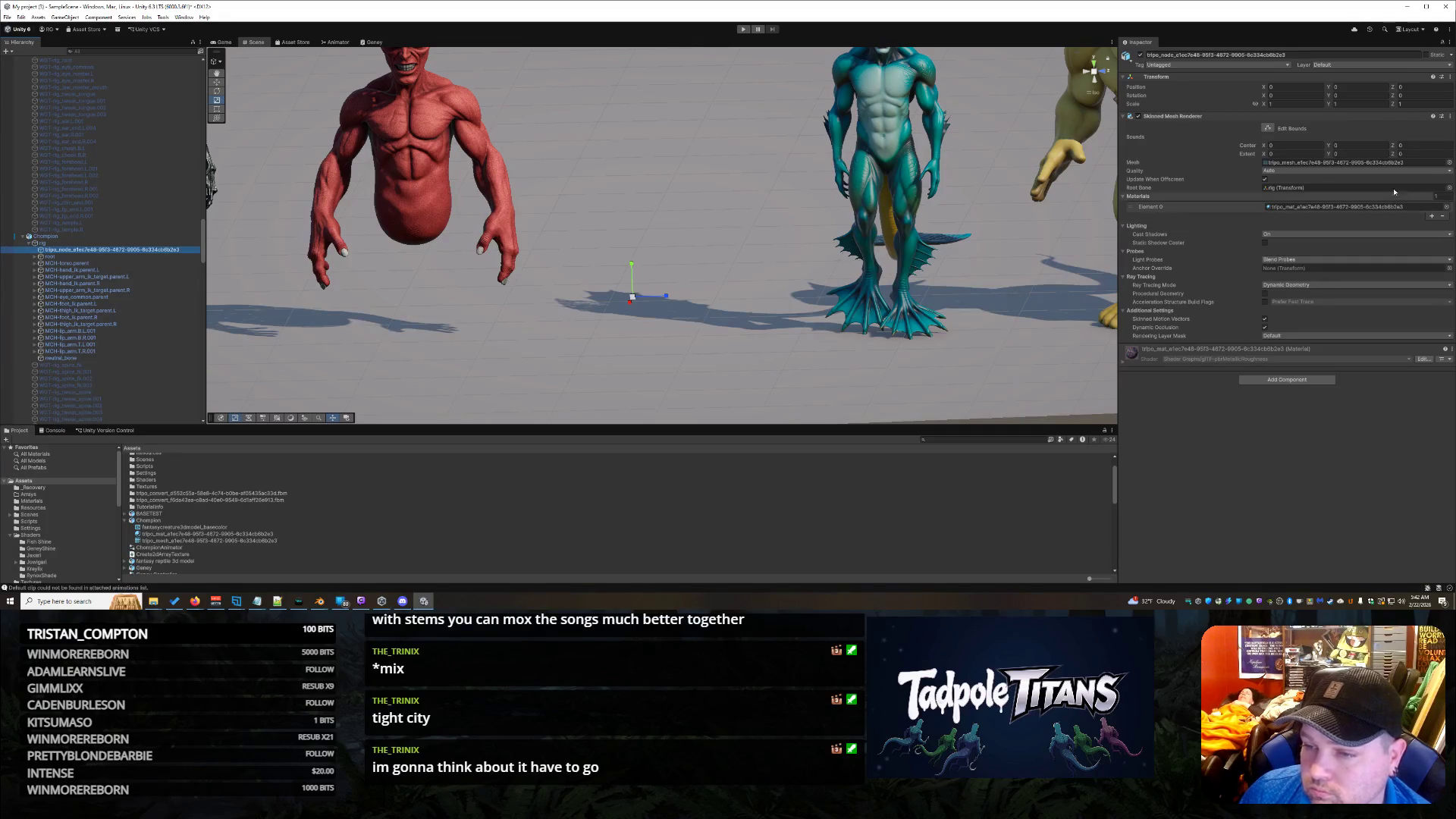
{"action": "left_click", "coordinate": [1450, 163]}
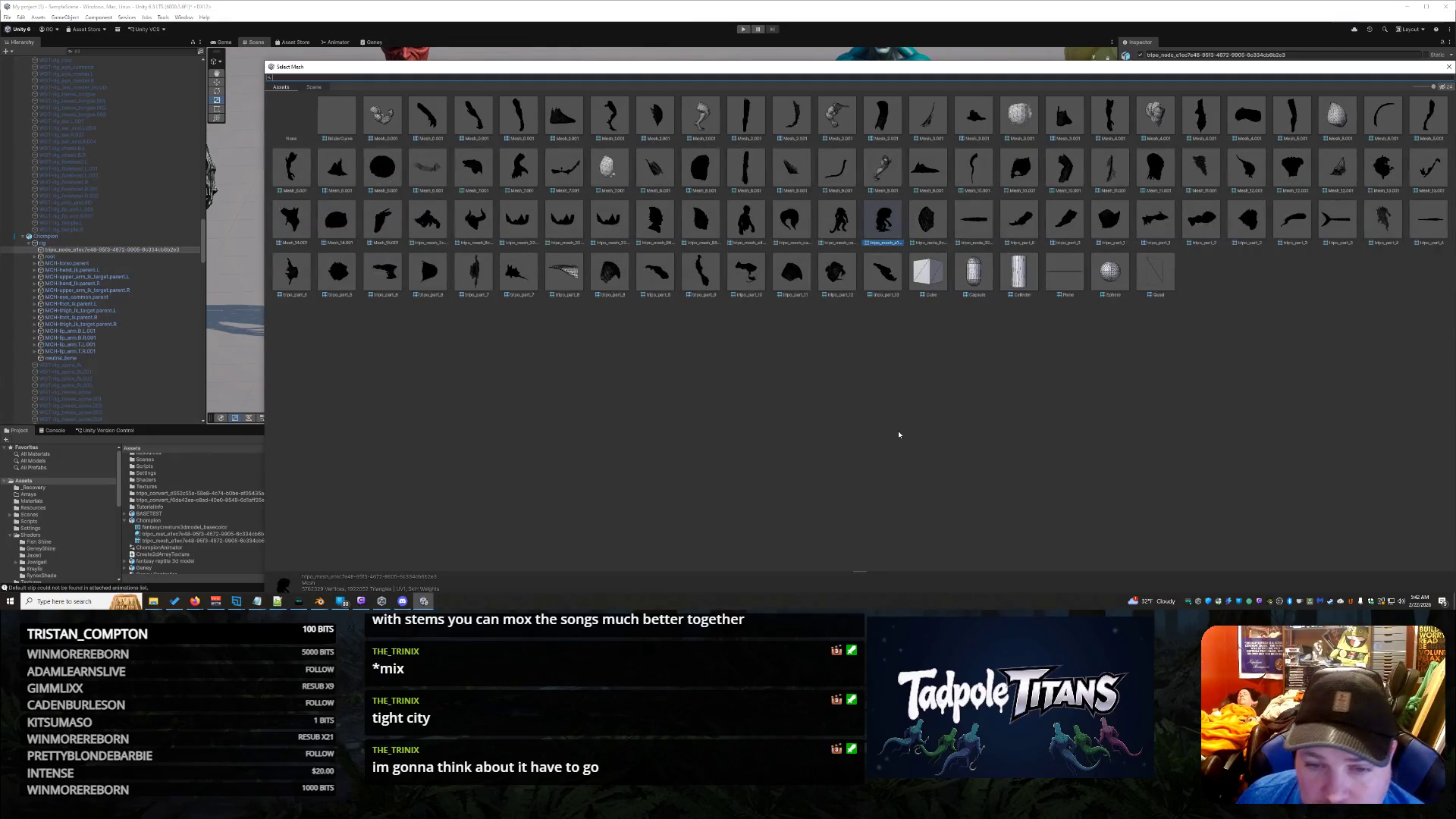
{"action": "double_click", "coordinate": [884, 224]}
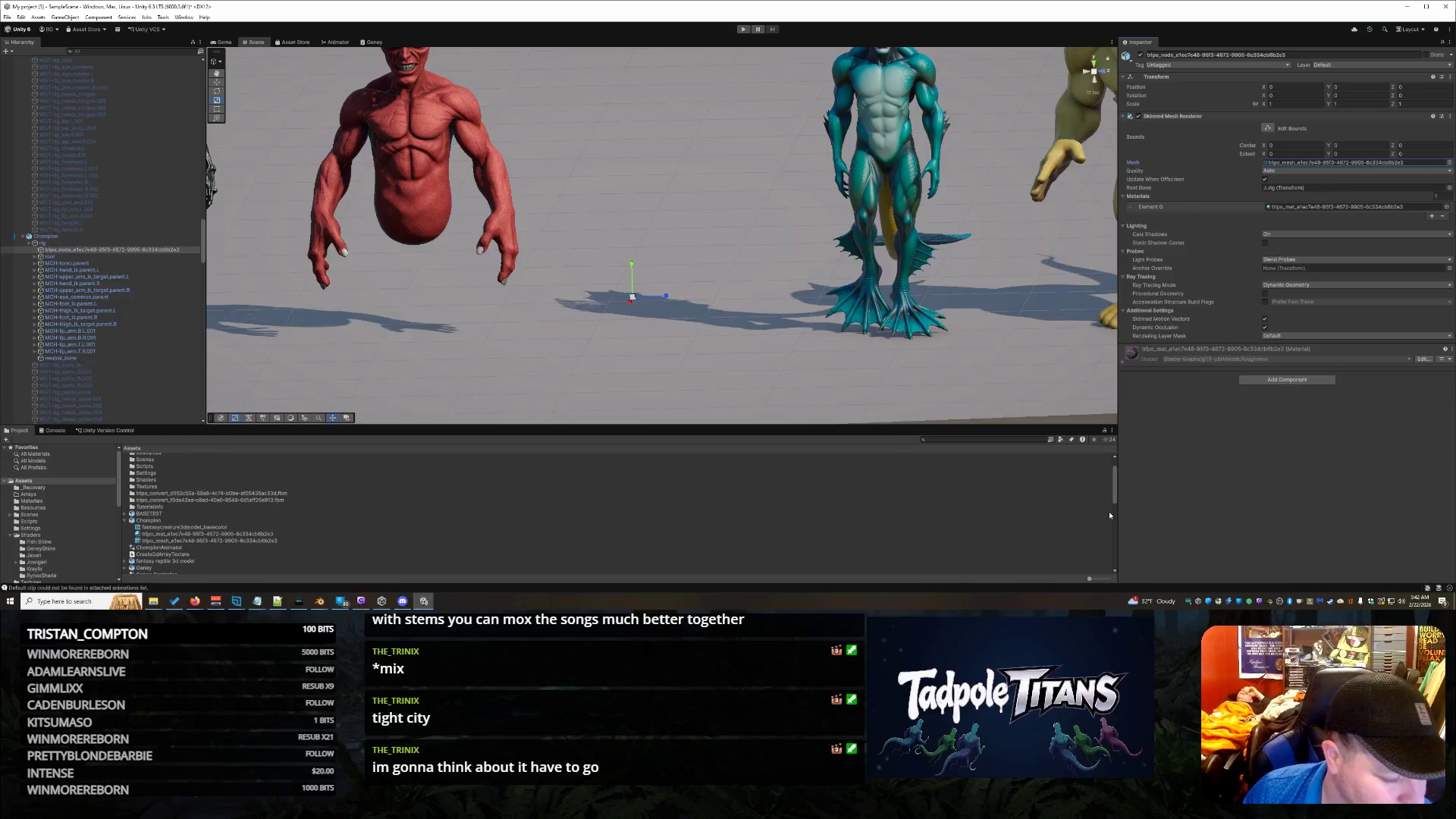
{"action": "mouse_move", "coordinate": [194, 601]}
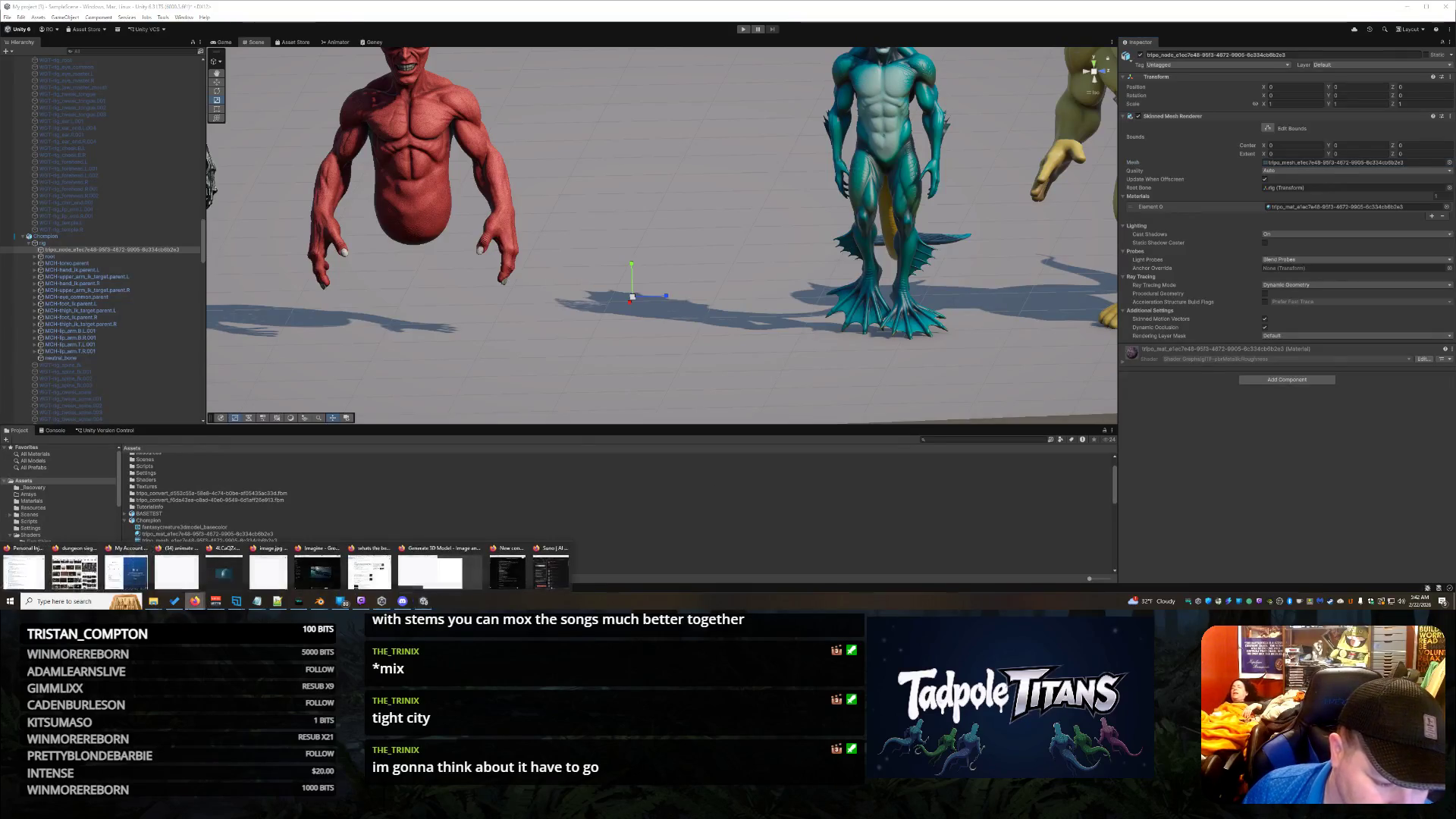
Step: Bring the Suno song workspace forward and scroll the Lyrics box back to the top
{"action": "left_click", "coordinate": [553, 574]}
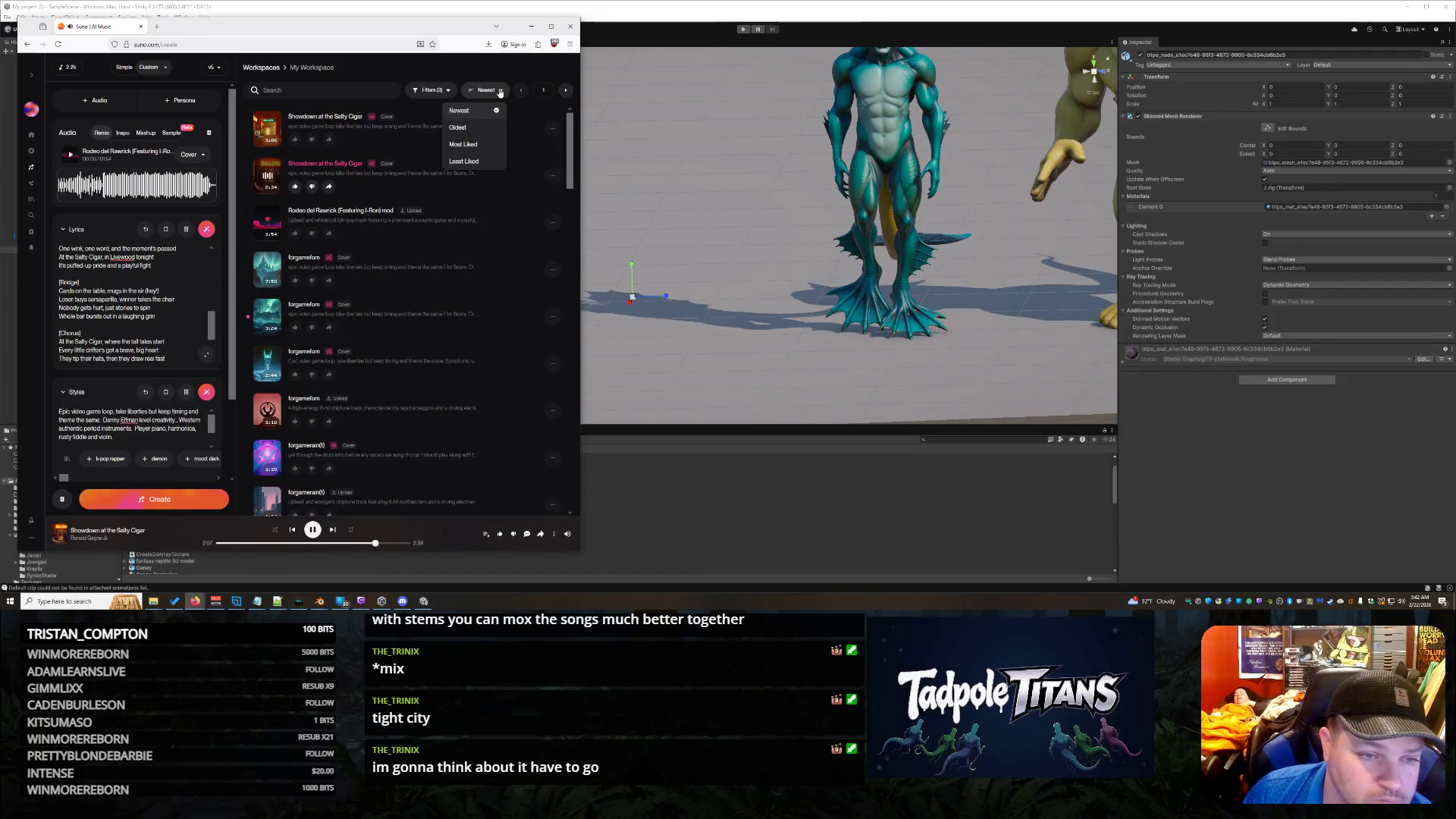
{"action": "left_click", "coordinate": [455, 93]}
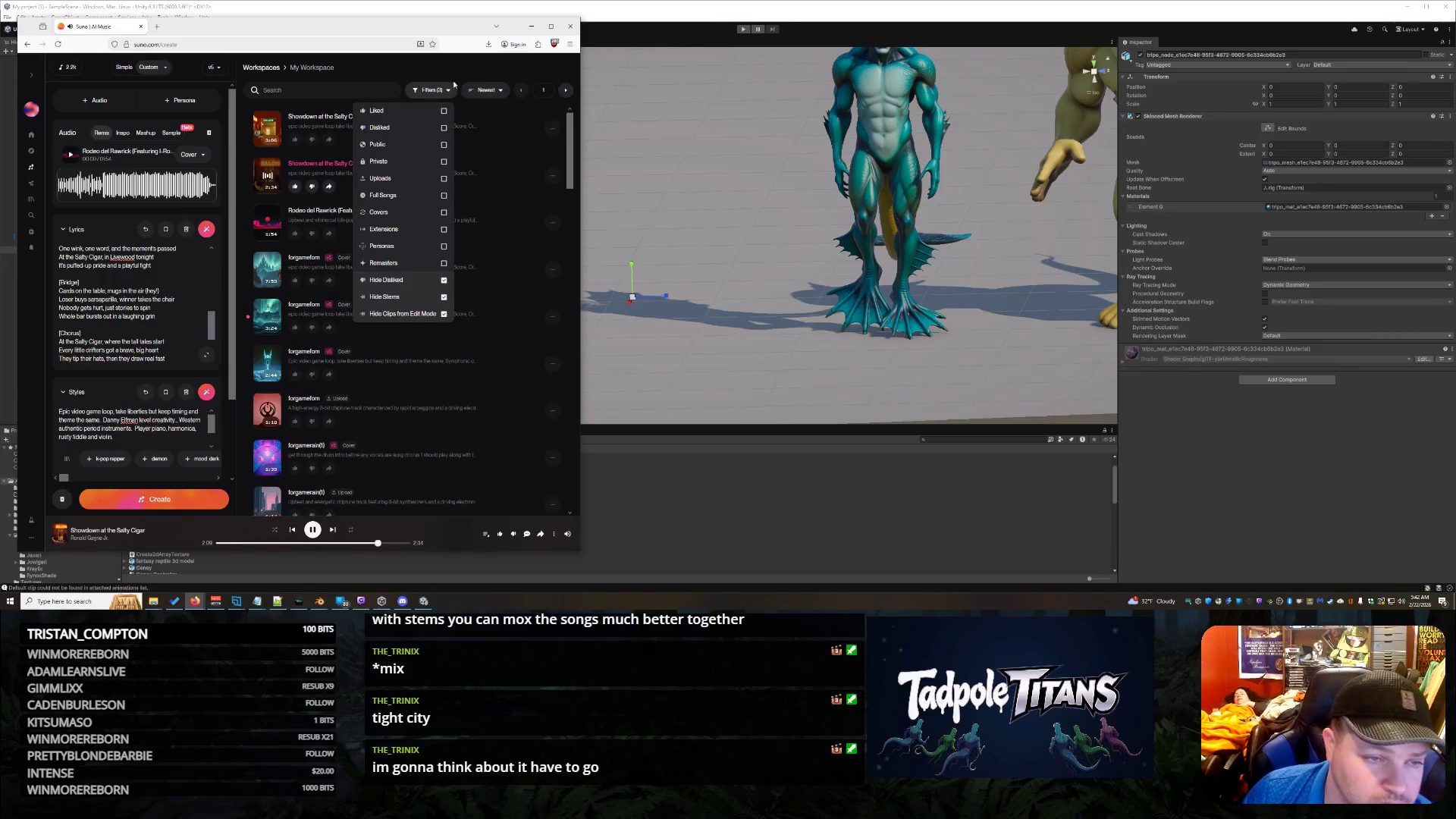
{"action": "left_click", "coordinate": [458, 68]}
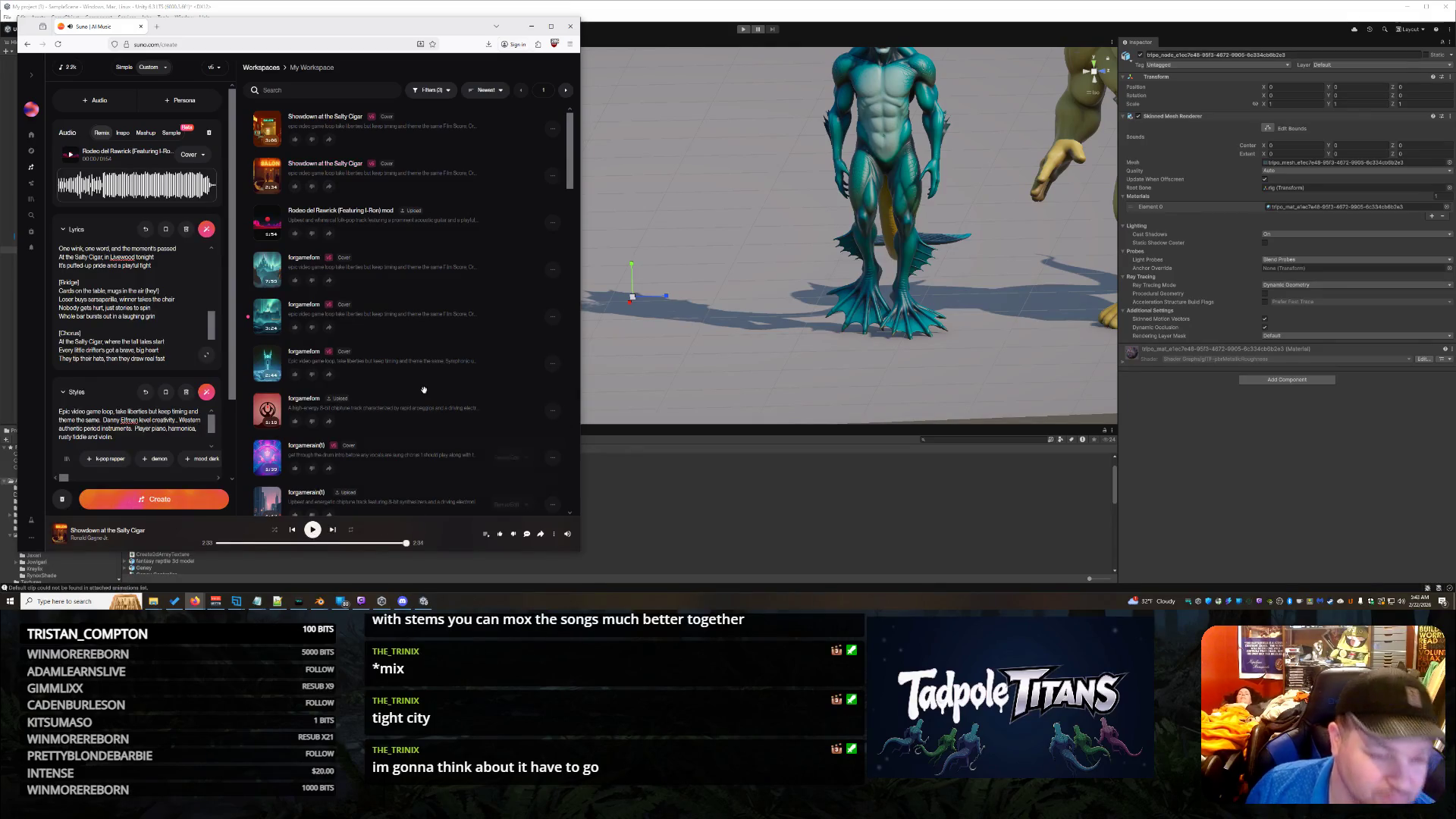
{"action": "scroll", "coordinate": [129, 304], "scroll_direction": "up", "scroll_amount": 5}
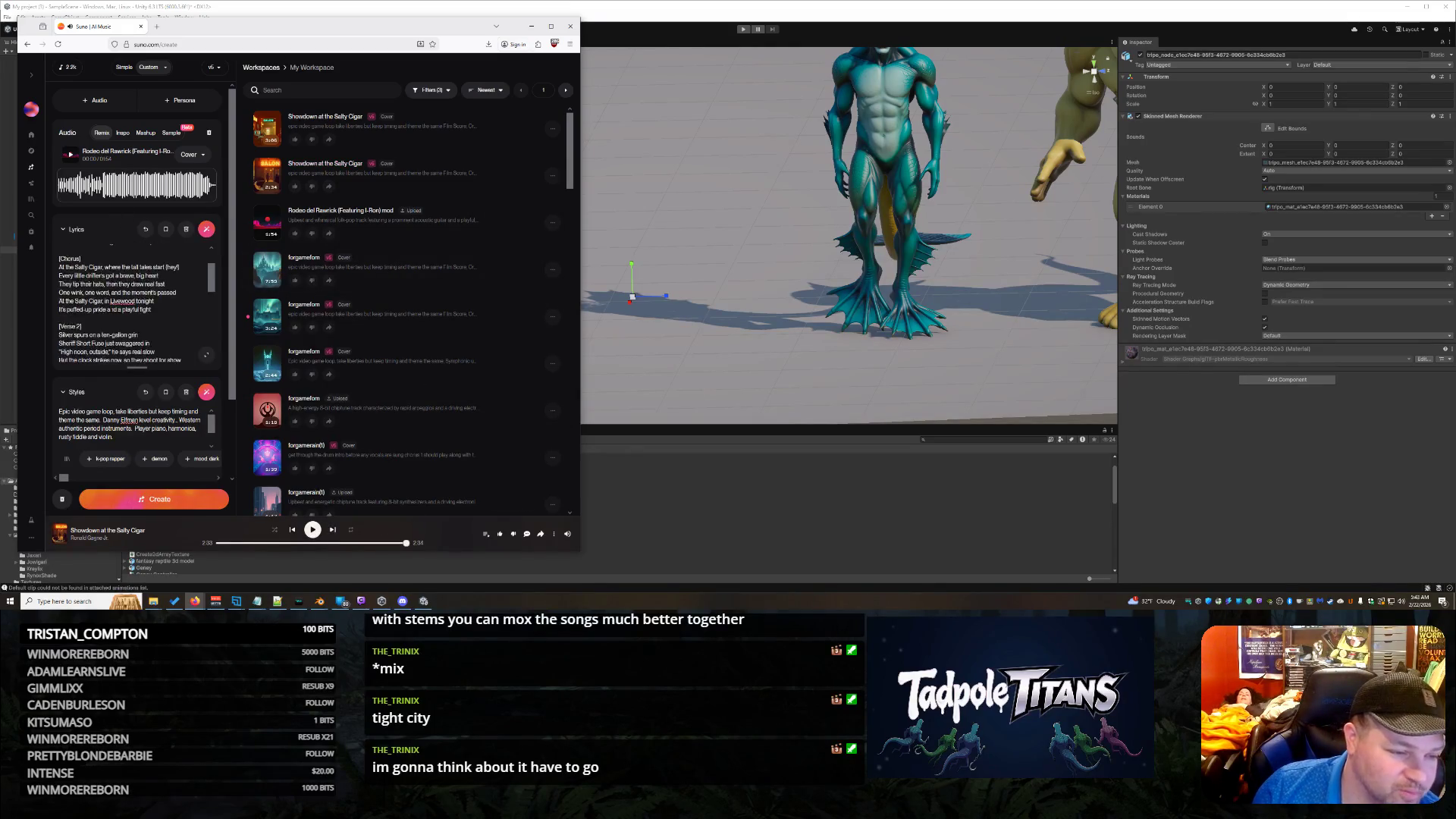
Step: Replace the entire lyrics with just [instrumental]
{"action": "key", "text": "ctrl+a"}
{"action": "key", "text": "BackSpace"}
{"action": "type", "text": "rumental]"}
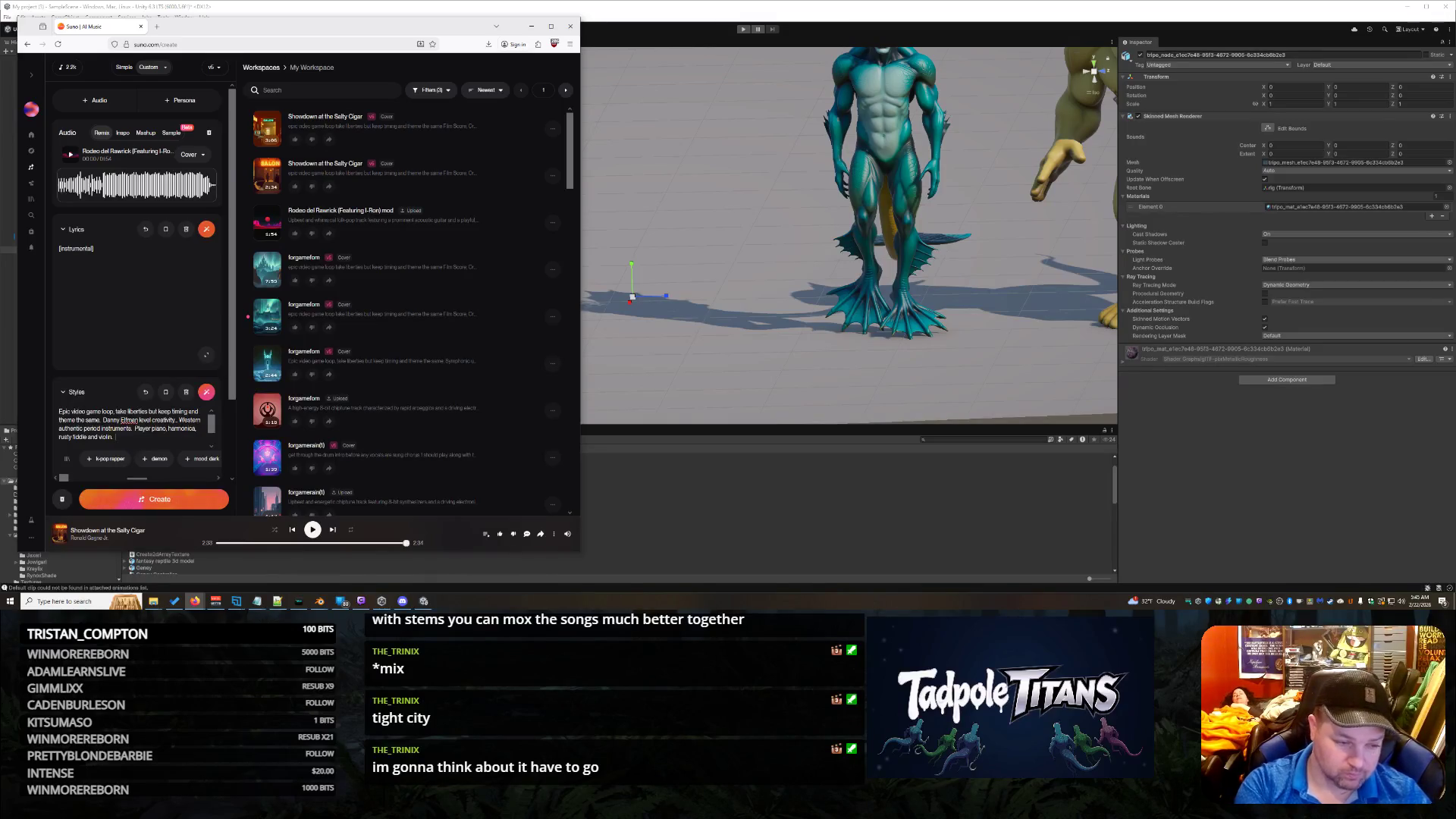
Step: Add then remove '8bit undertone' in Styles, and generate the instrumental song
{"action": "type", "text": "bit undertone."}
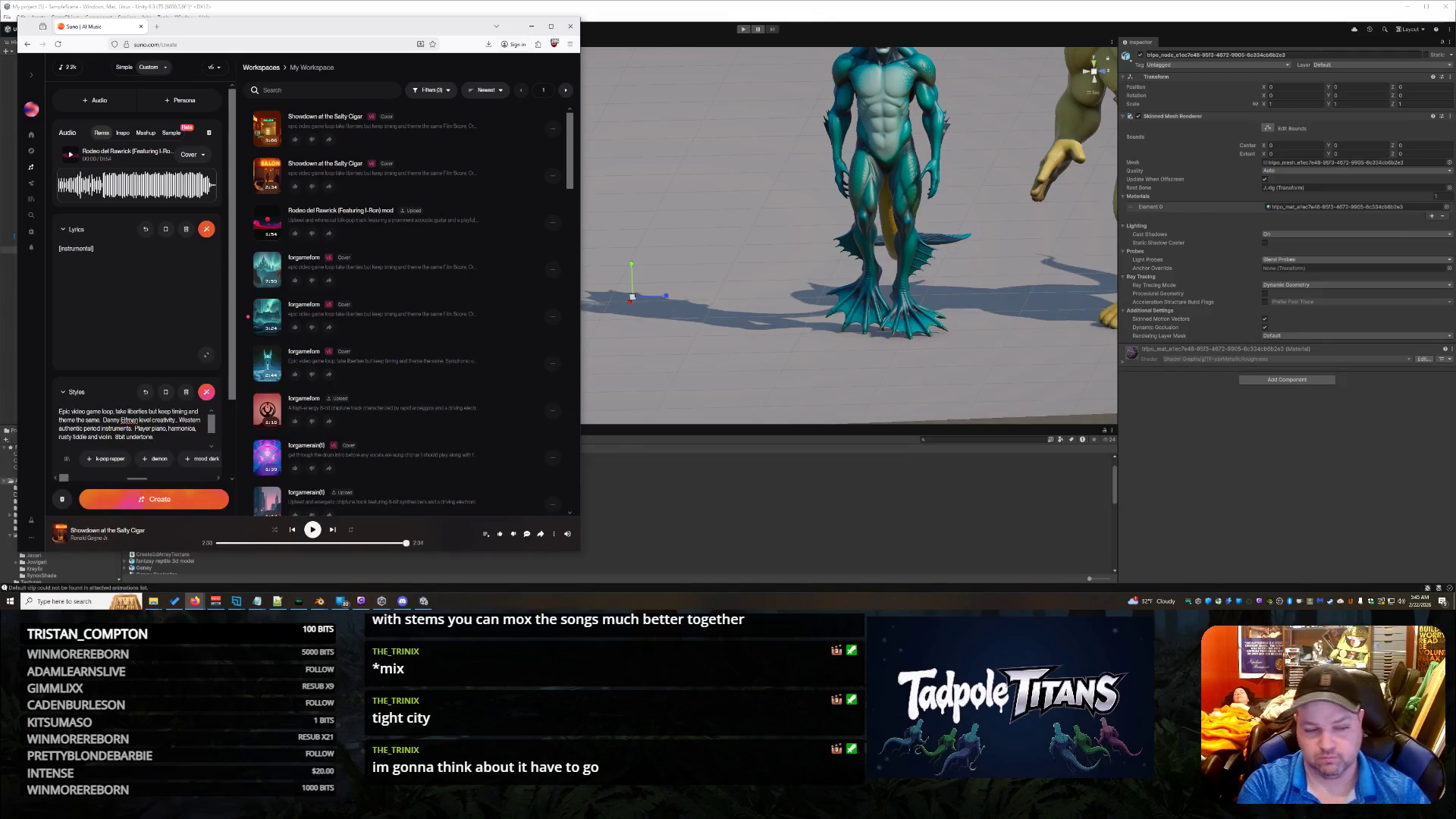
{"action": "key", "text": "ctrl+BackSpace"}
{"action": "key", "text": "ctrl+BackSpace"}
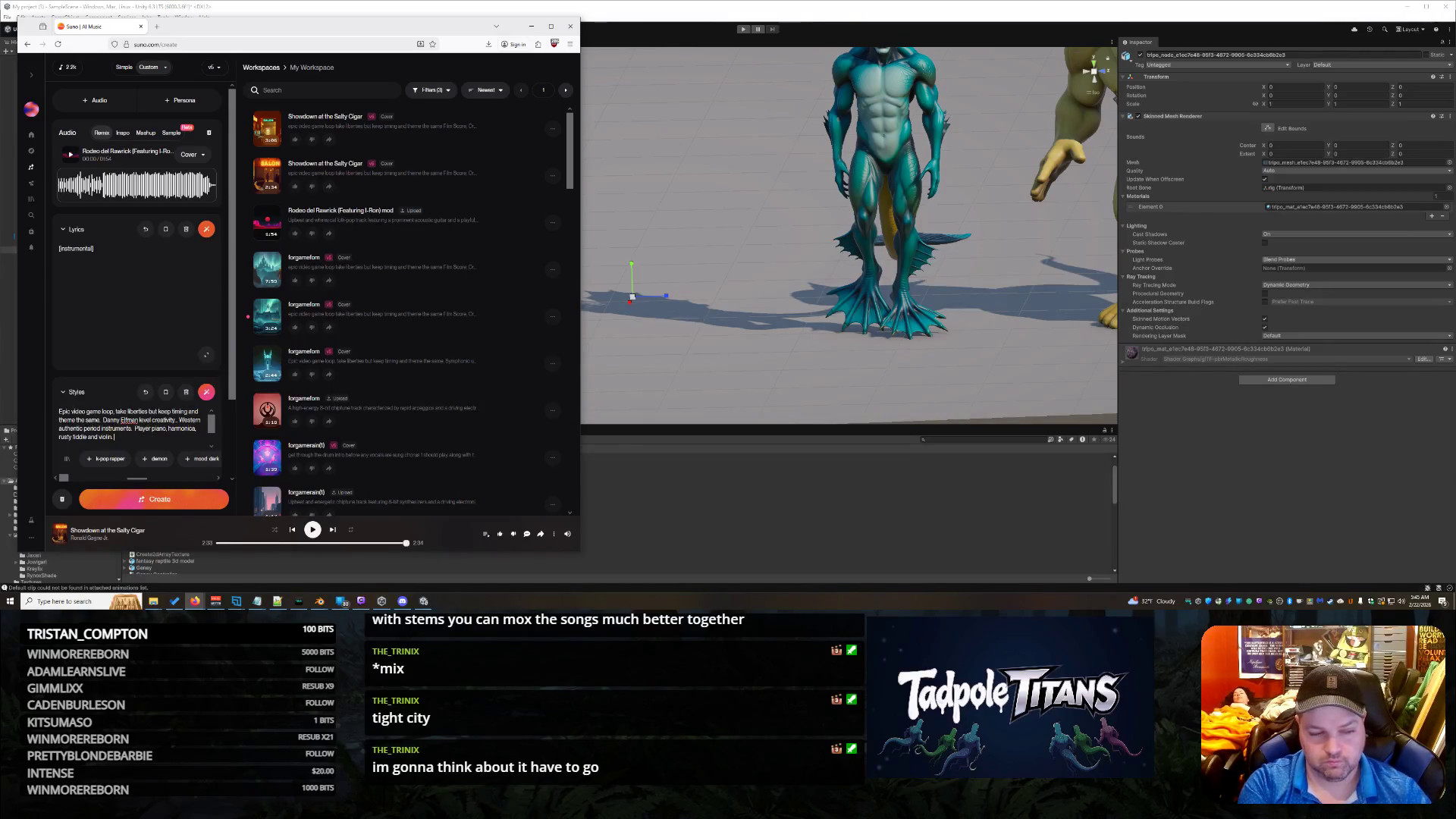
{"action": "left_click", "coordinate": [121, 502]}
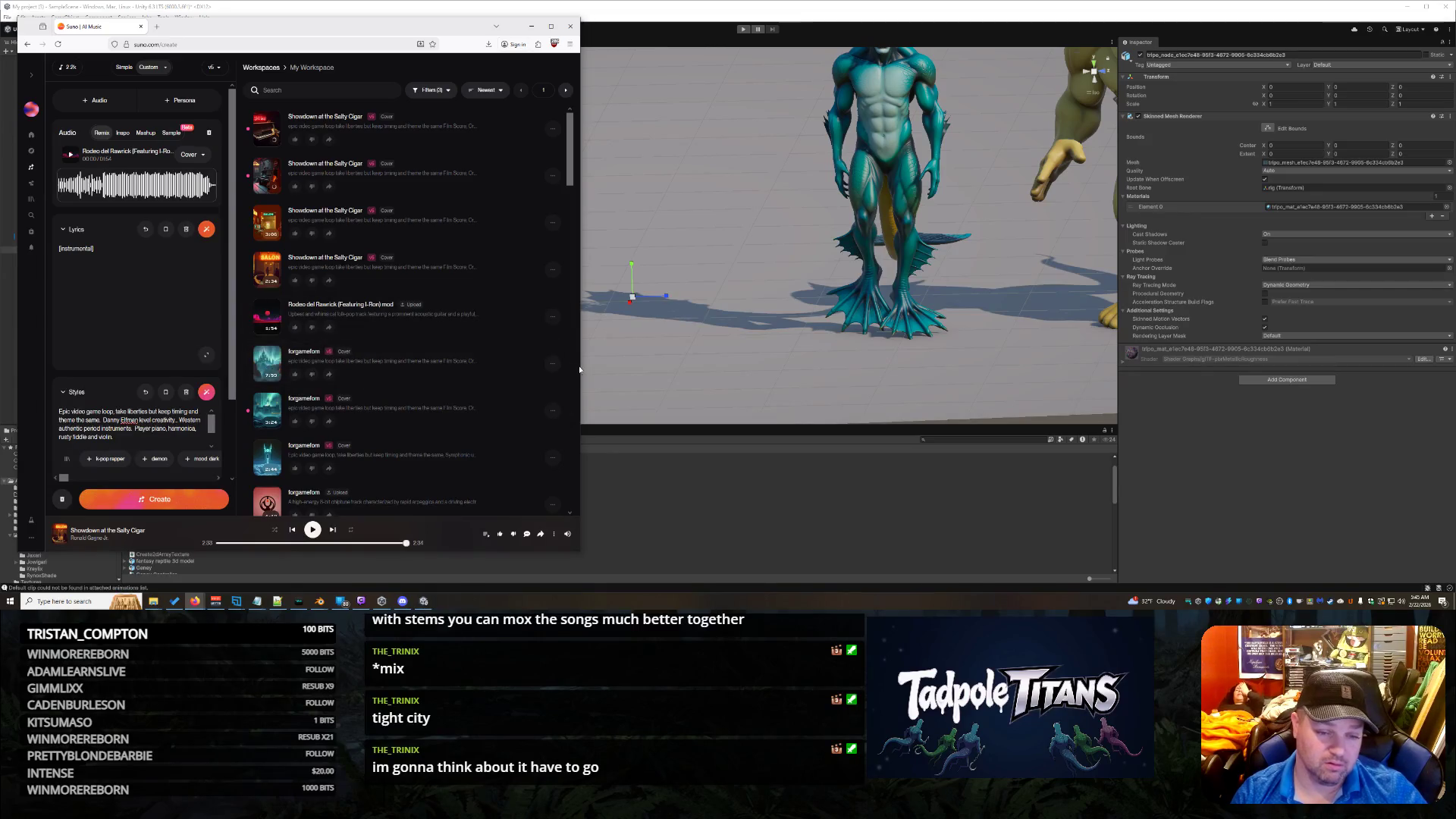
Step: Widen the Suno window, play the newest 'Showdown at the Salty Cigar' take, and return to Unity
{"action": "mouse_move", "coordinate": [581, 366]}
{"action": "left_mouse_down"}
{"action": "mouse_move", "coordinate": [865, 366]}
{"action": "mouse_move", "coordinate": [837, 365]}
{"action": "left_mouse_up"}
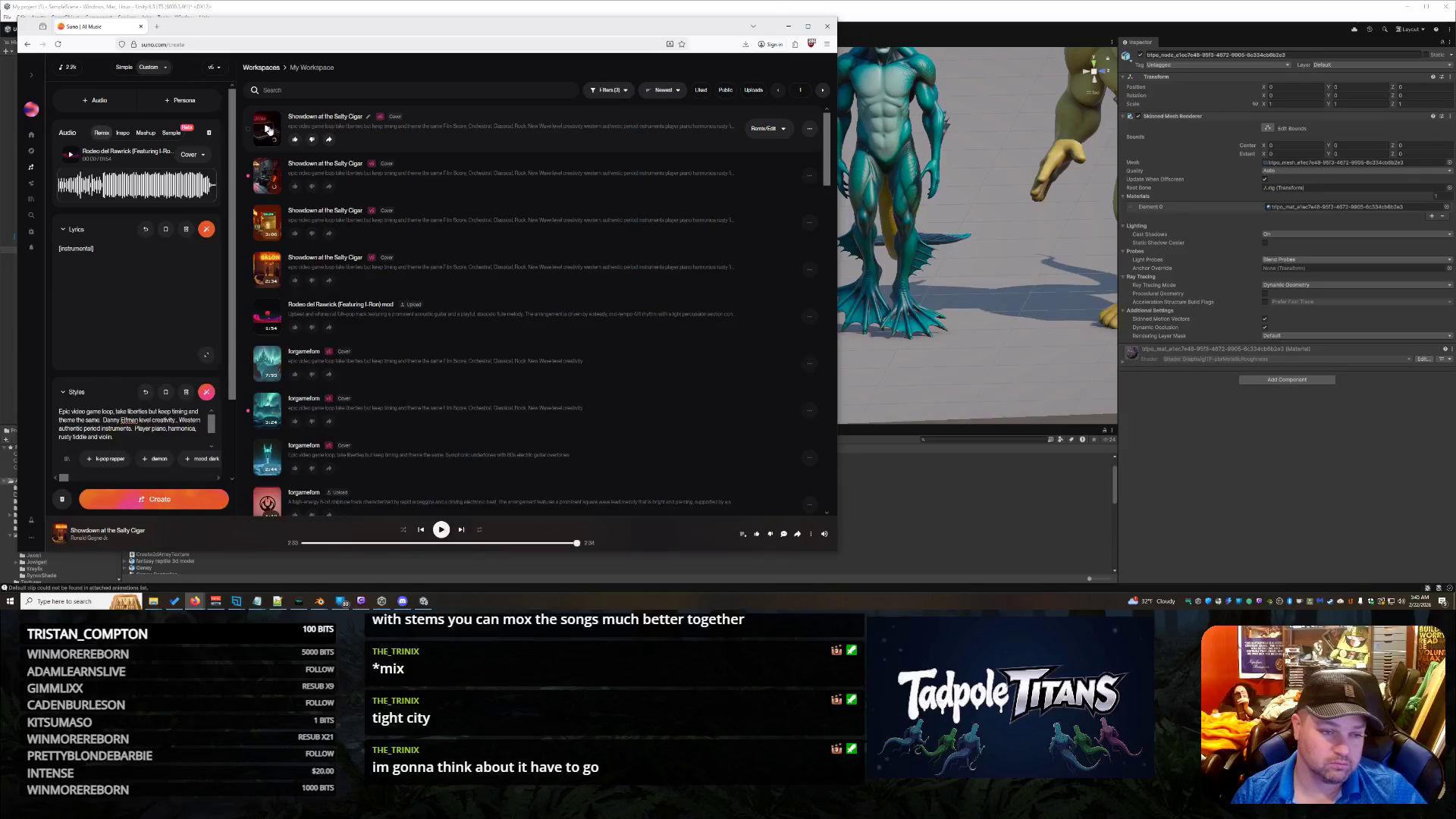
{"action": "left_click", "coordinate": [267, 130]}
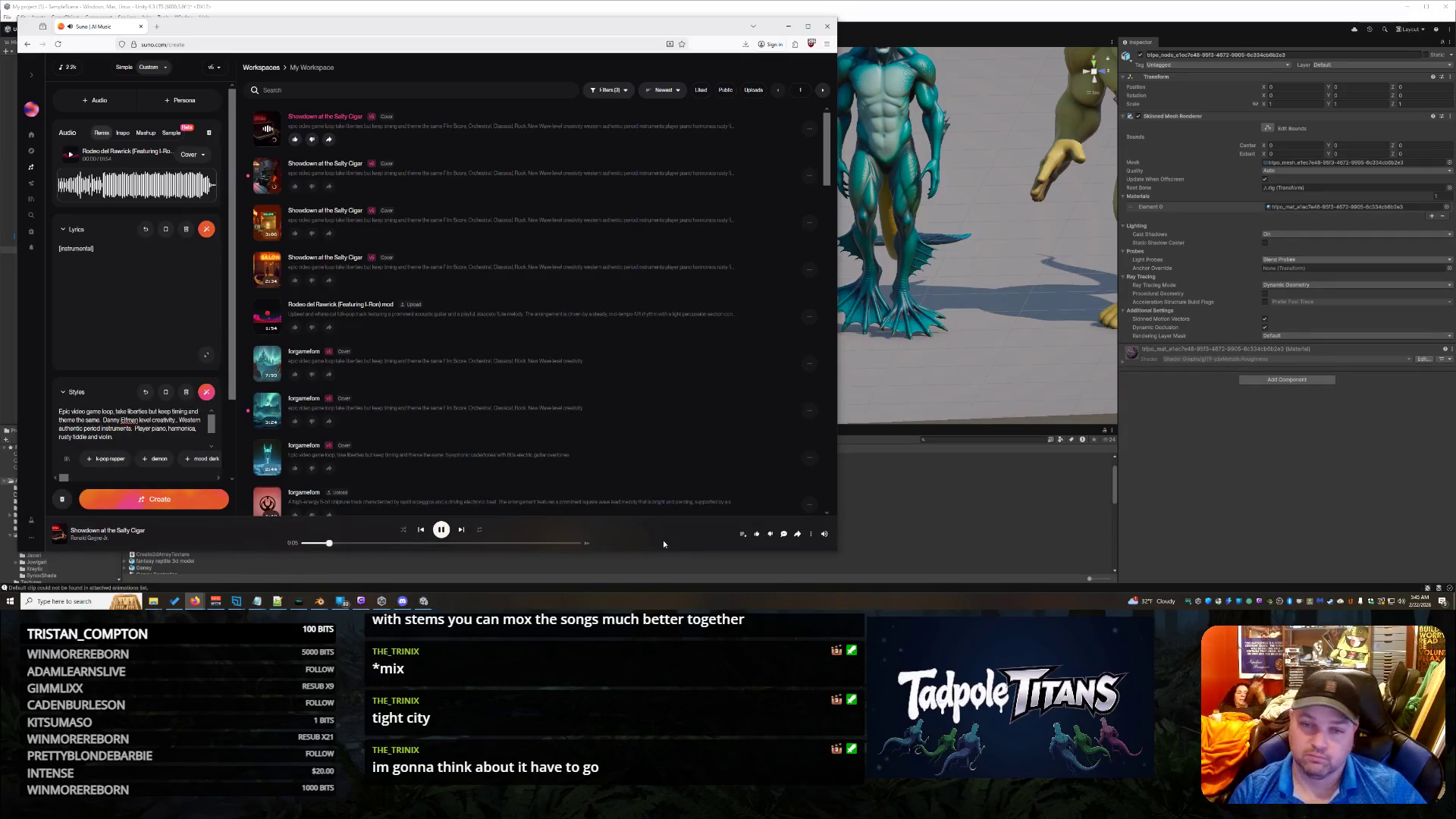
{"action": "left_click", "coordinate": [976, 7]}
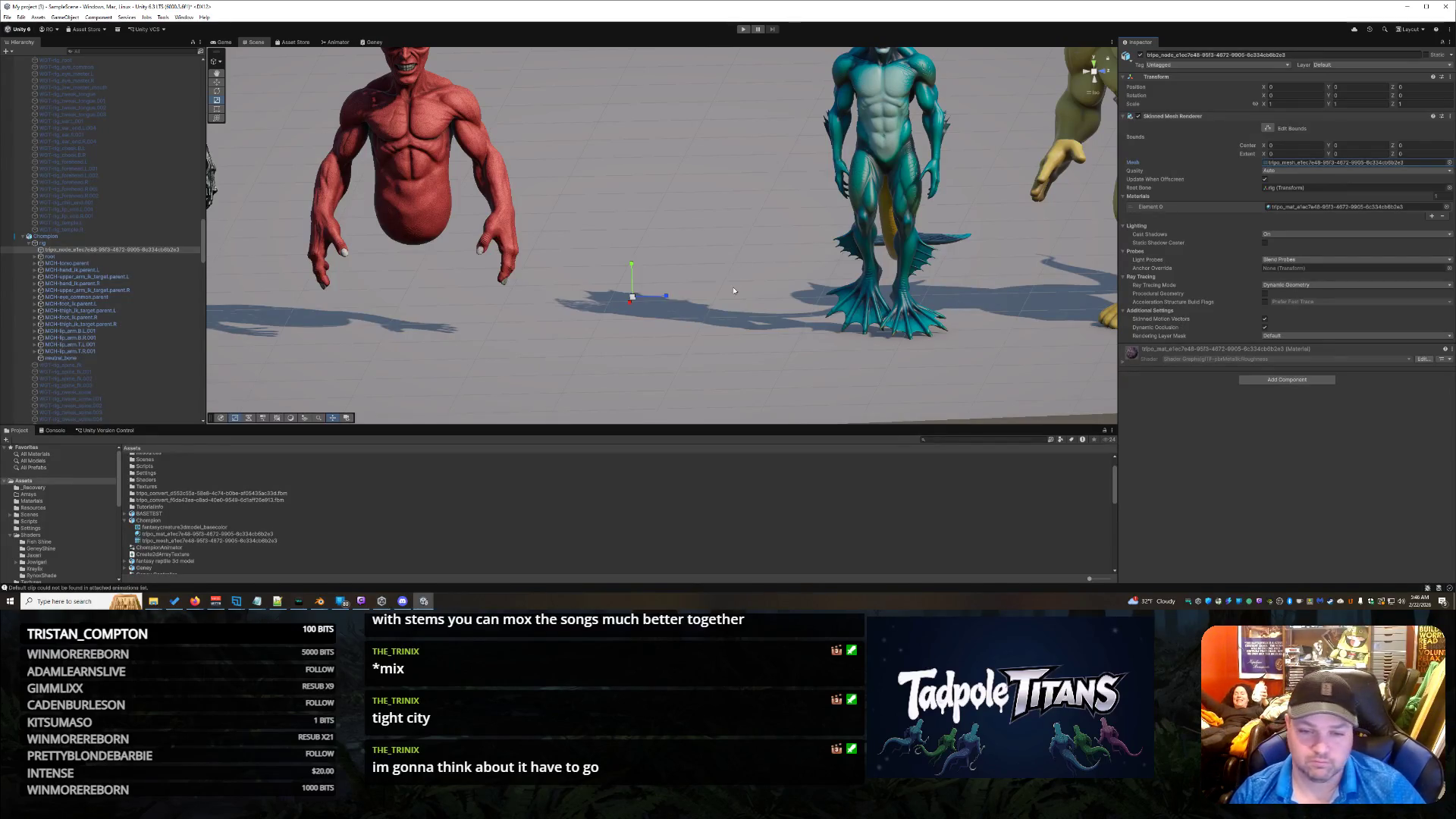
Step: Frame the creature lineup and inspect the fantasycreature texture, material and mesh assets
{"action": "left_click_drag", "start_coordinate": [709, 179], "coordinate": [712, 295]}
{"action": "scroll", "coordinate": [745, 304], "scroll_direction": "down", "scroll_amount": 5}
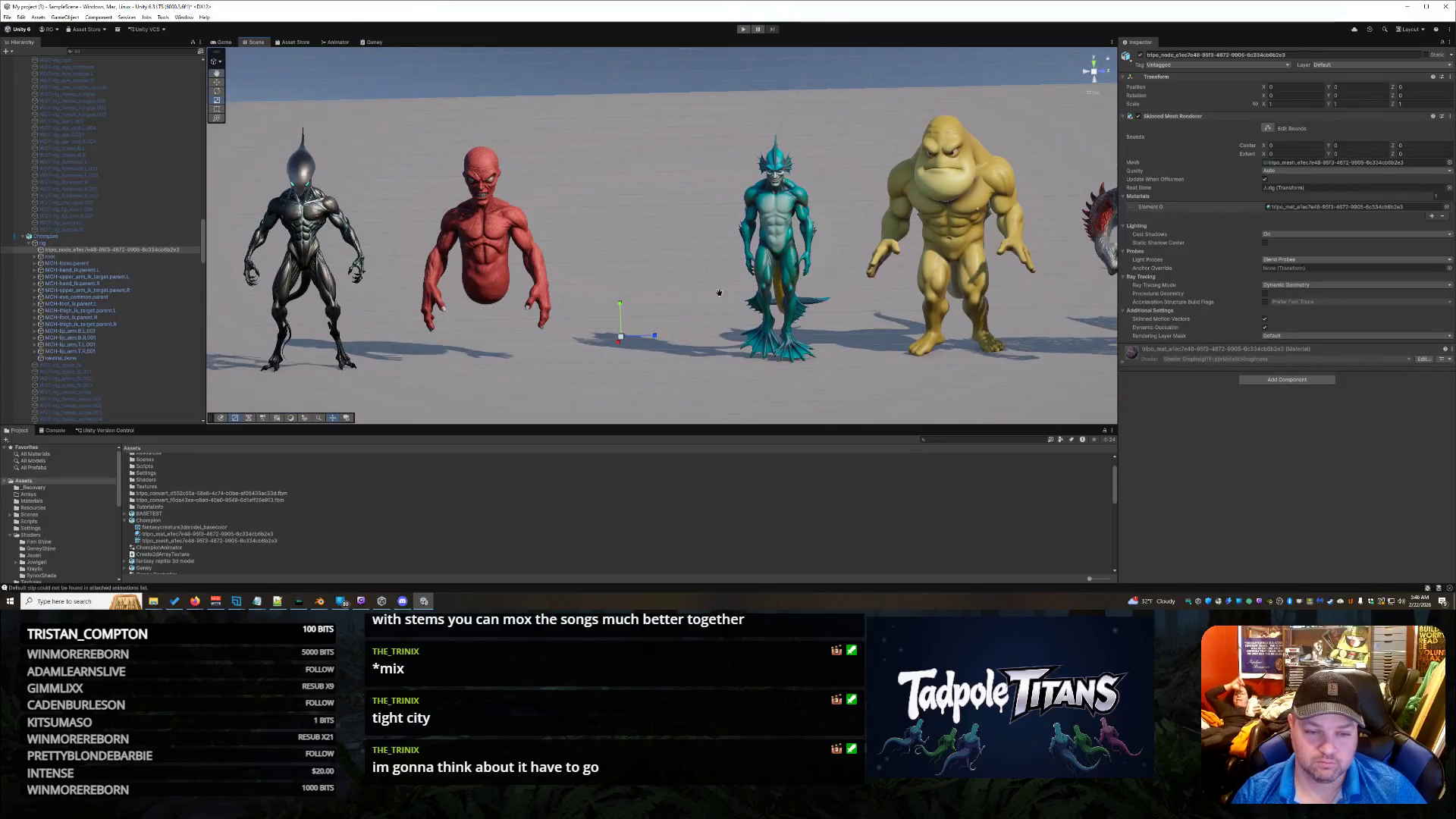
{"action": "scroll", "coordinate": [725, 296], "scroll_direction": "up", "scroll_amount": 2}
{"action": "left_click_drag", "start_coordinate": [696, 291], "coordinate": [694, 302]}
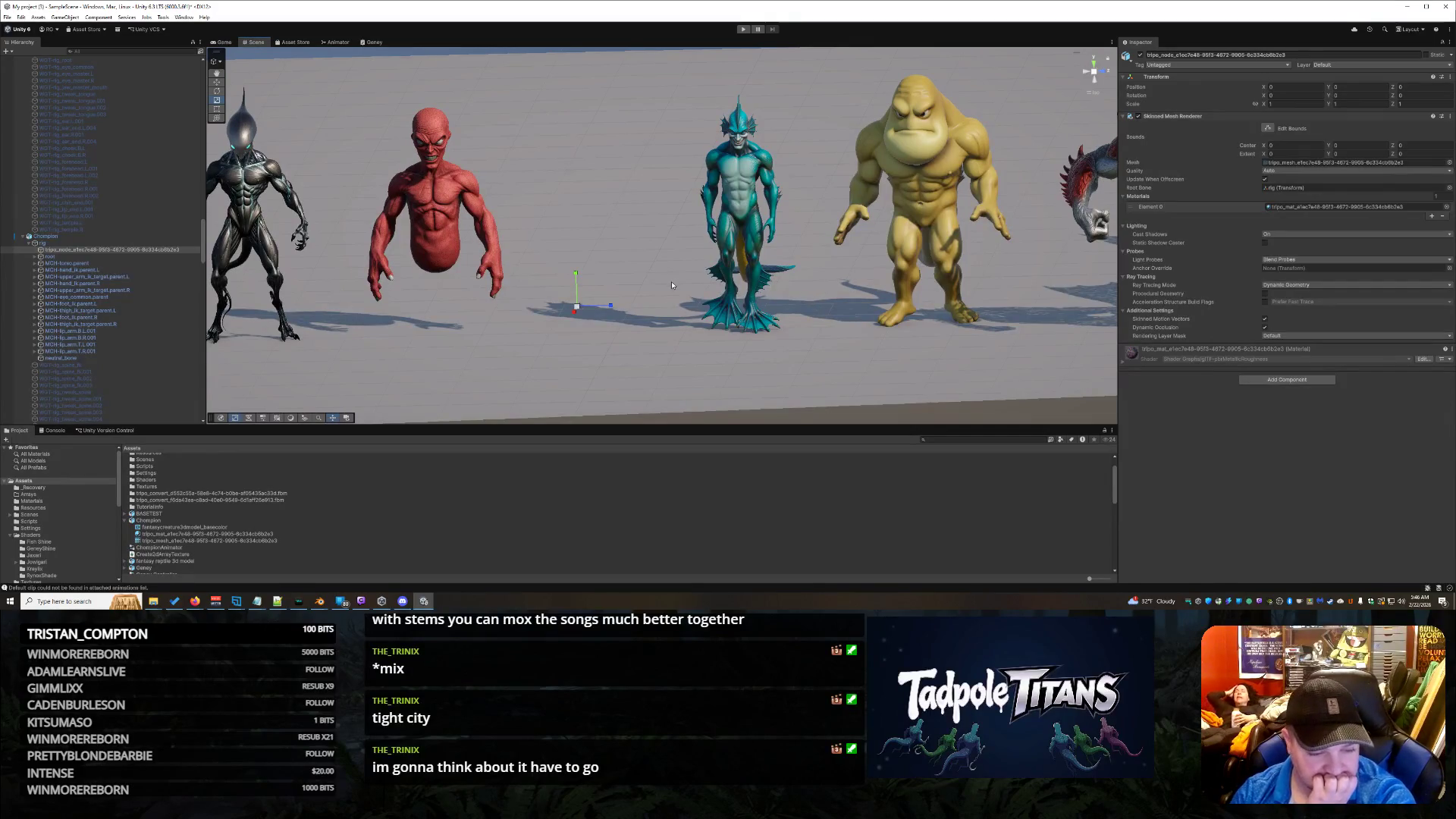
{"action": "left_click", "coordinate": [213, 529]}
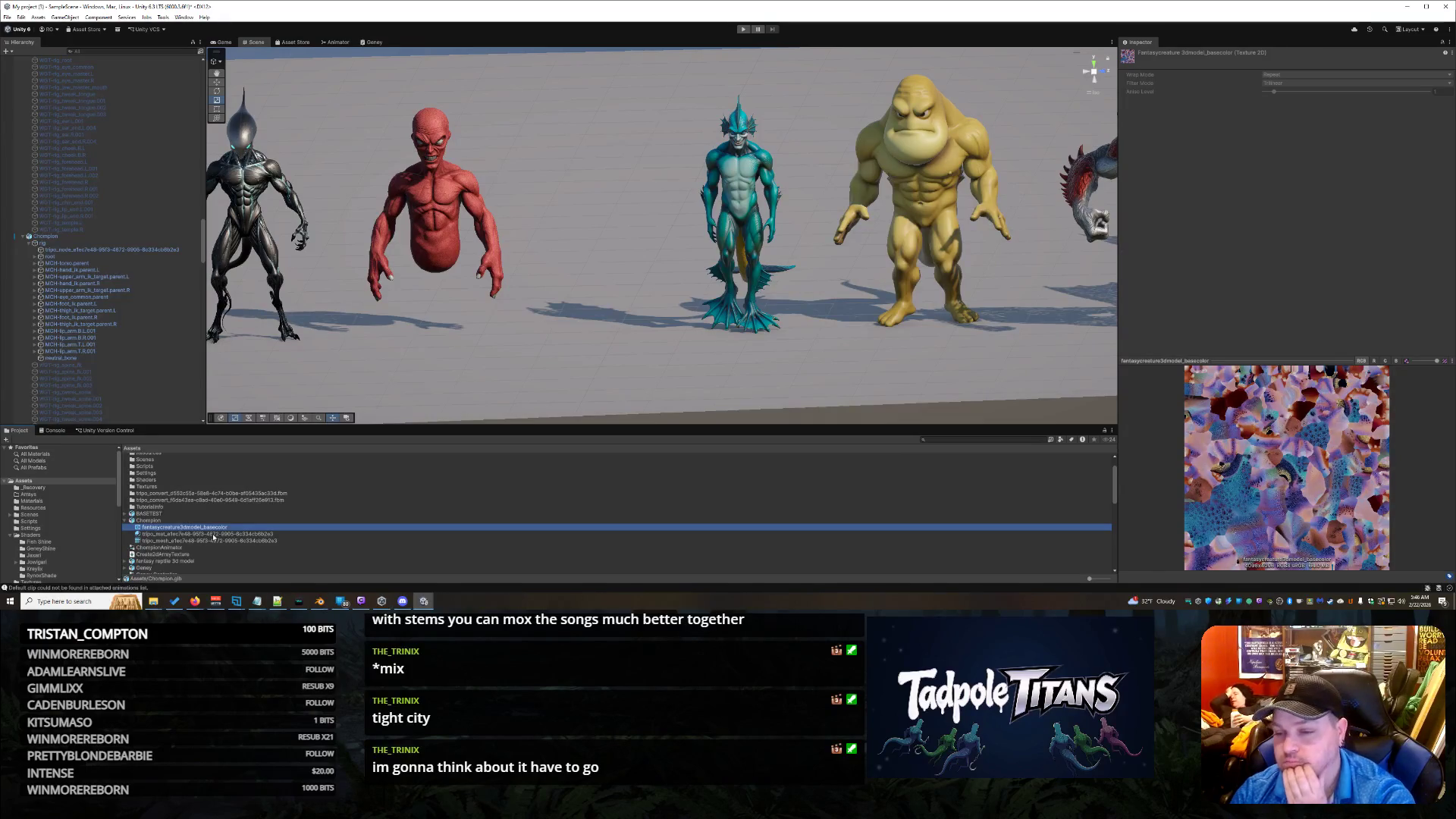
{"action": "left_click", "coordinate": [213, 534]}
{"action": "left_click", "coordinate": [223, 542]}
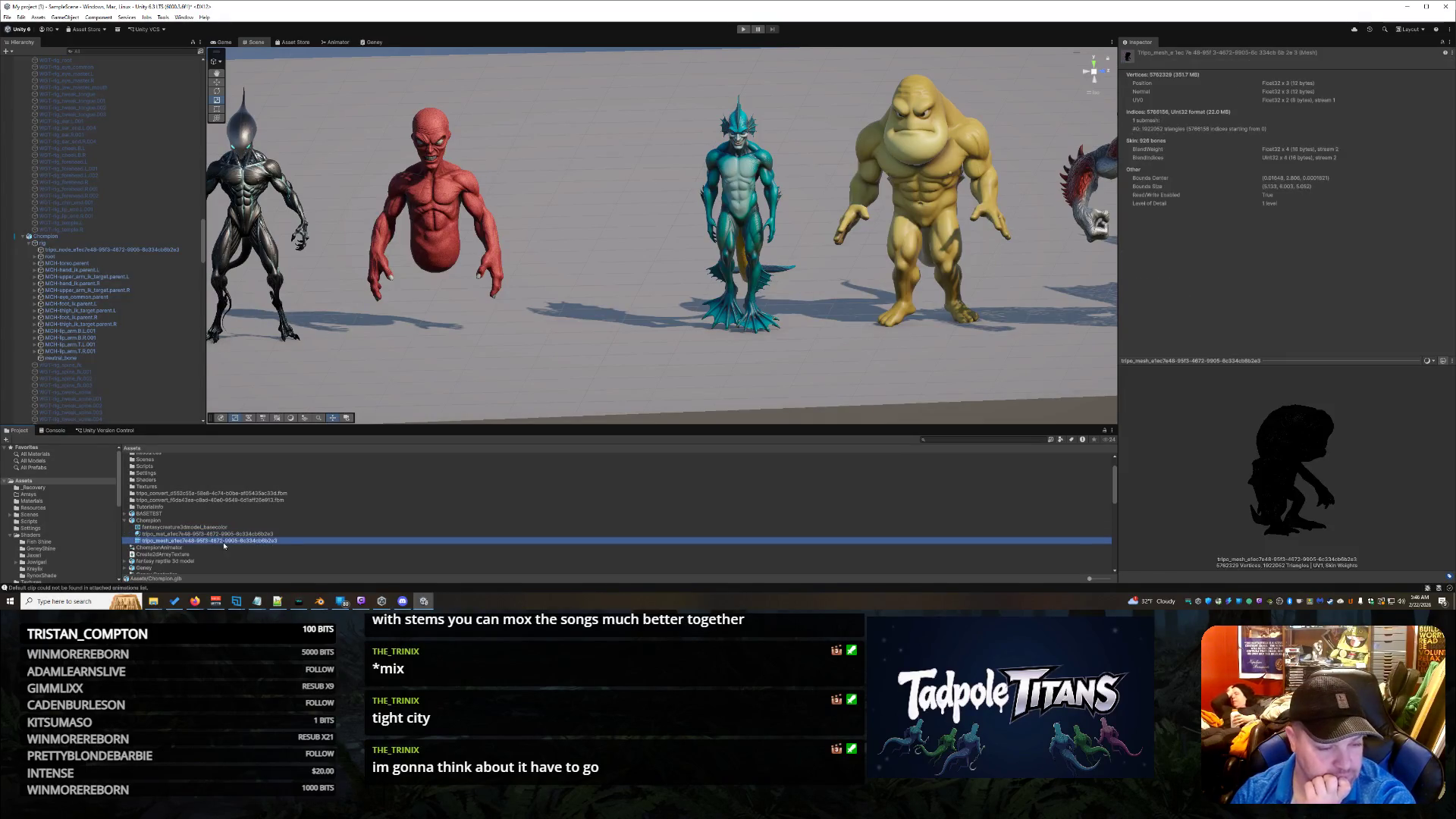
{"action": "left_click", "coordinate": [220, 528]}
{"action": "left_click", "coordinate": [220, 541]}
Step: Select the creature's mesh object and open its glTF-pbrMetallicRoughness shader graph for editing
{"action": "left_click", "coordinate": [75, 250]}
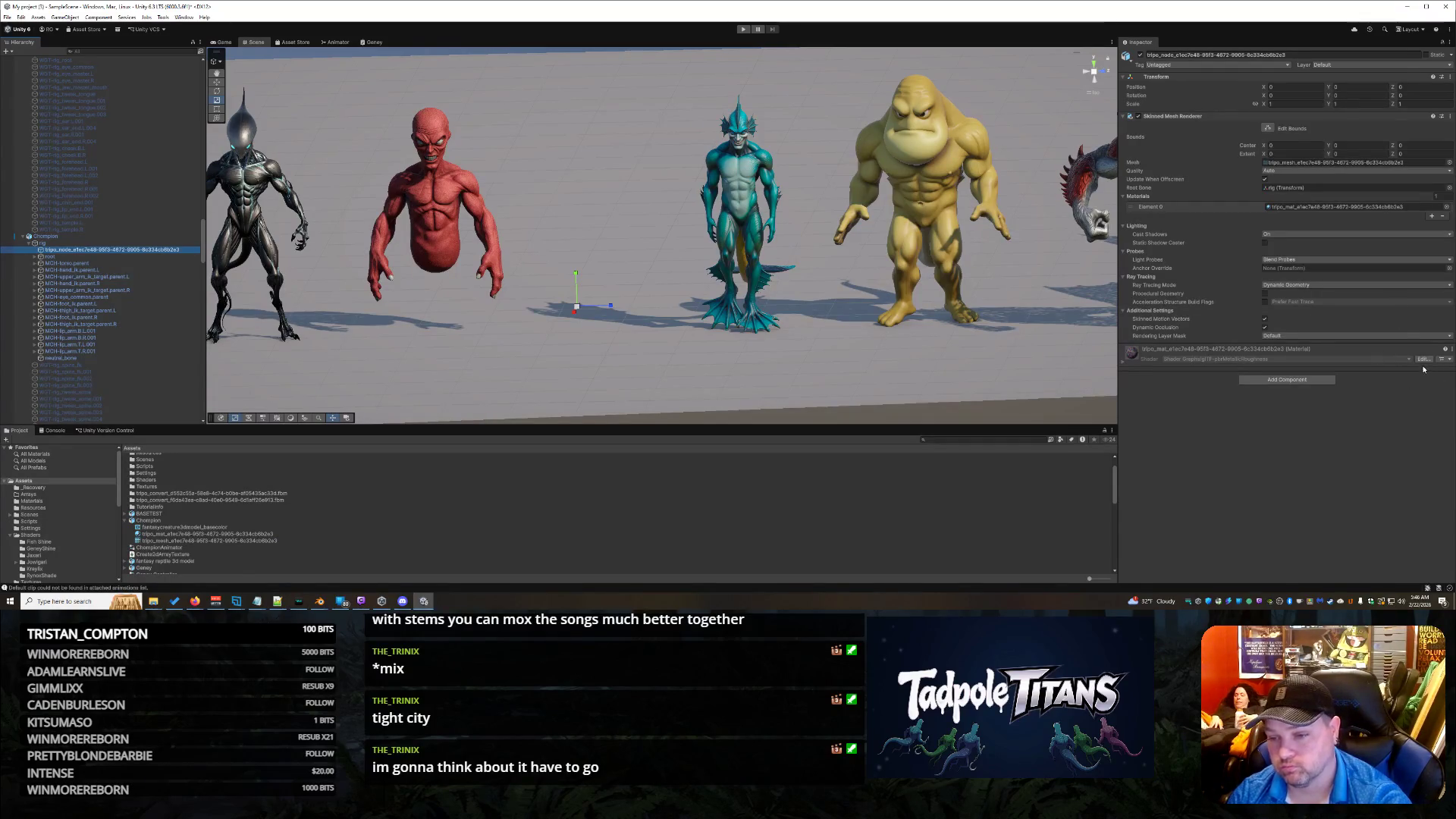
{"action": "left_click", "coordinate": [1375, 362]}
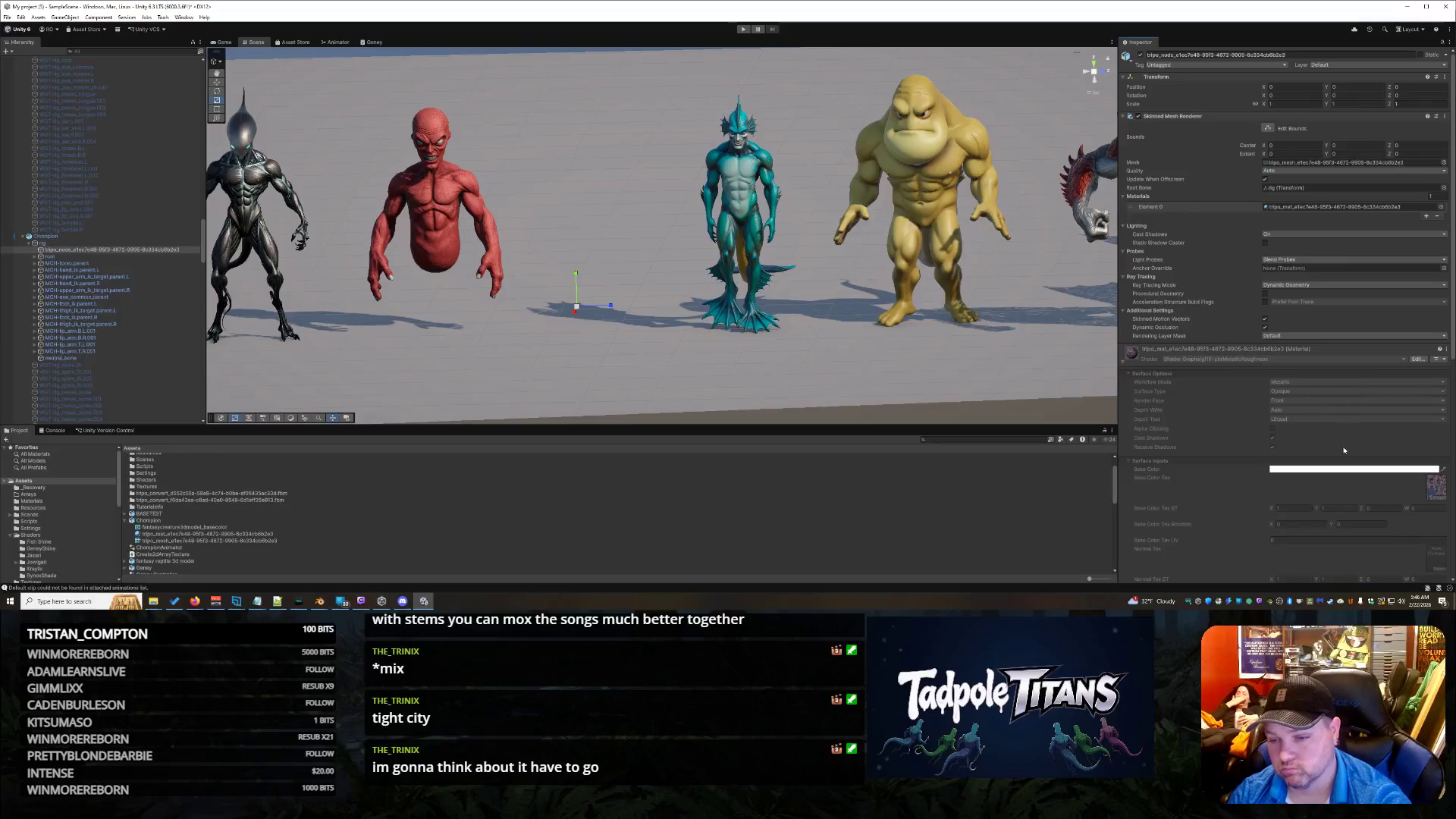
{"action": "left_click", "coordinate": [1417, 360]}
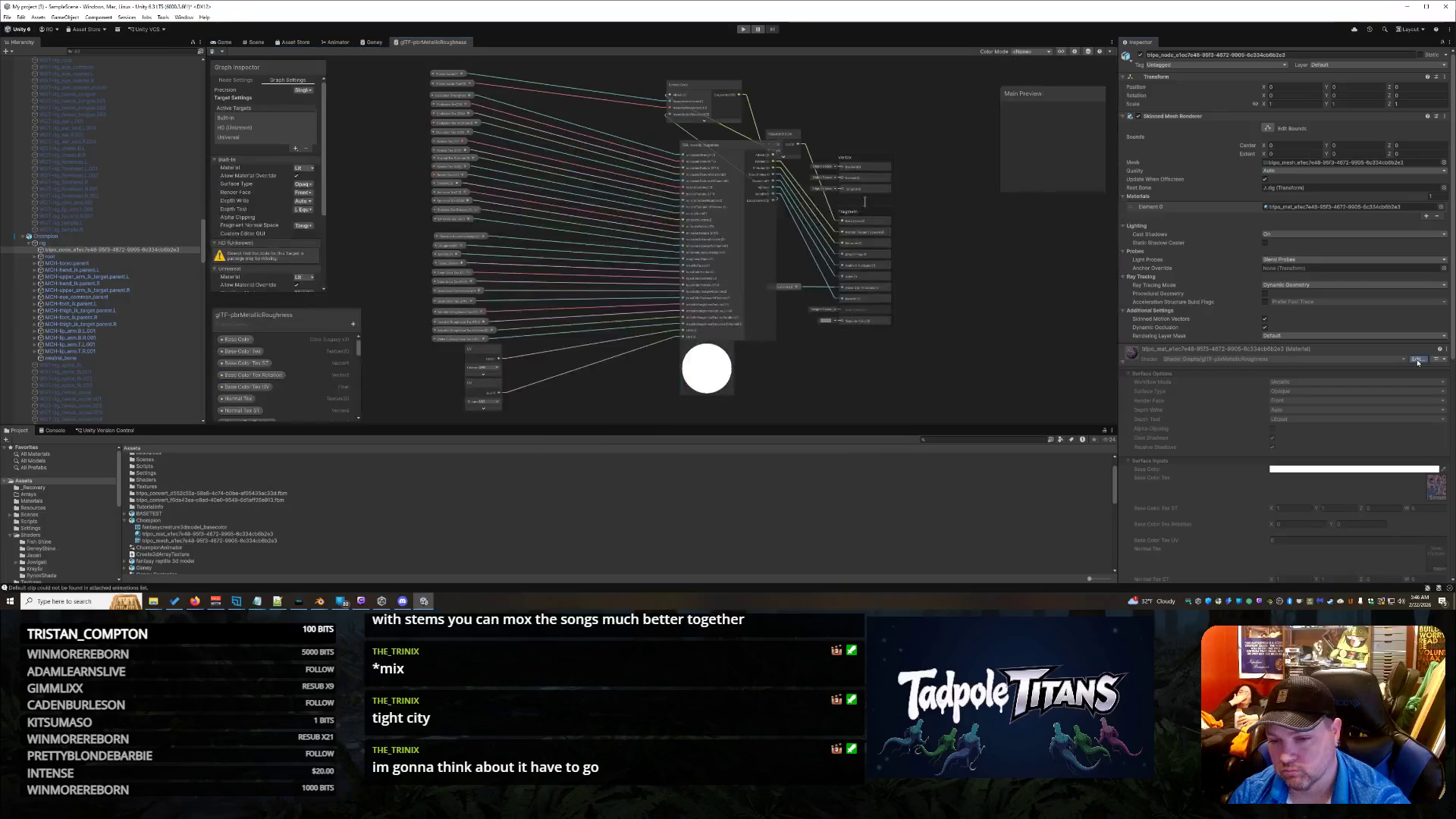
Step: Close the Shader Graph tab and open the Element 0 material picker
{"action": "right_click", "coordinate": [436, 43]}
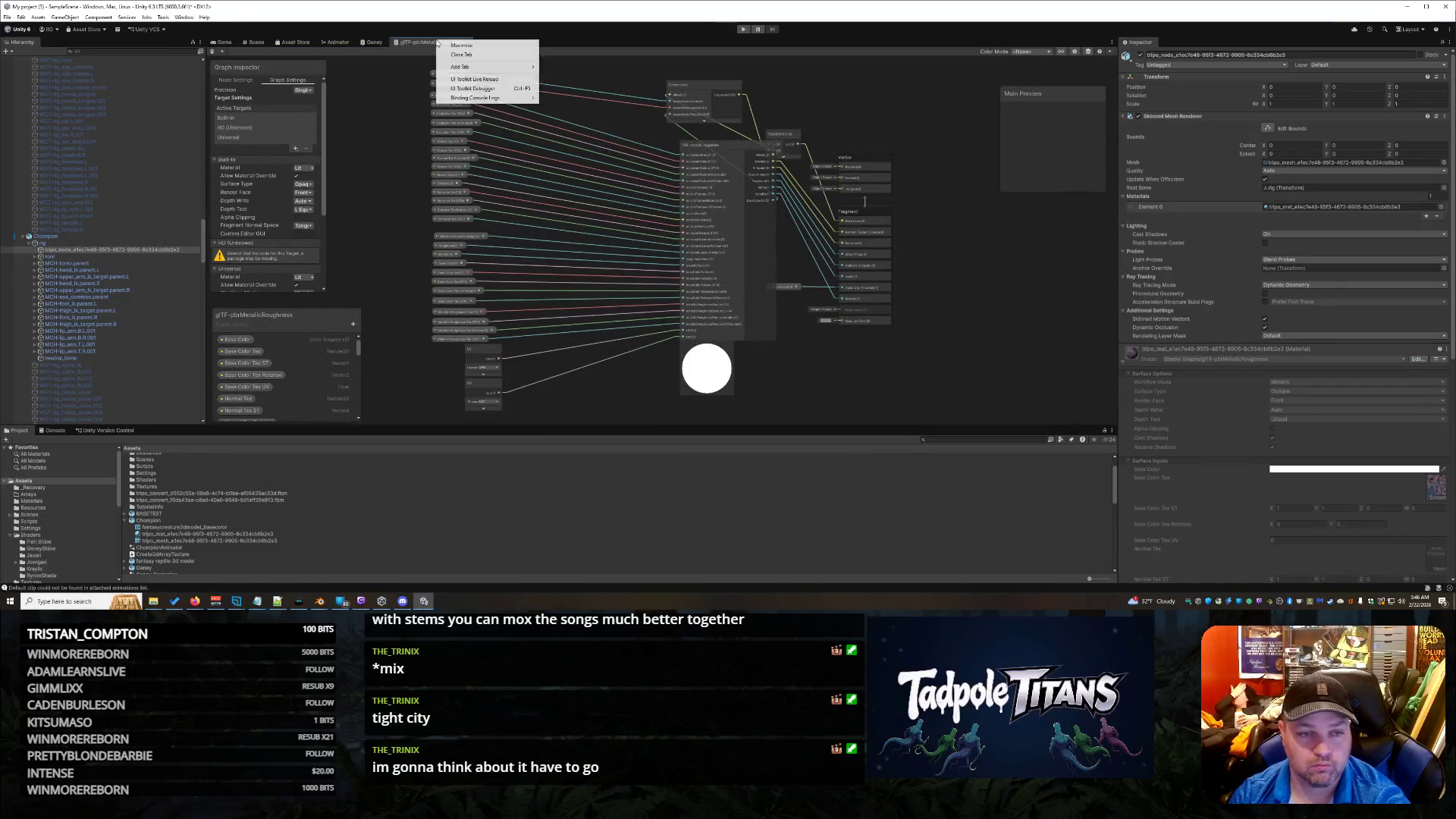
{"action": "left_click", "coordinate": [455, 52]}
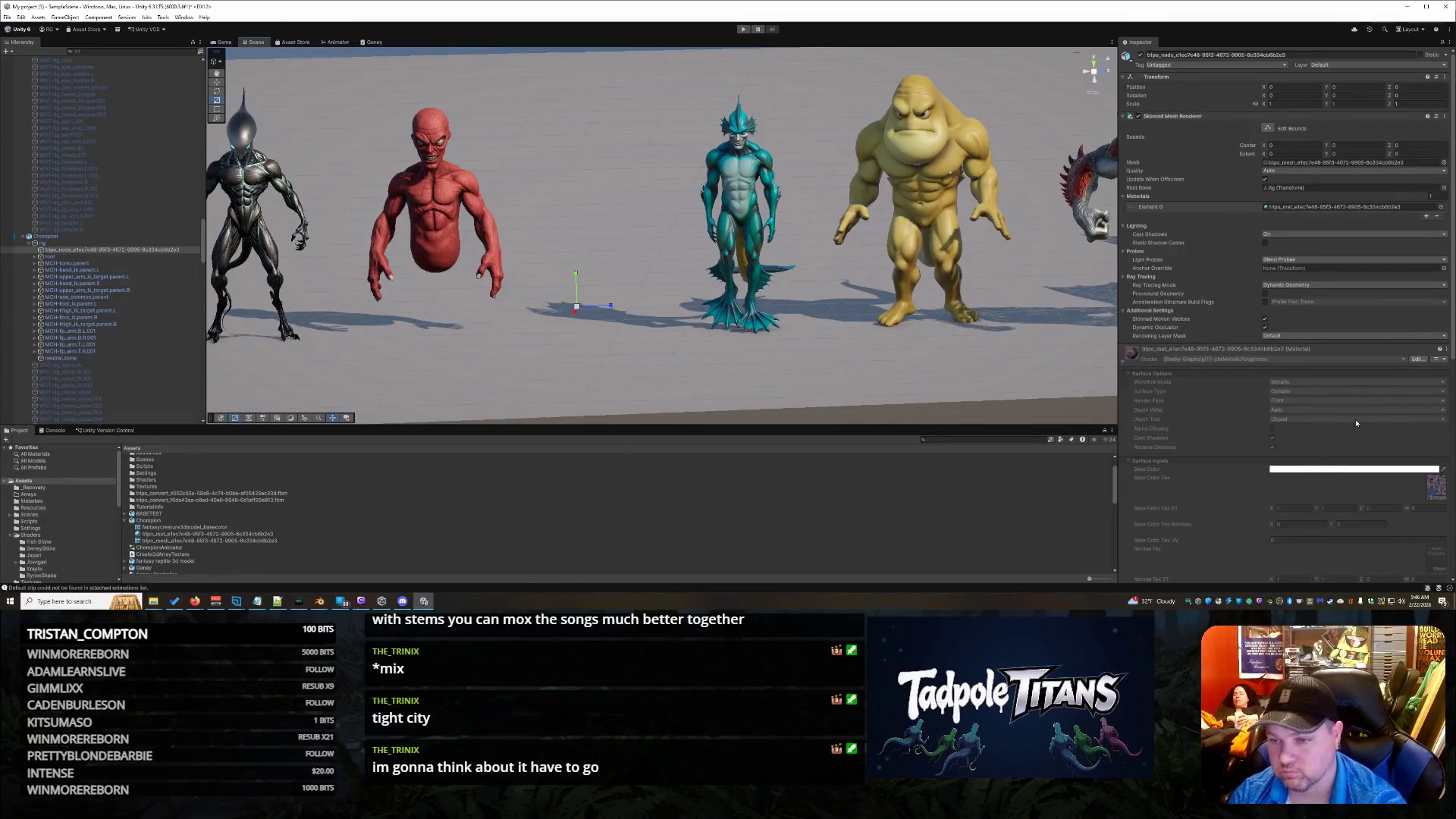
{"action": "left_click", "coordinate": [1441, 206]}
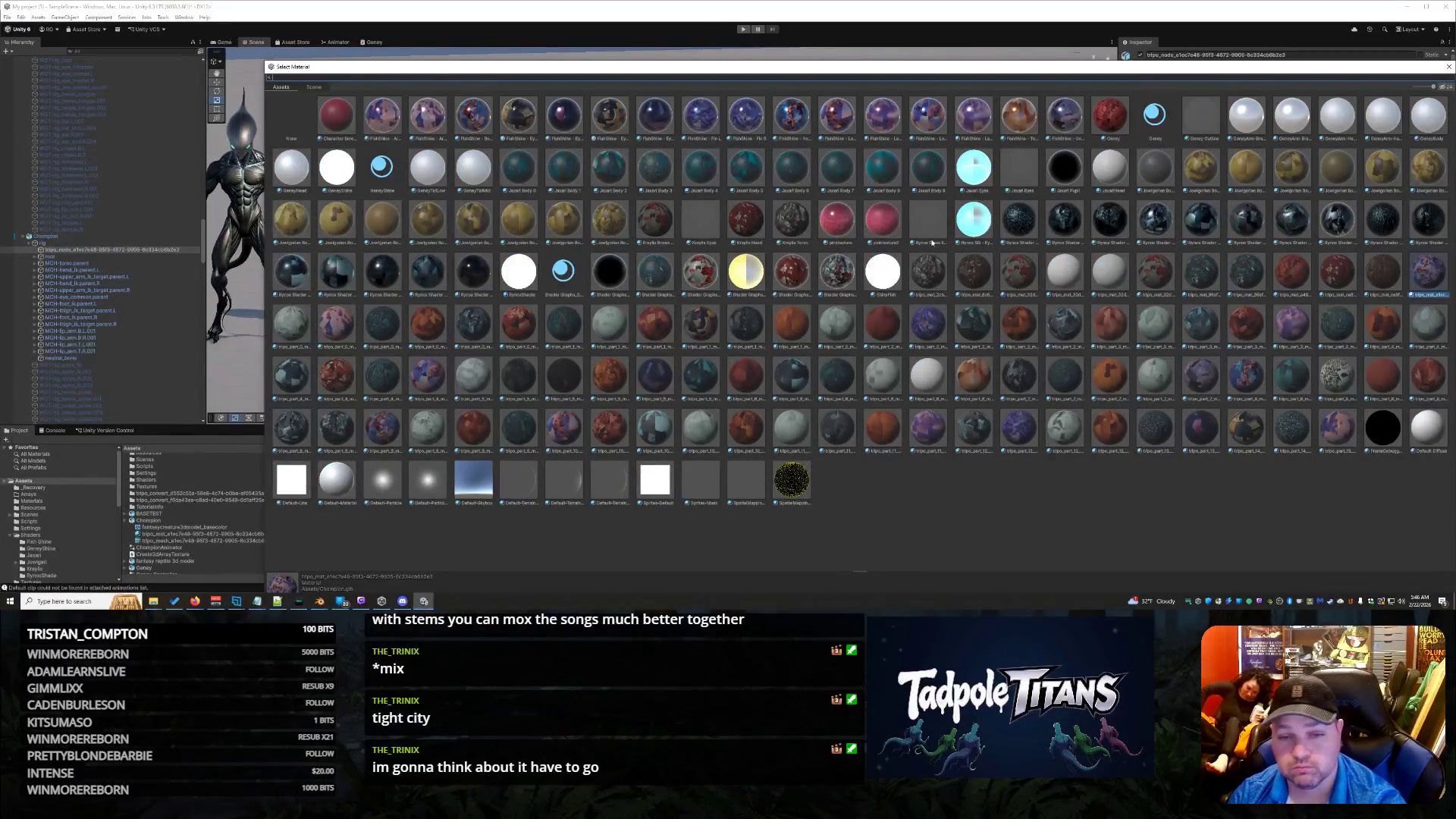
Step: Assign the Kraylix Head material, then remove the material slot from the Materials list
{"action": "left_click", "coordinate": [748, 219]}
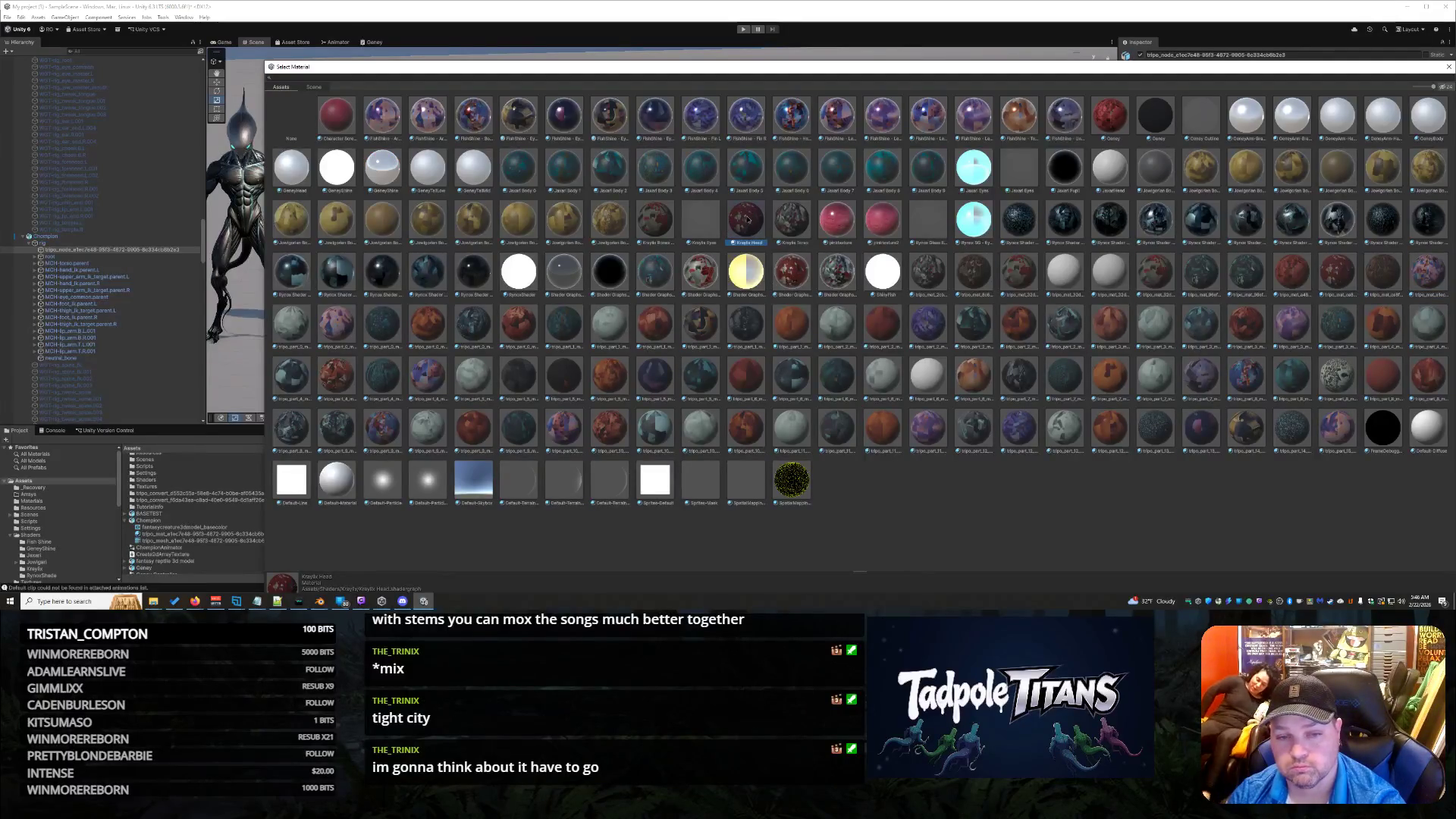
{"action": "key", "text": "Return"}
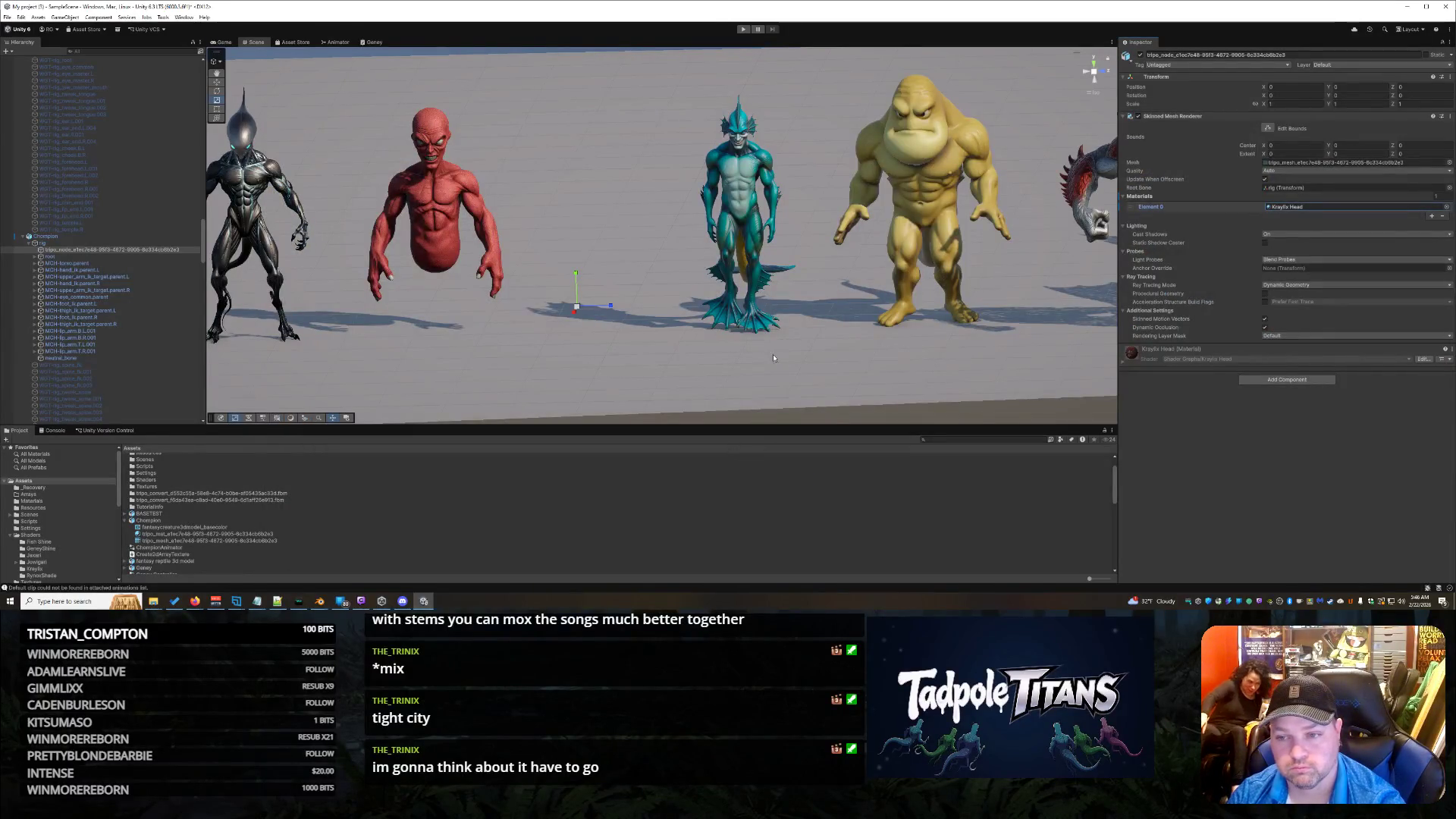
{"action": "left_click", "coordinate": [1444, 218]}
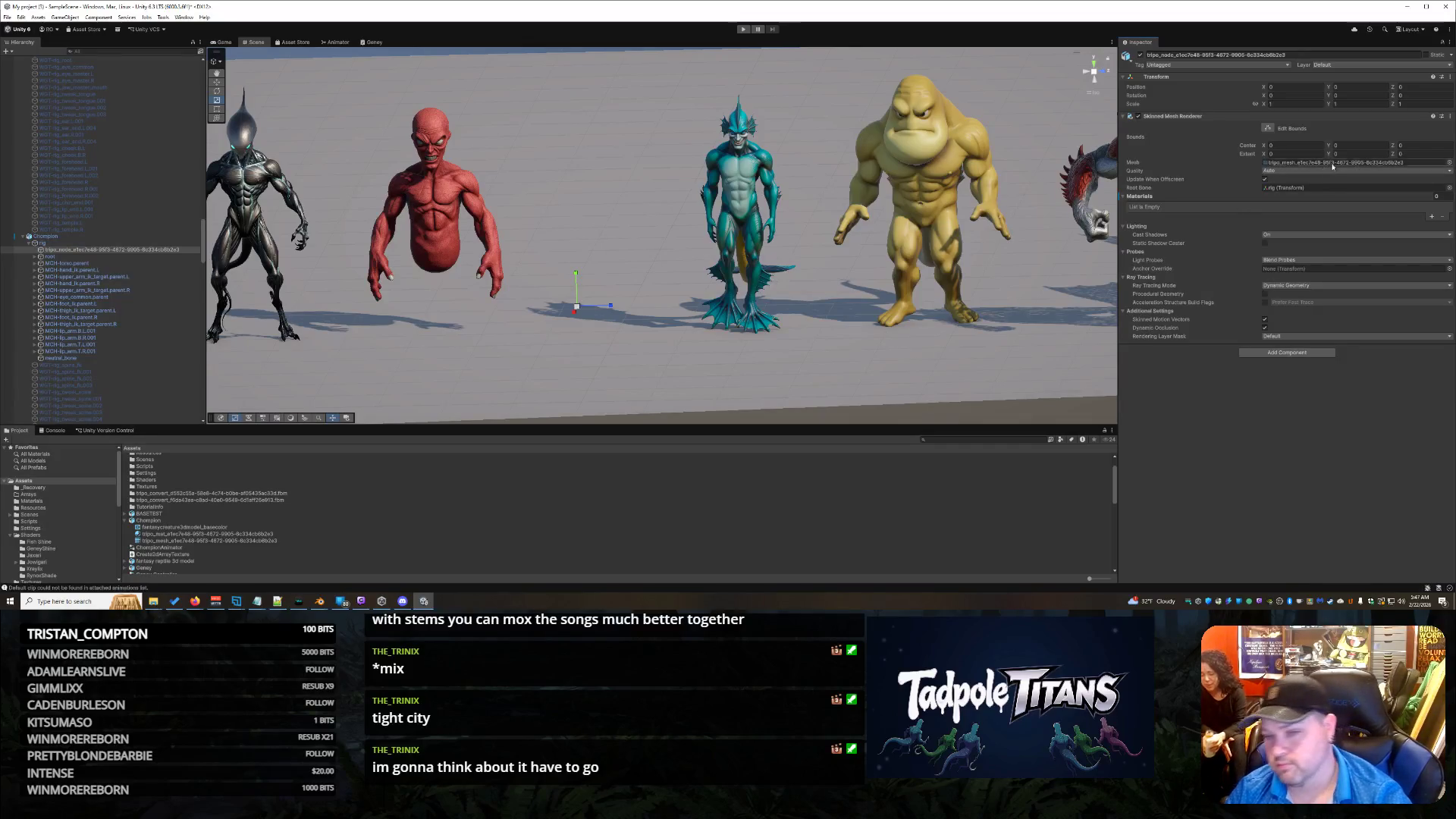
Step: Assign a different tripo creature mesh and toggle the Skinned Mesh Renderer off and on
{"action": "left_click", "coordinate": [1448, 163]}
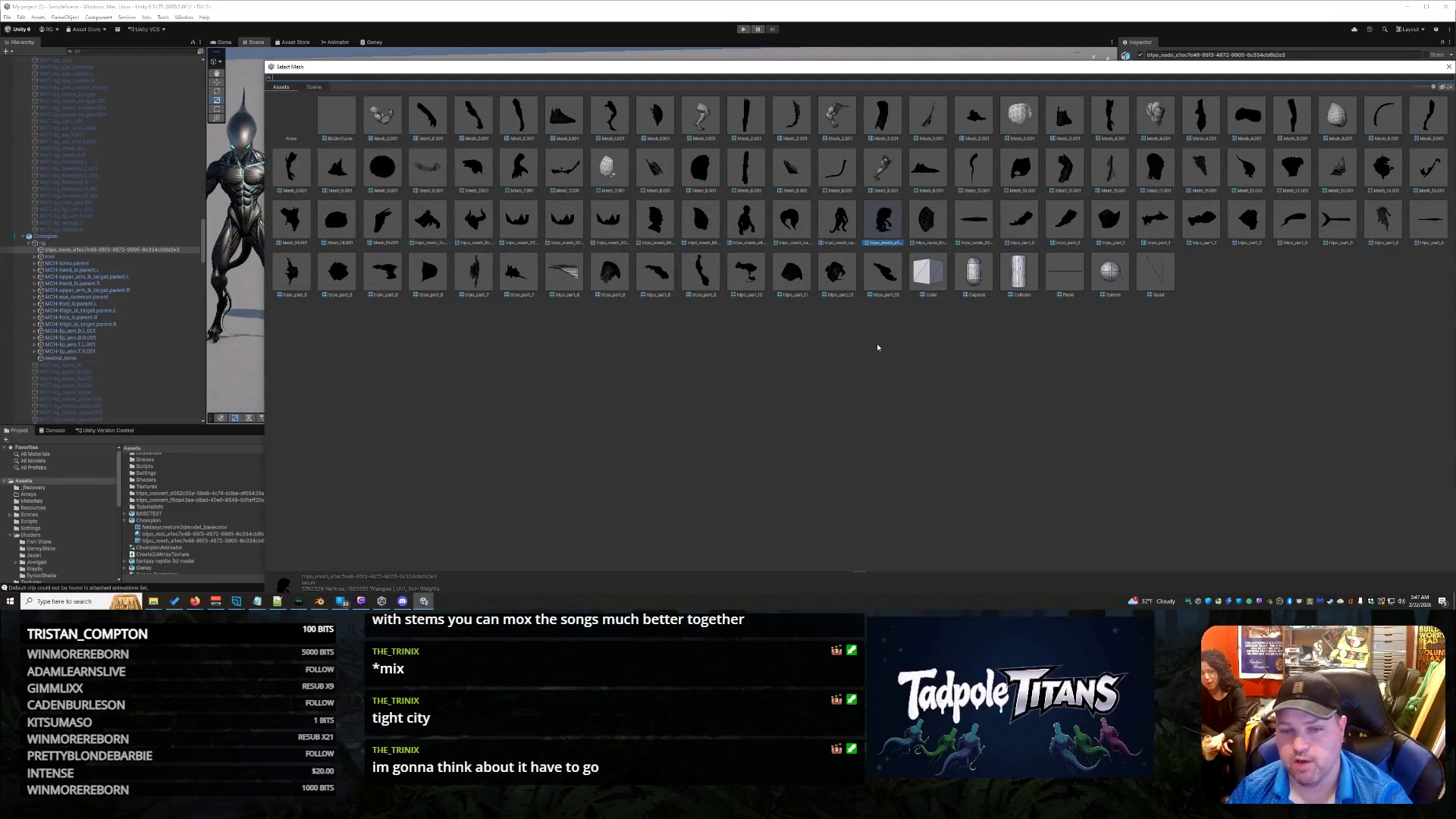
{"action": "double_click", "coordinate": [746, 220]}
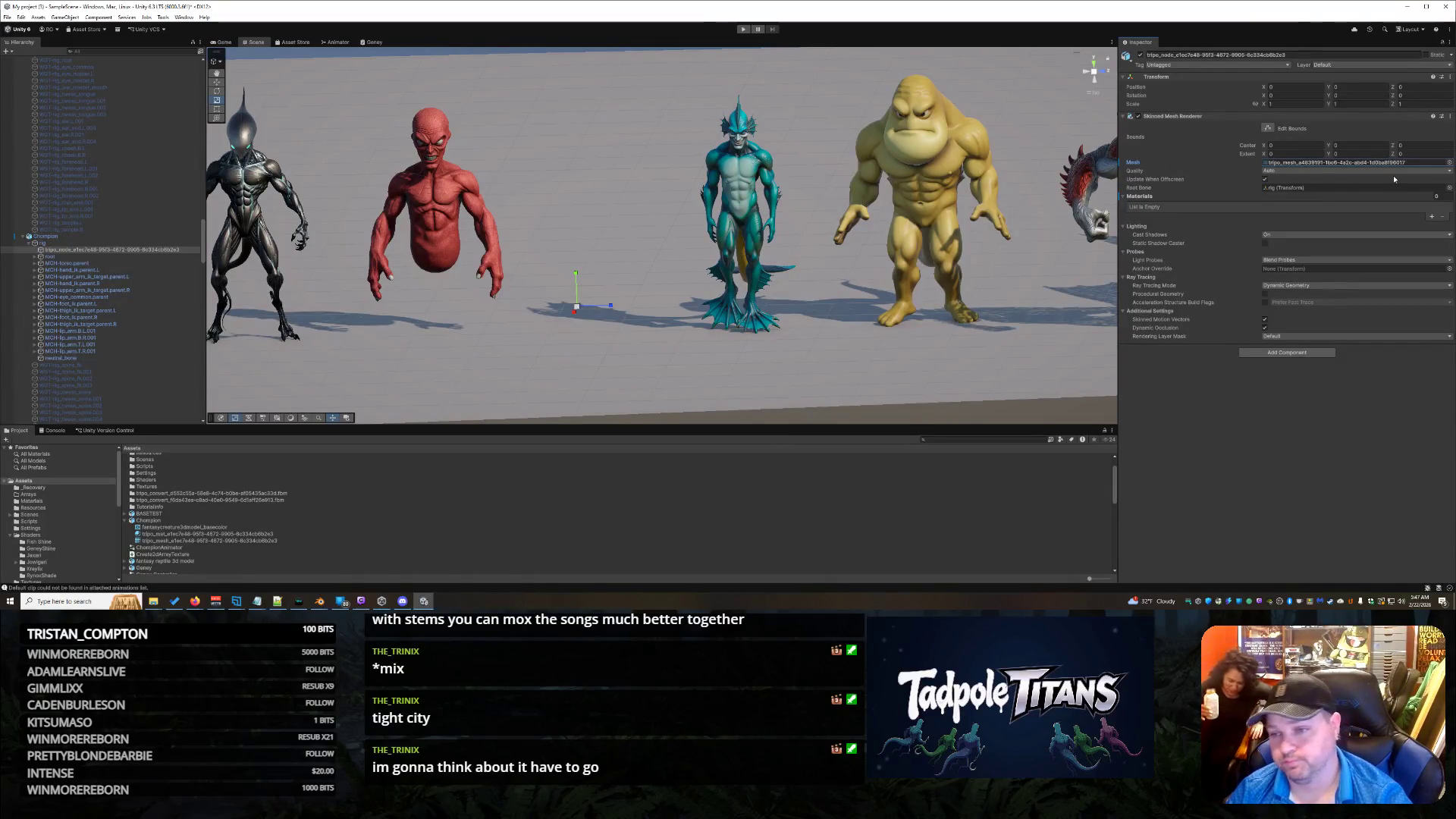
{"action": "left_click", "coordinate": [1137, 117]}
{"action": "left_click", "coordinate": [1138, 117]}
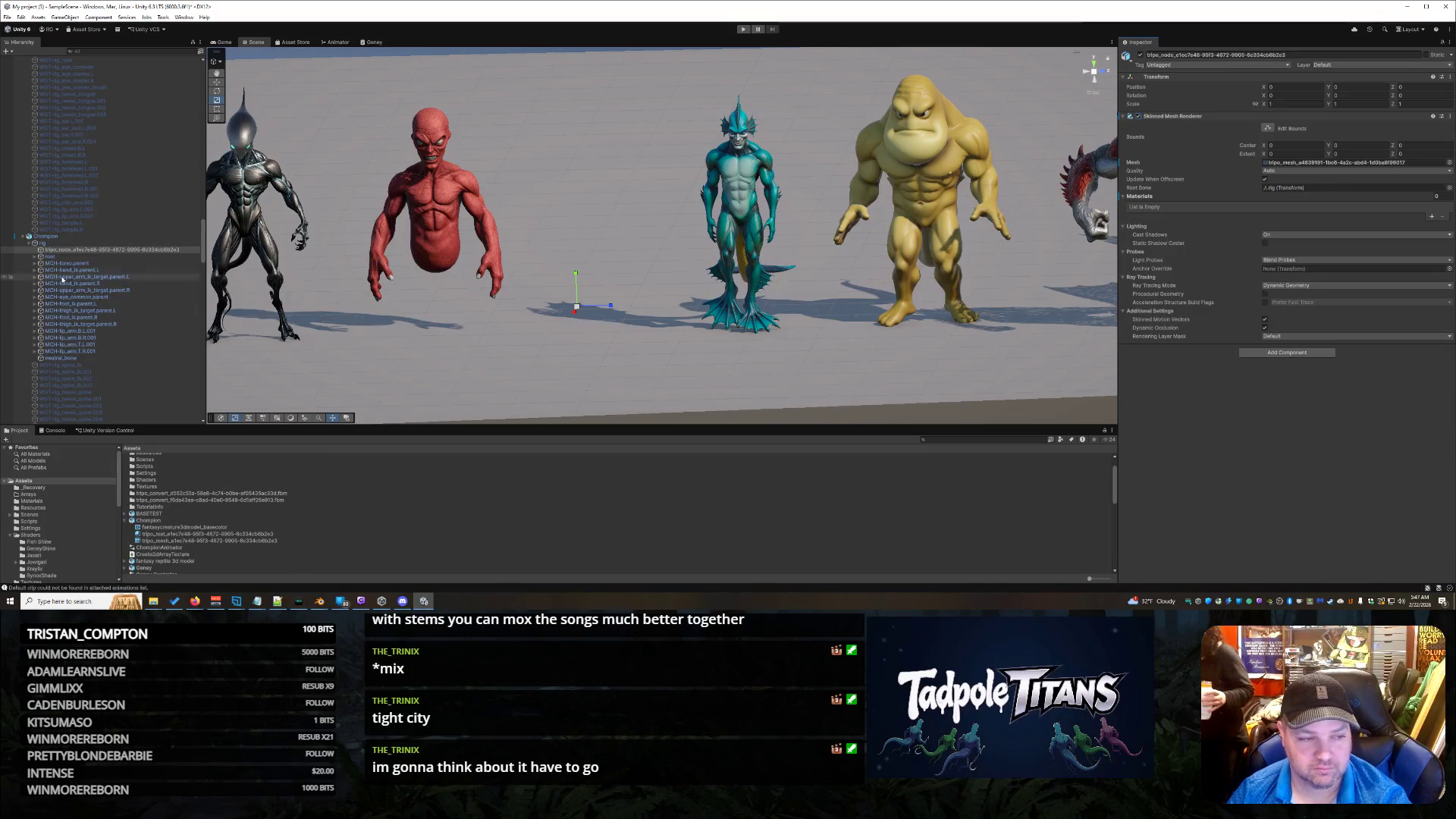
Step: Reselect the creature node, keep the renderer enabled, and reopen the Mesh picker
{"action": "left_click", "coordinate": [38, 259]}
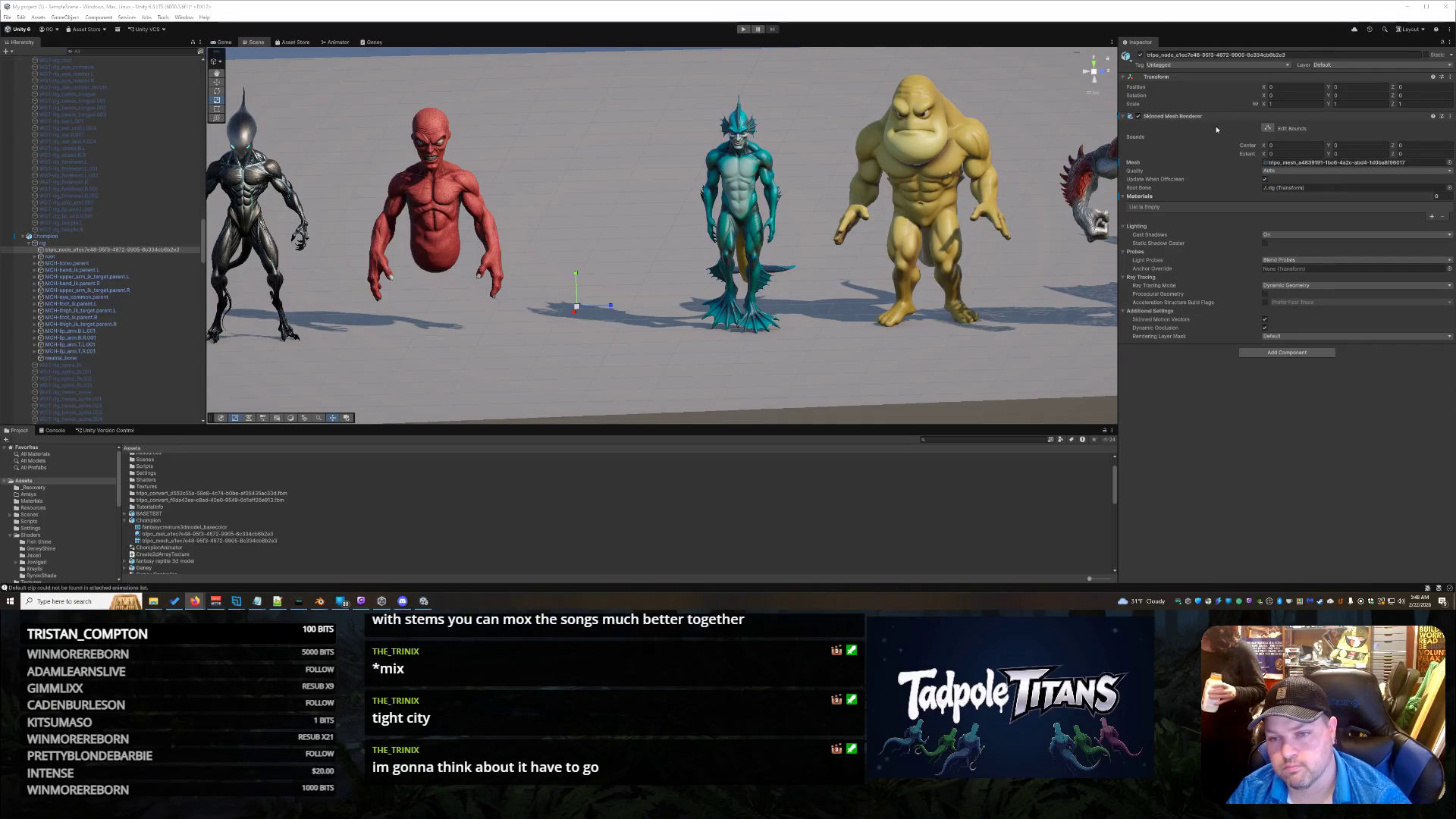
{"action": "left_click", "coordinate": [1139, 117]}
{"action": "left_click", "coordinate": [1139, 118]}
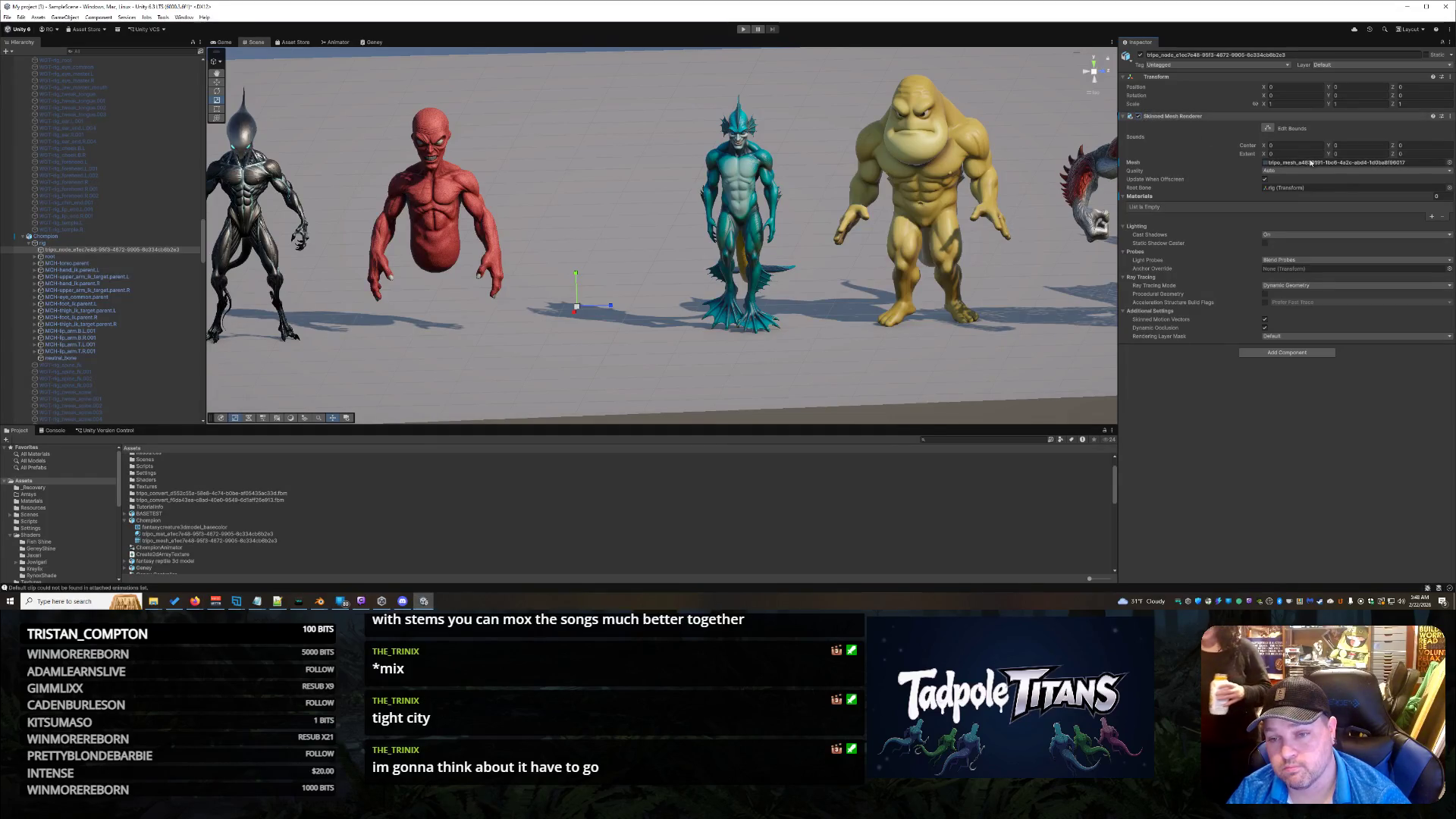
{"action": "left_click", "coordinate": [1449, 162]}
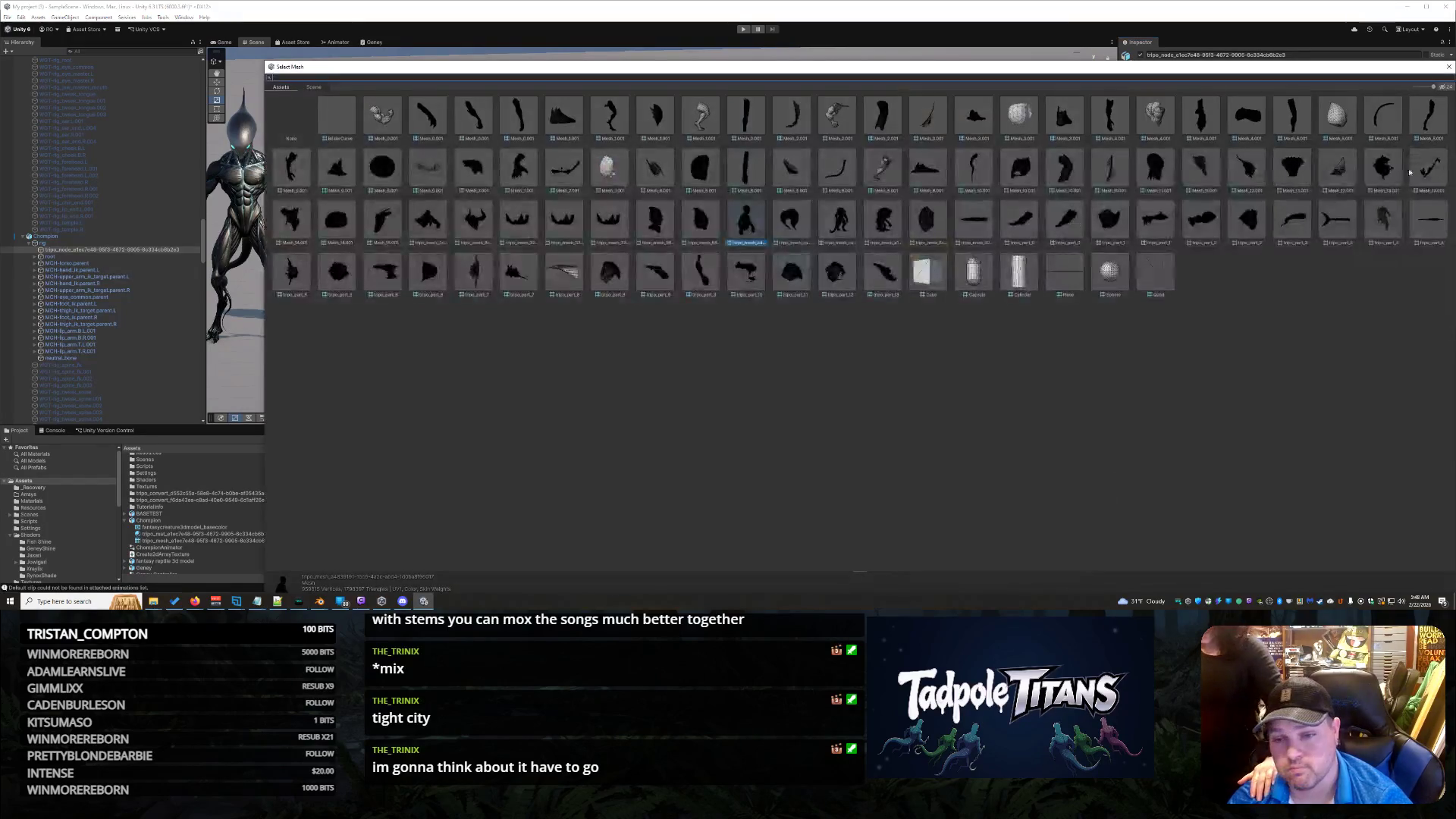
Step: Try the Sphere mesh, then reassign the imported creature mesh, keeping bone quality Auto
{"action": "double_click", "coordinate": [1109, 271]}
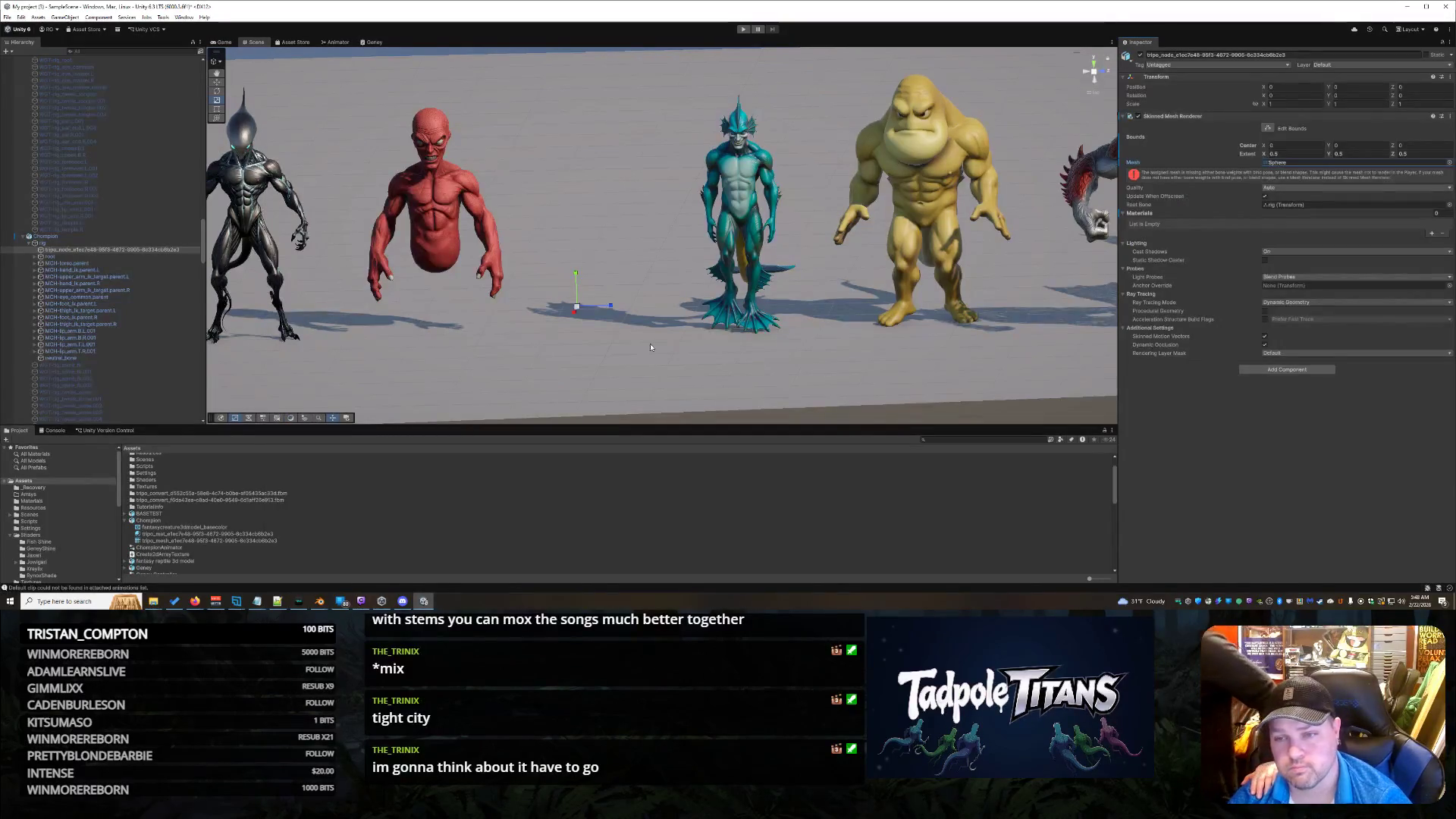
{"action": "left_click", "coordinate": [1450, 163]}
{"action": "double_click", "coordinate": [884, 220]}
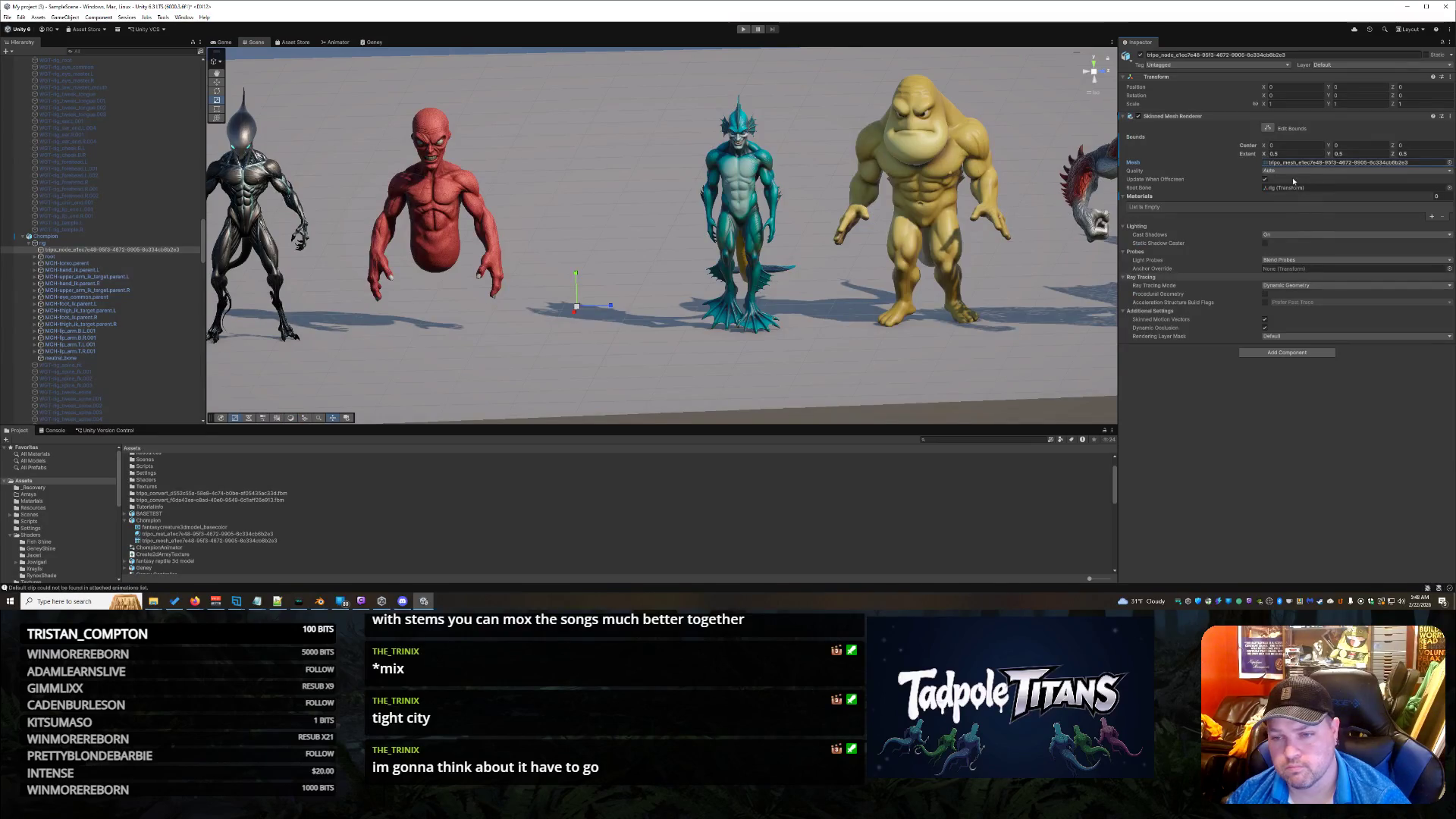
{"action": "left_click", "coordinate": [1280, 171]}
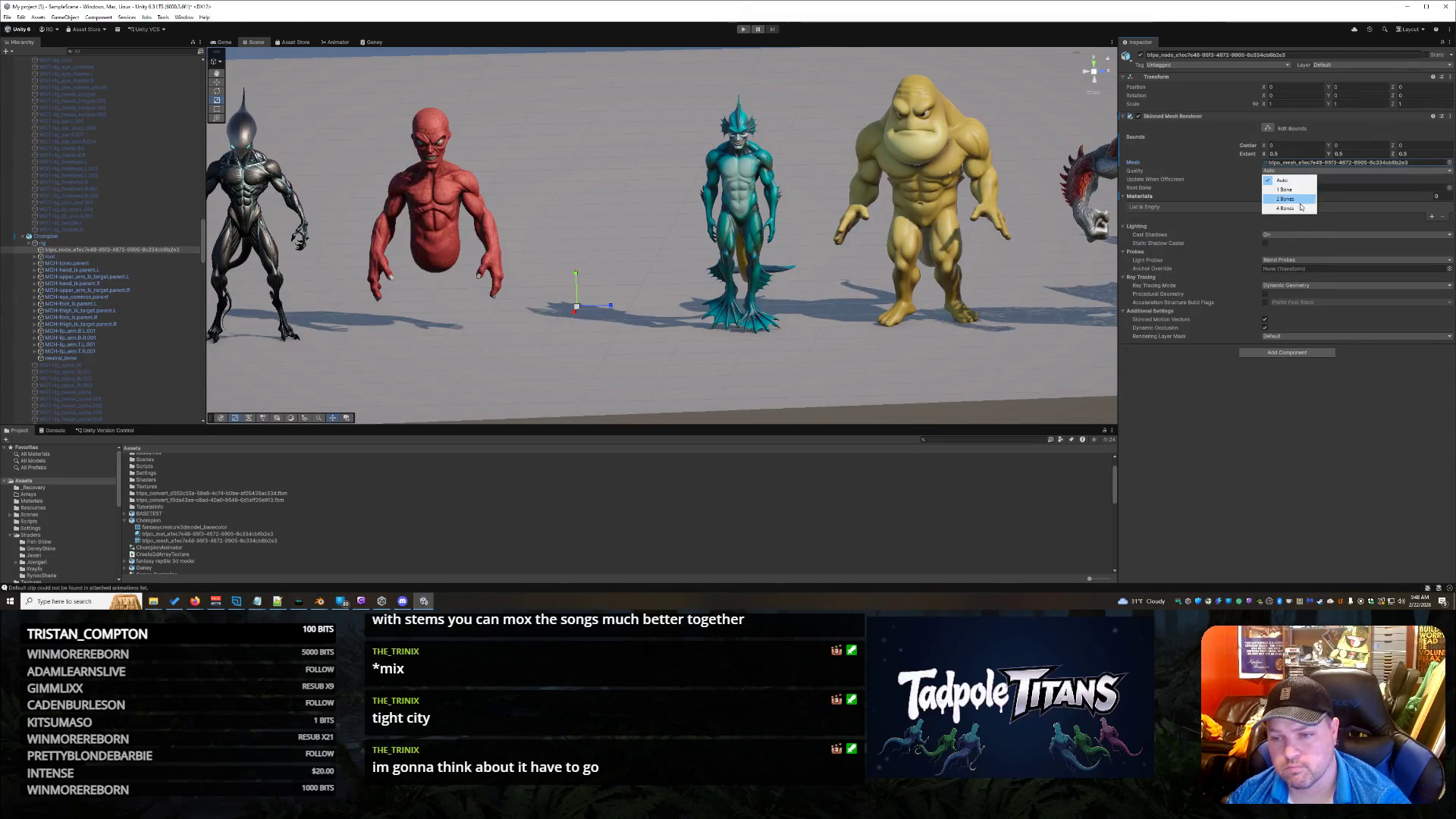
{"action": "left_click", "coordinate": [1275, 213]}
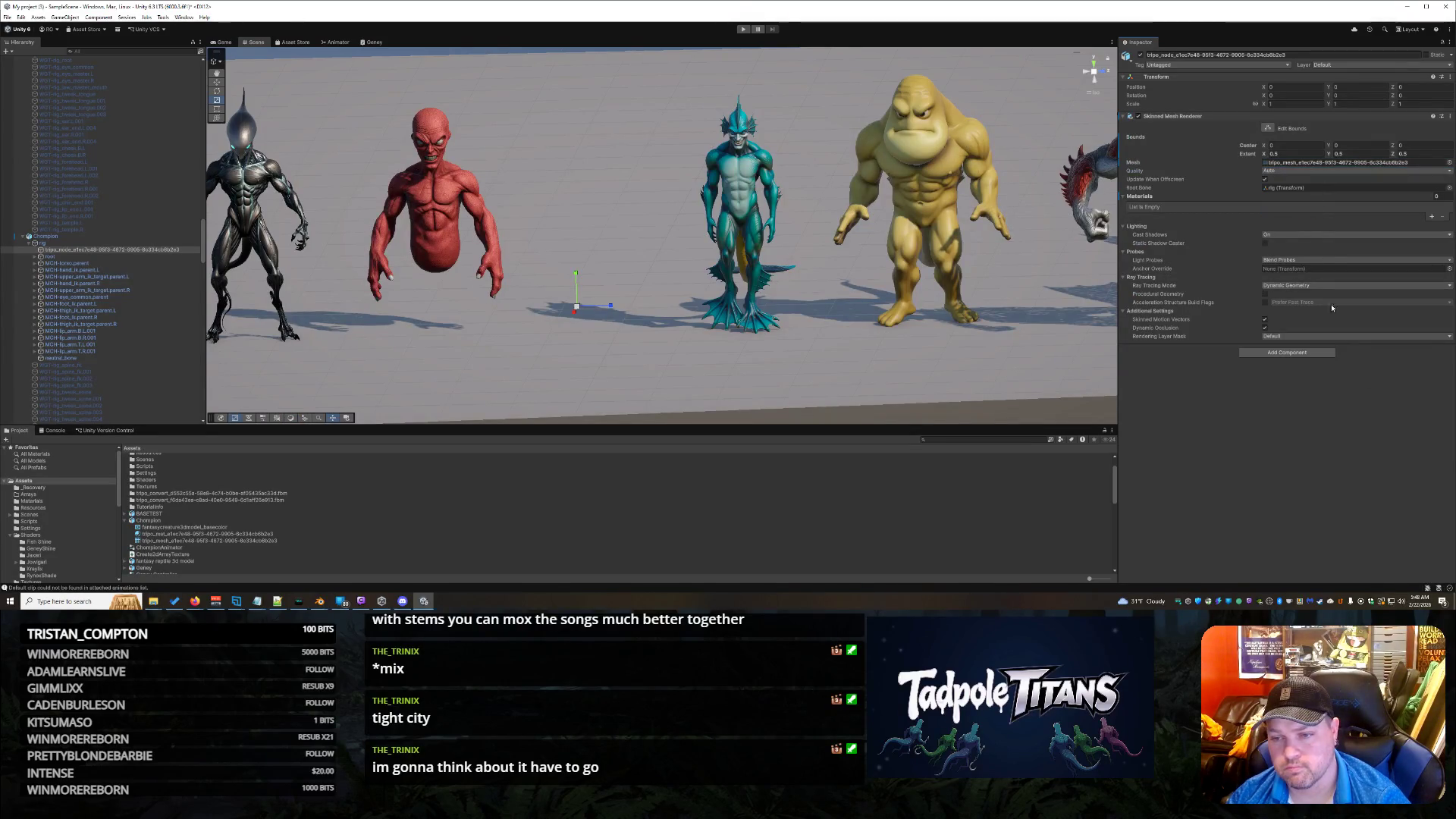
Step: Set the Skinned Mesh Renderer's Root Bone to the rig transform
{"action": "left_click", "coordinate": [1297, 189]}
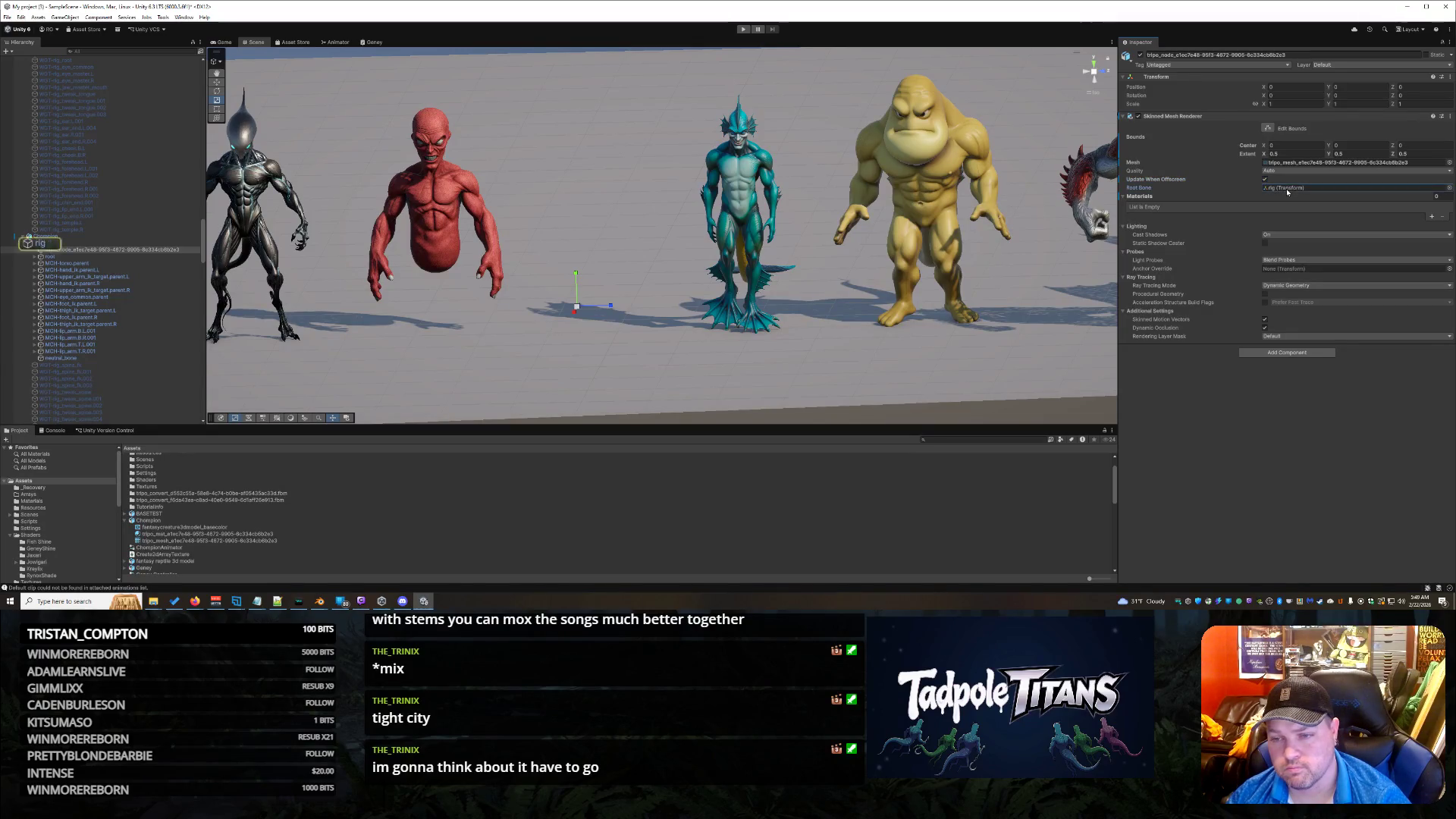
{"action": "left_click", "coordinate": [1449, 188]}
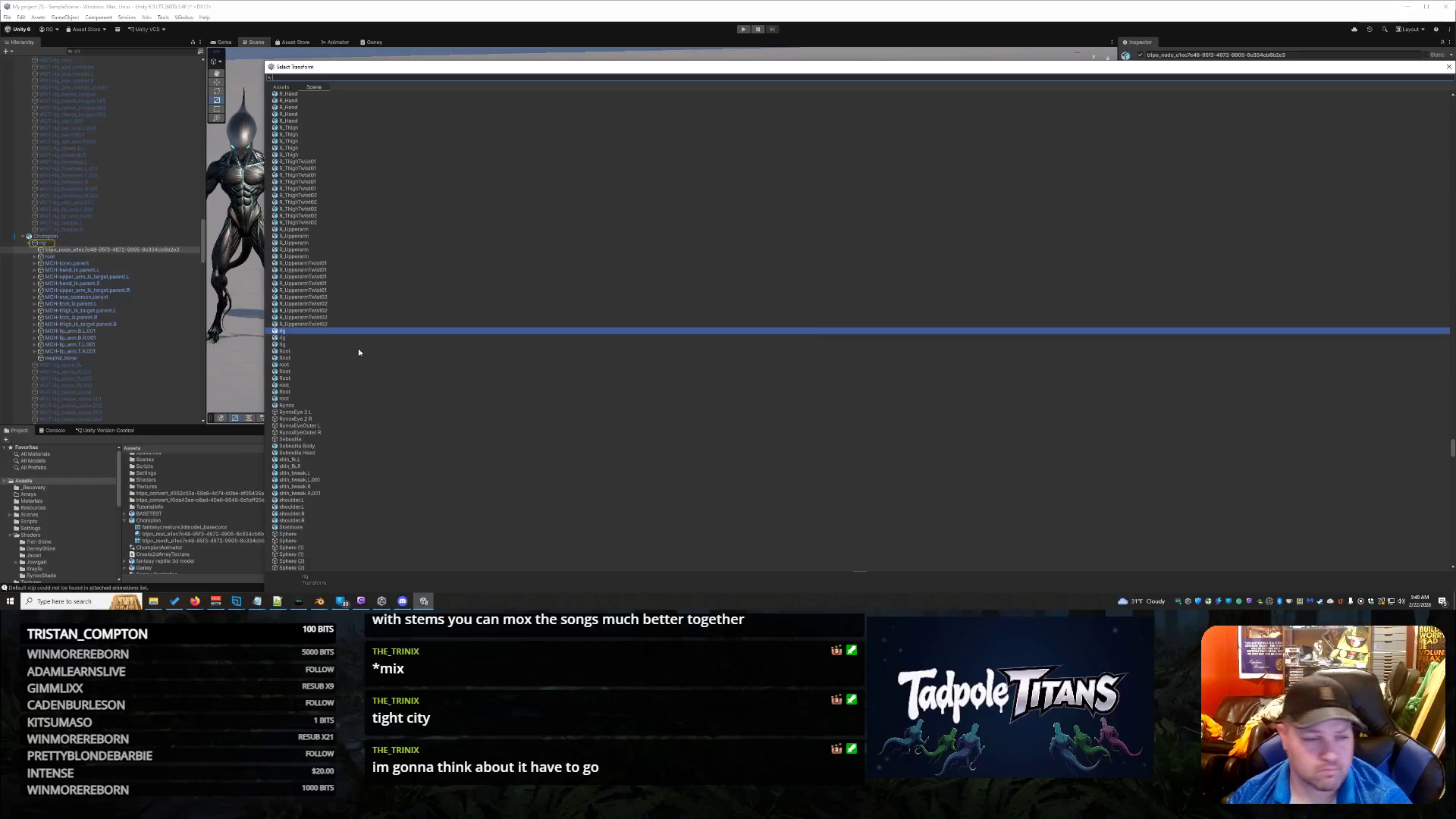
{"action": "left_click", "coordinate": [296, 346]}
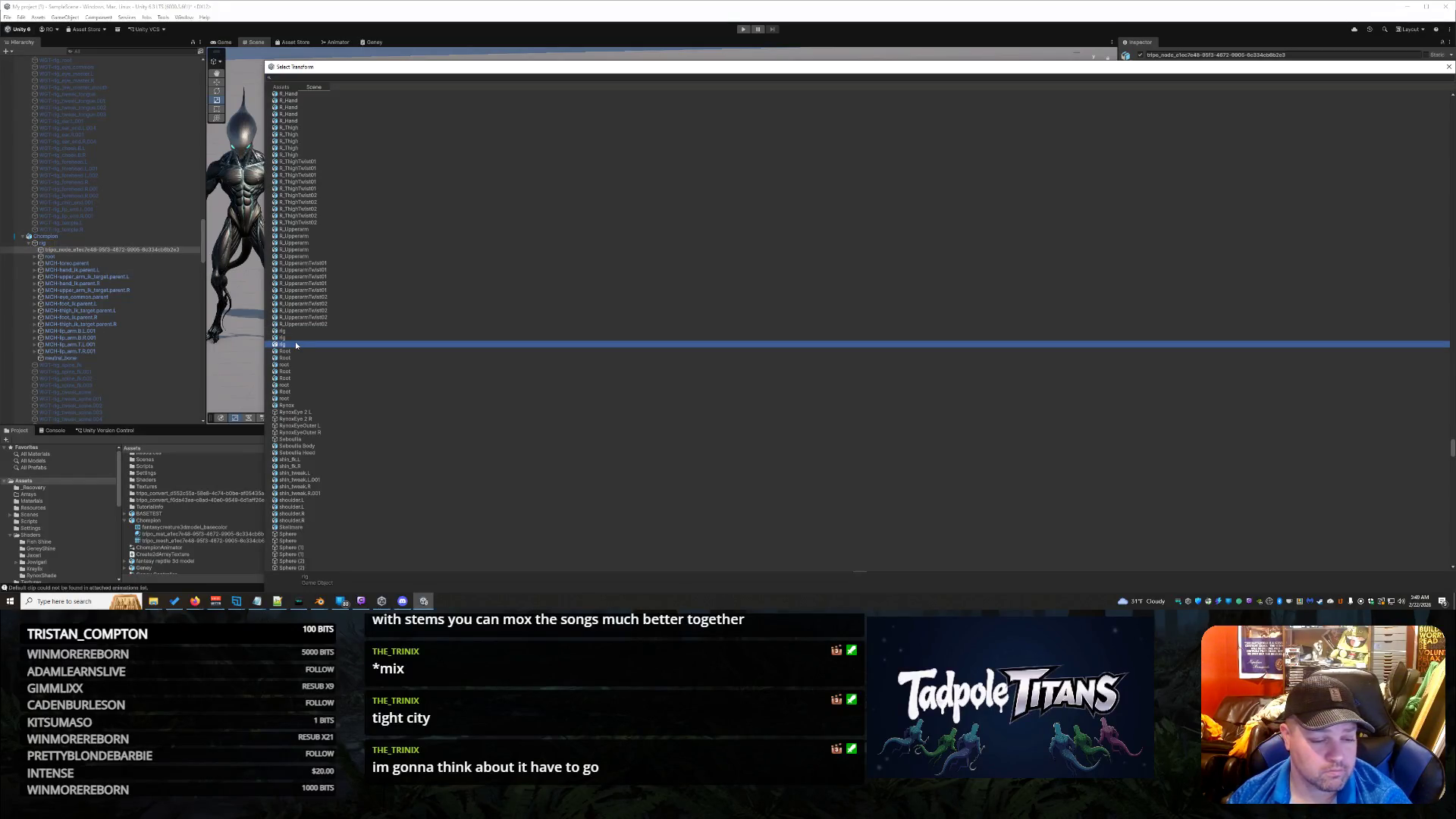
{"action": "left_click", "coordinate": [285, 333]}
{"action": "double_click", "coordinate": [286, 343]}
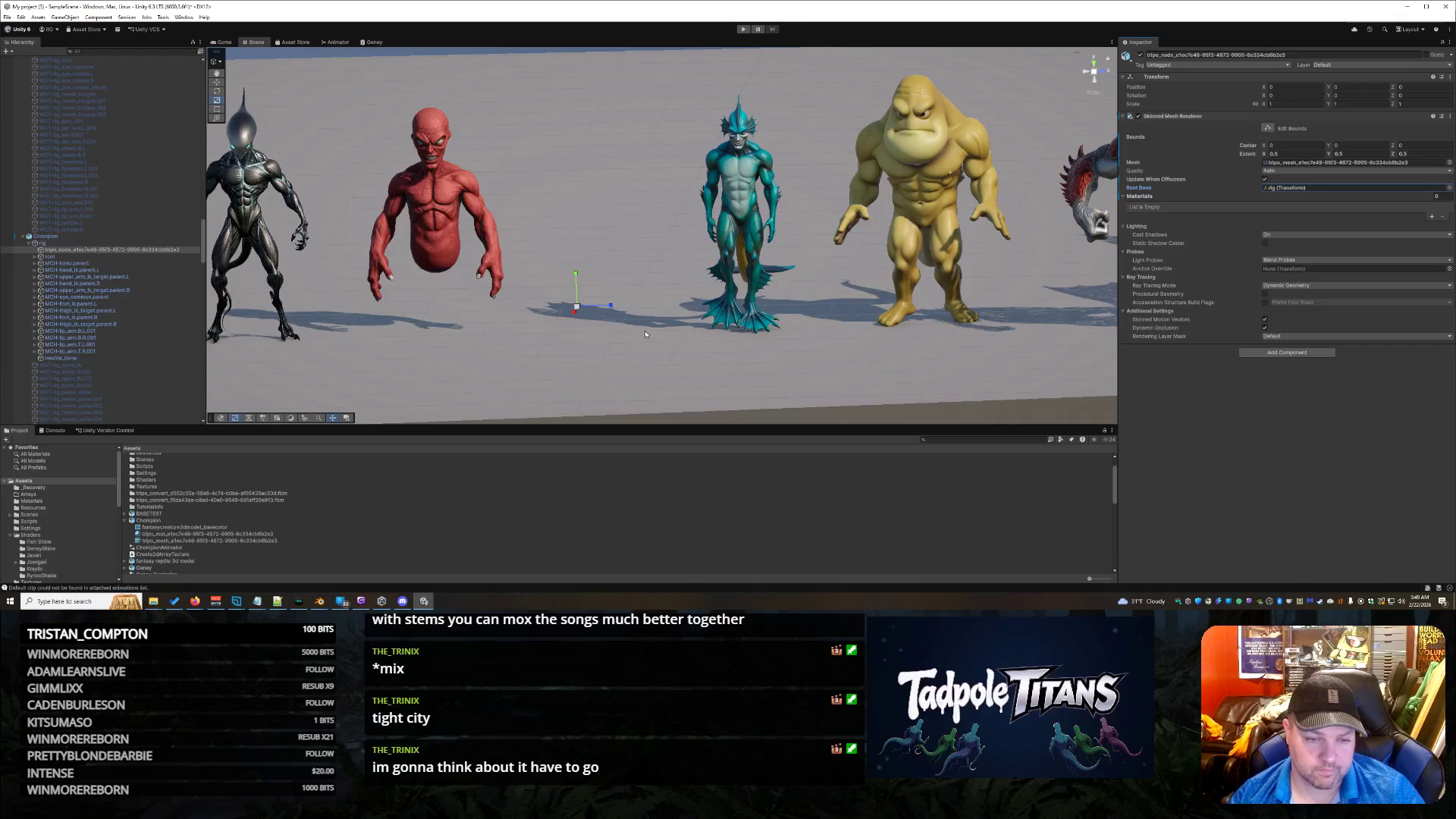
Step: Delete the Chompion object from the Hierarchy and switch to the Blender rig file
{"action": "scroll", "coordinate": [645, 334], "scroll_direction": "down", "scroll_amount": 2}
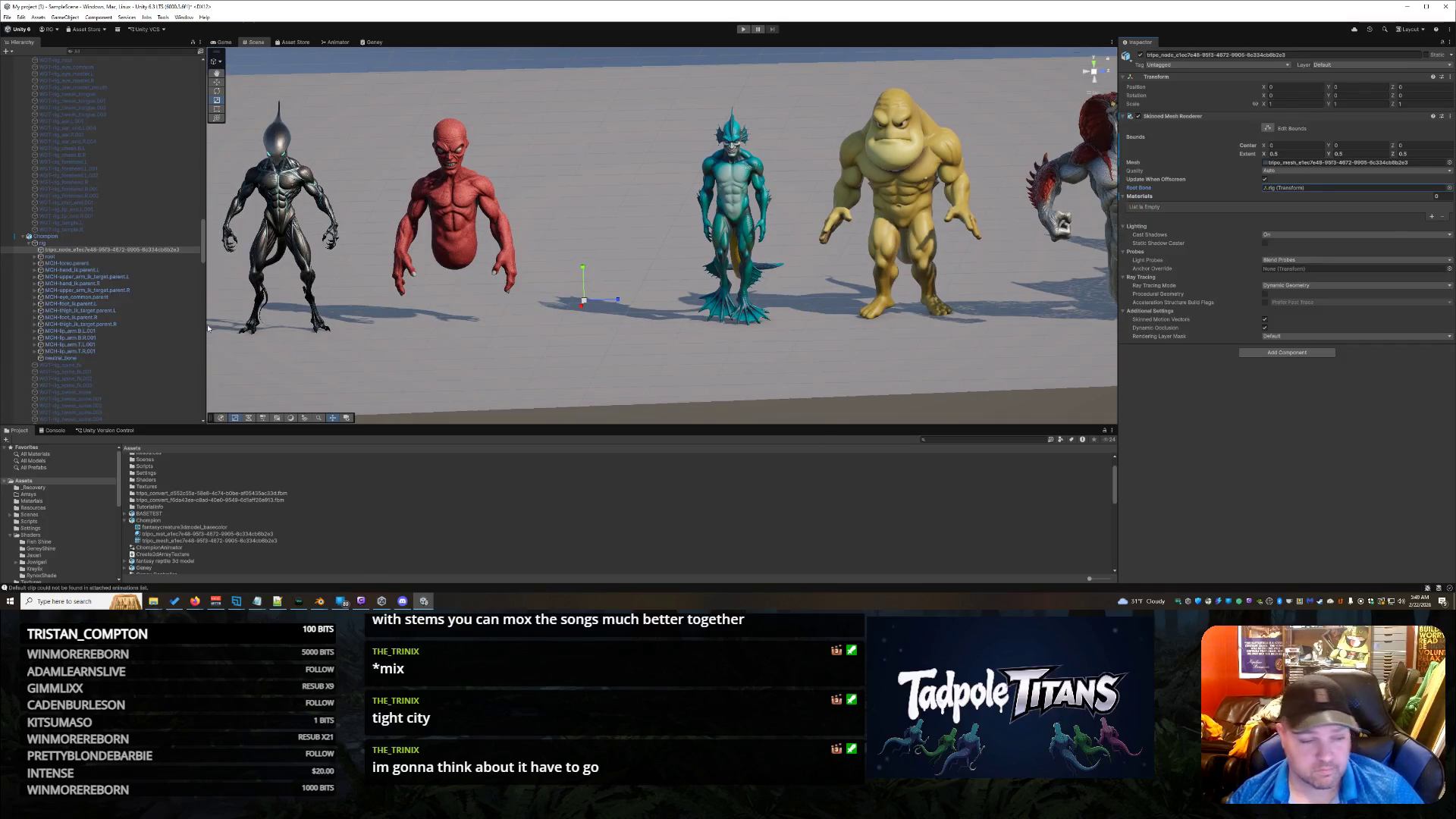
{"action": "left_click", "coordinate": [47, 236]}
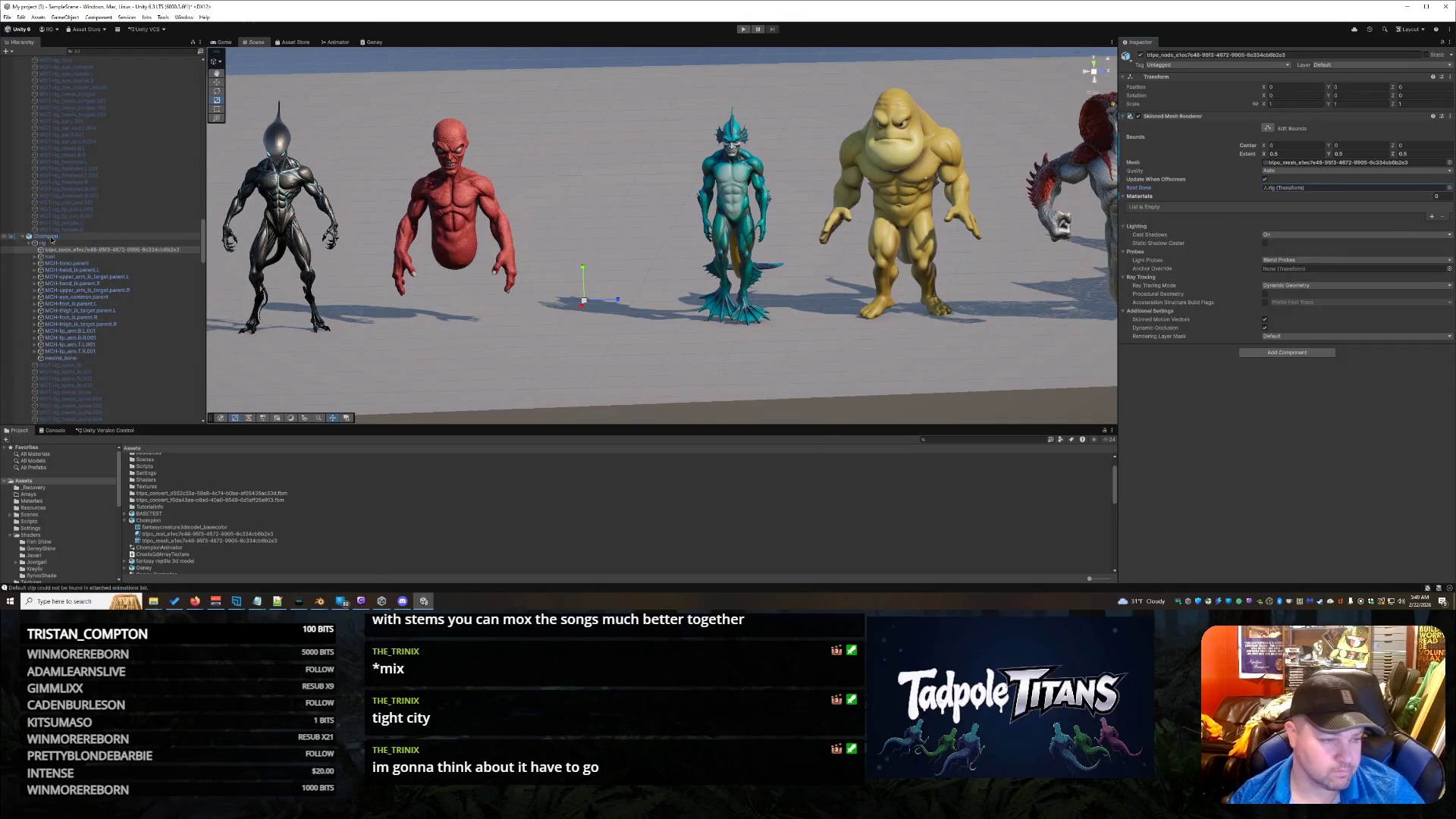
{"action": "right_click", "coordinate": [49, 237]}
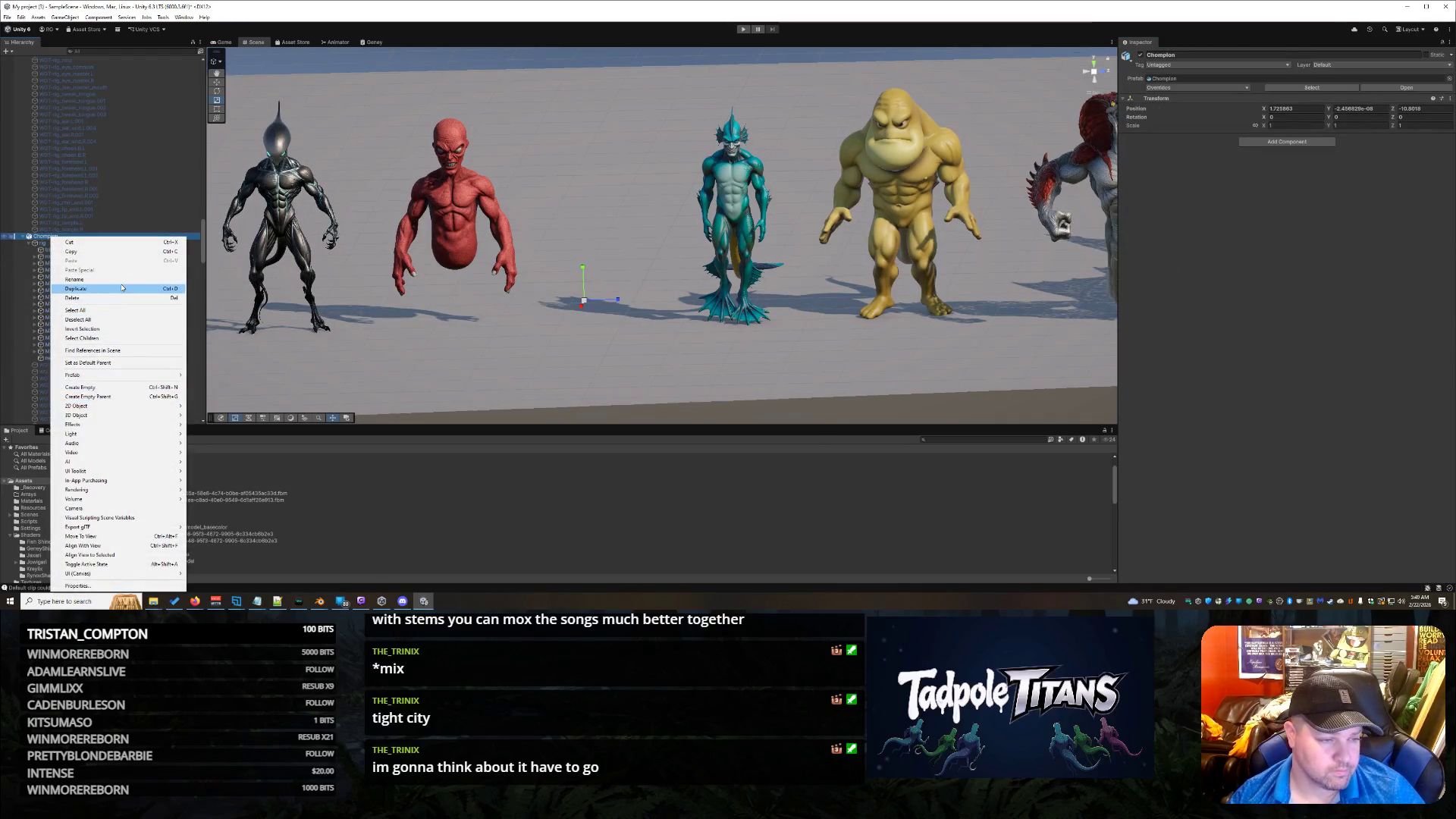
{"action": "left_click", "coordinate": [74, 297]}
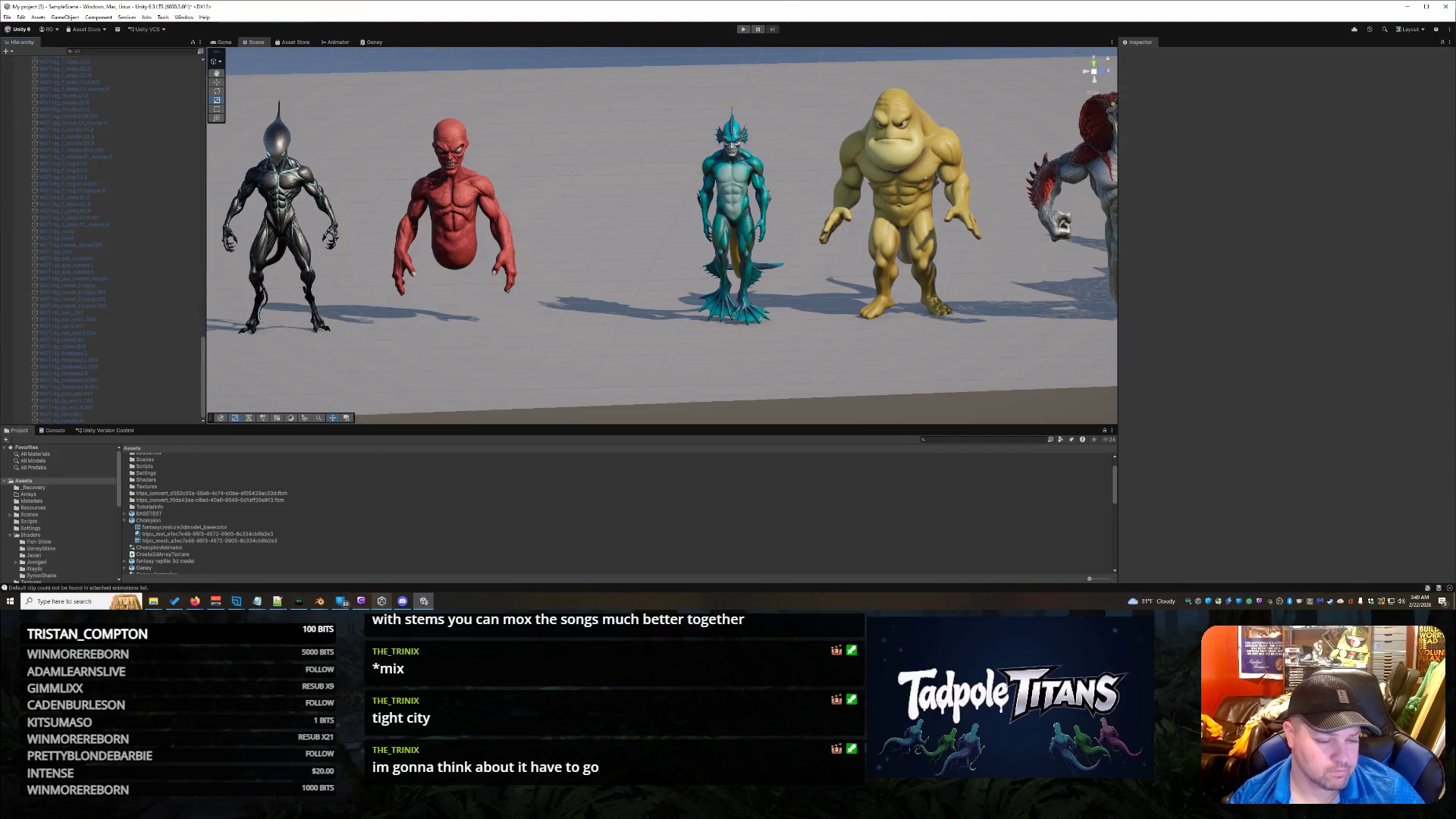
{"action": "mouse_move", "coordinate": [319, 601]}
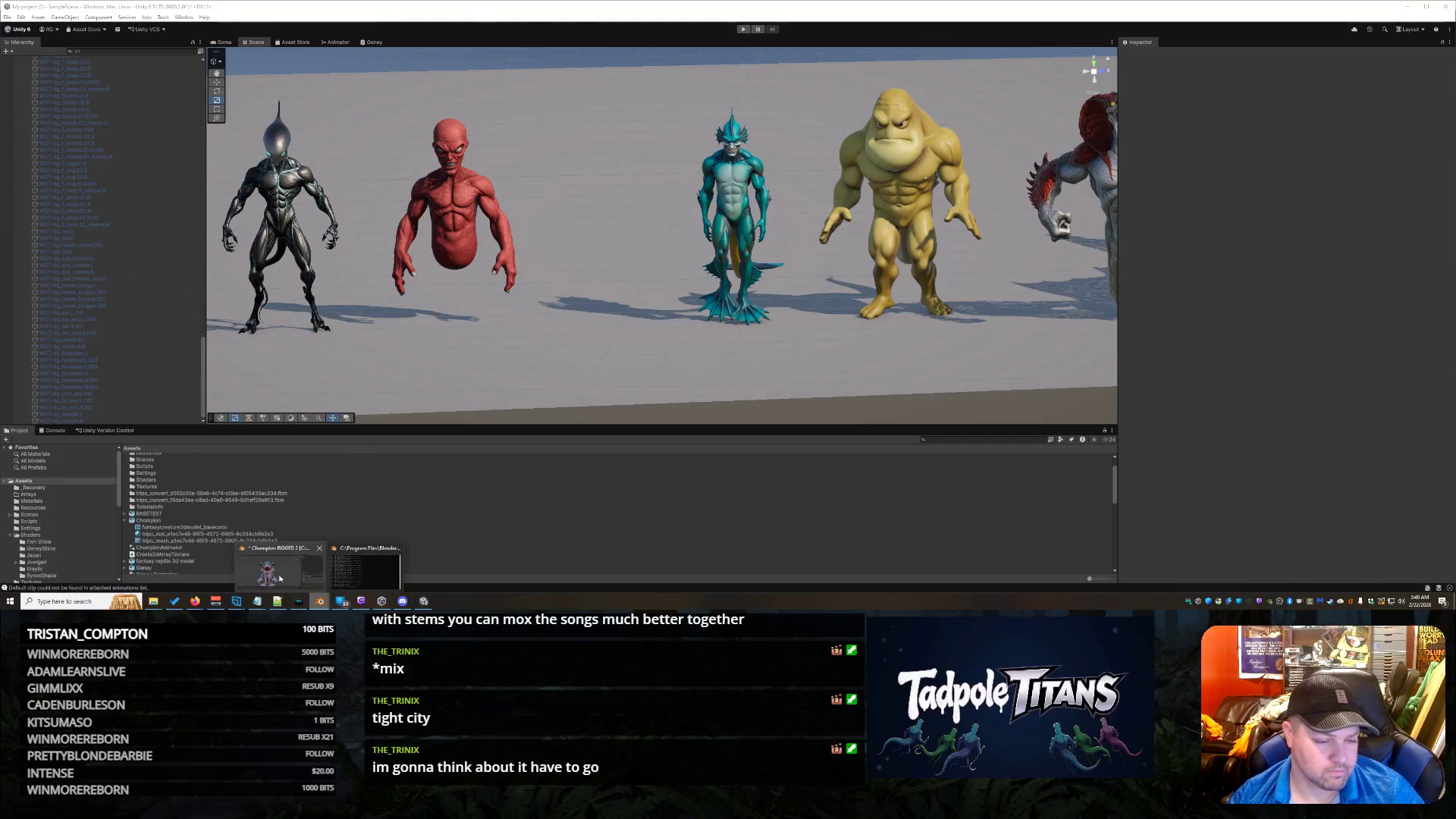
{"action": "left_click", "coordinate": [277, 568]}
Step: Rename the tripo_node mesh to 'Champion' and the armature to 'Champion Rig'
{"action": "left_click", "coordinate": [1116, 62]}
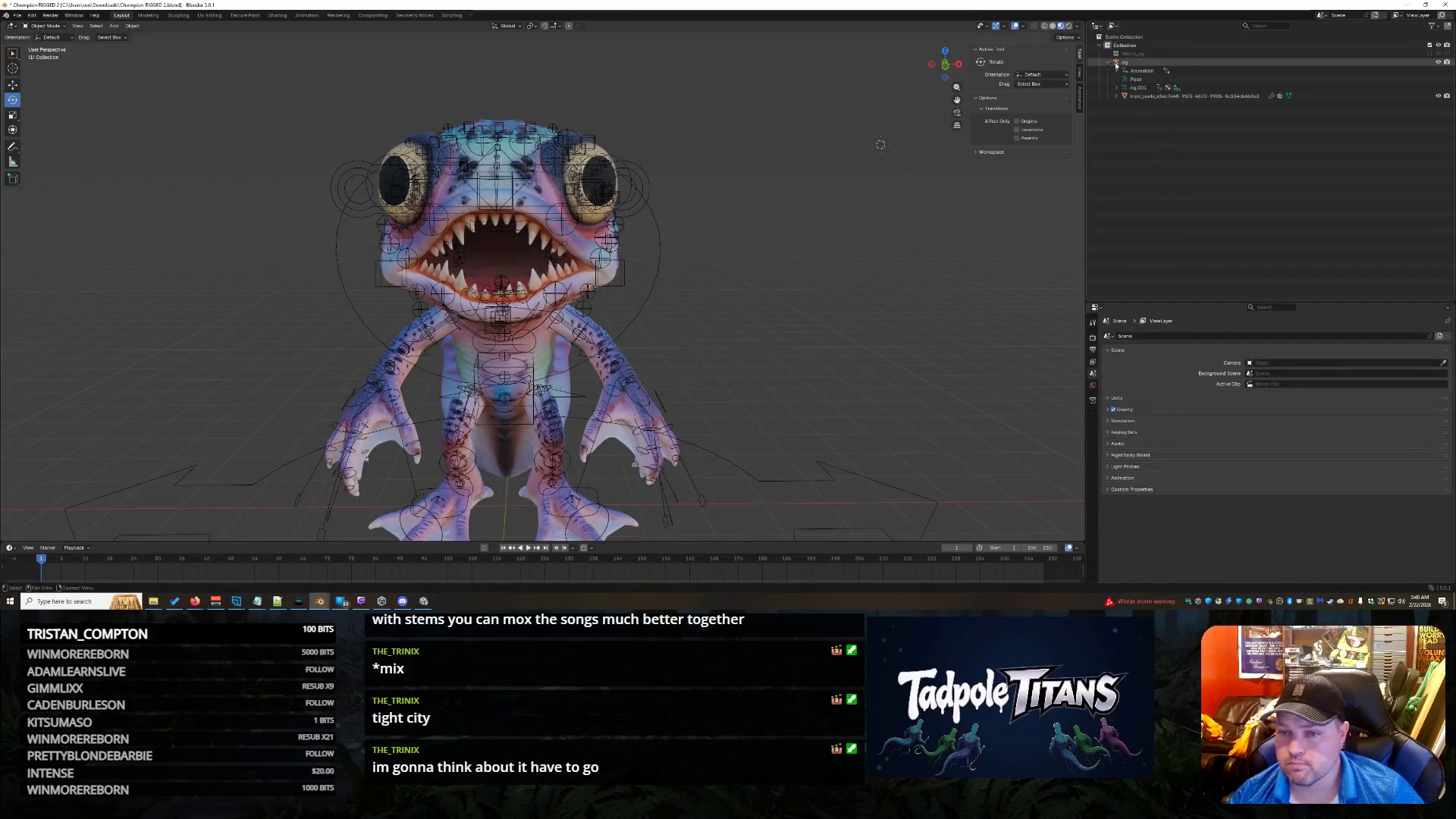
{"action": "left_click", "coordinate": [1185, 96]}
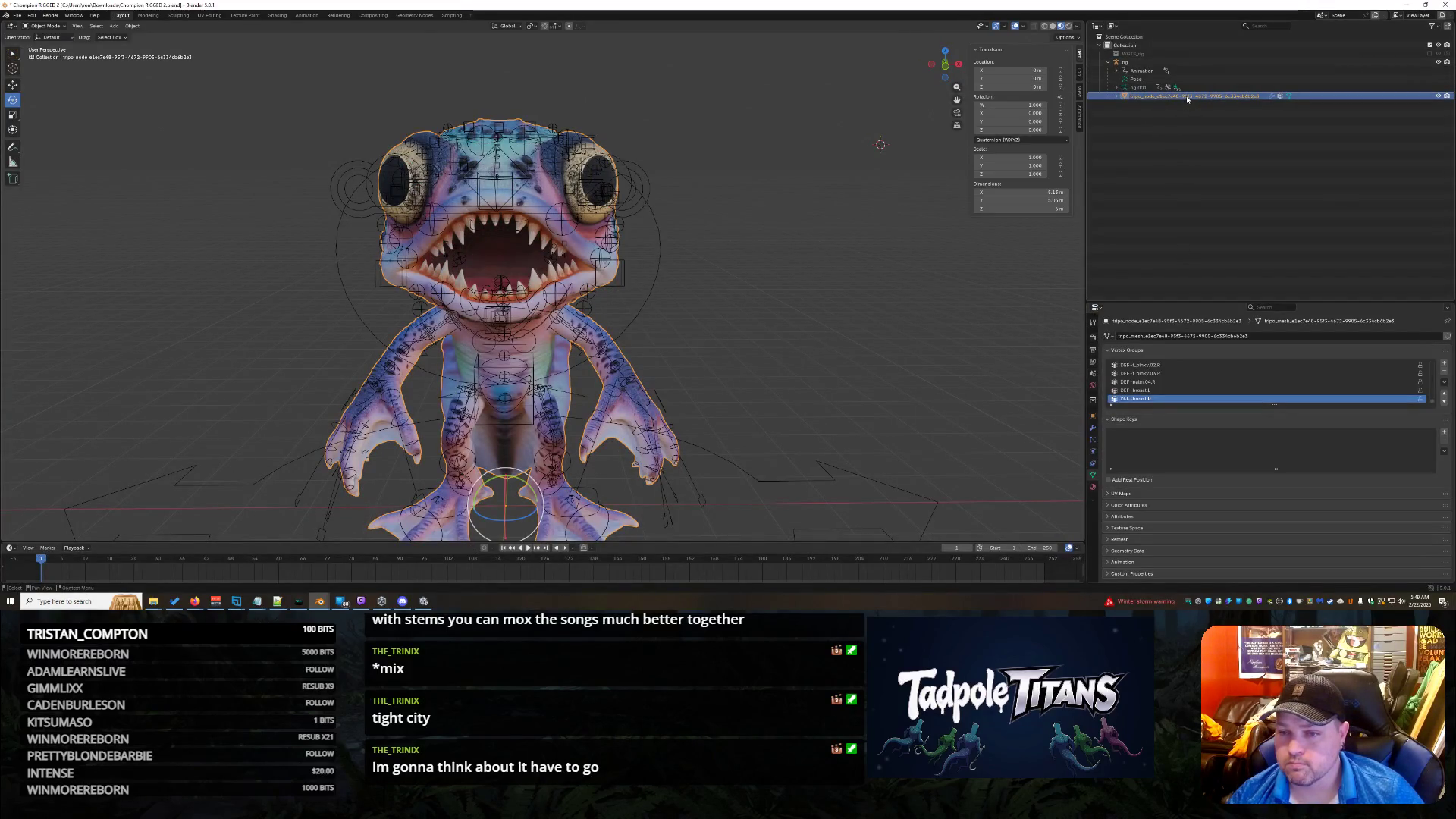
{"action": "double_click", "coordinate": [1188, 97]}
{"action": "type", "text": "C"}
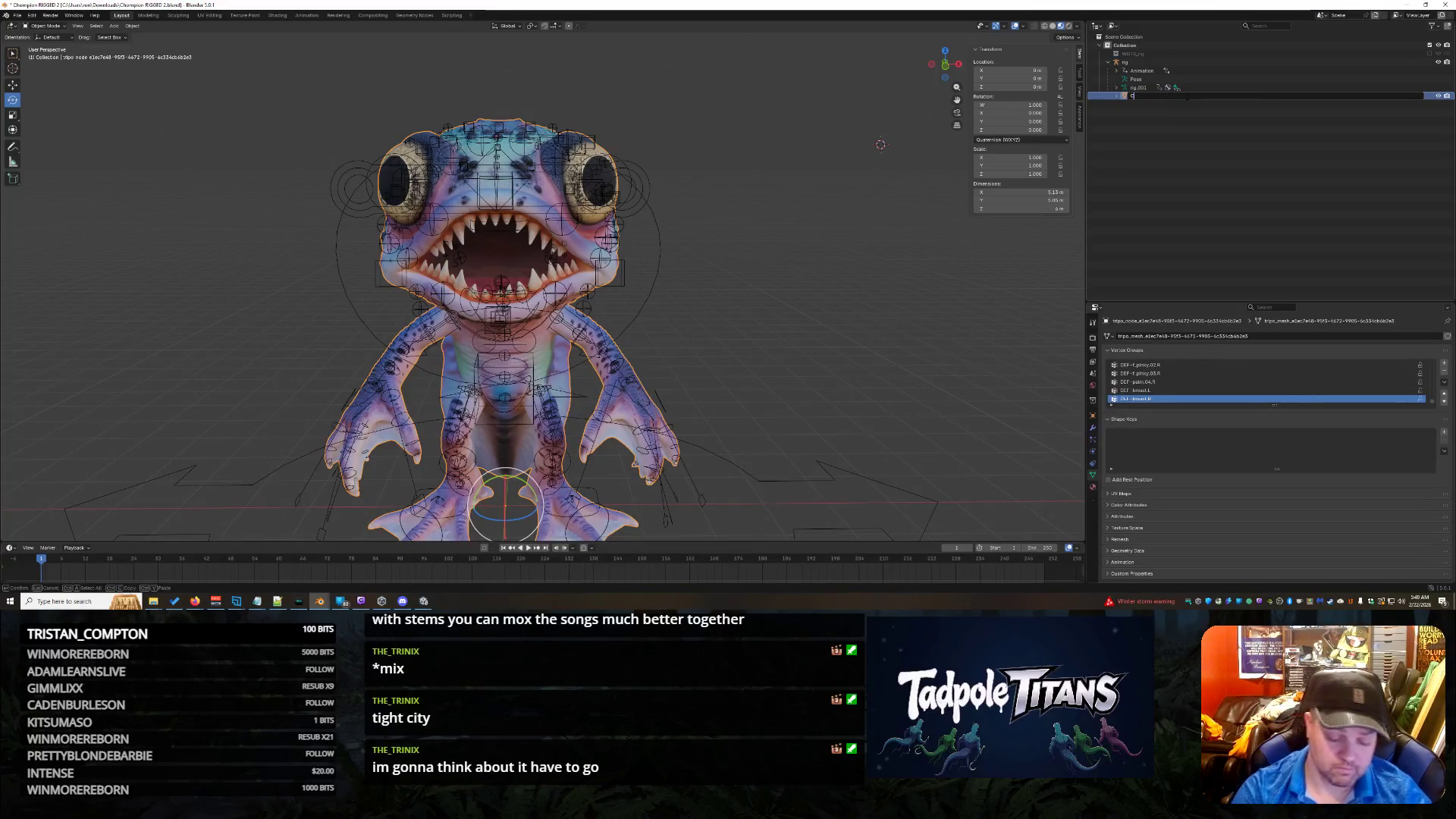
{"action": "type", "text": "hampion"}
{"action": "key", "text": "Return"}
{"action": "left_click", "coordinate": [1133, 62]}
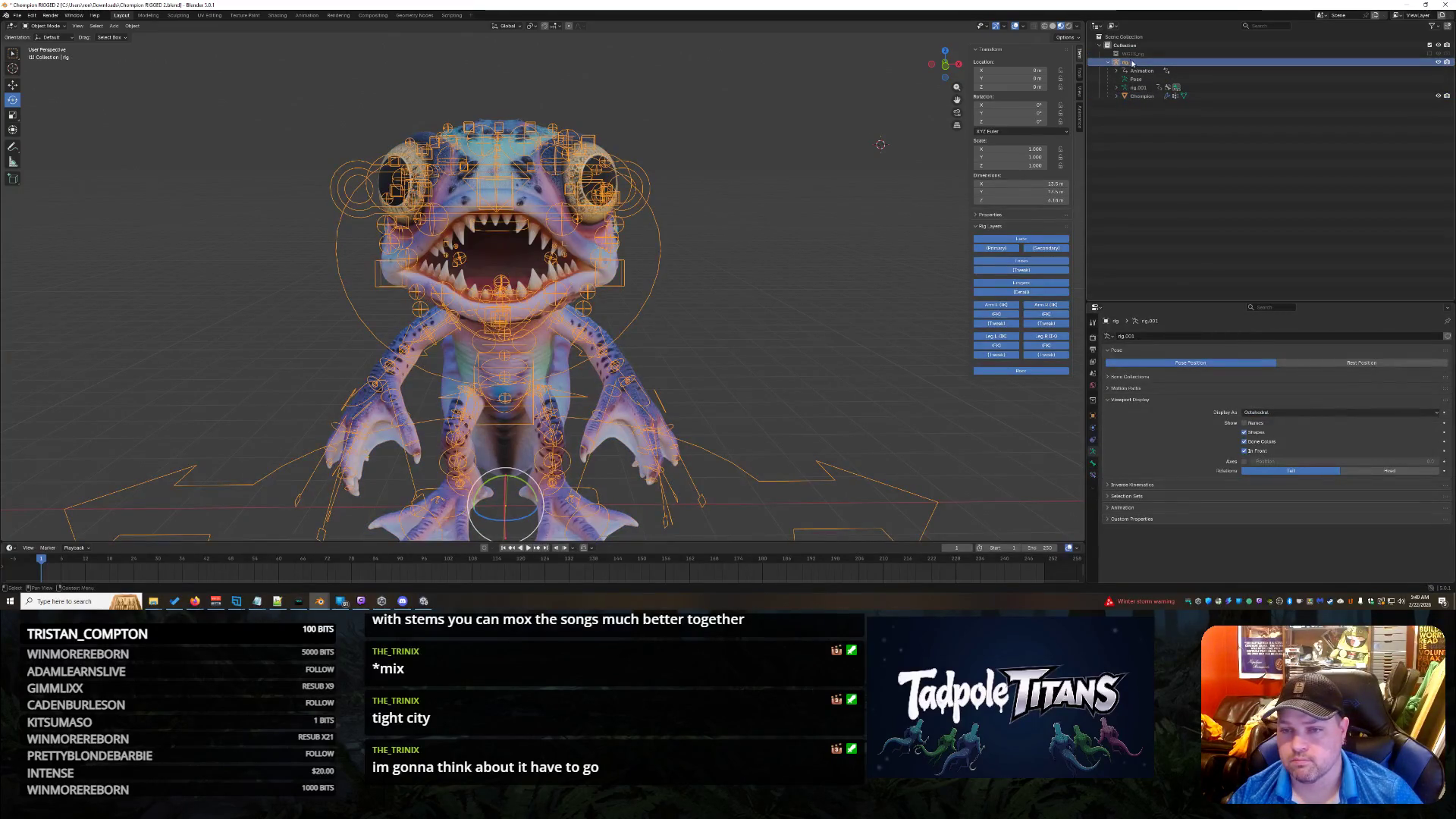
{"action": "double_click", "coordinate": [1132, 63]}
{"action": "type", "text": "Champion R"}
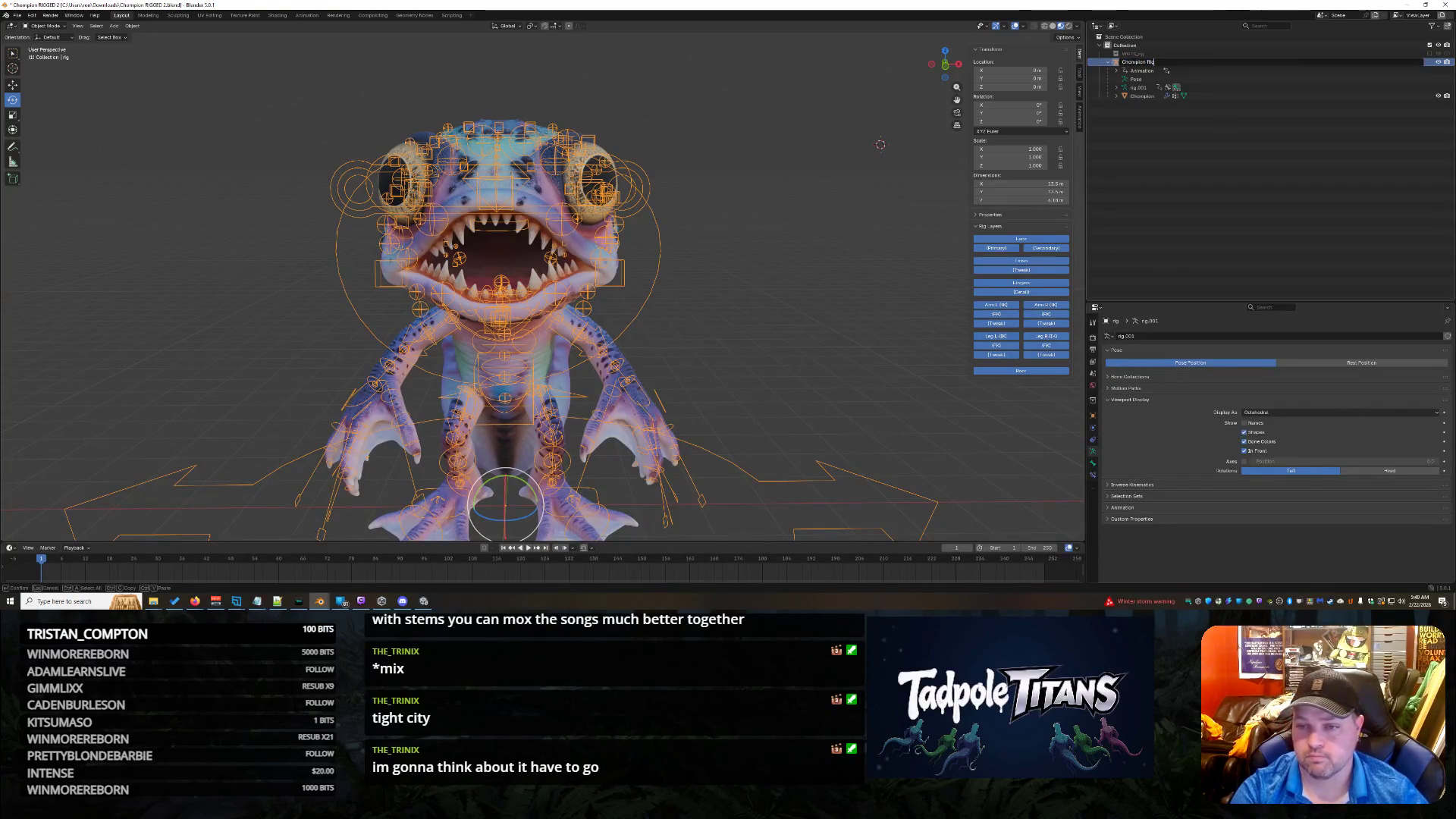
{"action": "key", "text": "Return"}
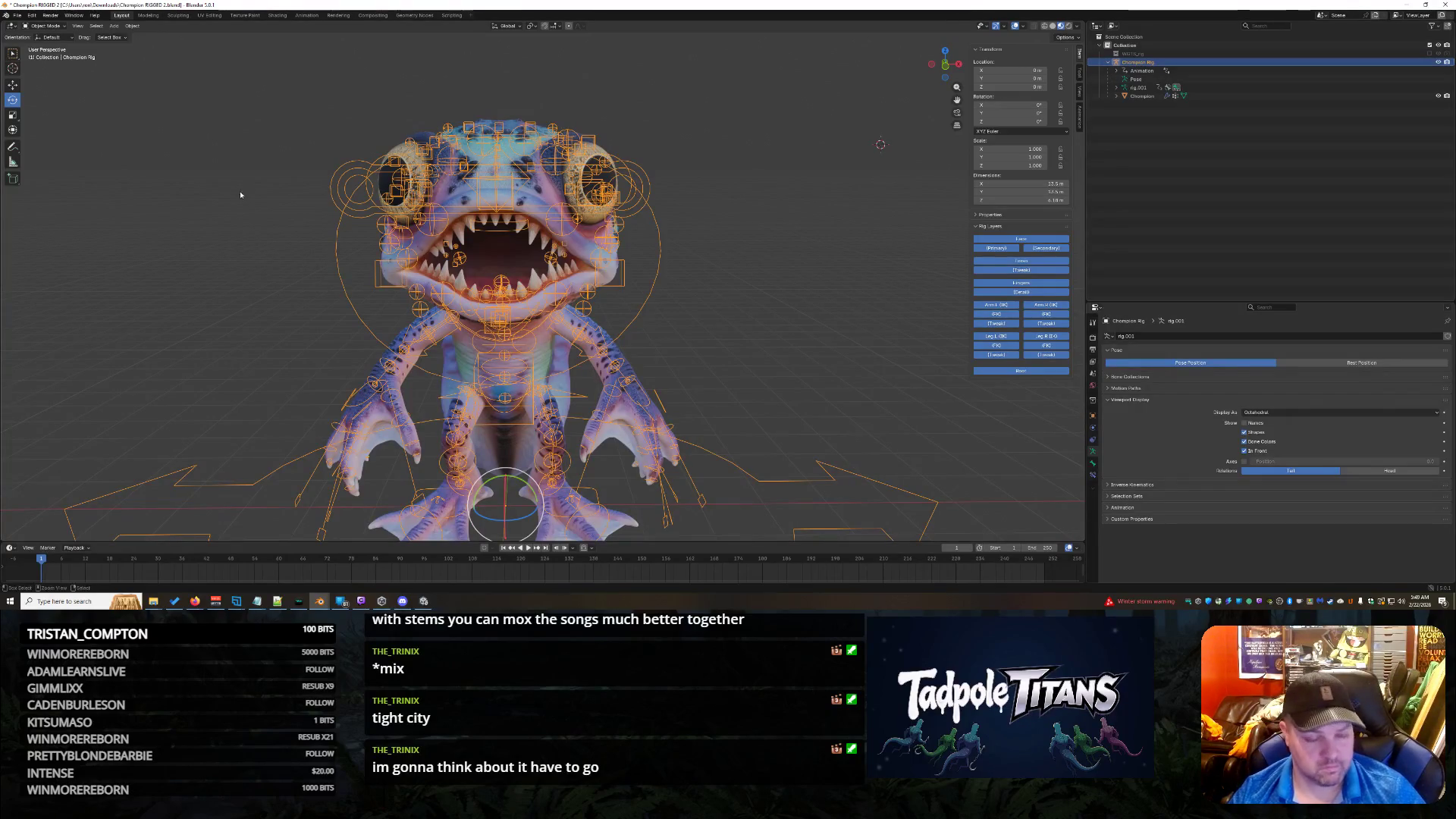
Step: Save the blend file and export the rigged model as glTF 2.0
{"action": "key", "text": "ctrl+s"}
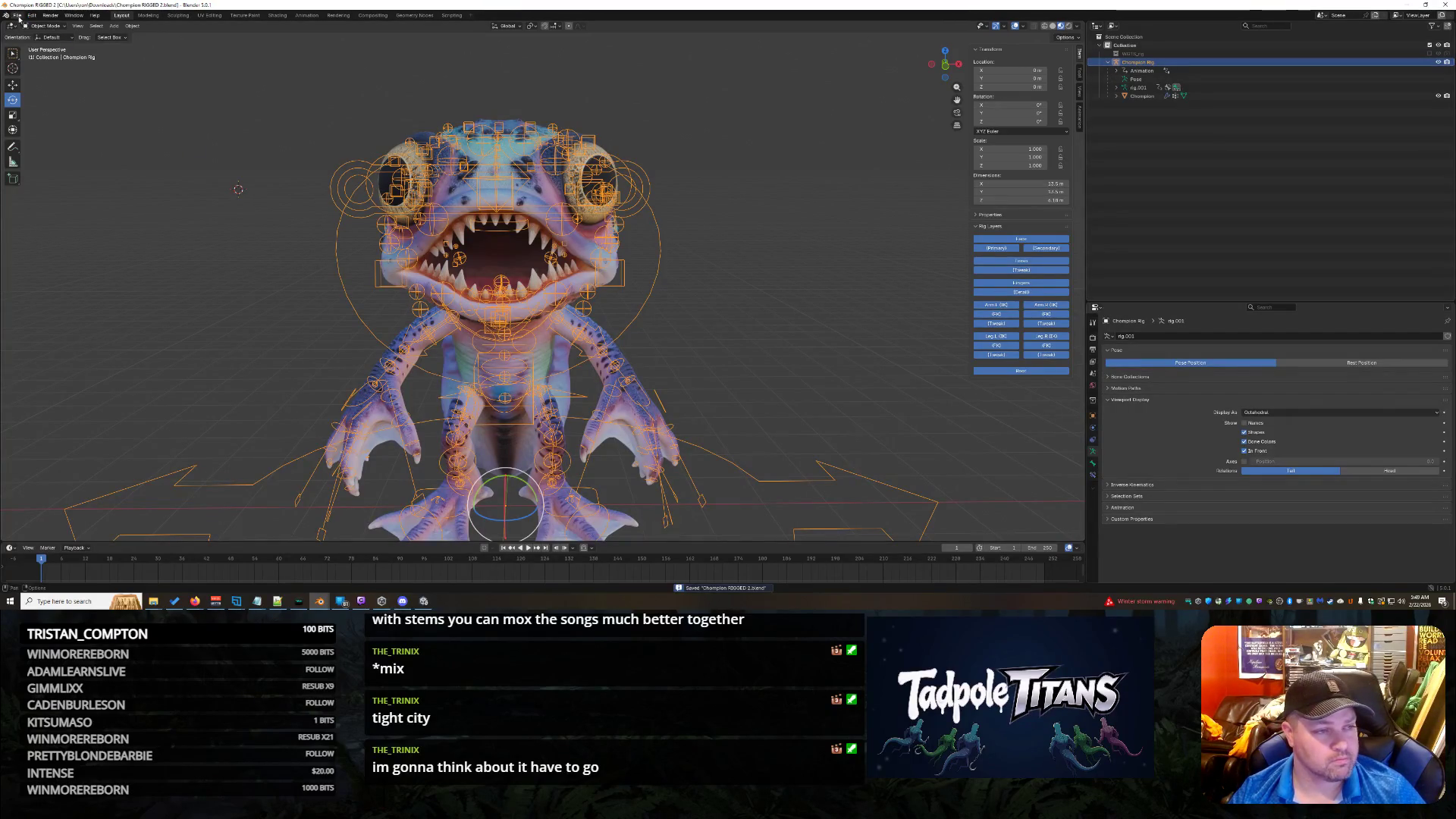
{"action": "left_click", "coordinate": [18, 16]}
{"action": "mouse_move", "coordinate": [59, 149]}
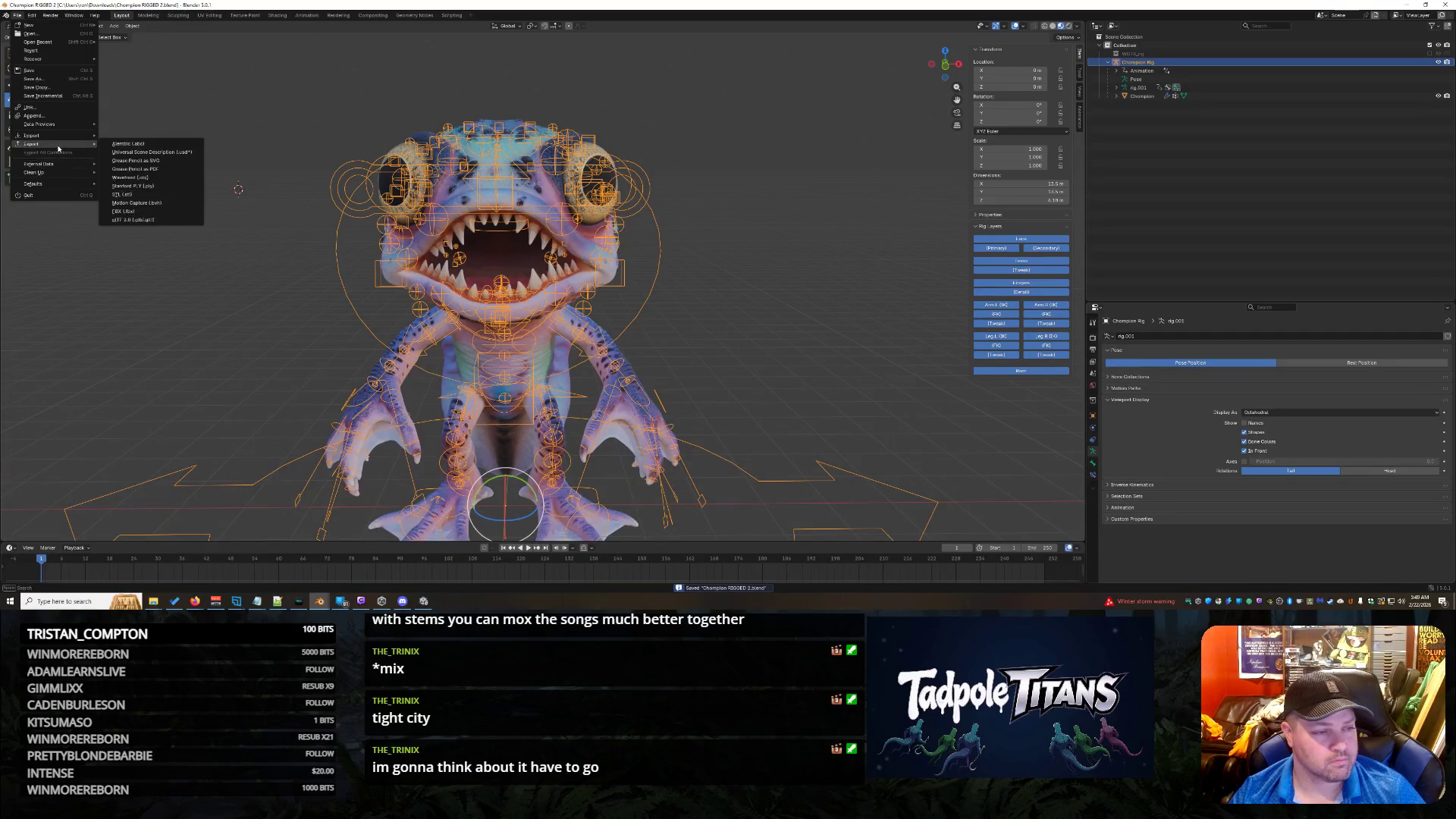
{"action": "left_click", "coordinate": [133, 220]}
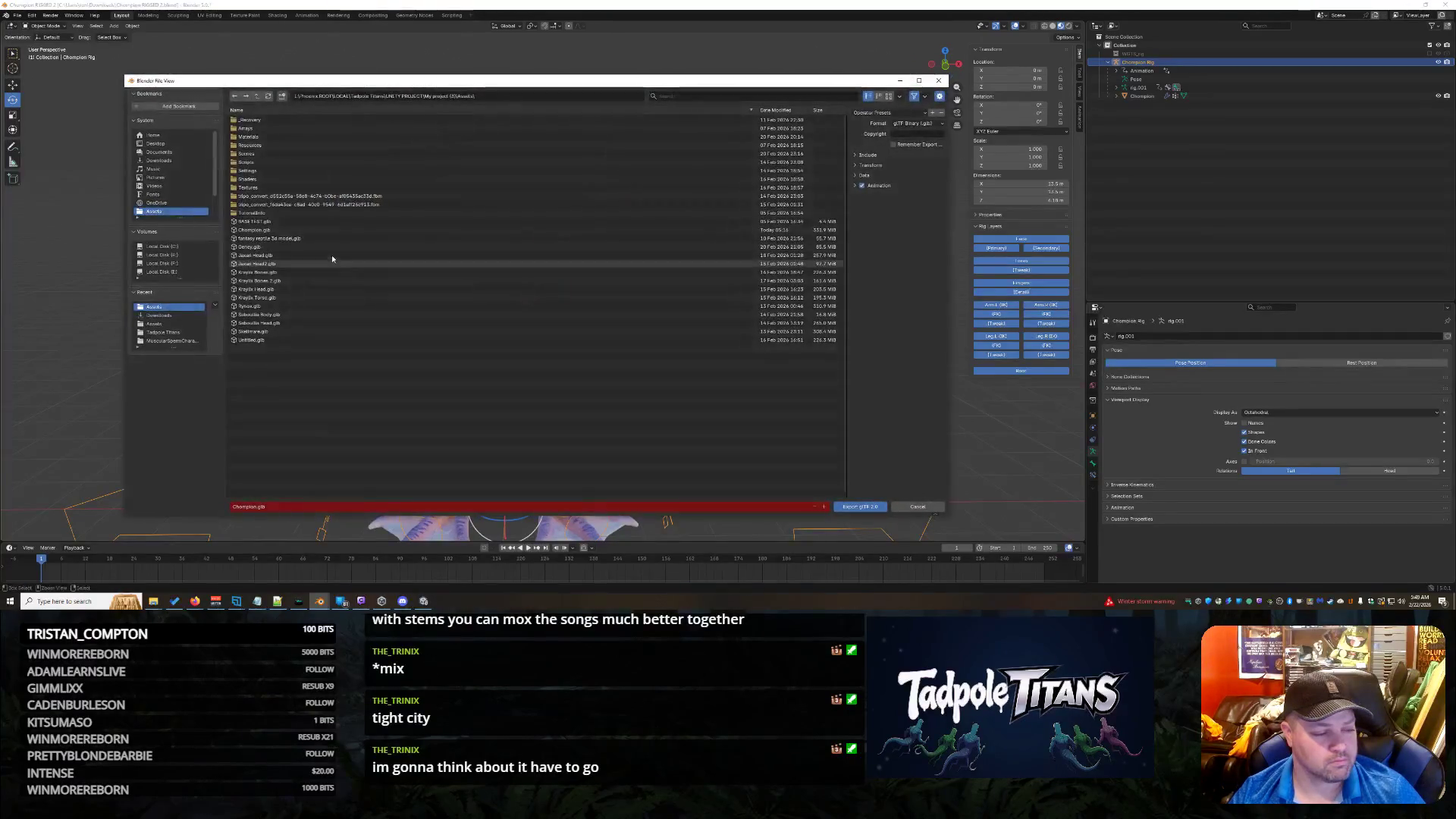
{"action": "left_click", "coordinate": [856, 509]}
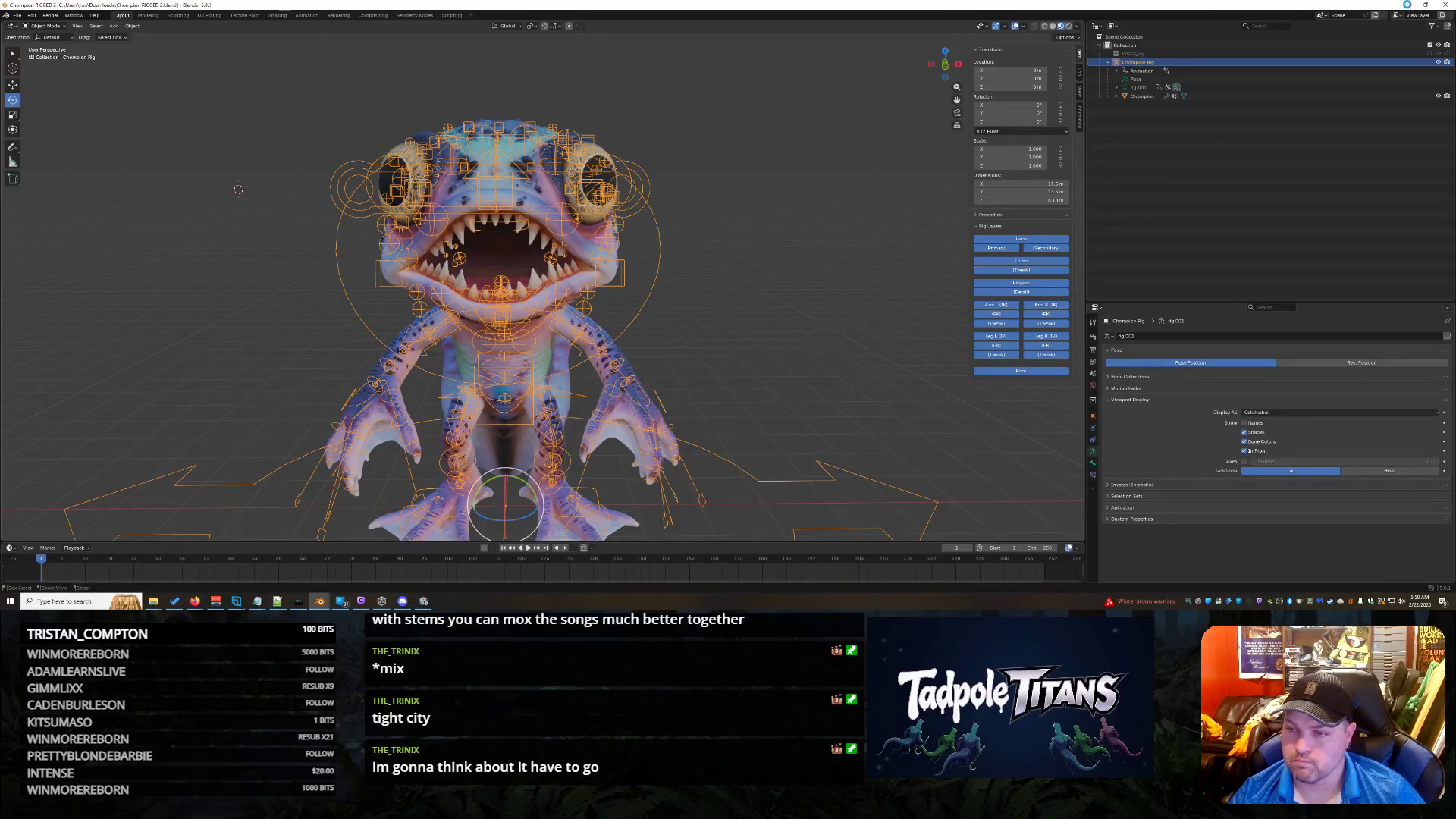
Step: Minimize Blender, bring the Suno window forward, and pause the playing song
{"action": "left_click", "coordinate": [1408, 7]}
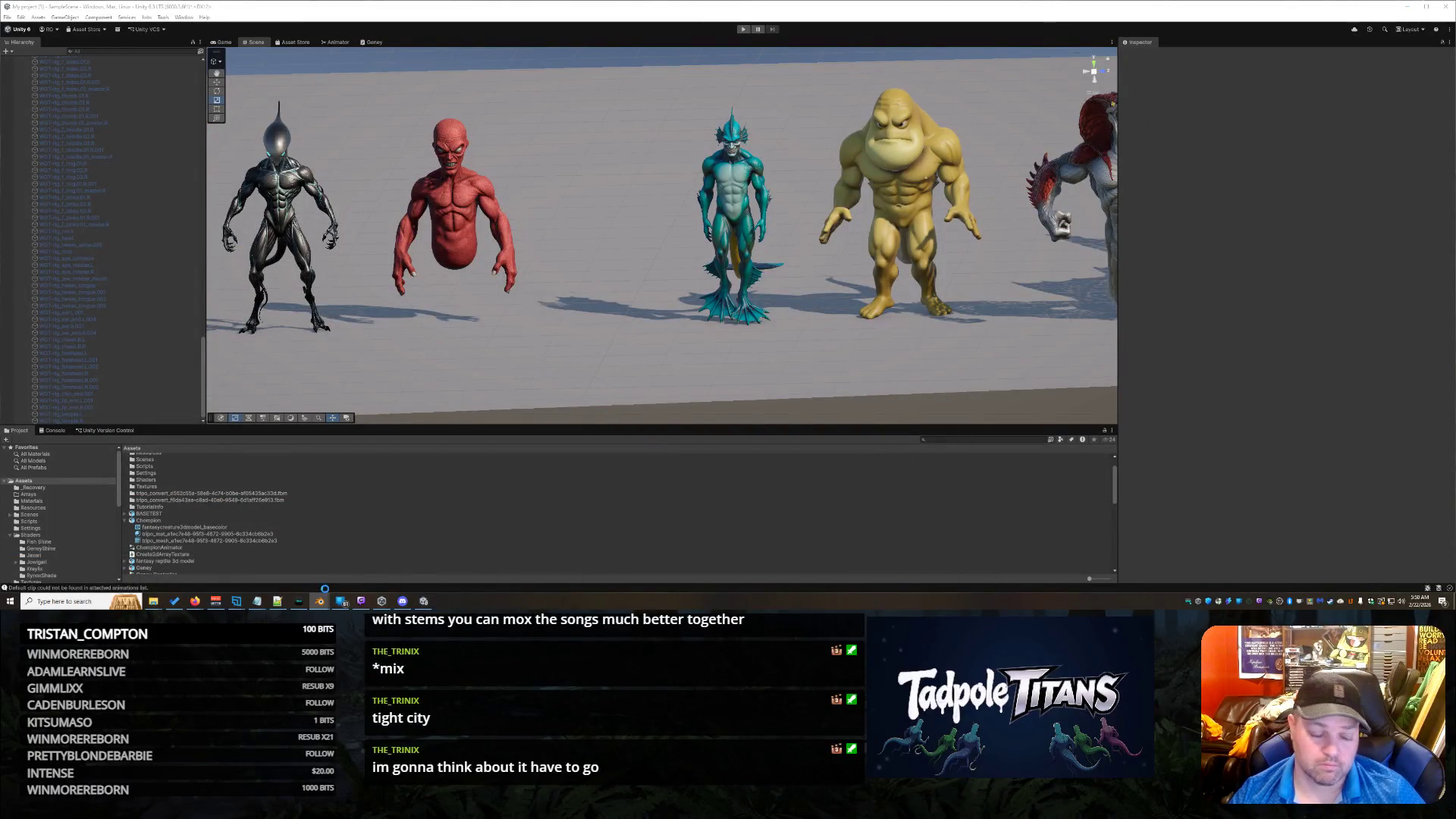
{"action": "mouse_move", "coordinate": [195, 603]}
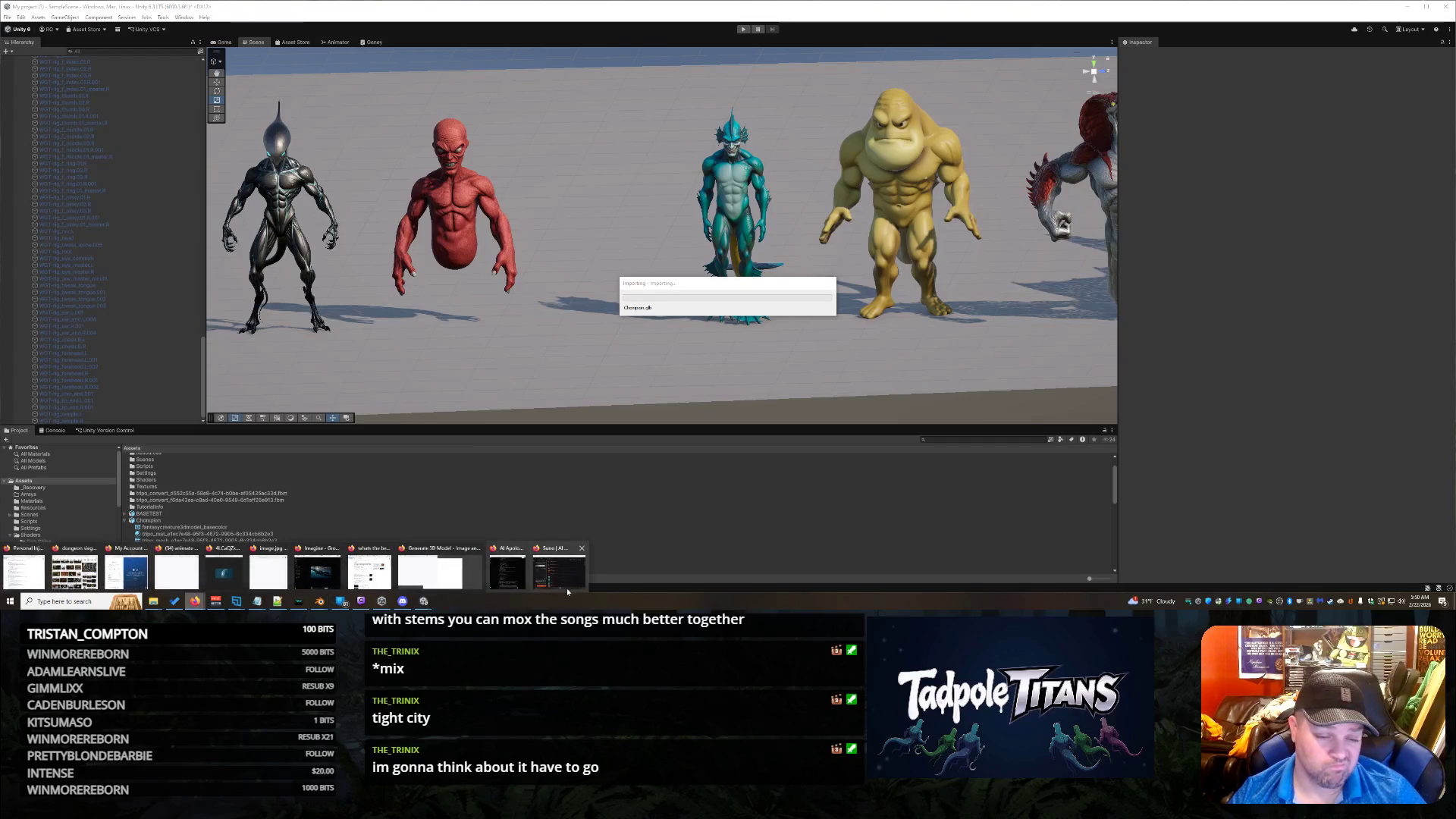
{"action": "left_click", "coordinate": [559, 571]}
{"action": "left_click", "coordinate": [442, 529]}
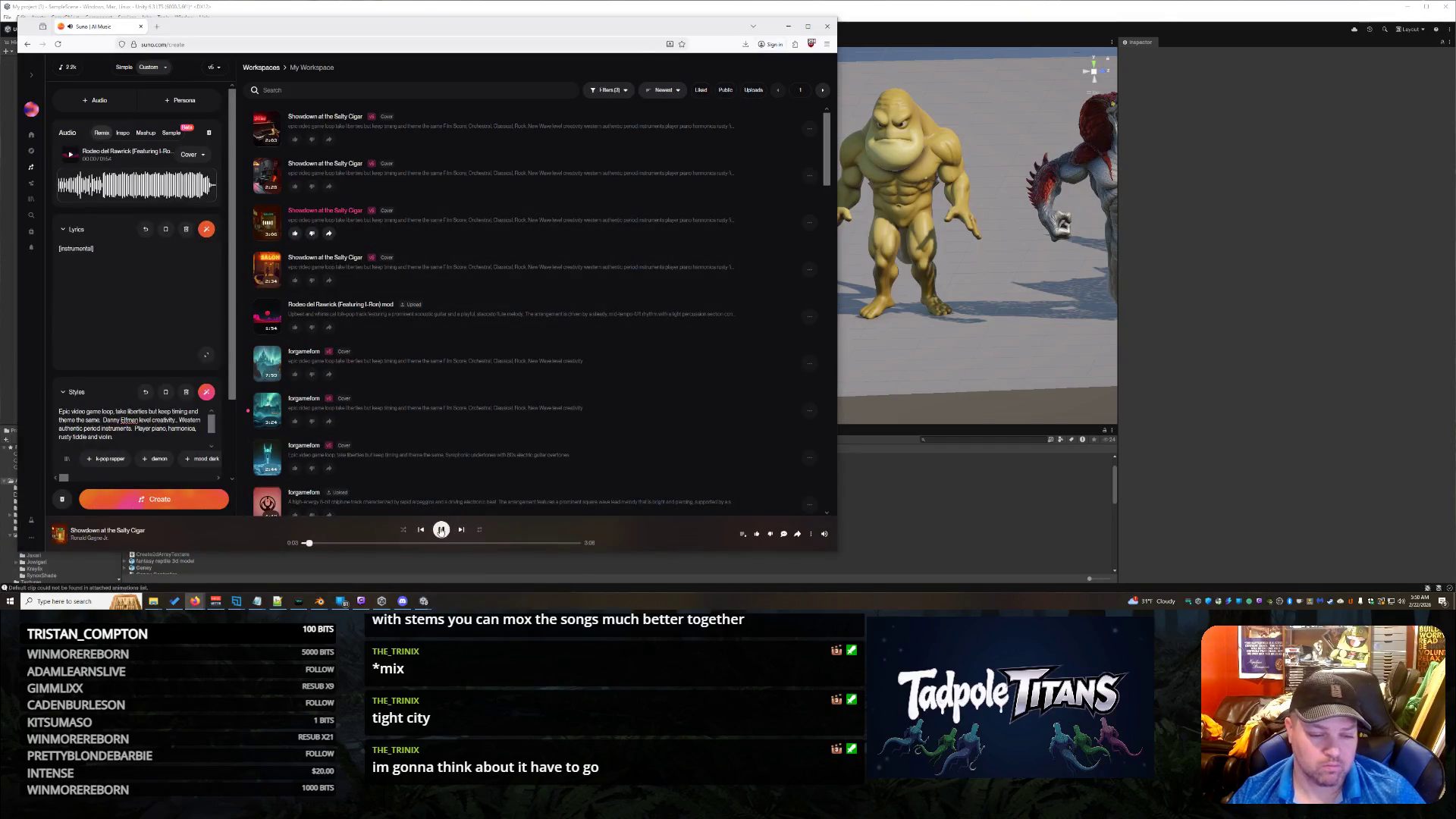
Step: Trash the second song copy and delete the harmonica, rusty fiddle and violin phrase from the style
{"action": "left_click", "coordinate": [809, 176]}
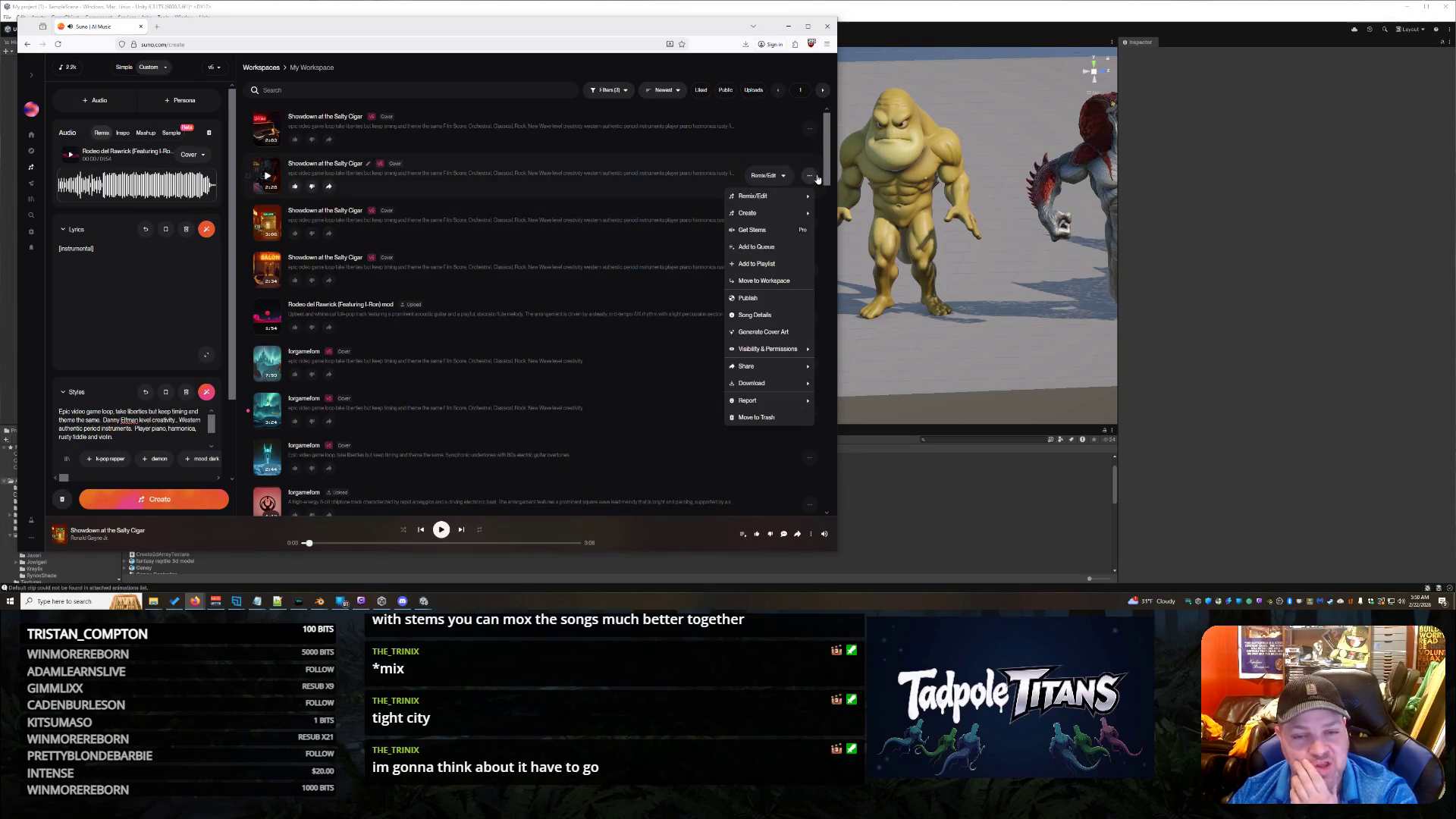
{"action": "left_click", "coordinate": [780, 418]}
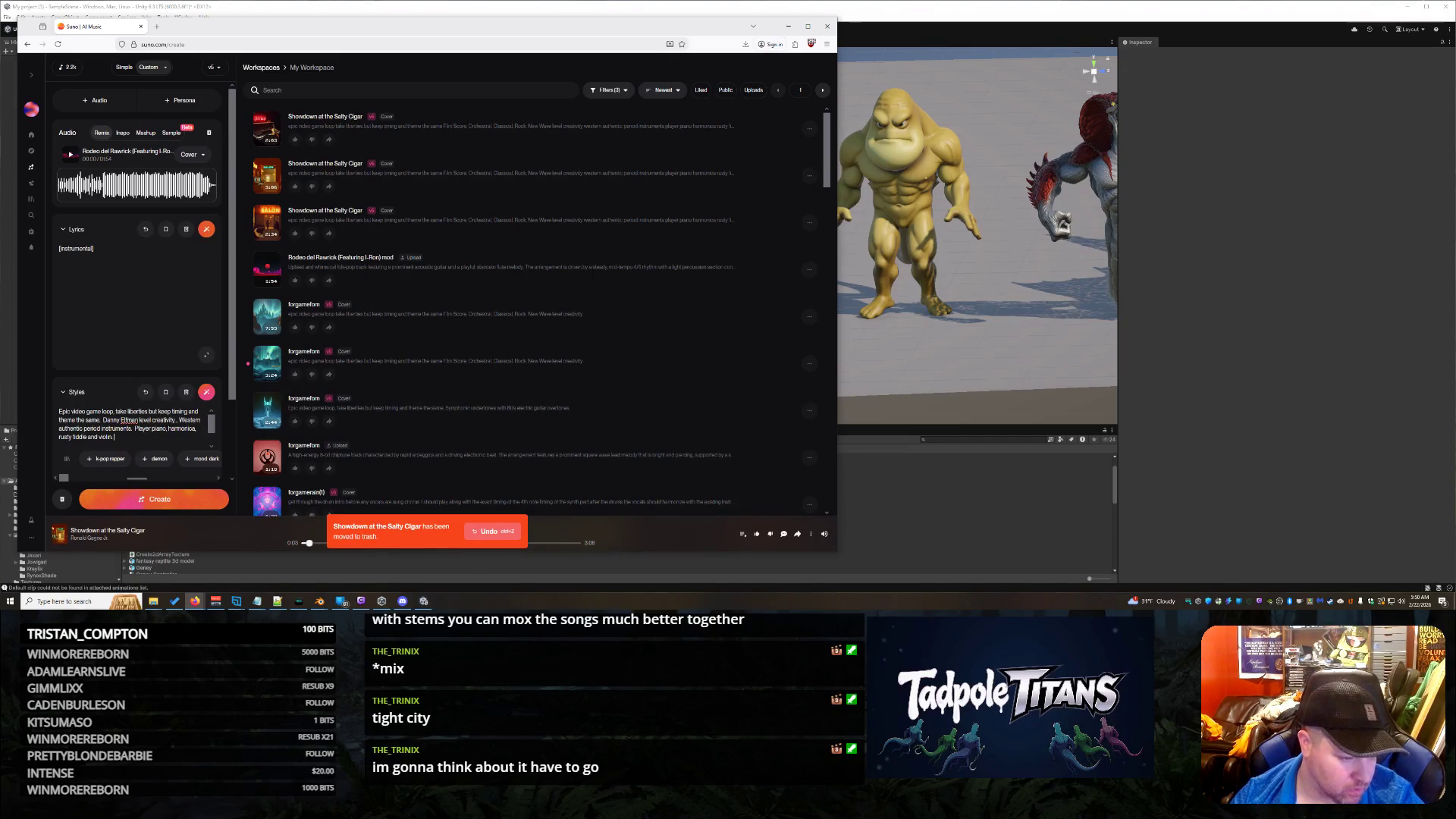
{"action": "mouse_move", "coordinate": [167, 429]}
{"action": "left_mouse_down"}
{"action": "mouse_move", "coordinate": [114, 444]}
{"action": "mouse_move", "coordinate": [288, 475]}
{"action": "left_mouse_up"}
{"action": "key", "text": "BackSpace"}
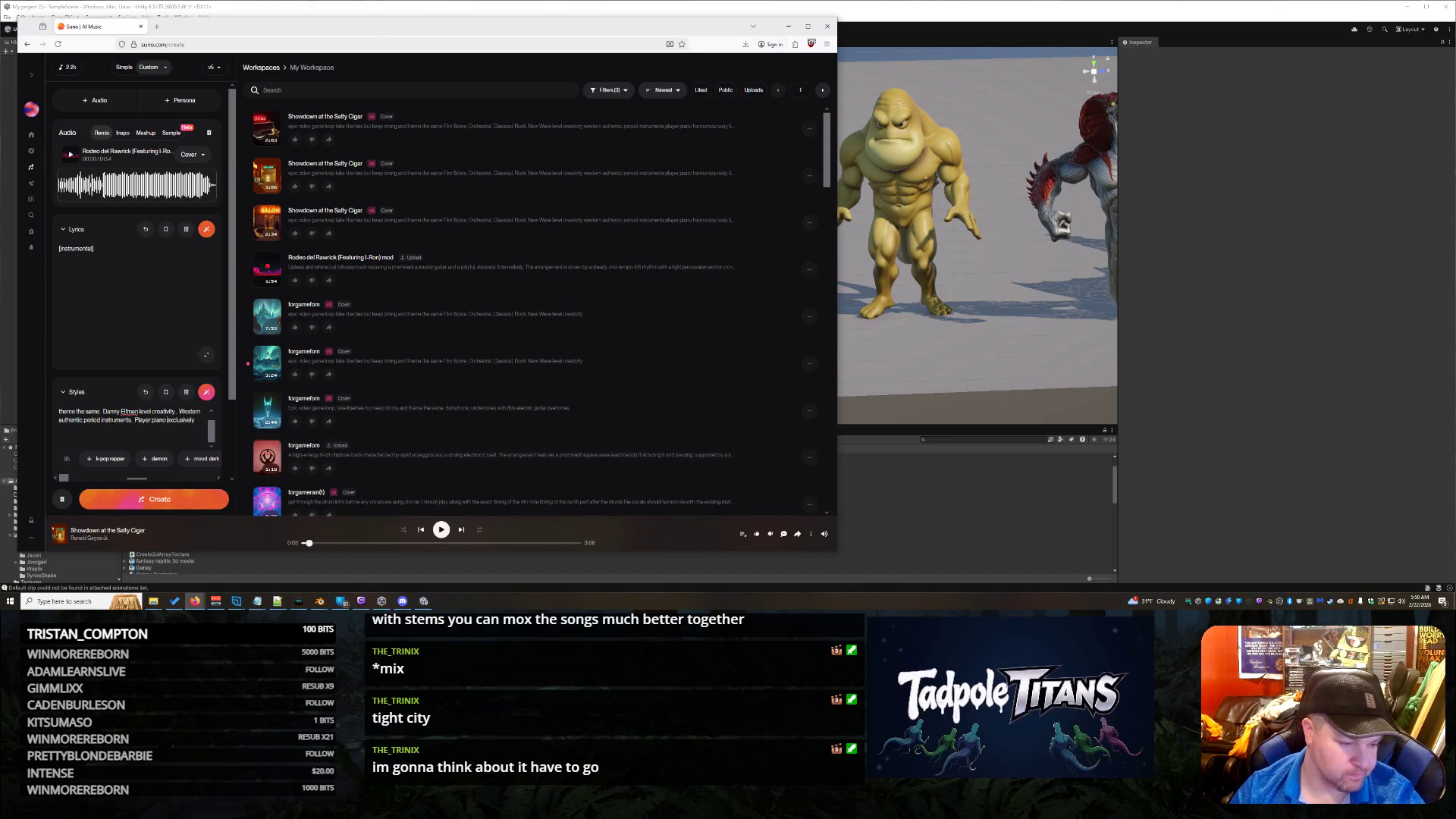
Step: Remove the Western authentic period instruments phrase, generate again, then select the Champion asset in Unity
{"action": "scroll", "coordinate": [122, 433], "scroll_direction": "up", "scroll_amount": 1}
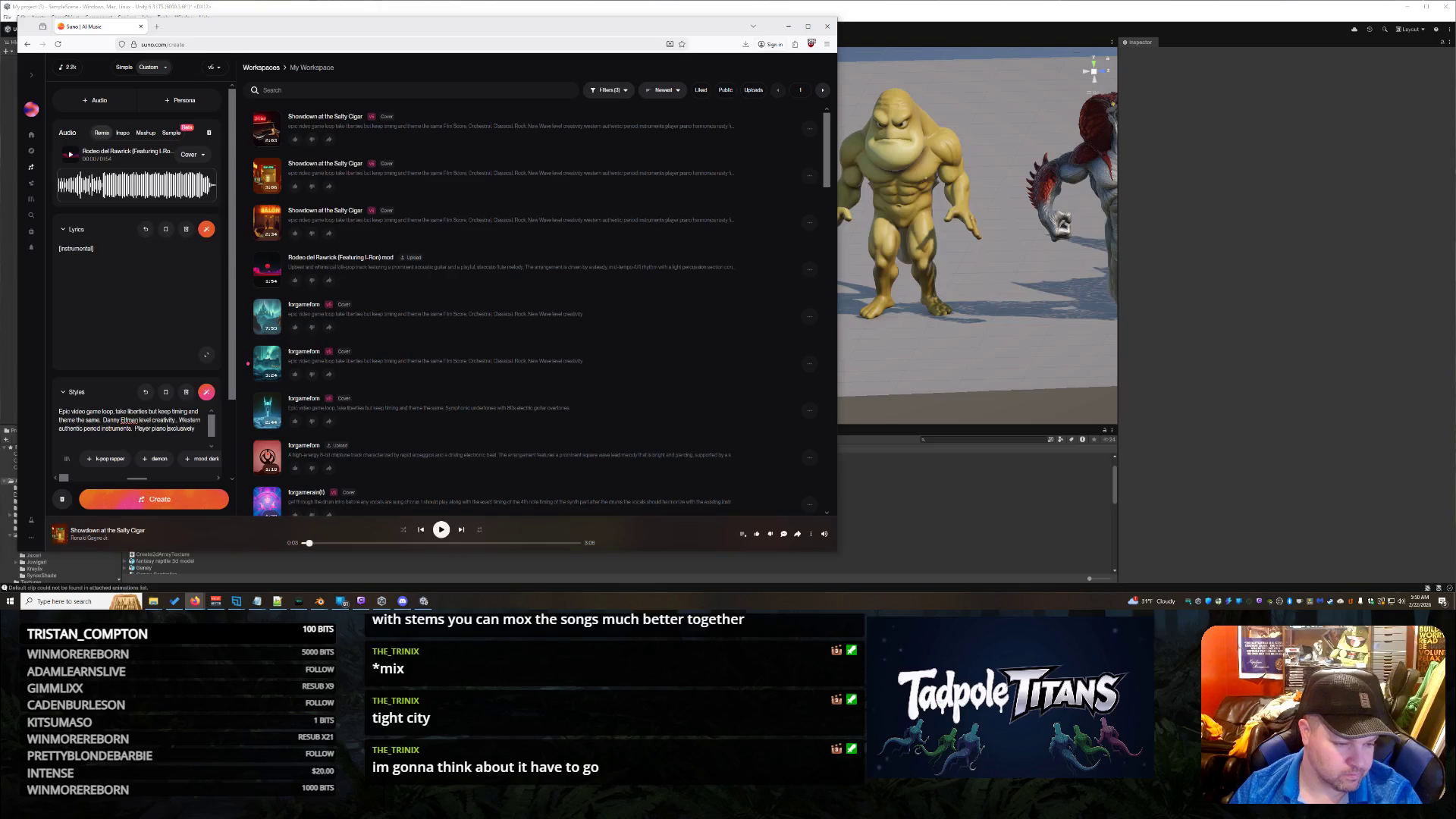
{"action": "left_click_drag", "start_coordinate": [134, 428], "coordinate": [178, 420]}
{"action": "key", "text": "BackSpace"}
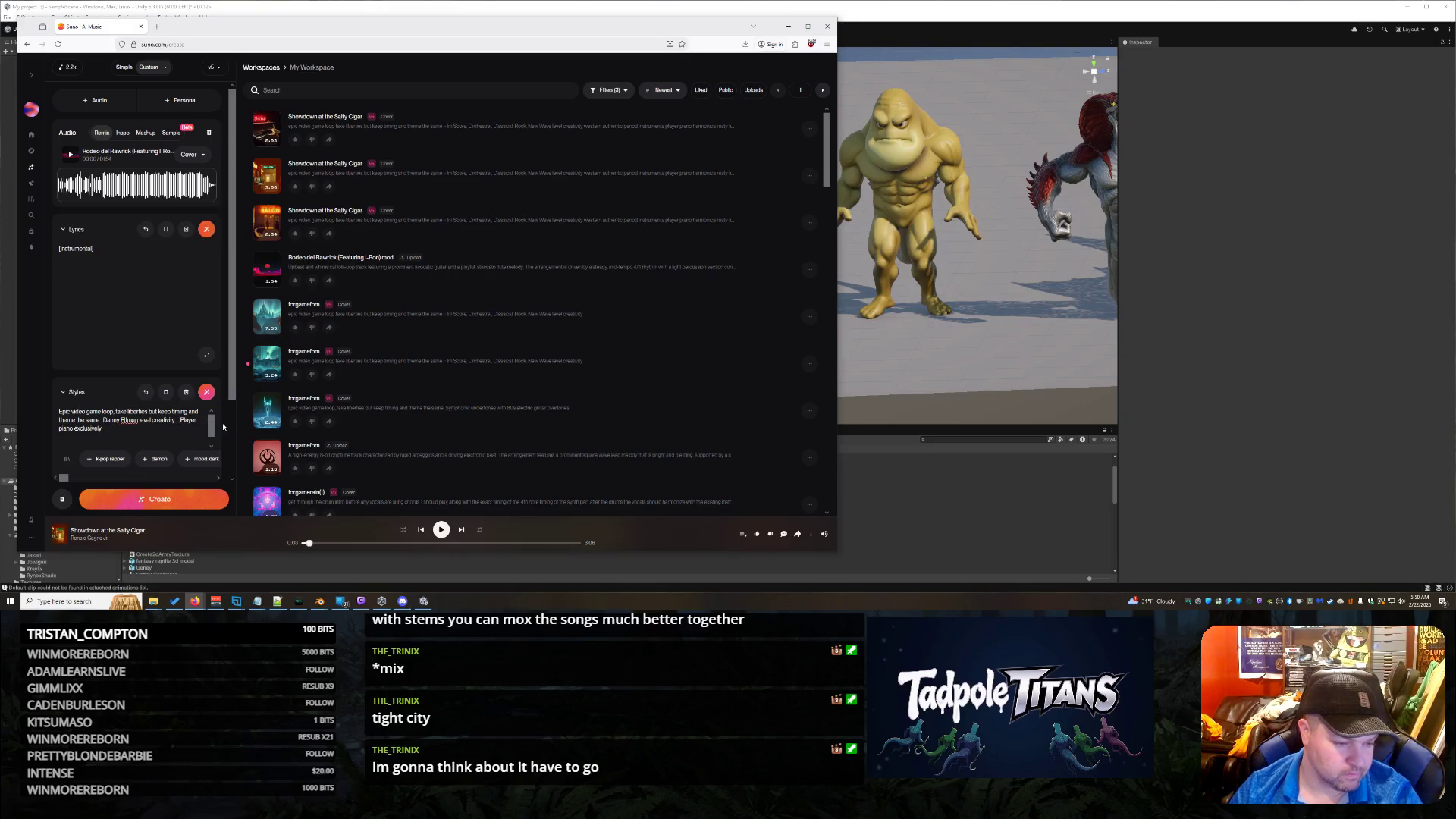
{"action": "key", "text": "BackSpace"}
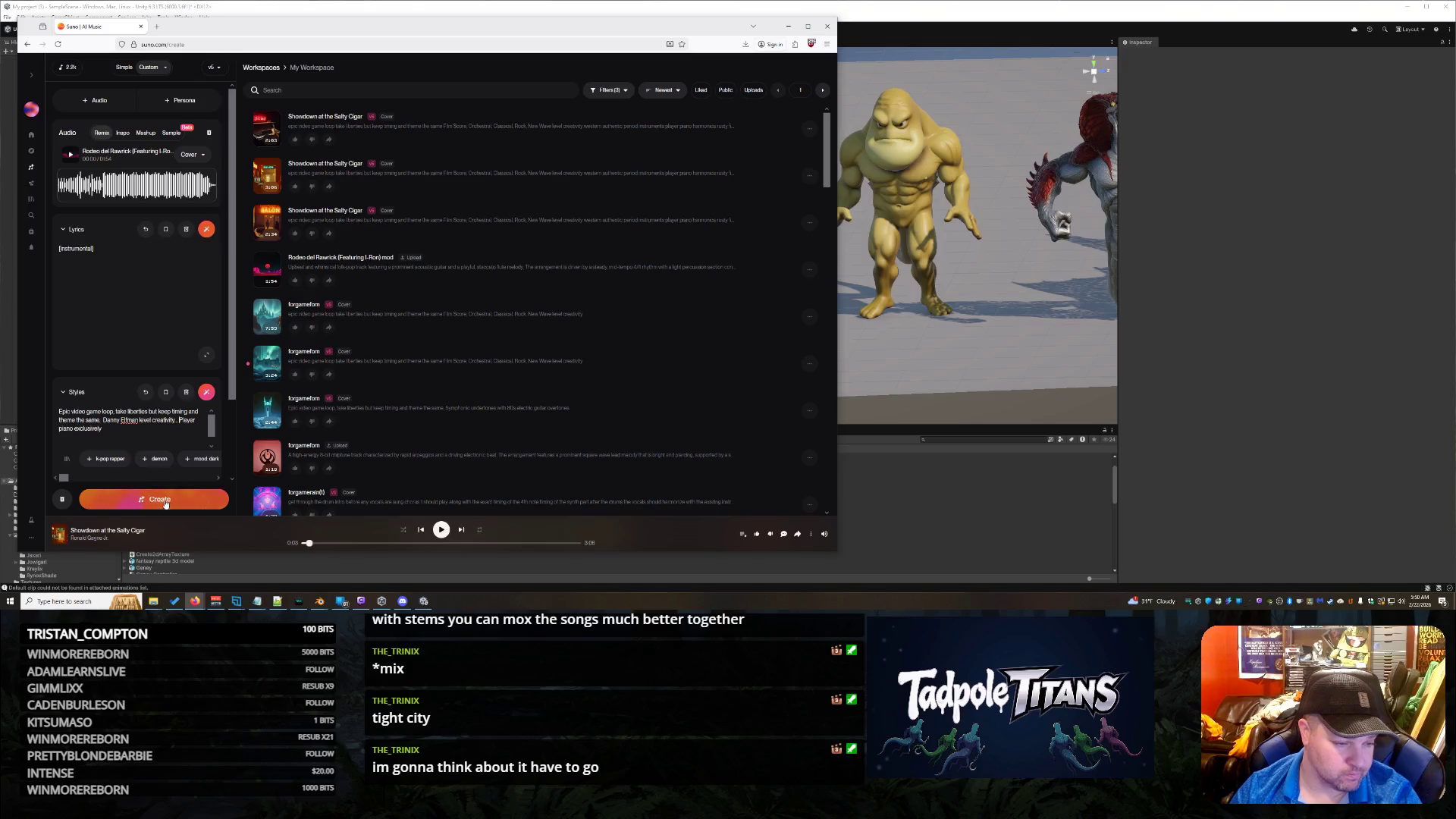
{"action": "left_click", "coordinate": [154, 502]}
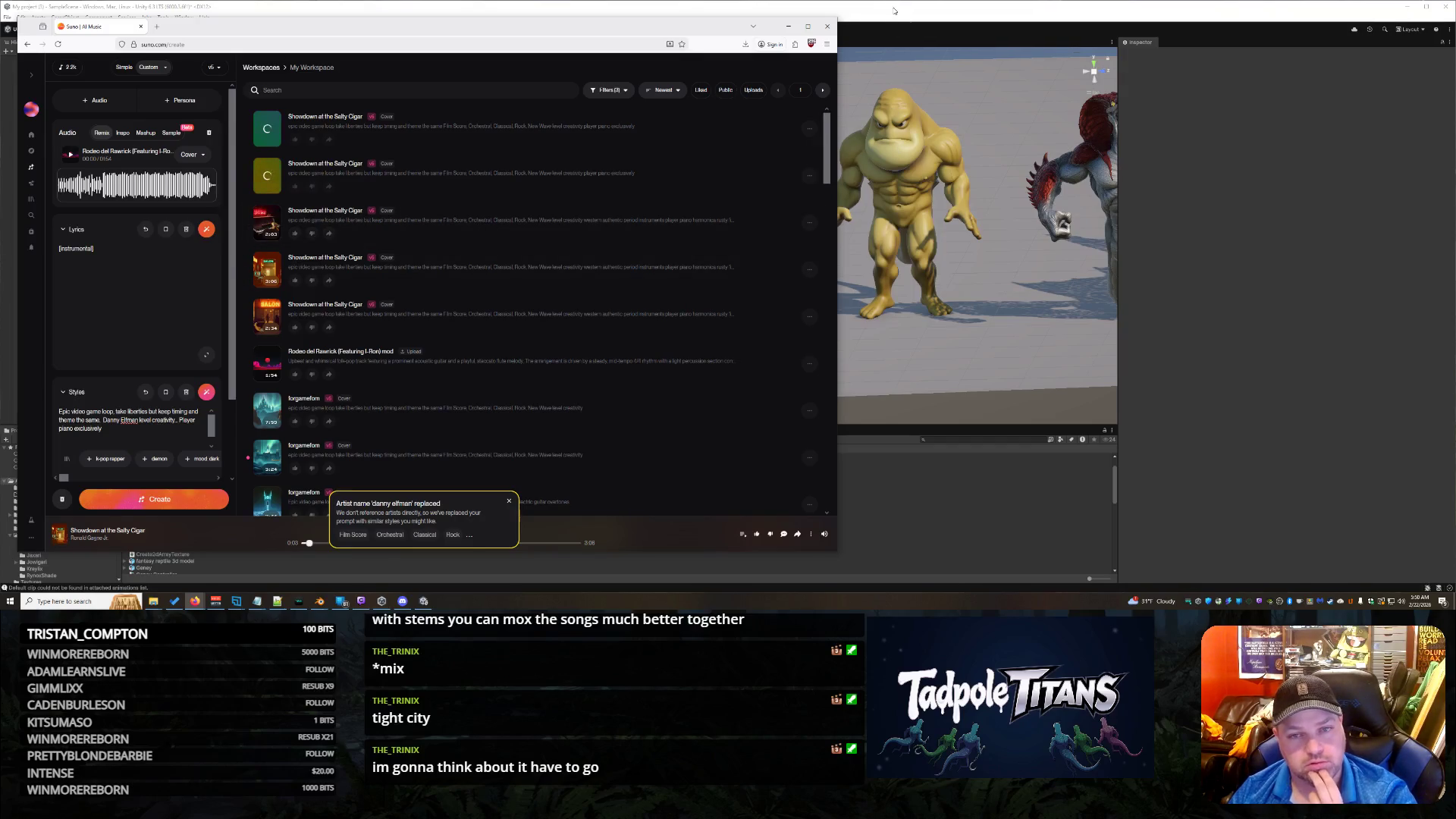
{"action": "left_click", "coordinate": [894, 73]}
{"action": "left_click", "coordinate": [167, 521]}
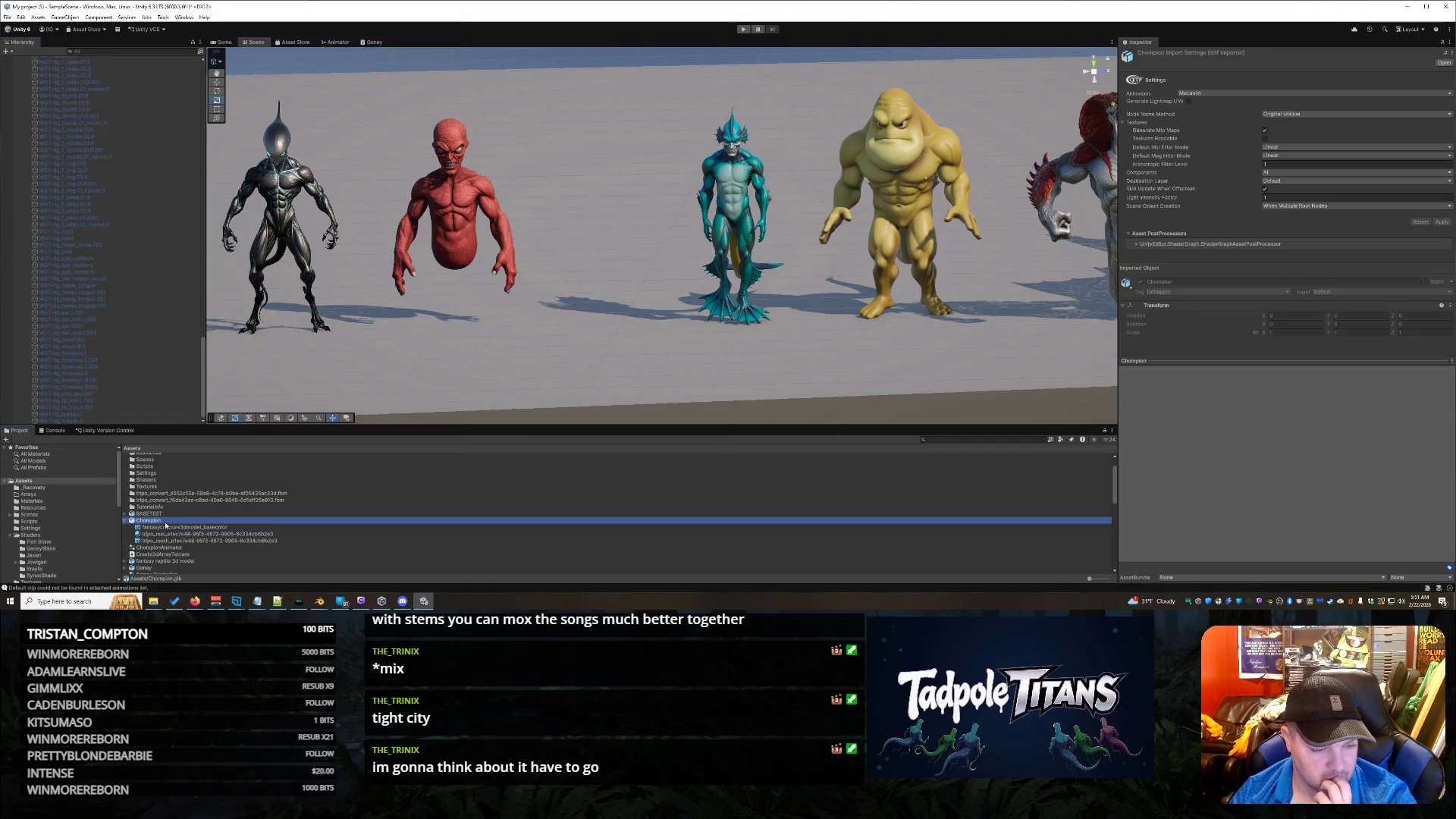
Step: Reimport the Champion model asset from its right-click menu
{"action": "mouse_move", "coordinate": [322, 606]}
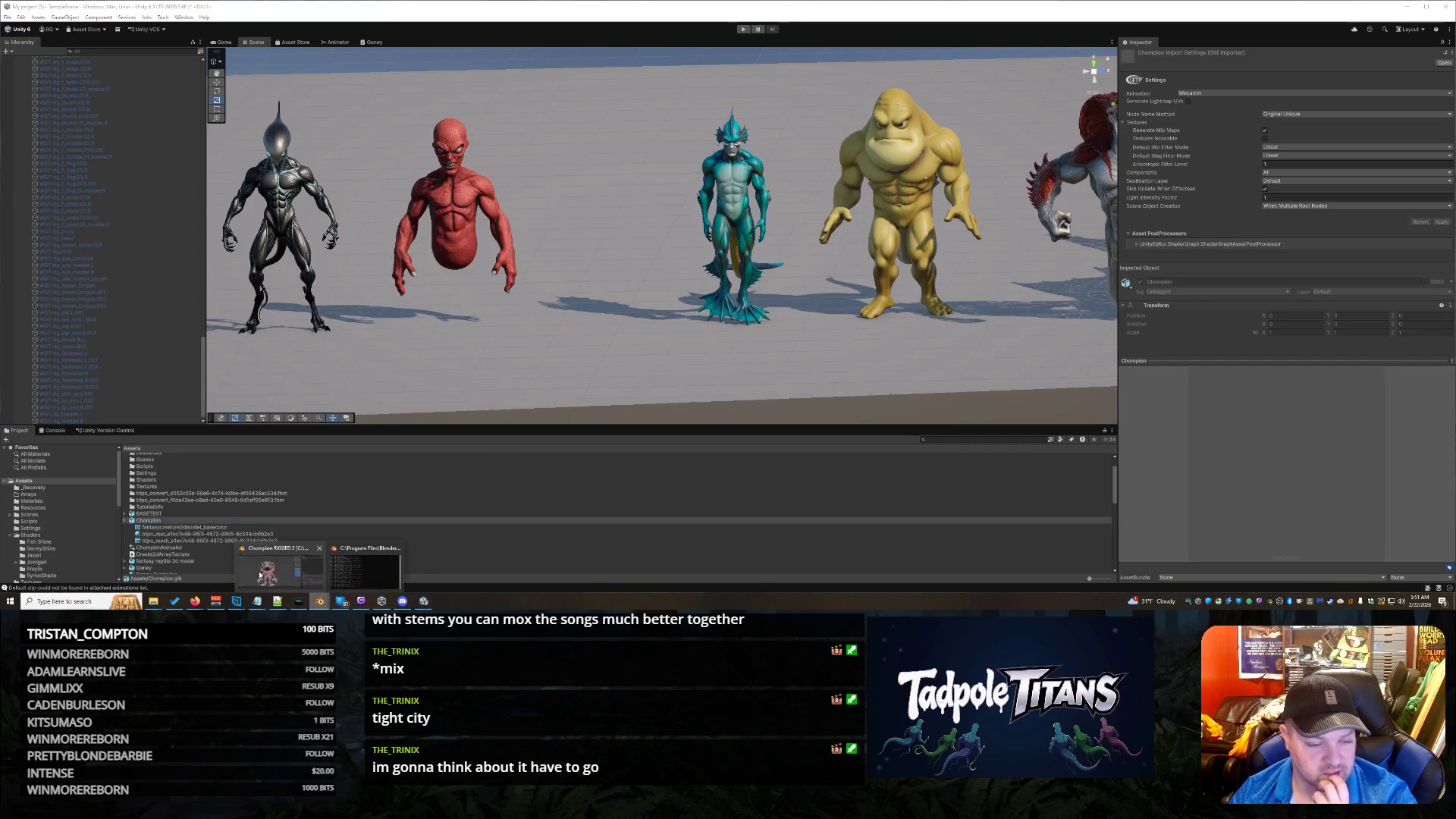
{"action": "left_click", "coordinate": [276, 569]}
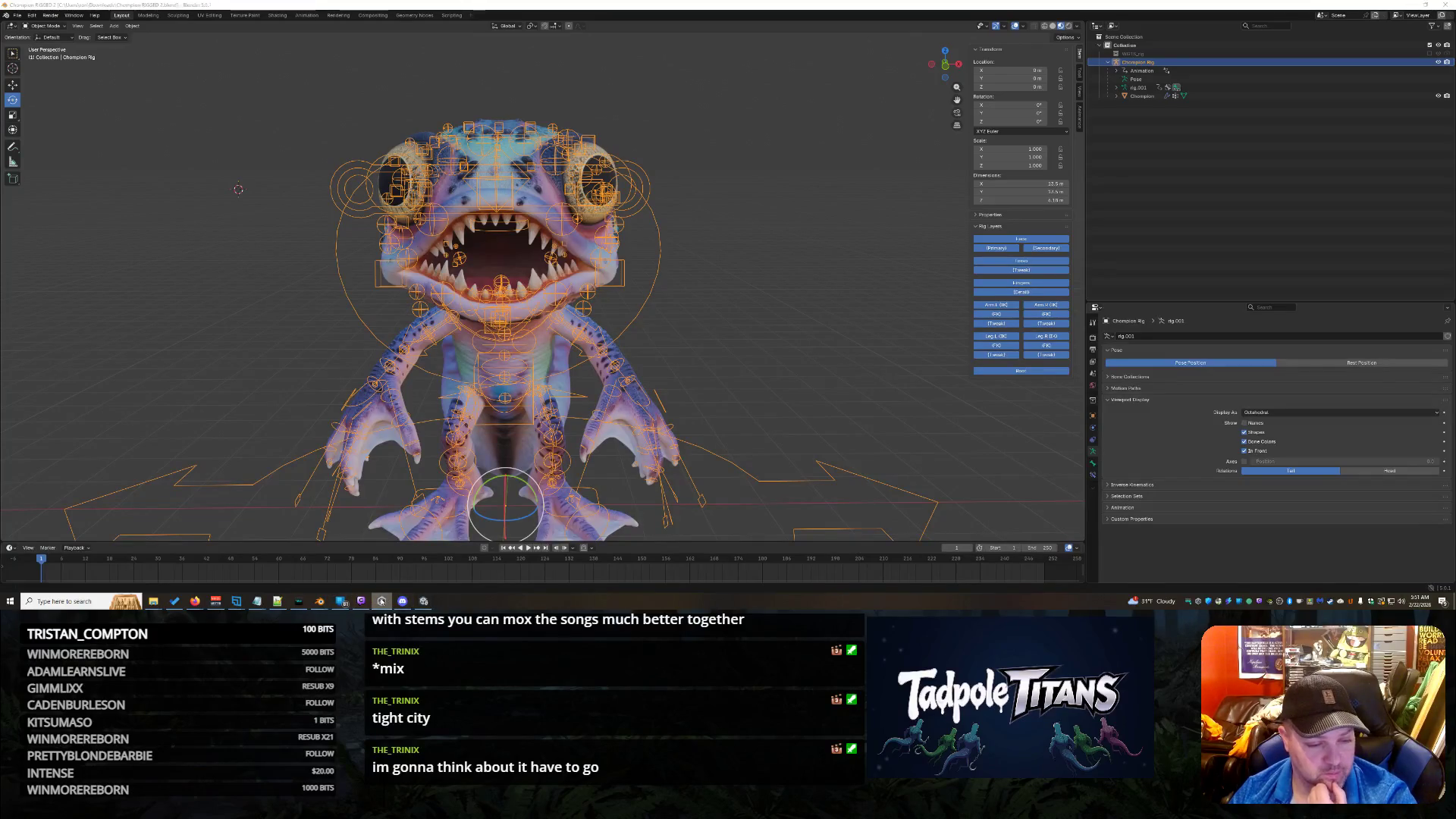
{"action": "left_click", "coordinate": [425, 603]}
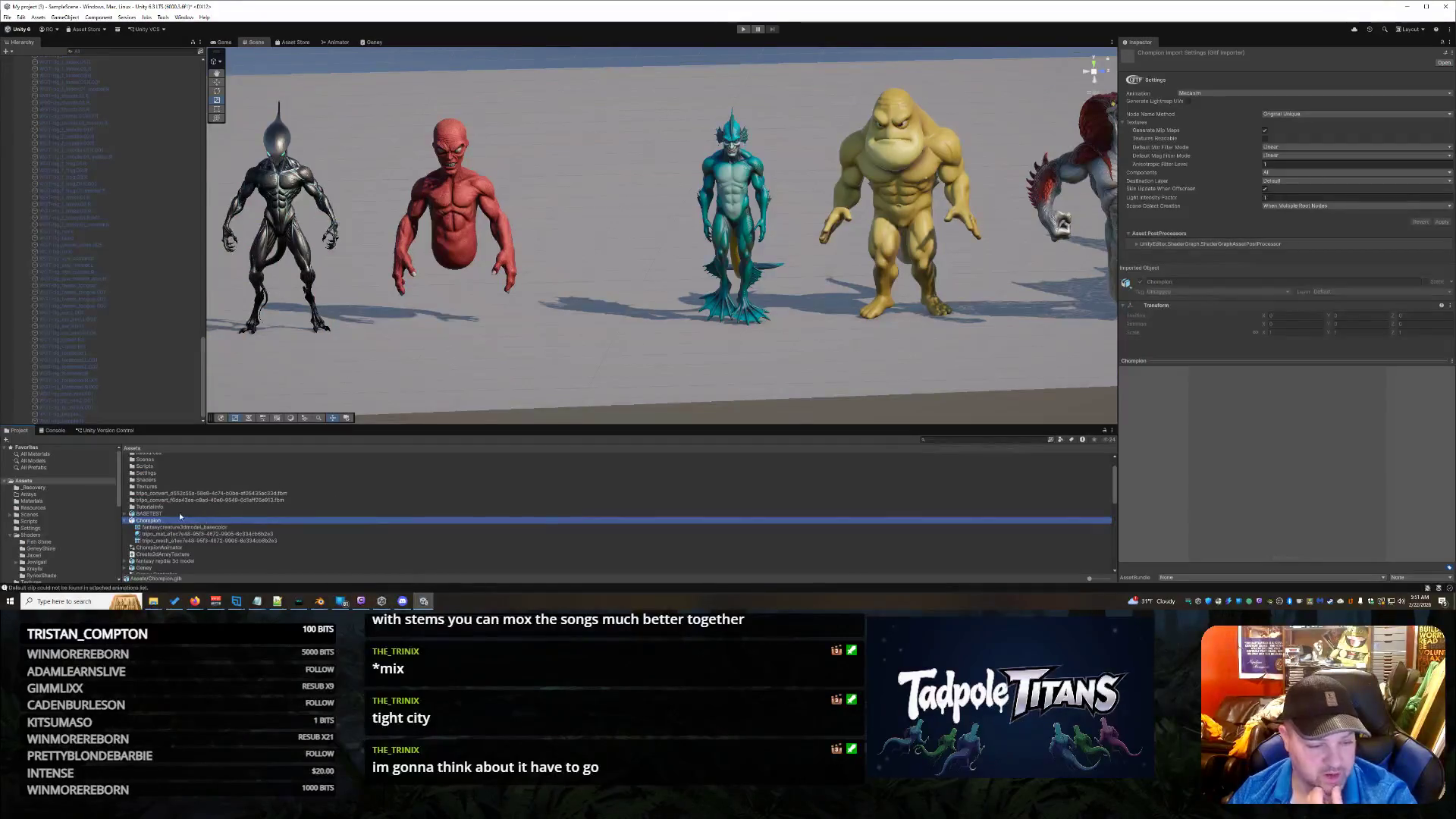
{"action": "right_click", "coordinate": [153, 525]}
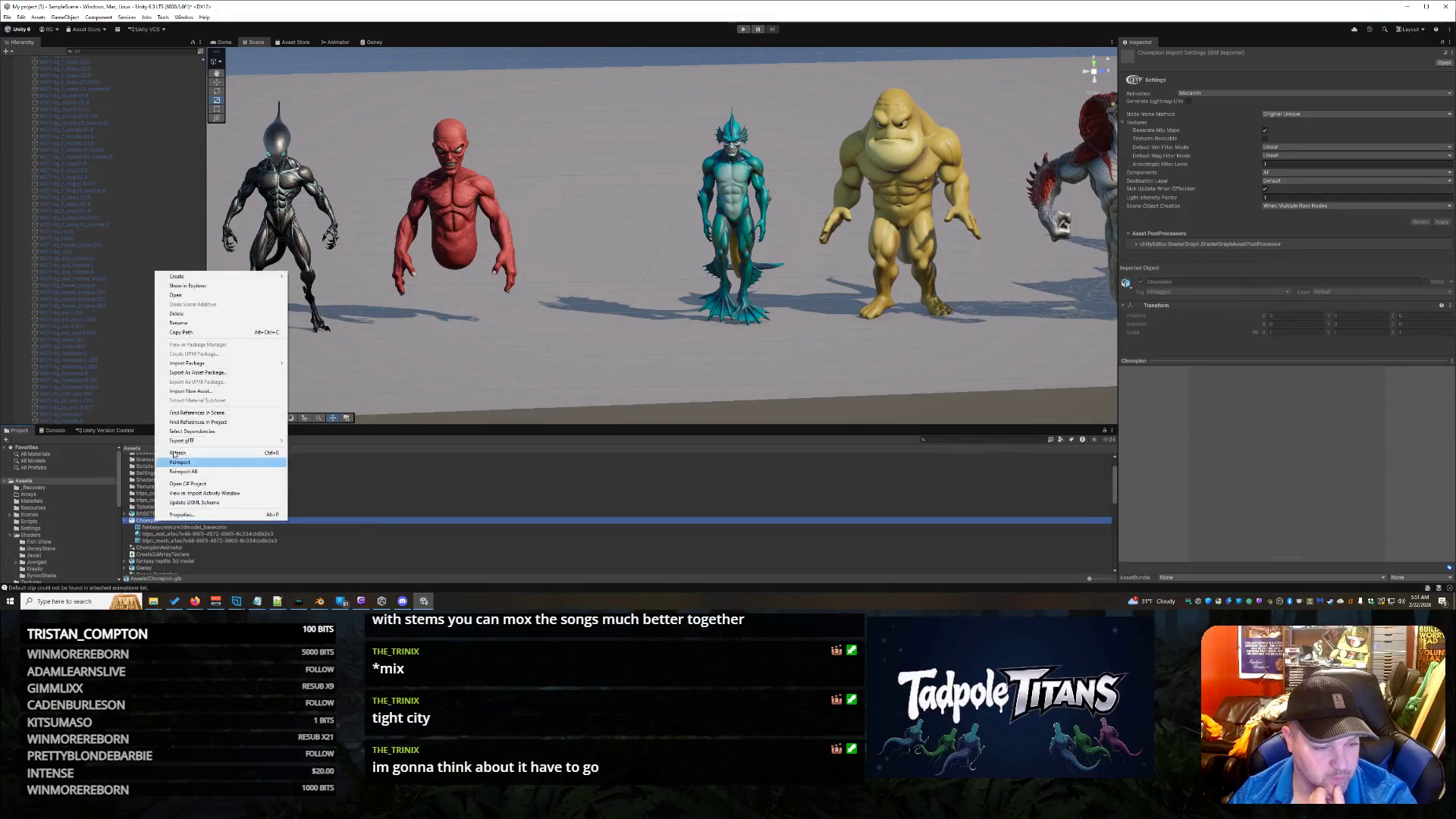
{"action": "left_click", "coordinate": [210, 459]}
{"action": "key", "text": "Return"}
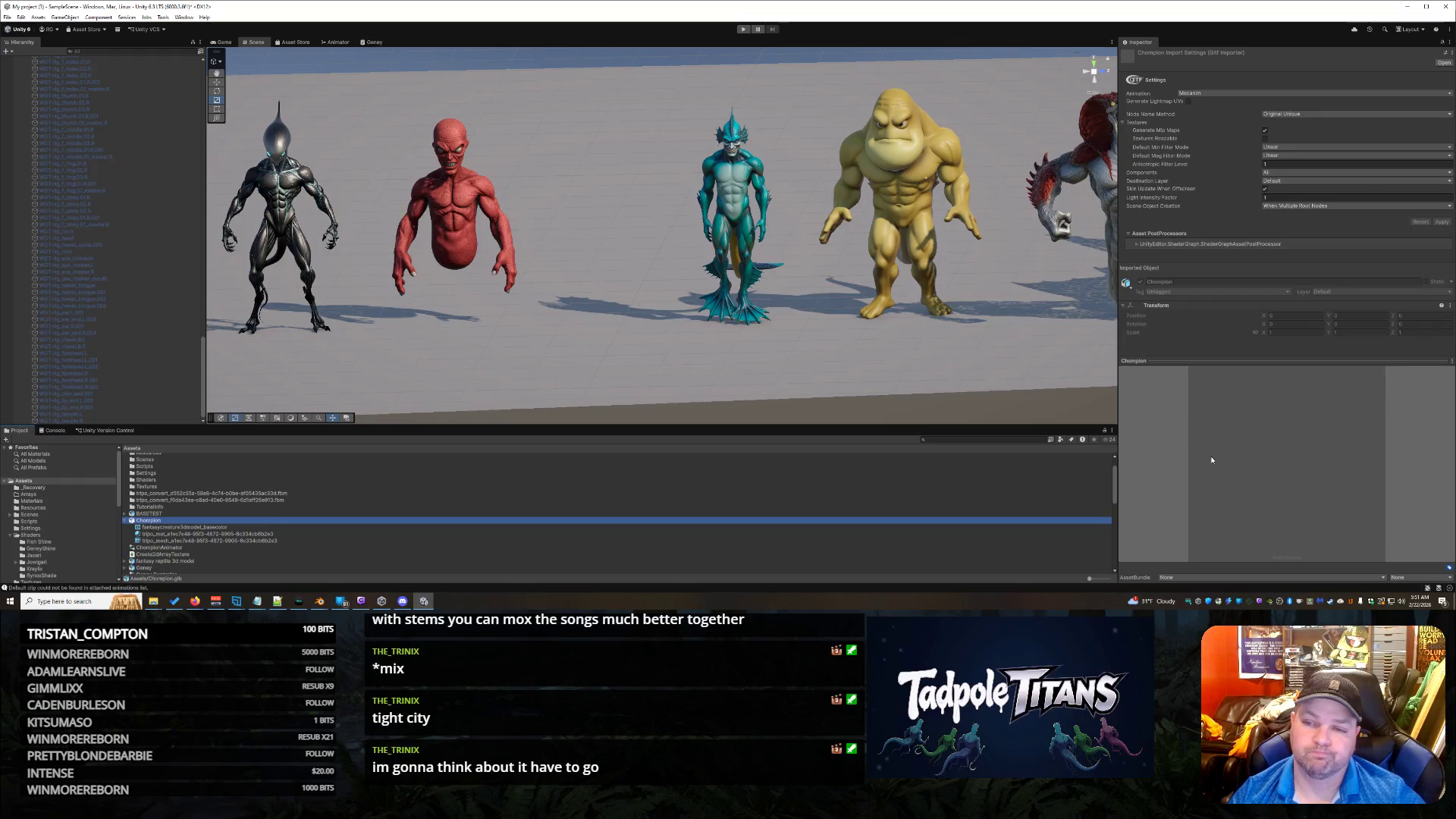
Step: Keep Animation Type on Mecanim, make textures readable, and apply the import settings
{"action": "left_click", "coordinate": [1202, 95]}
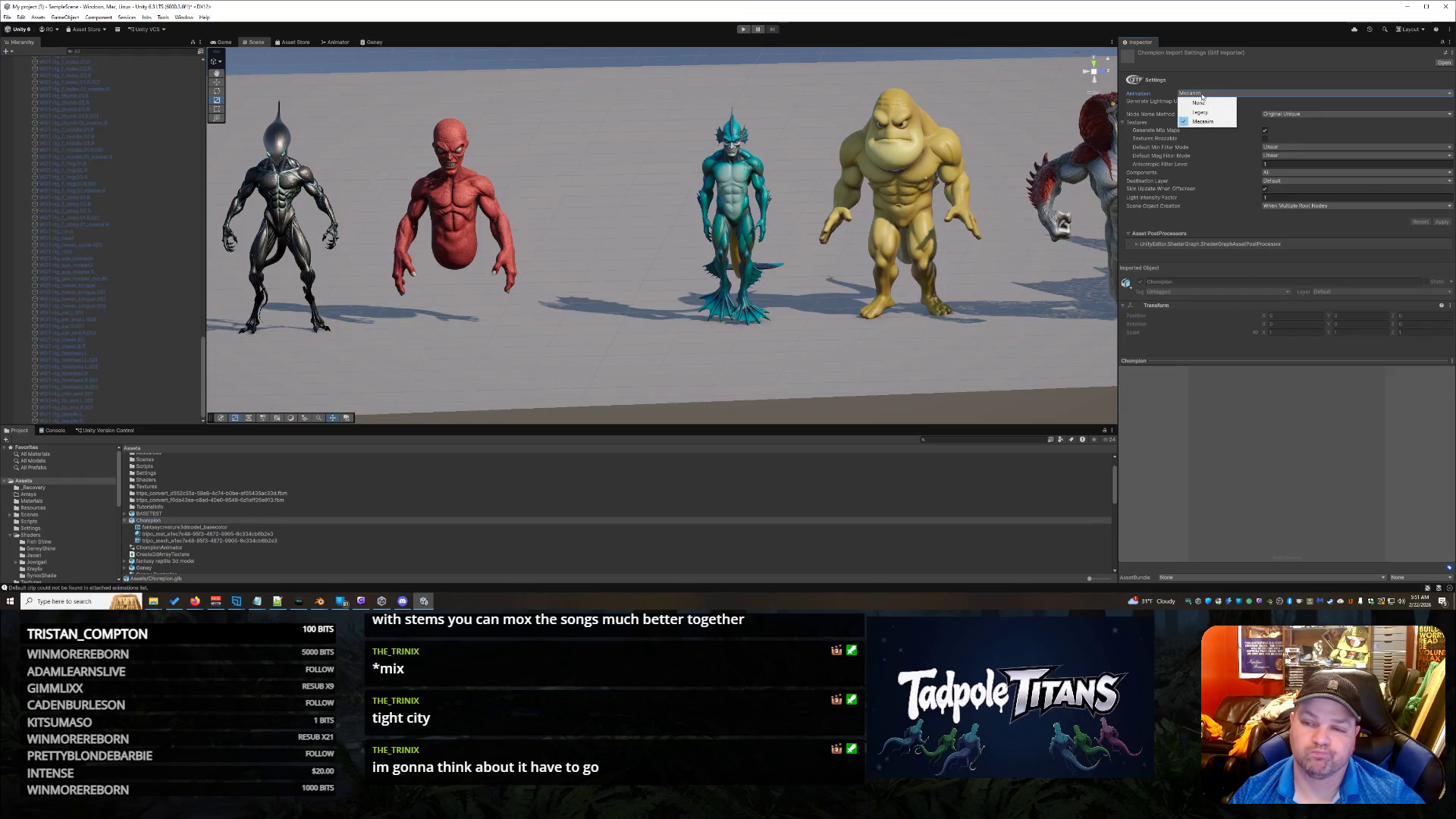
{"action": "left_click", "coordinate": [1203, 112]}
{"action": "left_click", "coordinate": [1215, 94]}
{"action": "left_click", "coordinate": [1218, 102]}
{"action": "left_click", "coordinate": [1214, 94]}
{"action": "left_click", "coordinate": [1206, 121]}
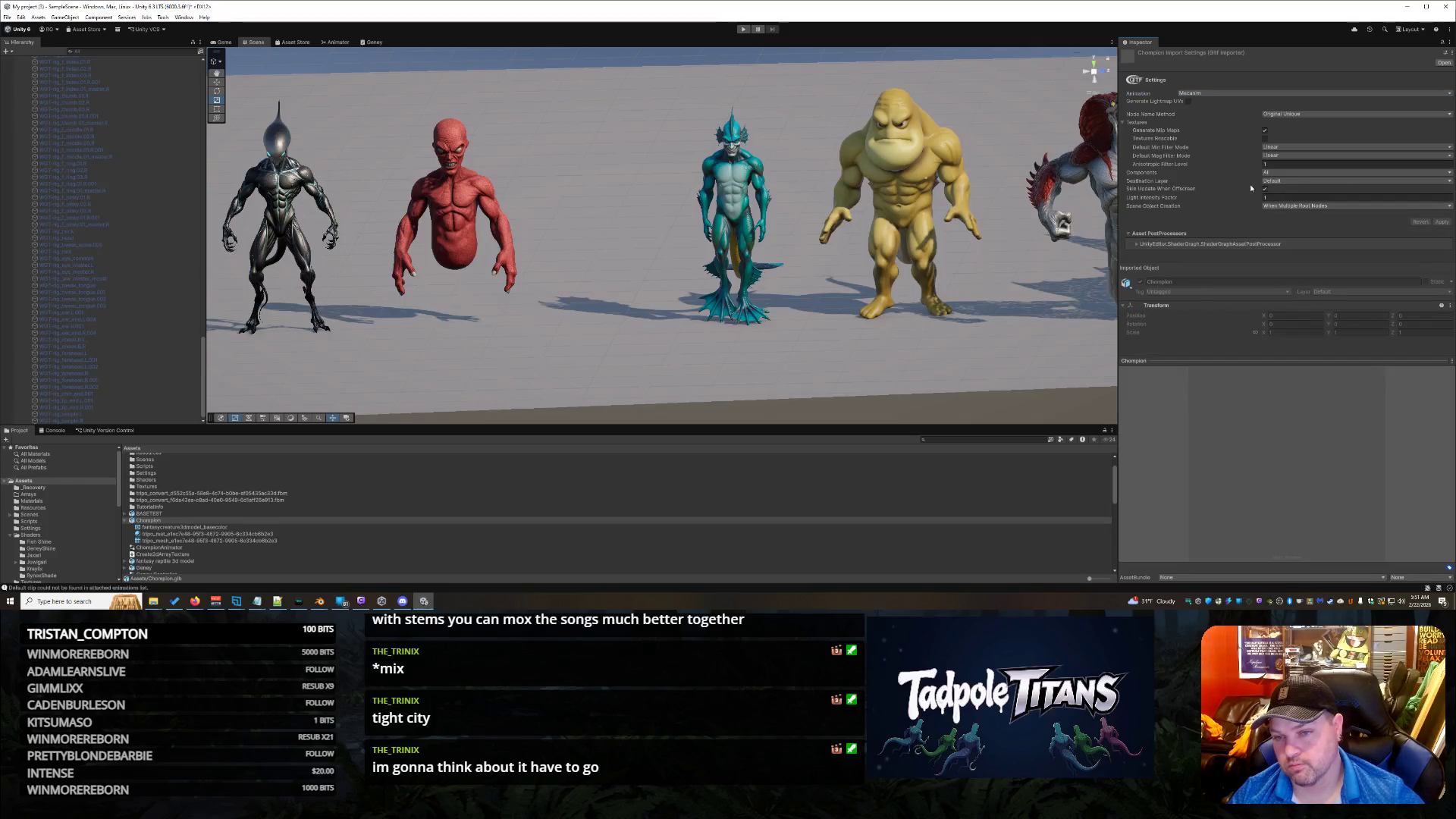
{"action": "left_click", "coordinate": [1266, 139]}
{"action": "left_click", "coordinate": [1442, 222]}
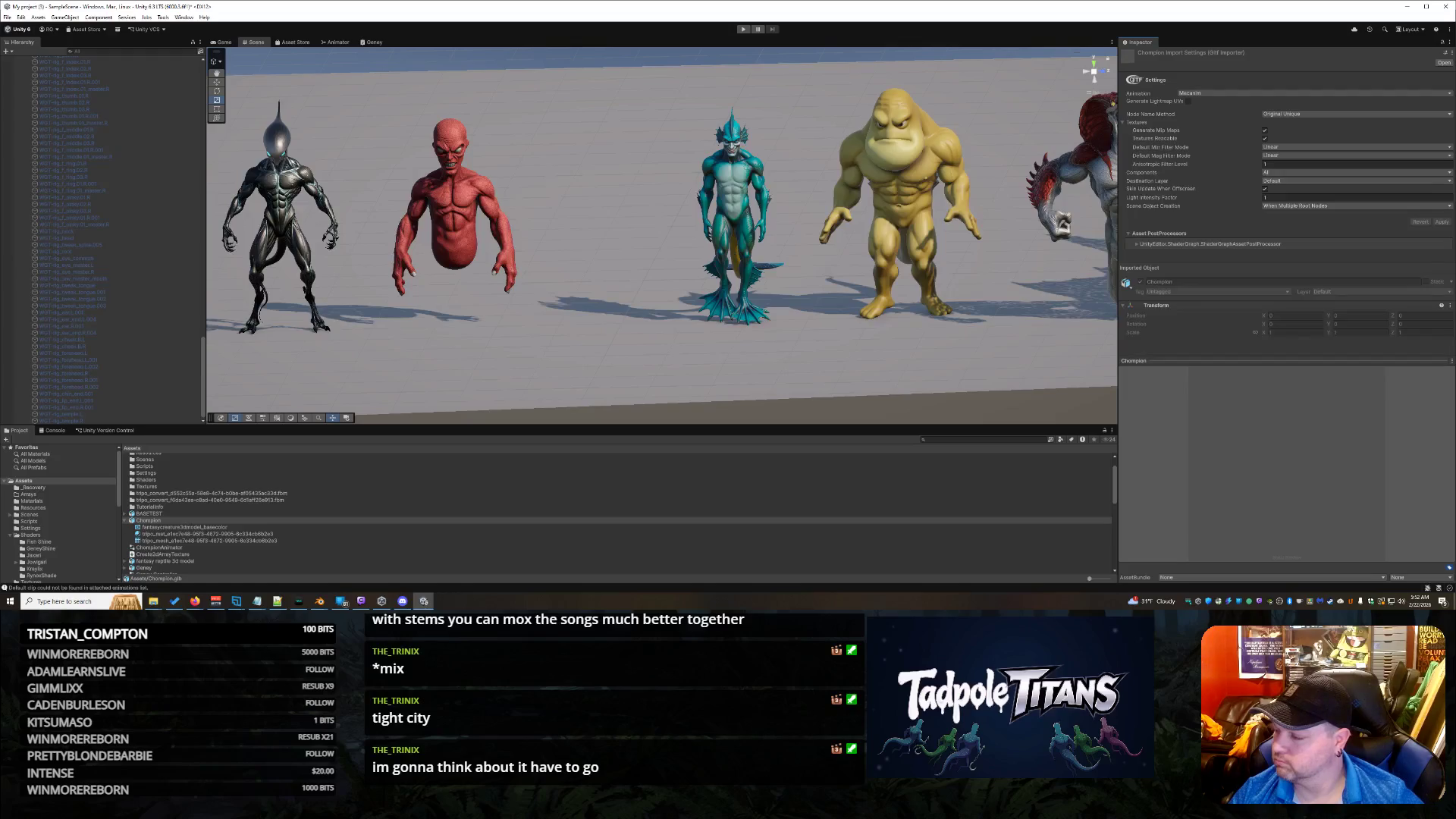
Step: Bring the Suno browser window to the front
{"action": "key", "text": "alt+Tab"}
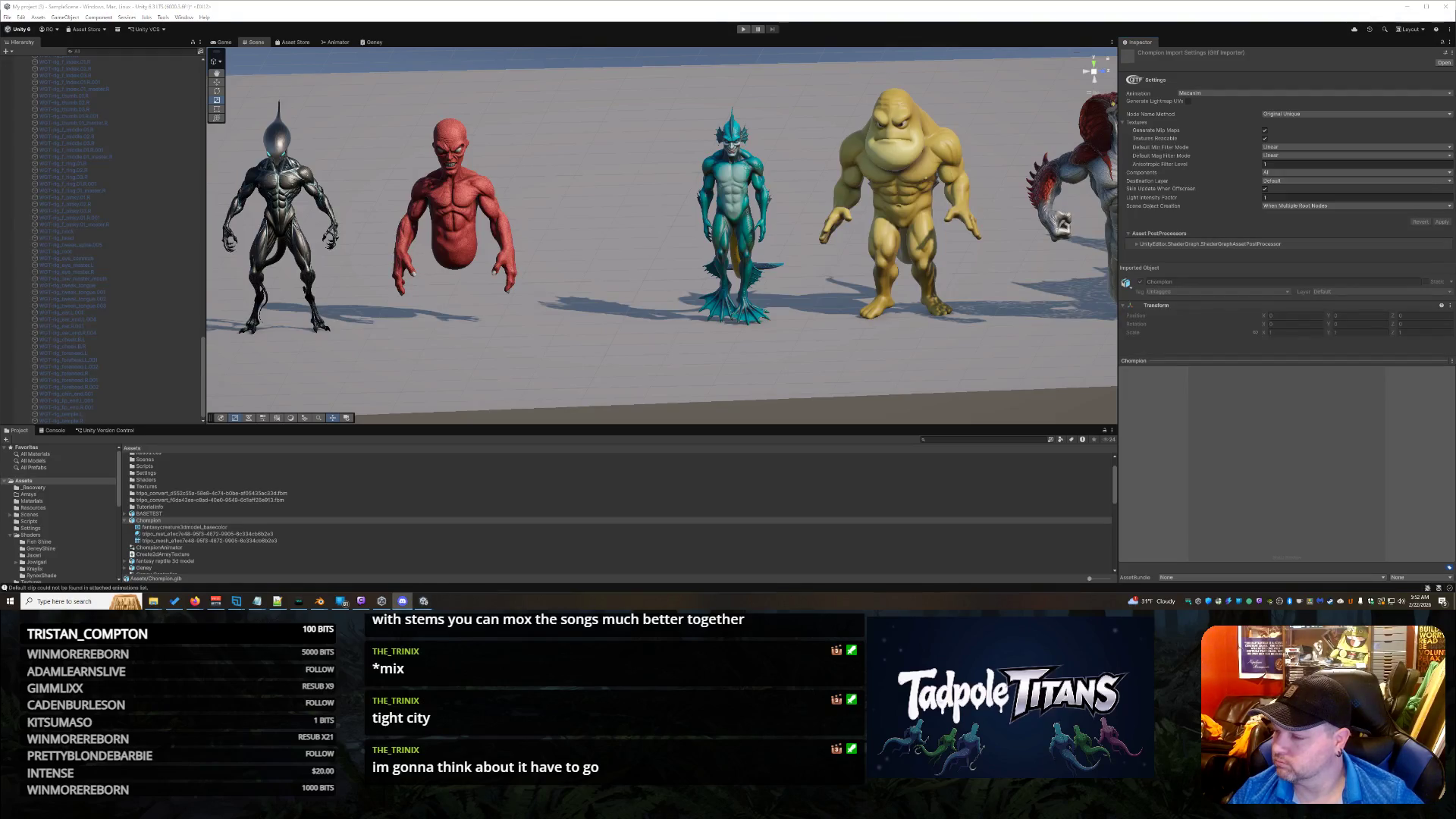
{"action": "left_click", "coordinate": [958, 77]}
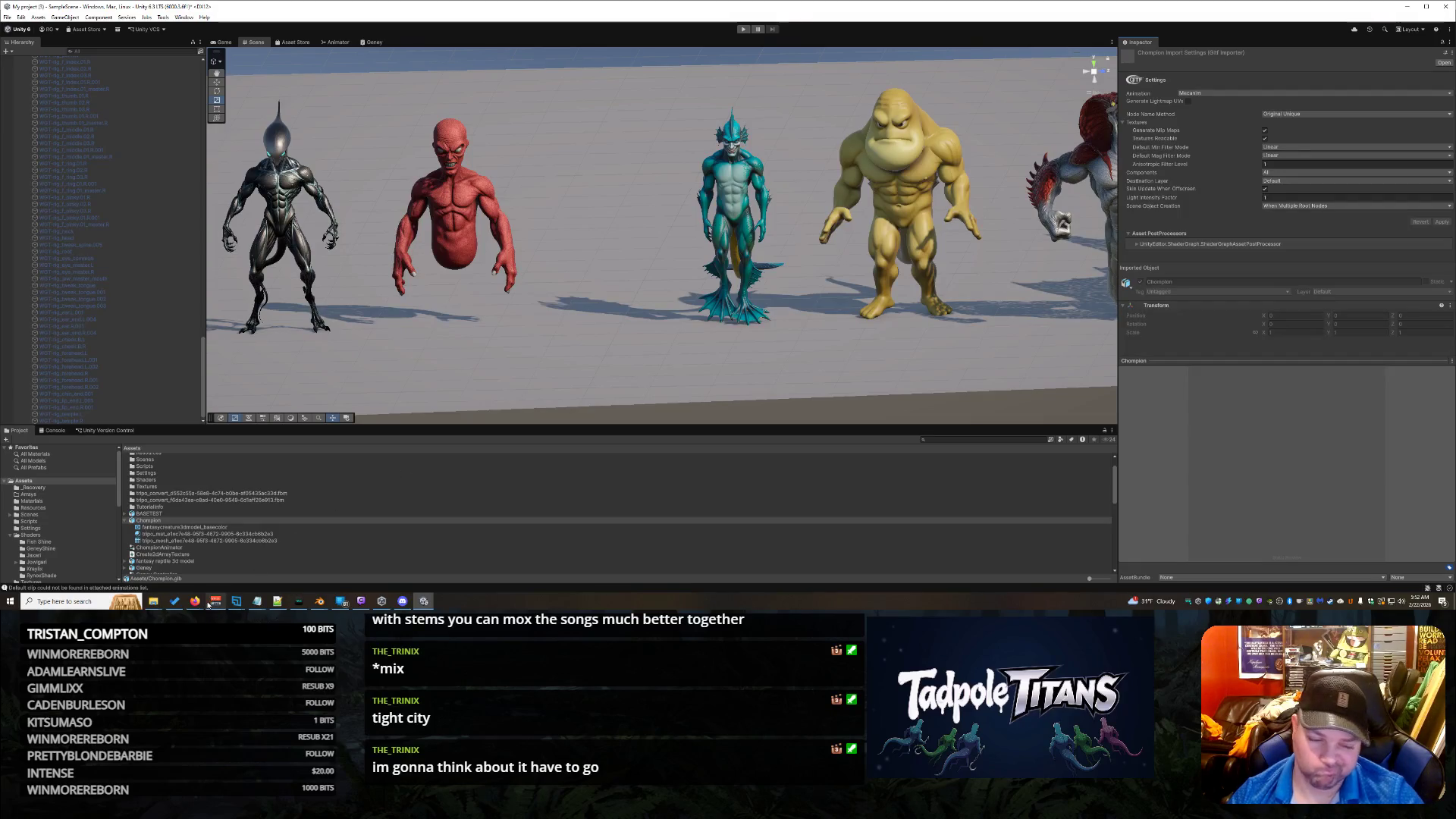
{"action": "mouse_move", "coordinate": [195, 601]}
{"action": "left_click", "coordinate": [559, 567]}
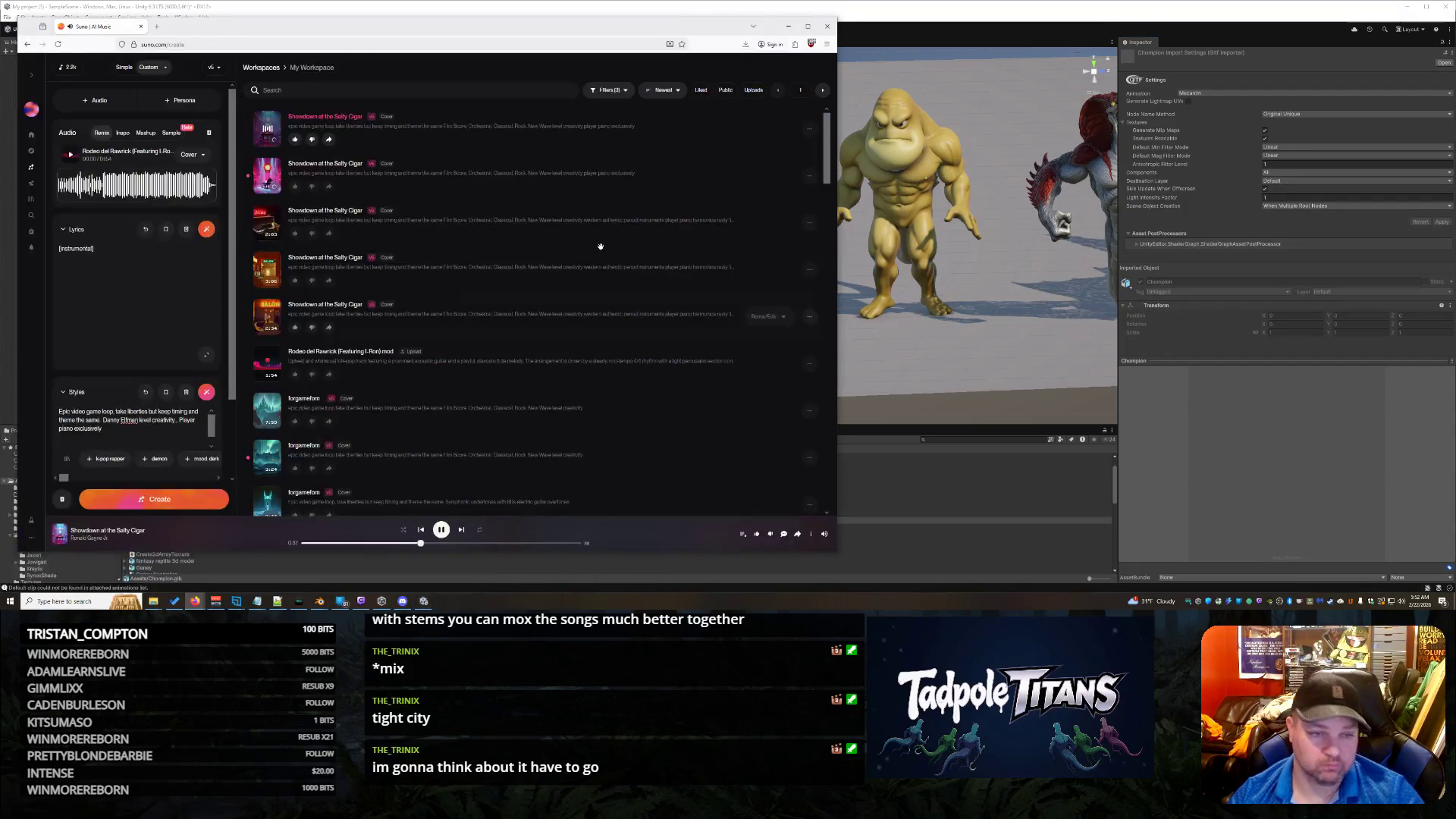
Step: Pause playback and move the top song to the trash
{"action": "key", "text": "space"}
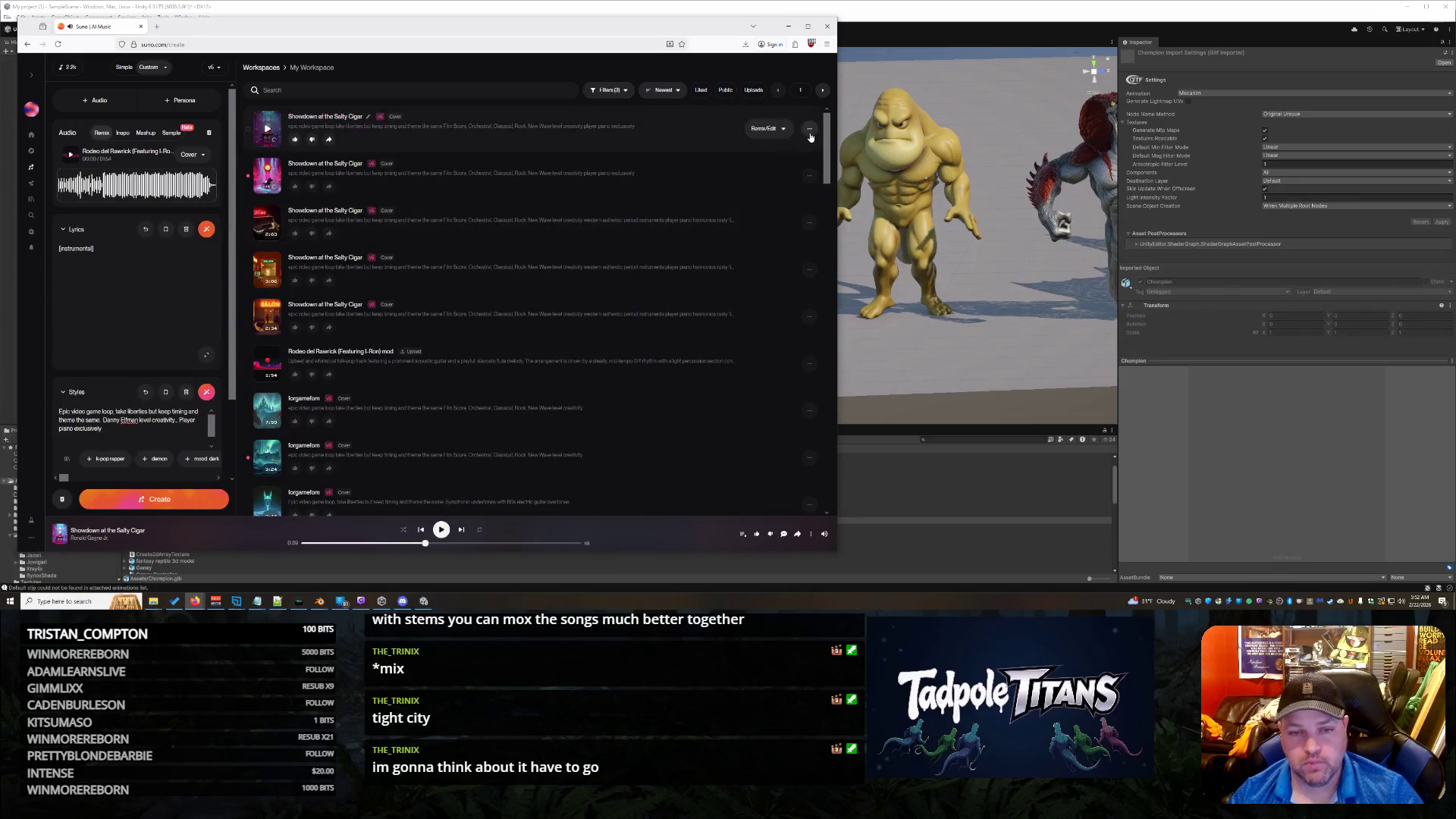
{"action": "left_click", "coordinate": [810, 130]}
{"action": "left_click", "coordinate": [777, 317]}
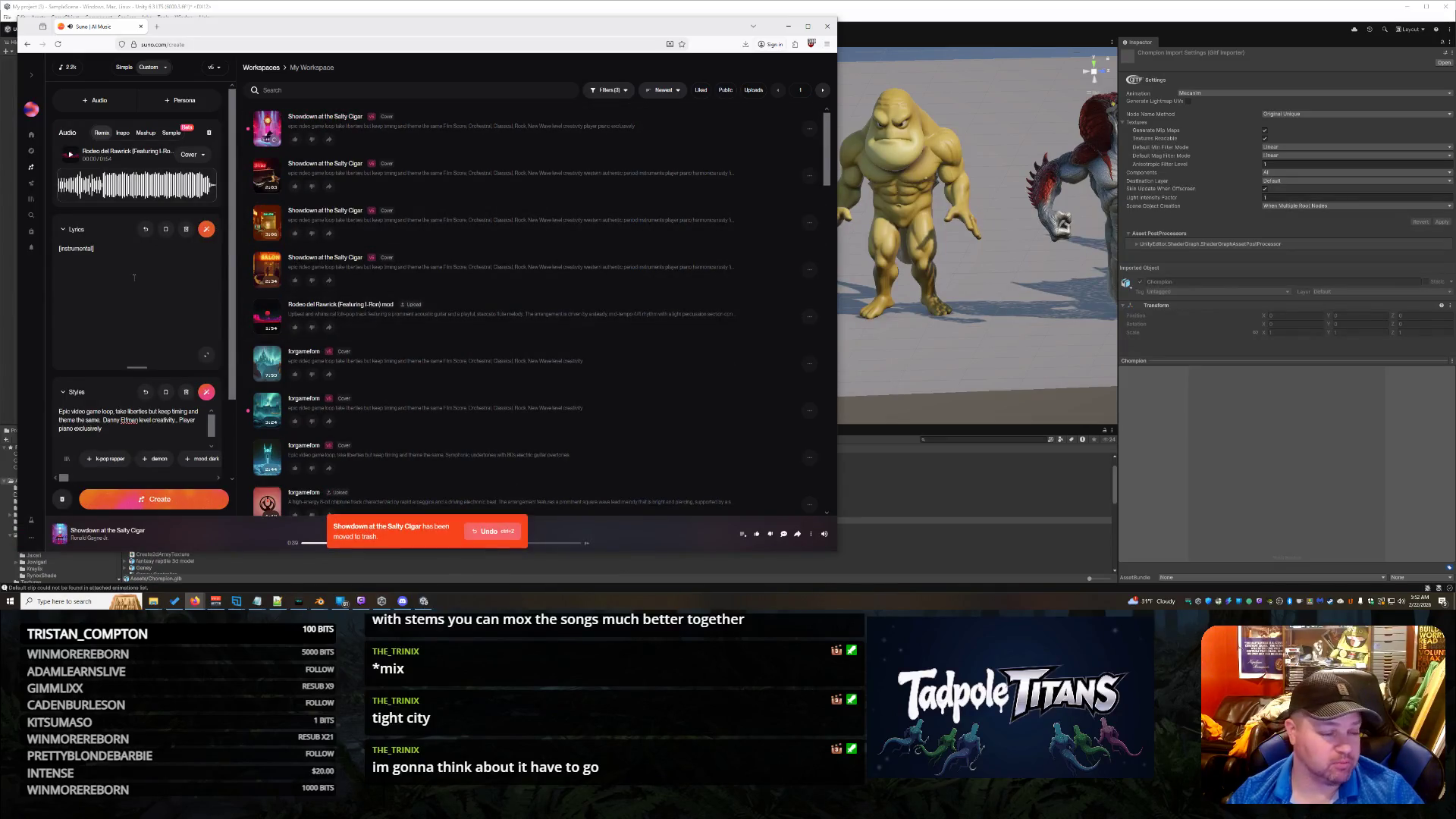
Step: Rewrite the style as 'ONLY INSTRUMENT IS THE' saloon player piano and generate a new song
{"action": "left_click", "coordinate": [103, 429]}
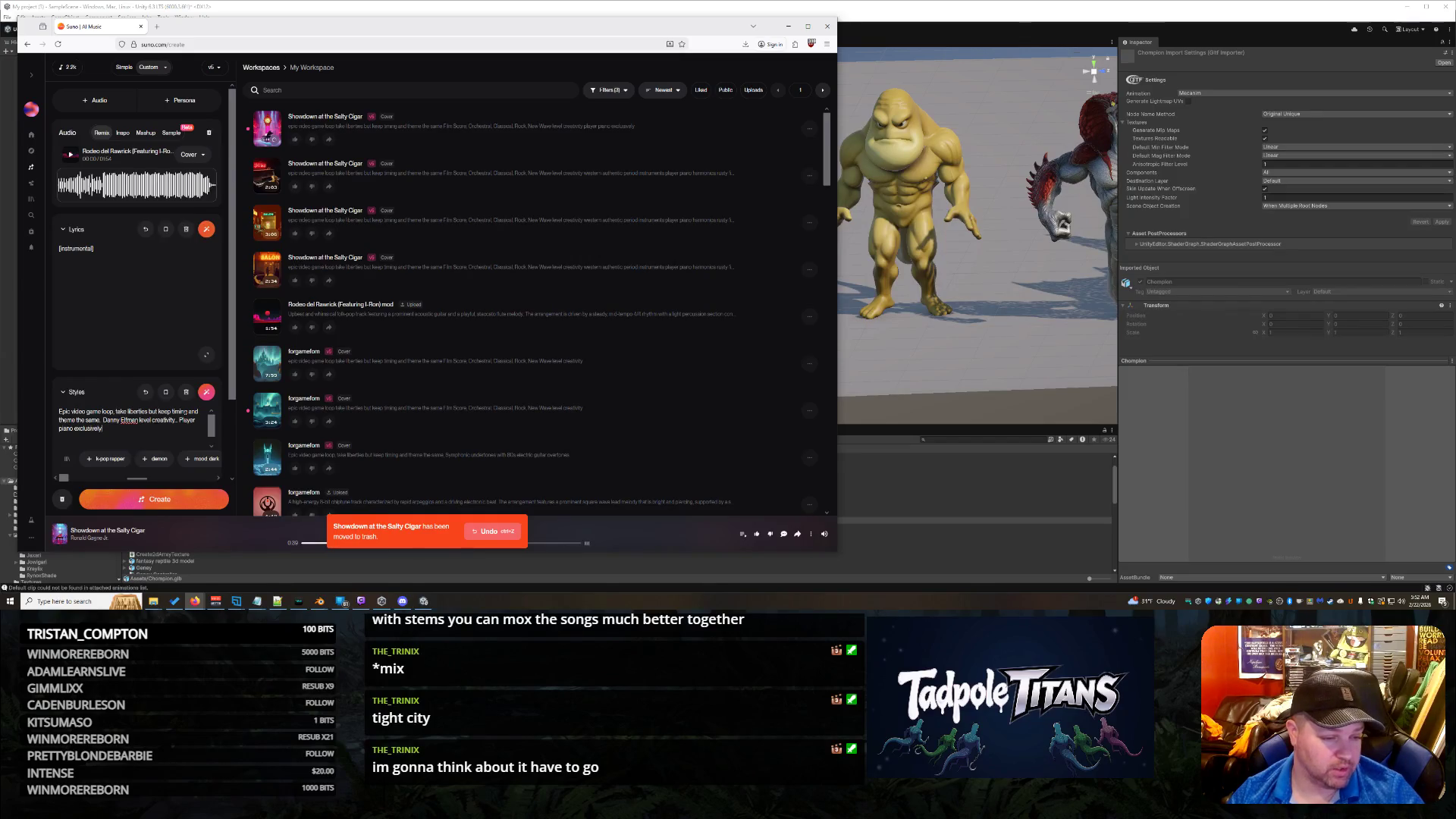
{"action": "left_click_drag", "start_coordinate": [60, 411], "coordinate": [180, 420]}
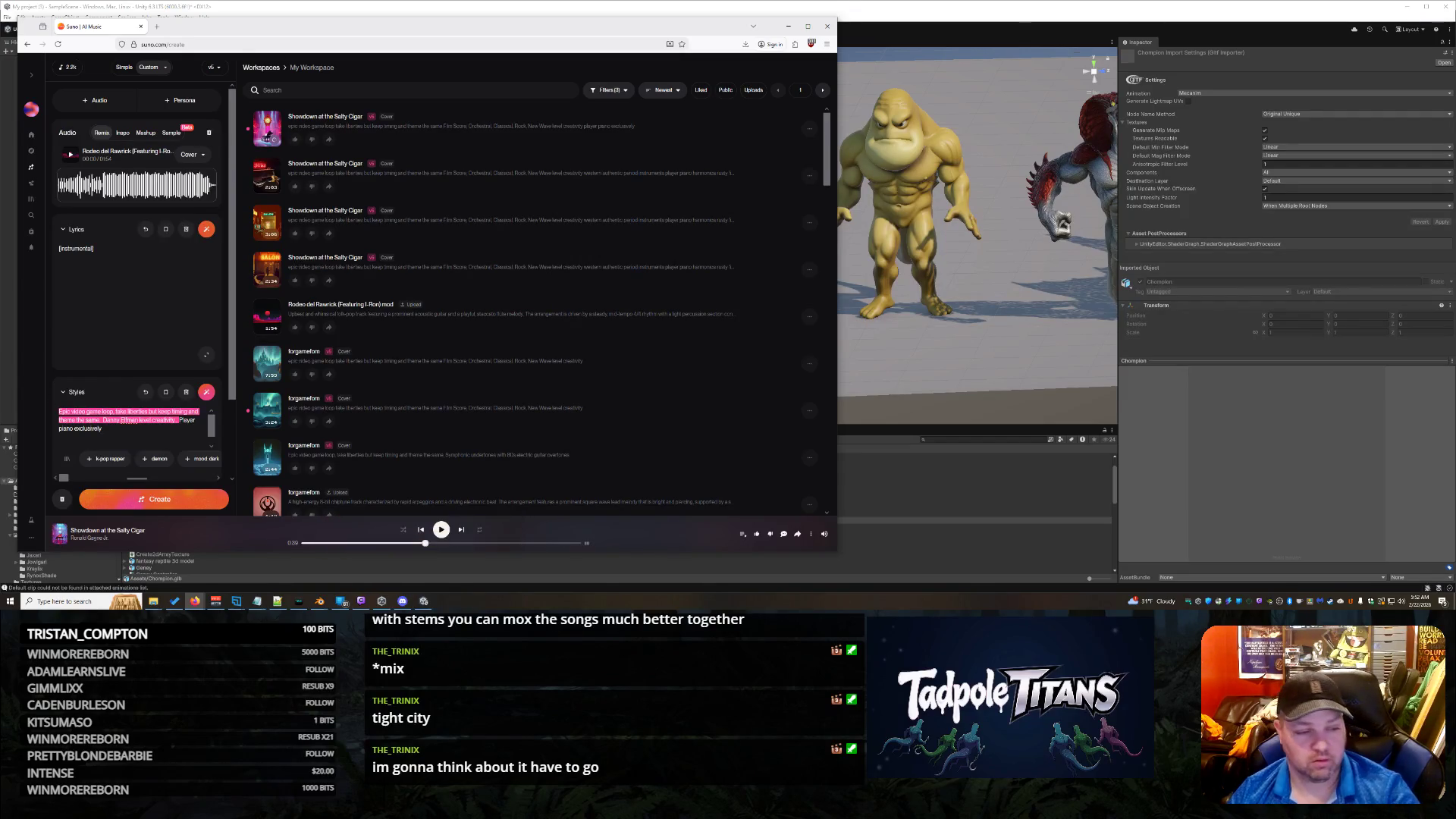
{"action": "left_click", "coordinate": [103, 428]}
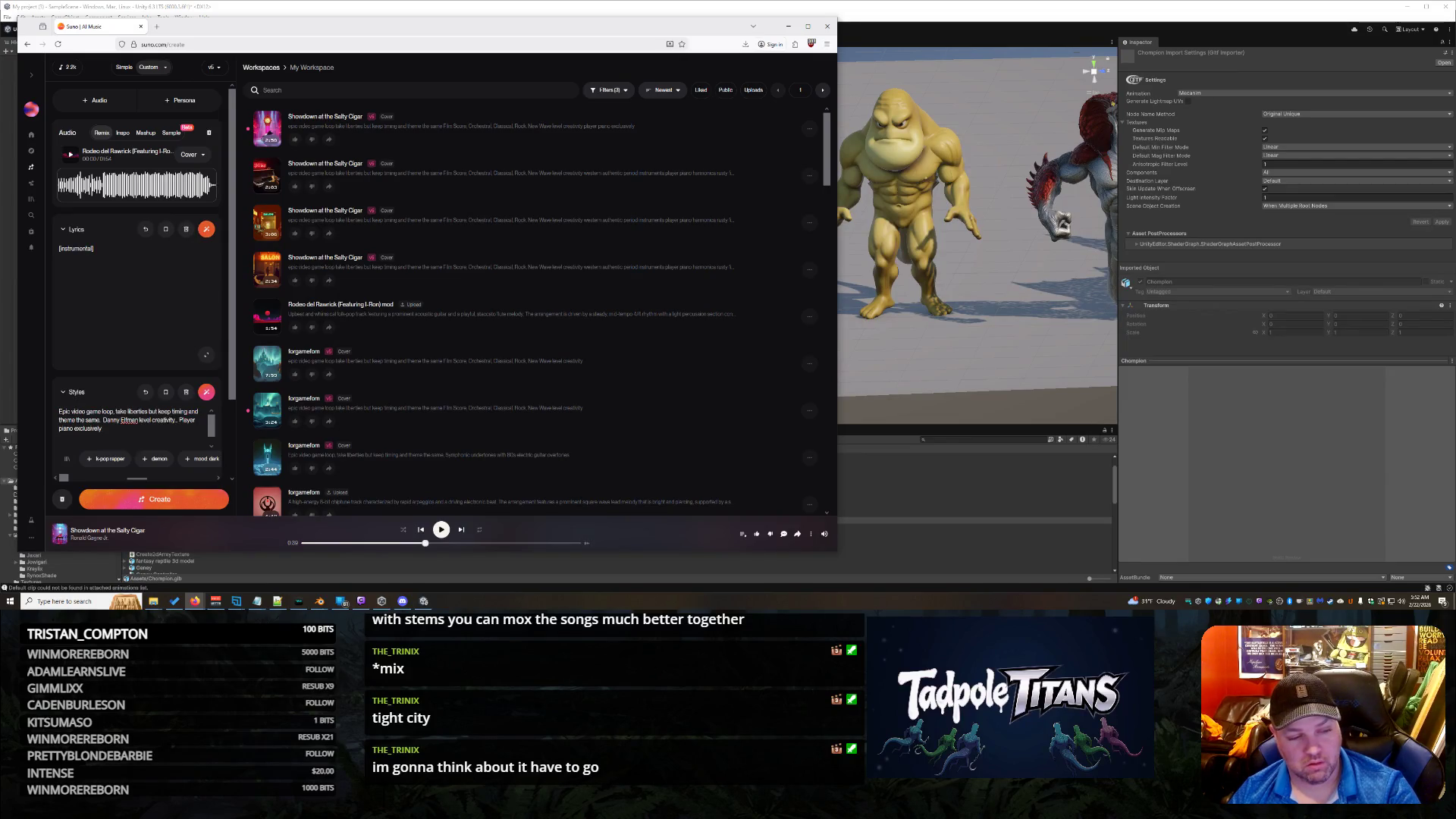
{"action": "key", "text": "ctrl+Left"}
{"action": "key", "text": "ctrl+Left"}
{"action": "key", "text": "ctrl+Left"}
{"action": "type", "text": "ONLY INSTRUMENT IS THE"}
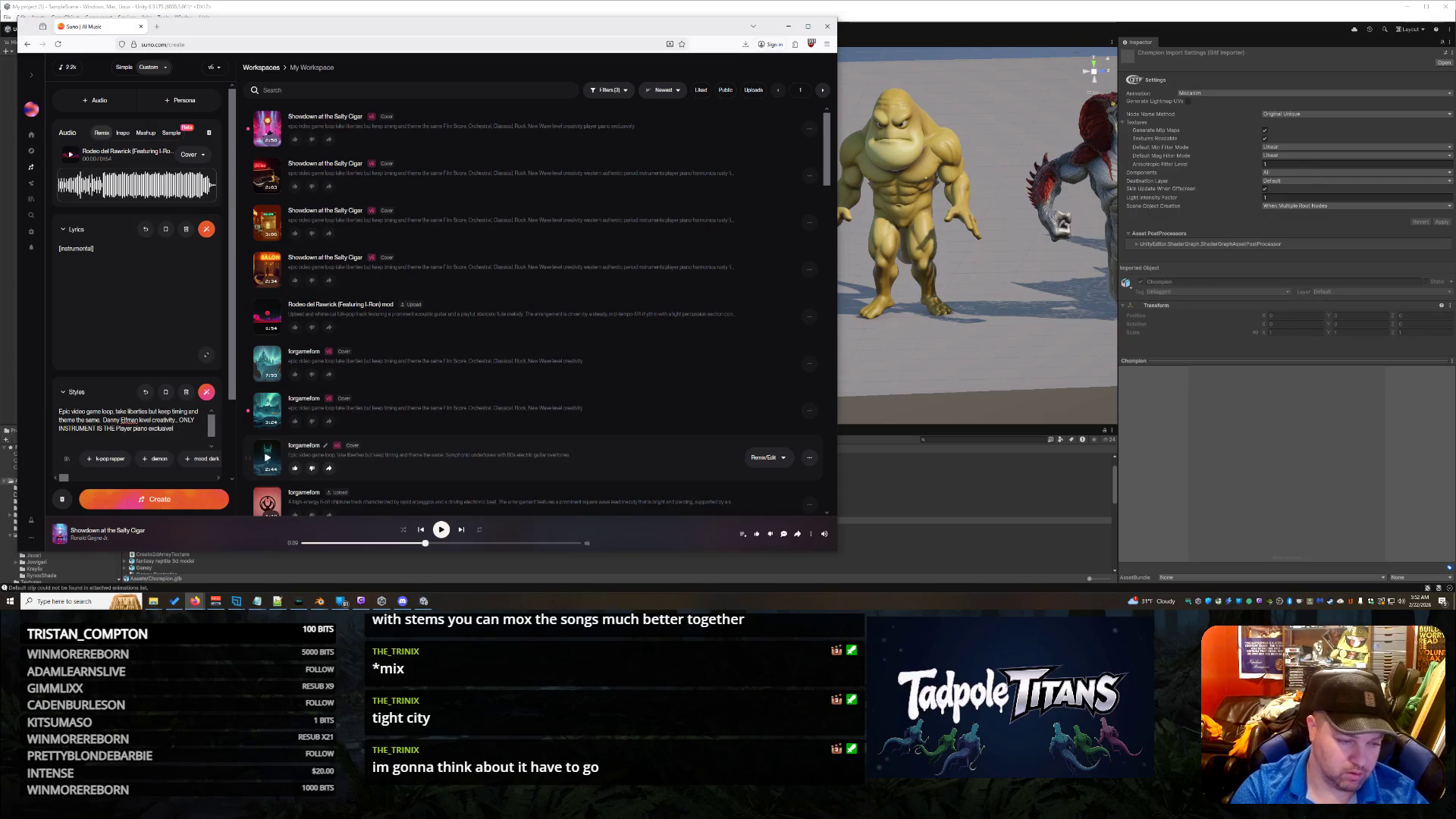
{"action": "key", "text": "BackSpace"}
{"action": "key", "text": "BackSpace"}
{"action": "key", "text": "BackSpace"}
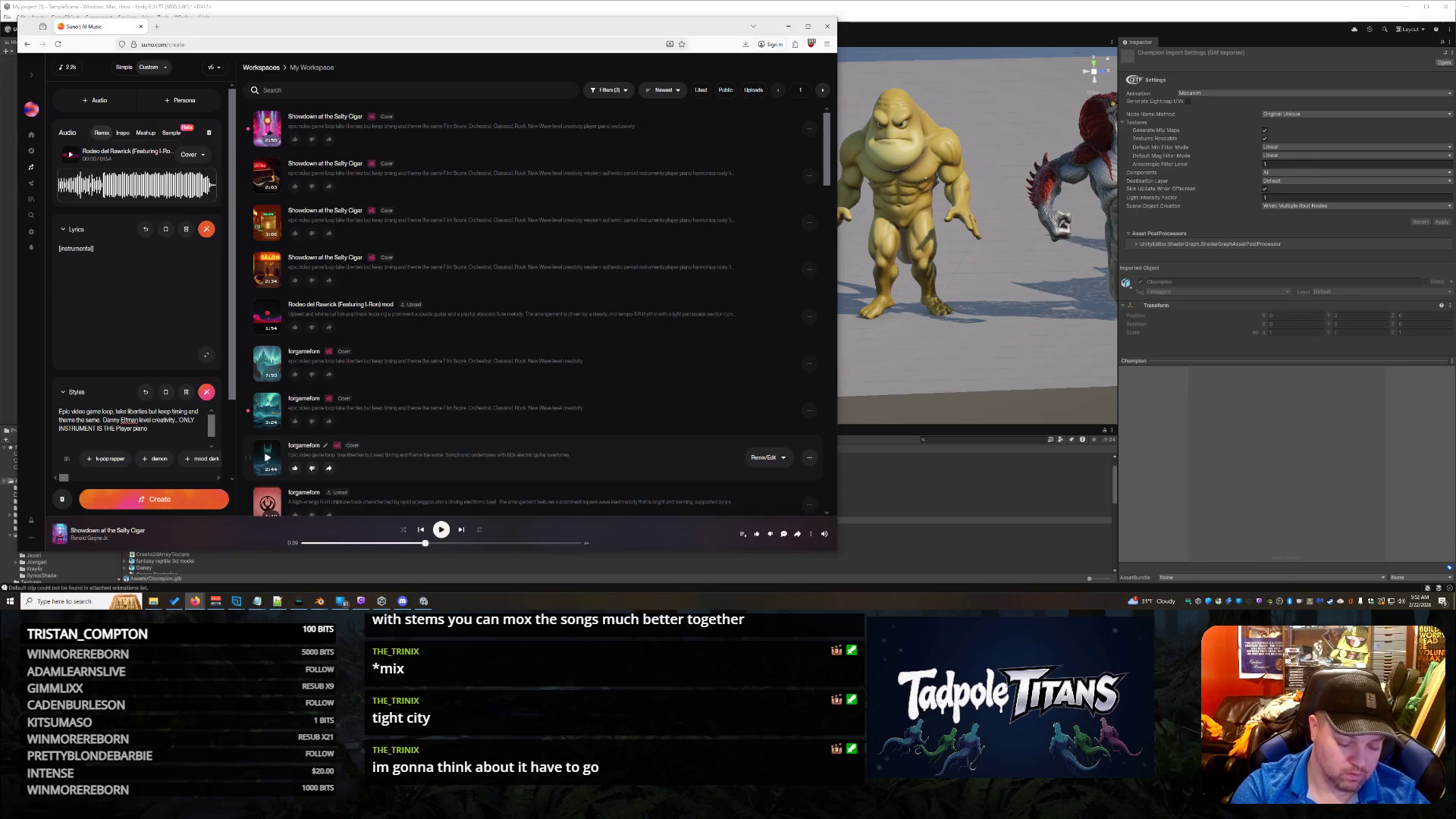
{"action": "type", "text": "from aloons."}
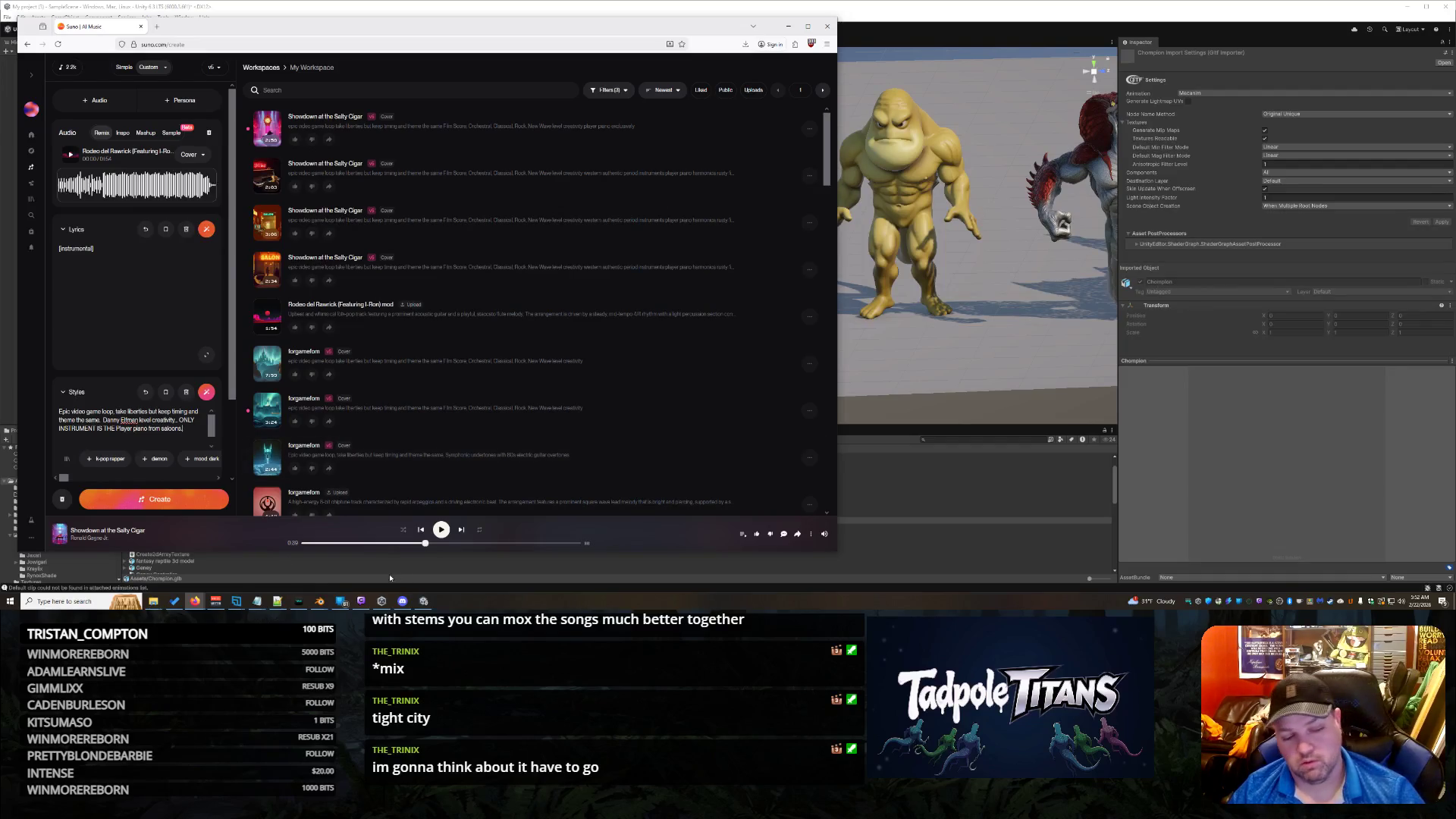
{"action": "left_click", "coordinate": [192, 505]}
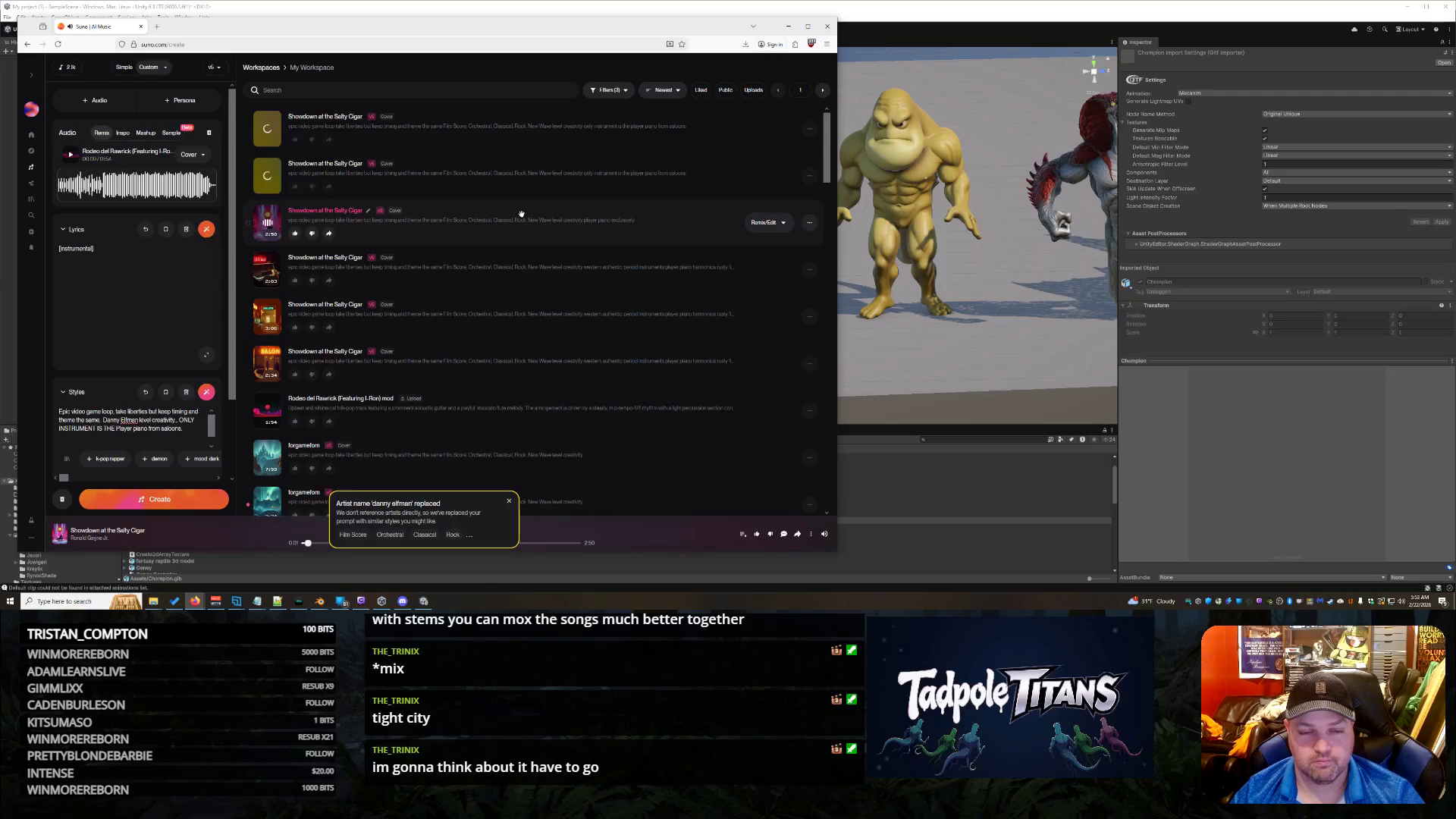
Step: Trash the third song, play the new Showdown at the Salty Cigar take, and return to Unity
{"action": "left_click", "coordinate": [540, 544]}
{"action": "left_click", "coordinate": [810, 224]}
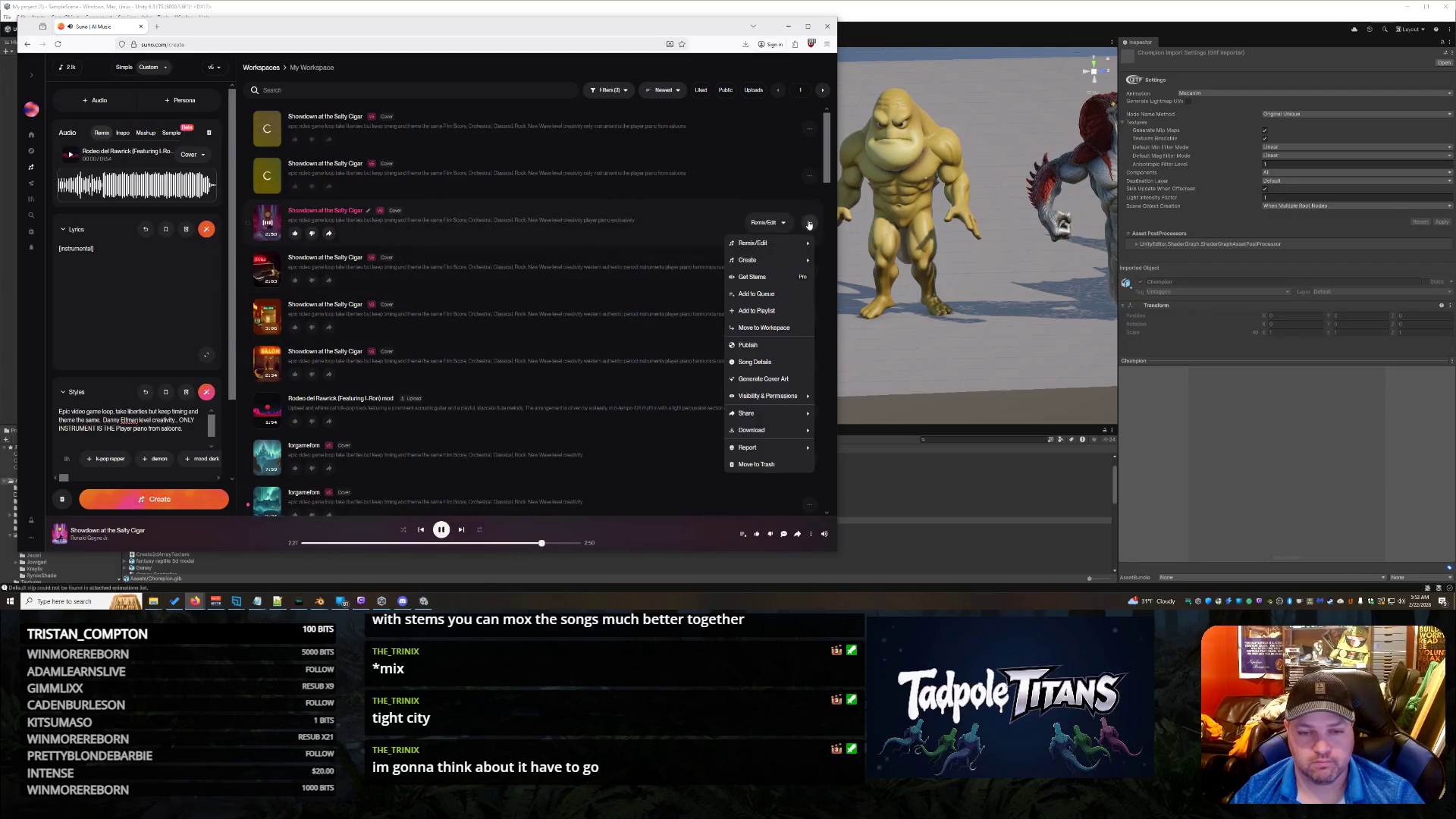
{"action": "left_click", "coordinate": [757, 465]}
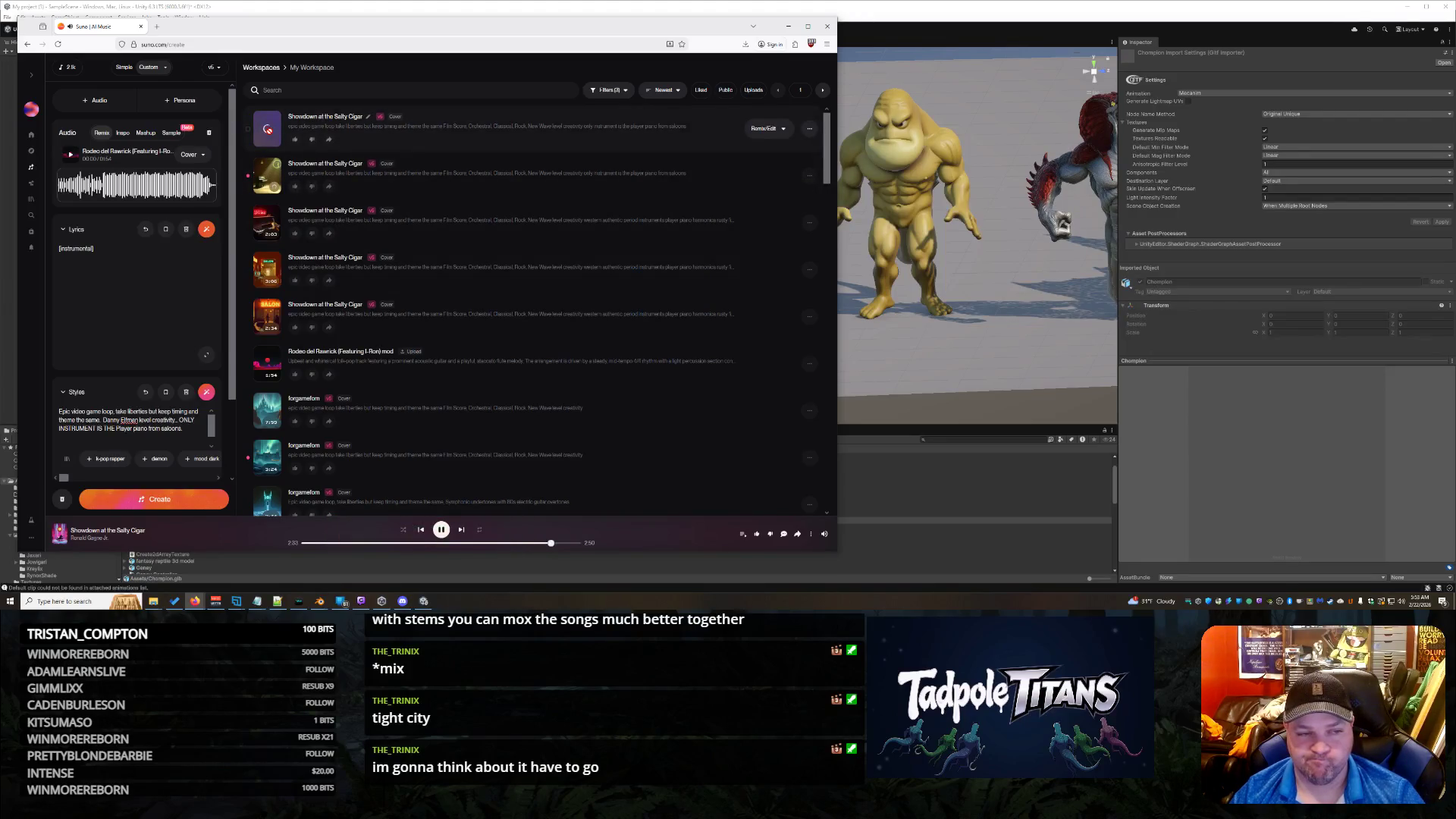
{"action": "left_click", "coordinate": [267, 128]}
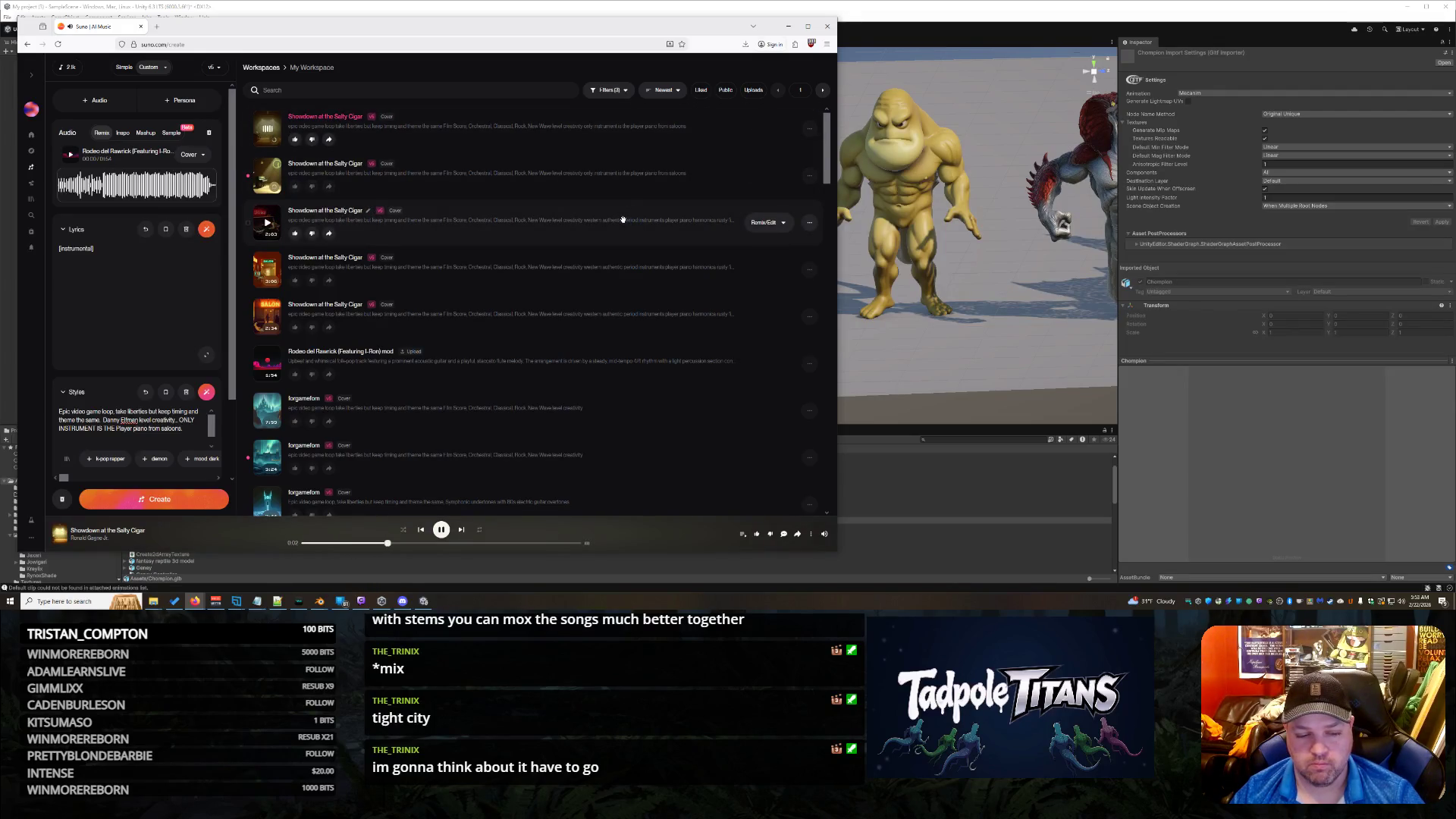
{"action": "key", "text": "alt+Tab"}
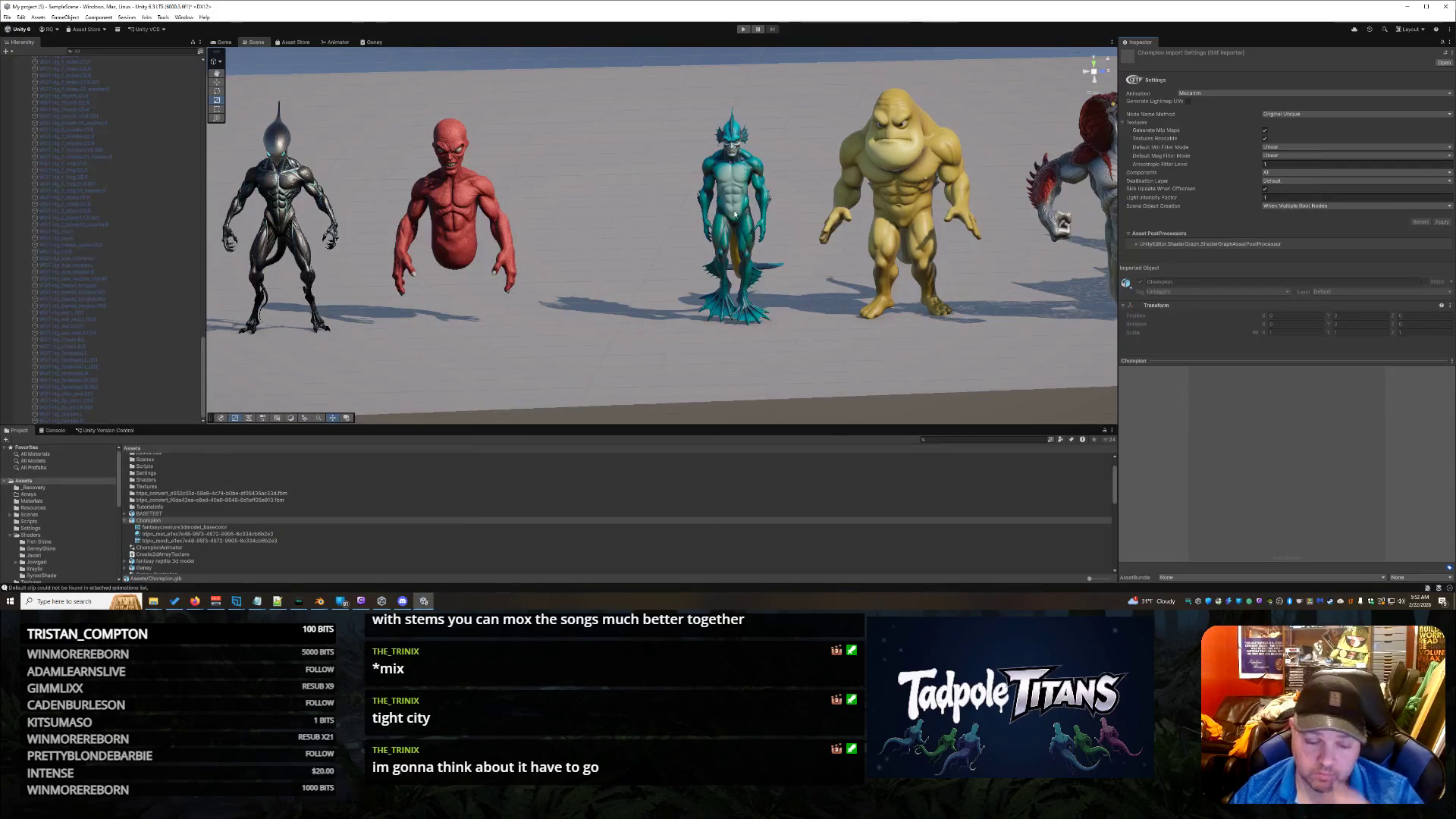
Step: Drag the Champion model into the scene and expand the Chompion object's rig children
{"action": "left_click", "coordinate": [169, 521]}
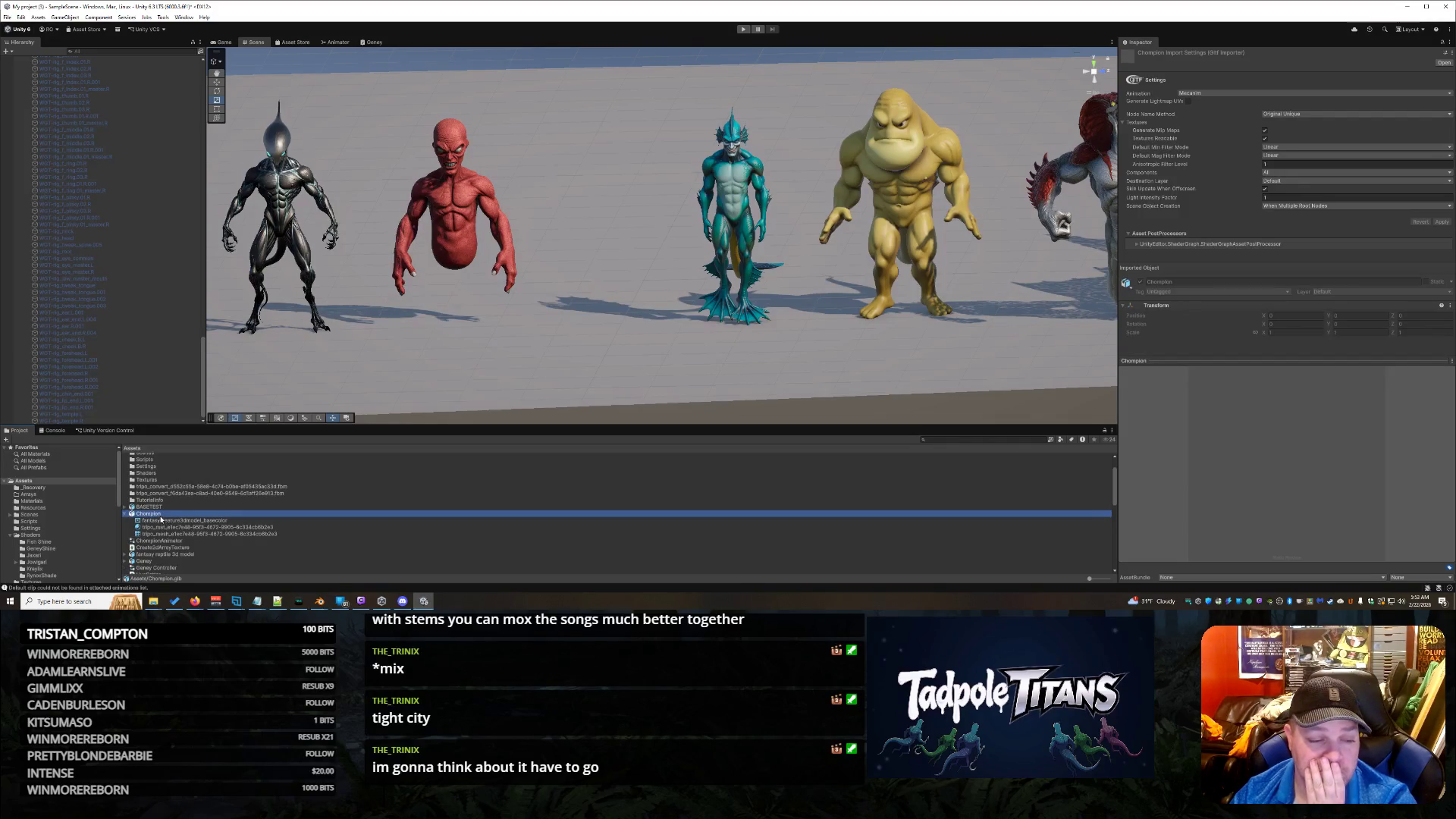
{"action": "left_click_drag", "start_coordinate": [158, 518], "coordinate": [591, 302]}
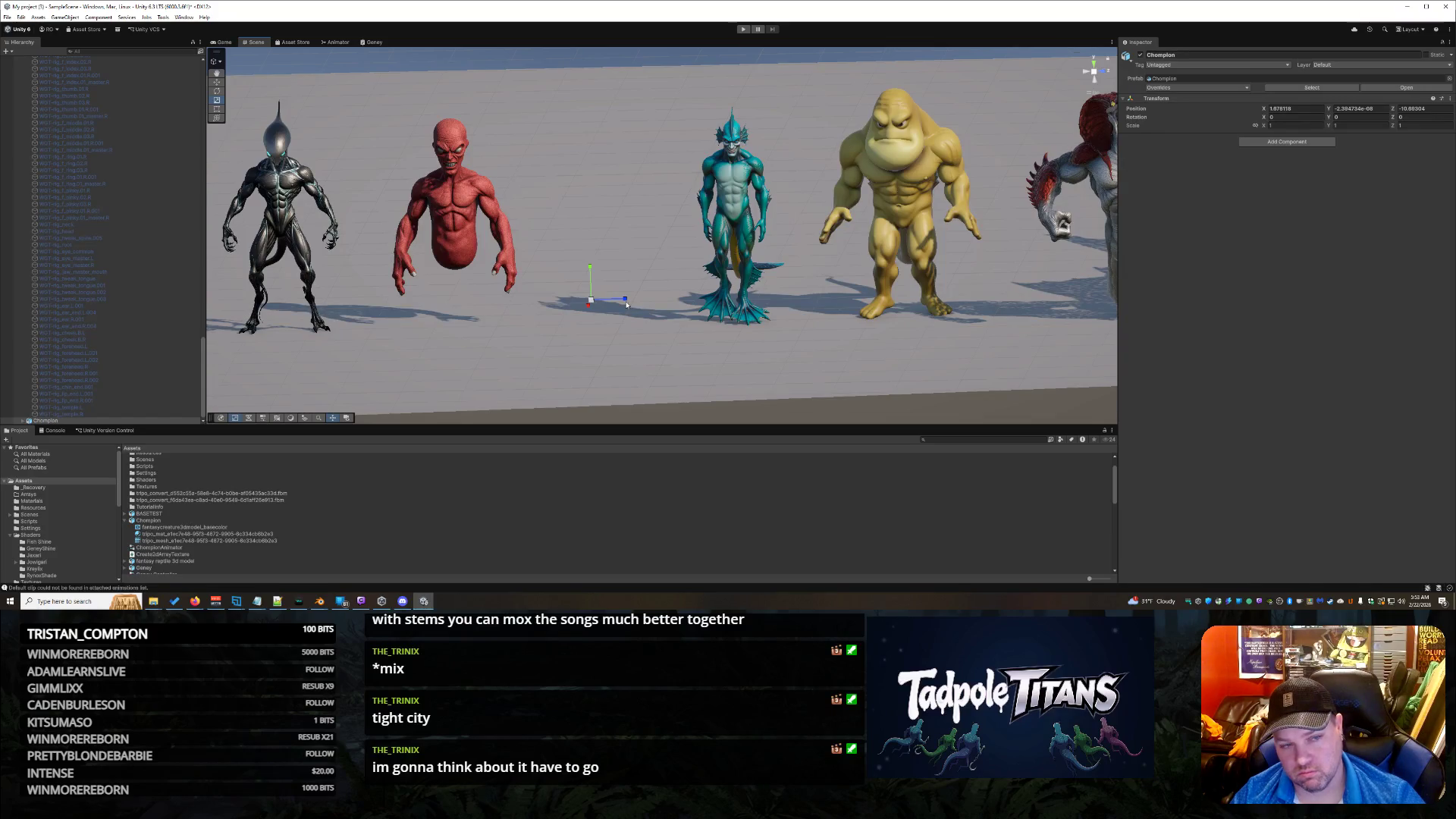
{"action": "scroll", "coordinate": [28, 243], "scroll_direction": "up", "scroll_amount": 10}
{"action": "scroll", "coordinate": [29, 243], "scroll_direction": "up", "scroll_amount": 10}
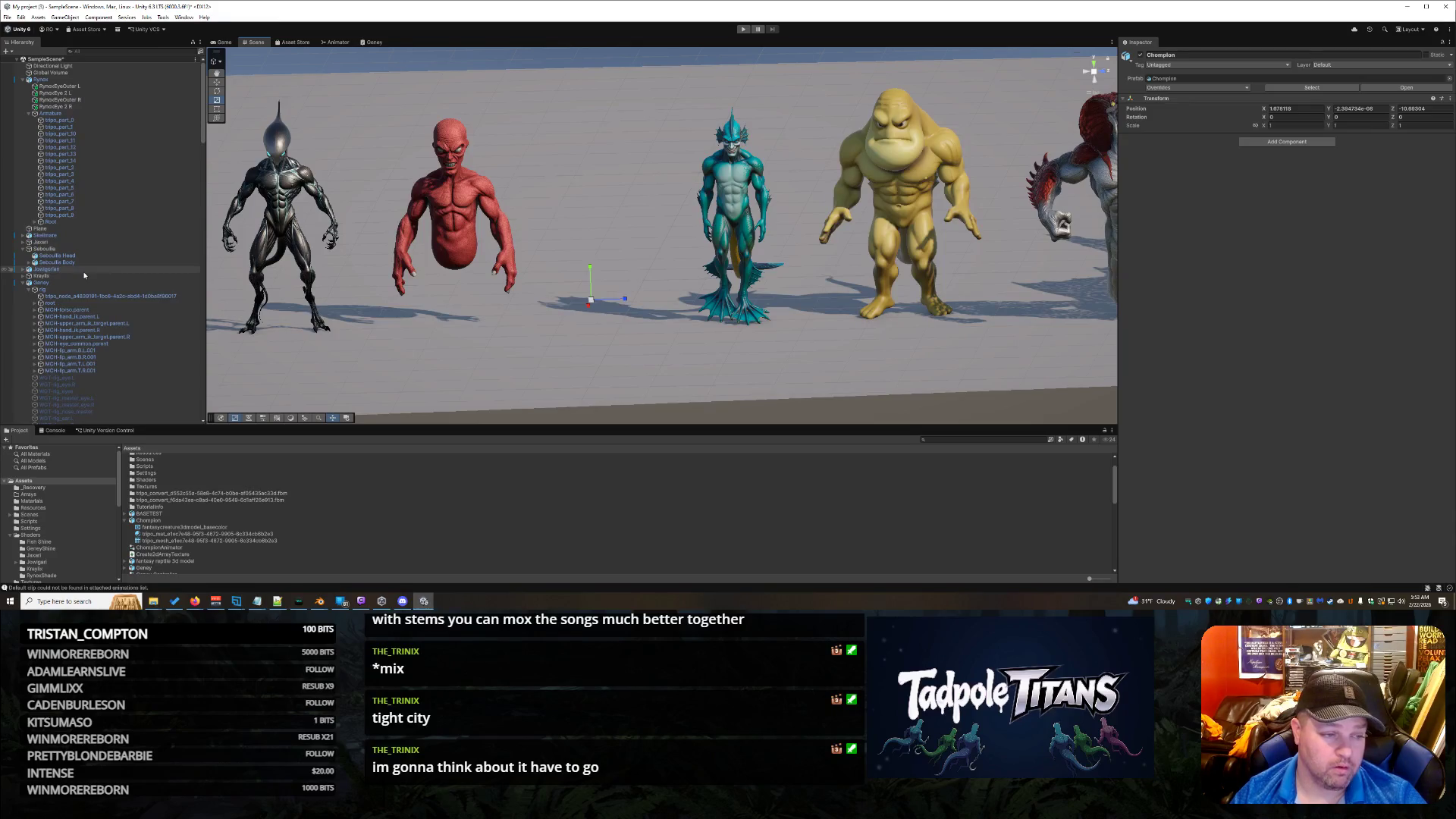
{"action": "scroll", "coordinate": [114, 238], "scroll_direction": "down", "scroll_amount": 5}
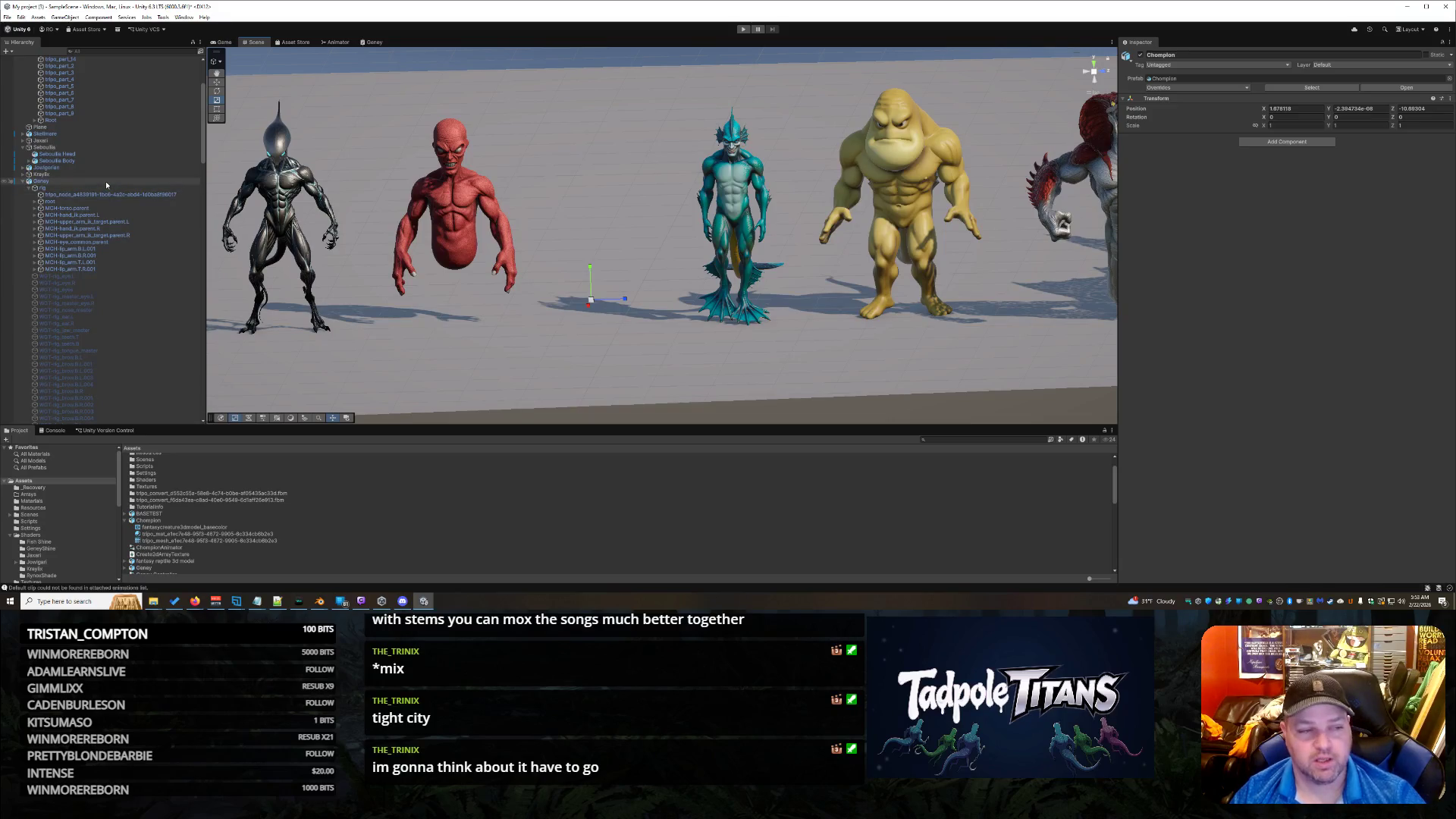
{"action": "left_click", "coordinate": [107, 183]}
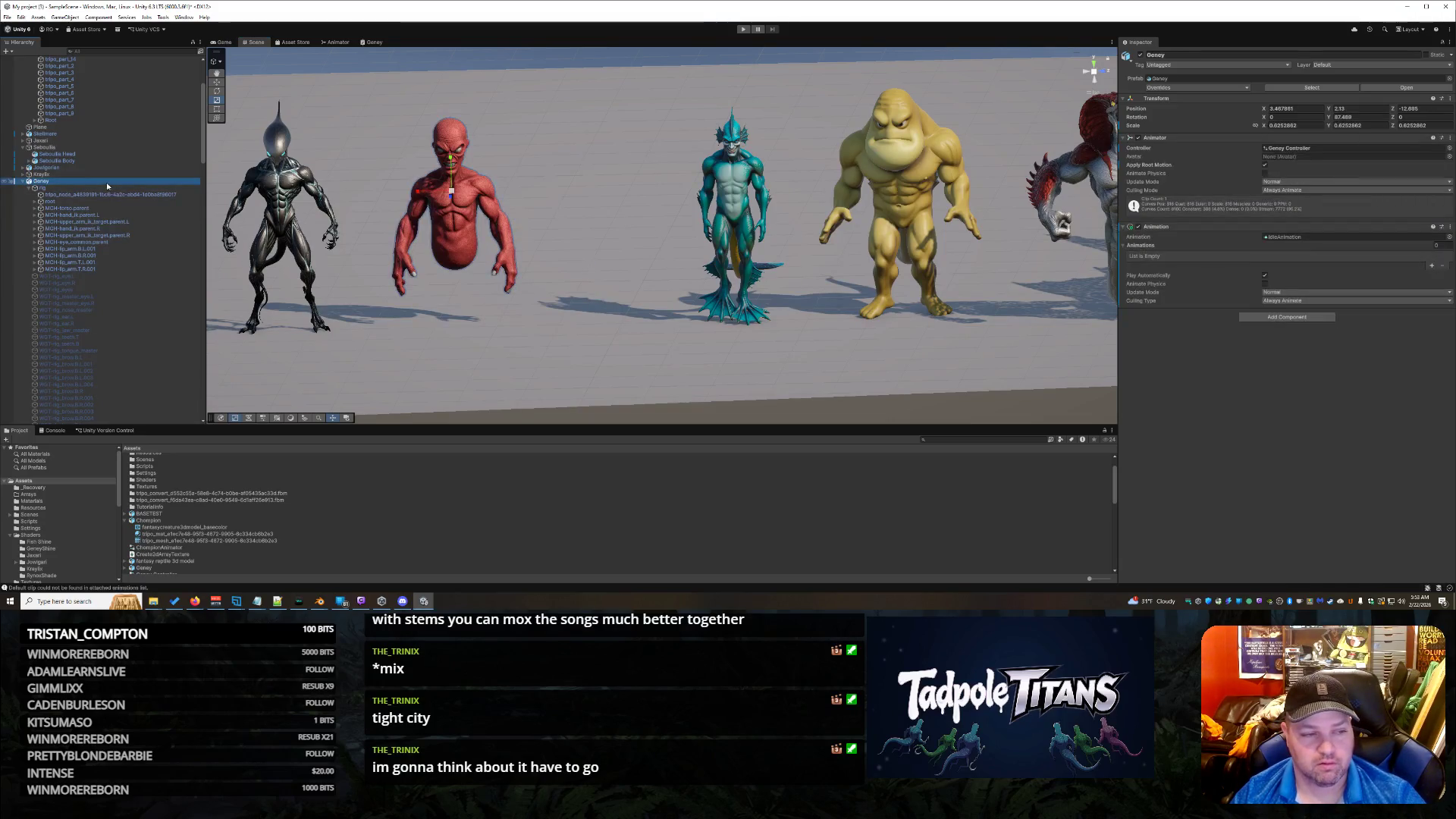
{"action": "left_click", "coordinate": [24, 182]}
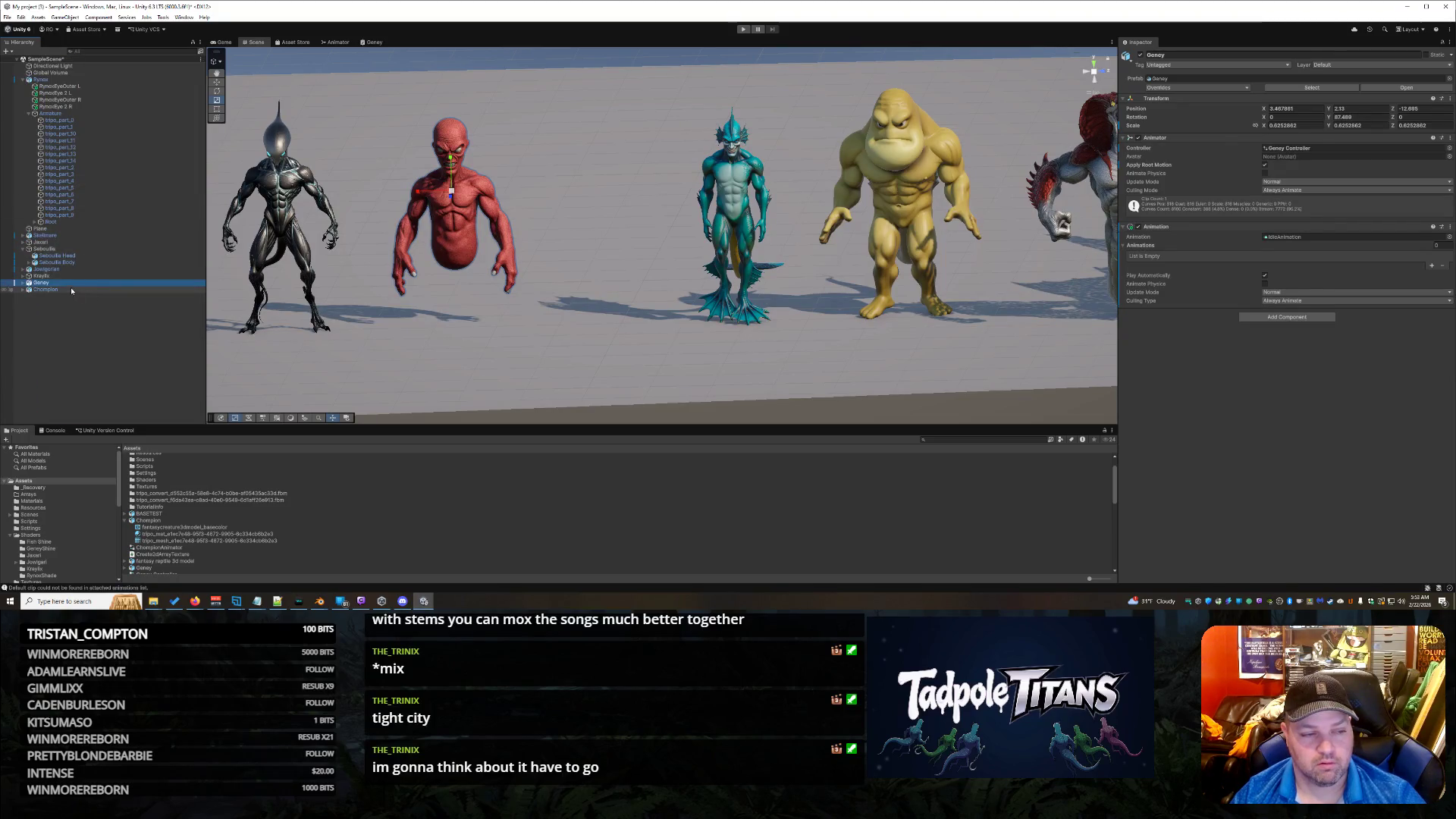
{"action": "left_click", "coordinate": [46, 289]}
{"action": "left_click", "coordinate": [22, 290]}
Step: Select the whole range of WGT rig objects and deactivate them
{"action": "scroll", "coordinate": [111, 253], "scroll_direction": "down", "scroll_amount": 5}
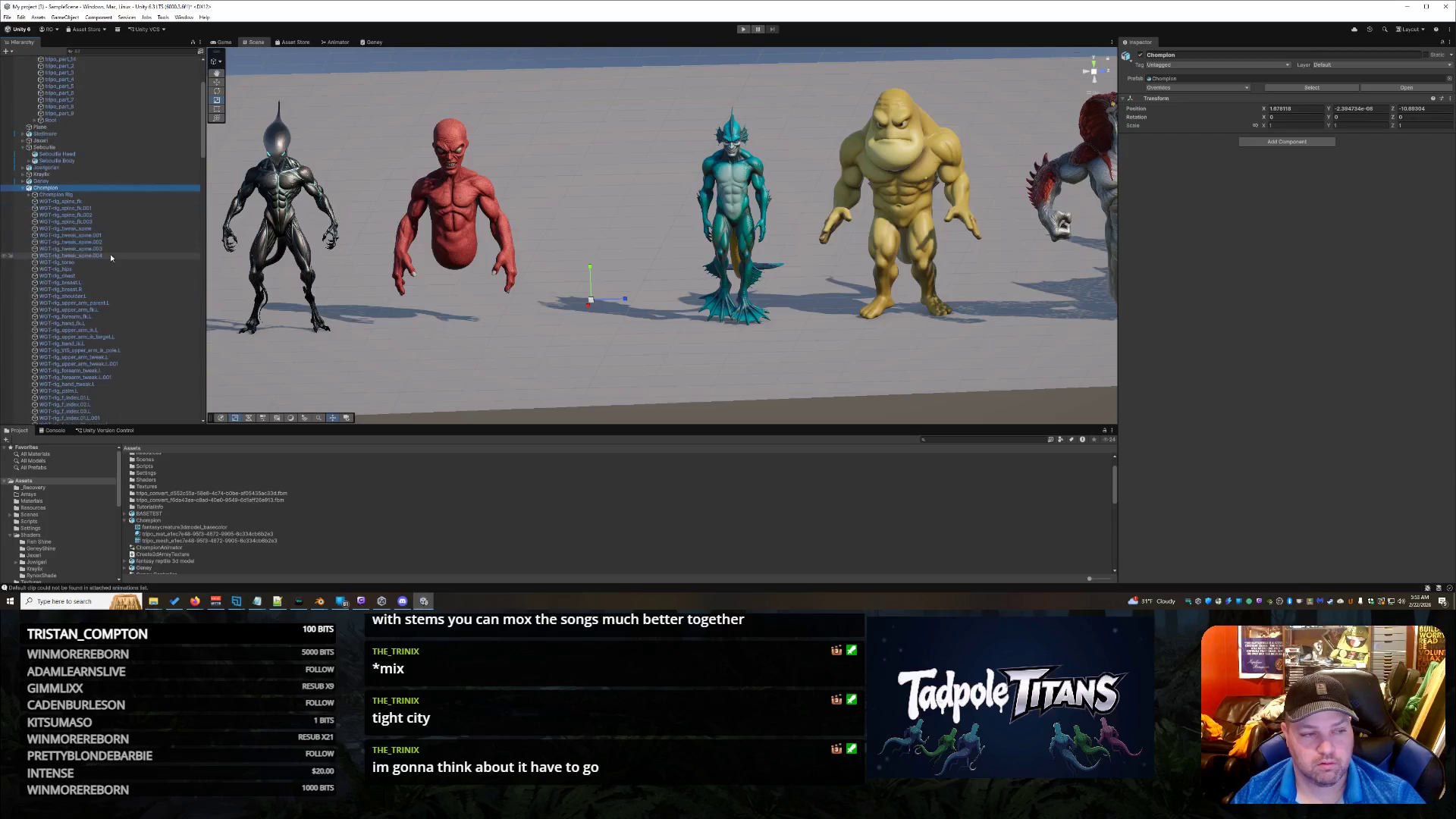
{"action": "left_click", "coordinate": [80, 202]}
{"action": "scroll", "coordinate": [107, 275], "scroll_direction": "down", "scroll_amount": 15}
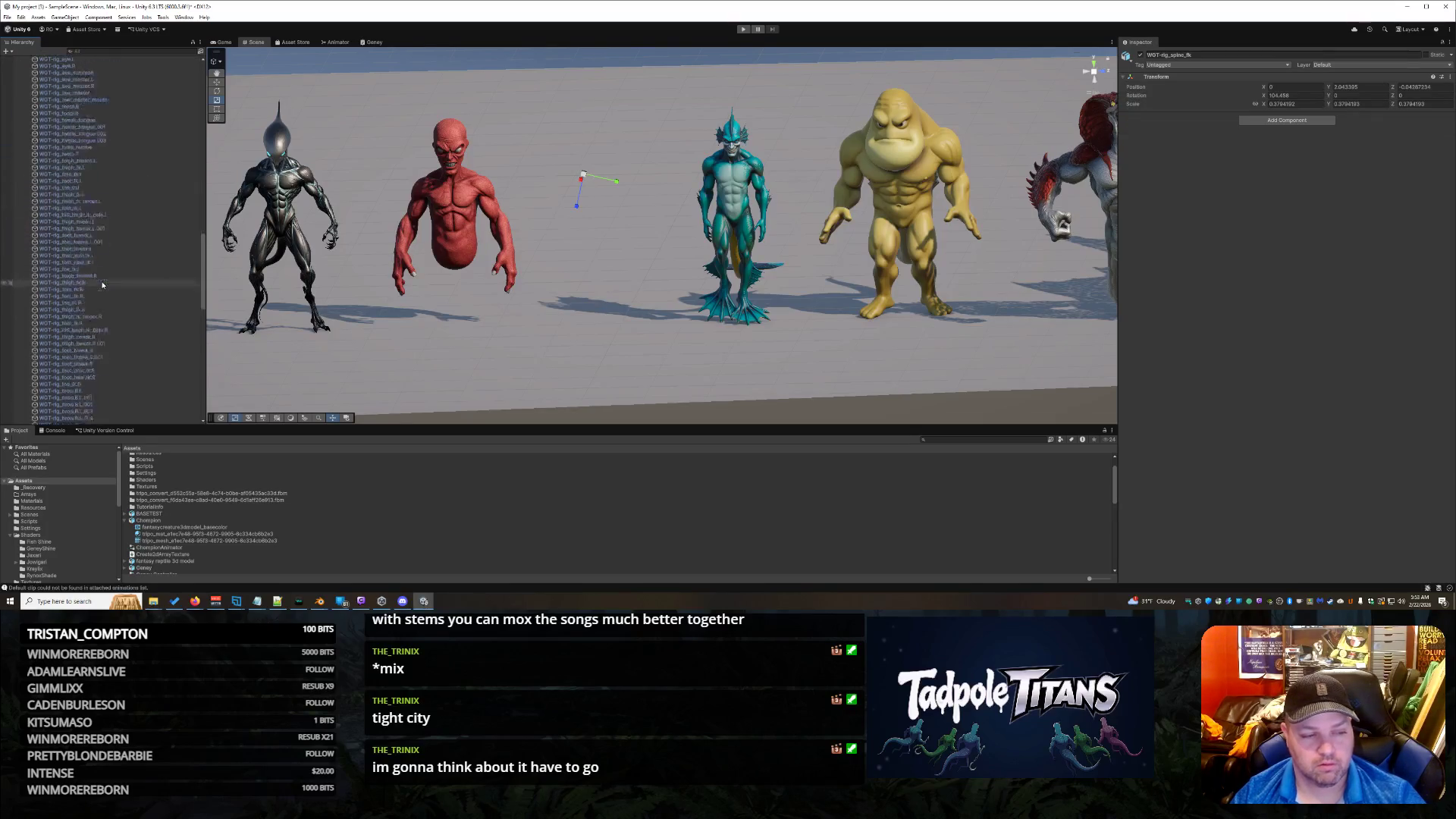
{"action": "left_click", "coordinate": [90, 422], "text": "shift"}
{"action": "scroll", "coordinate": [111, 293], "scroll_direction": "up", "scroll_amount": 20}
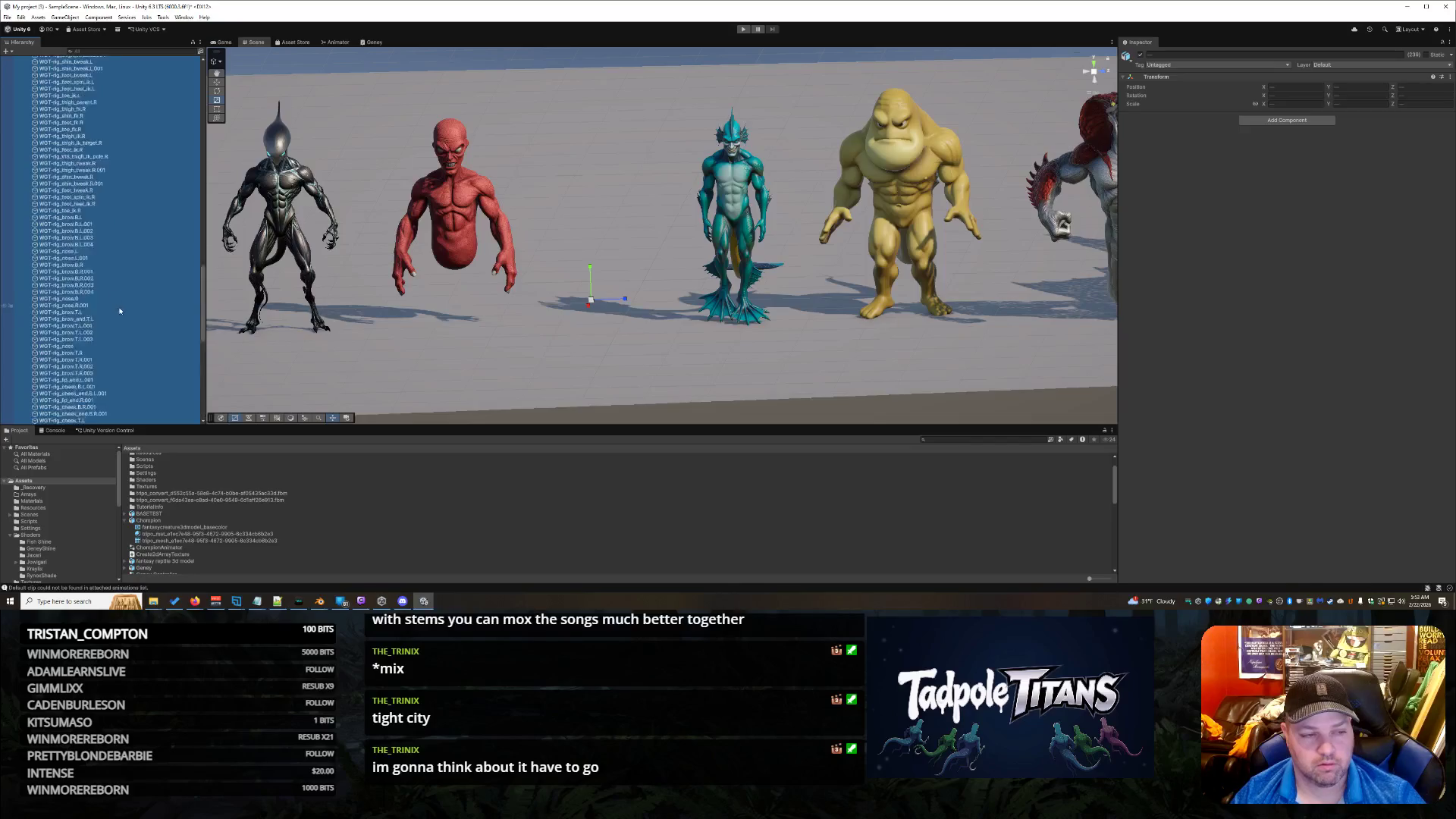
{"action": "left_click", "coordinate": [1142, 56]}
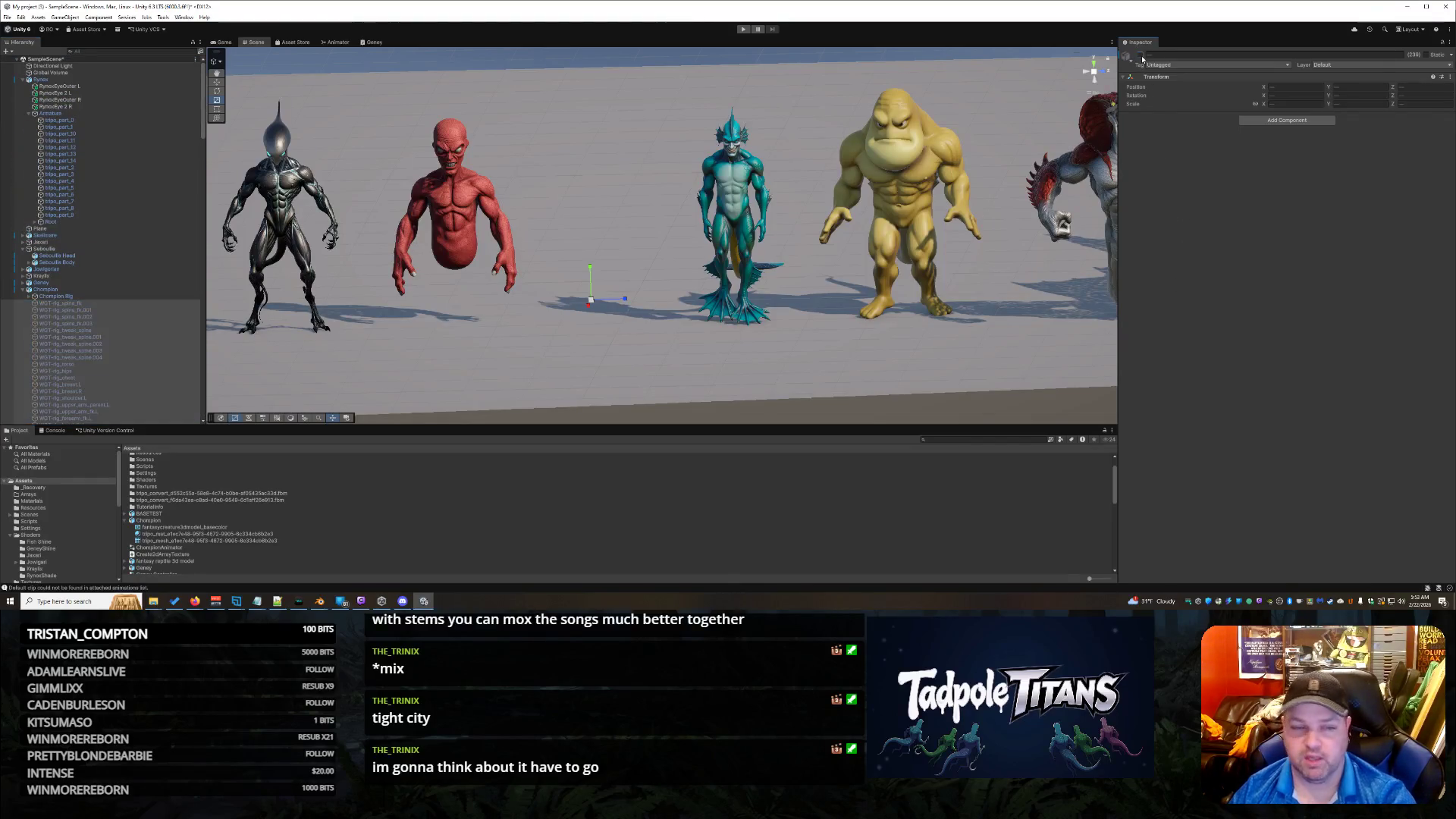
Step: Check the Chompion mesh's Skinned Mesh Renderer mesh list without changing it, then switch to Blender
{"action": "left_click", "coordinate": [74, 298]}
{"action": "left_click", "coordinate": [31, 296]}
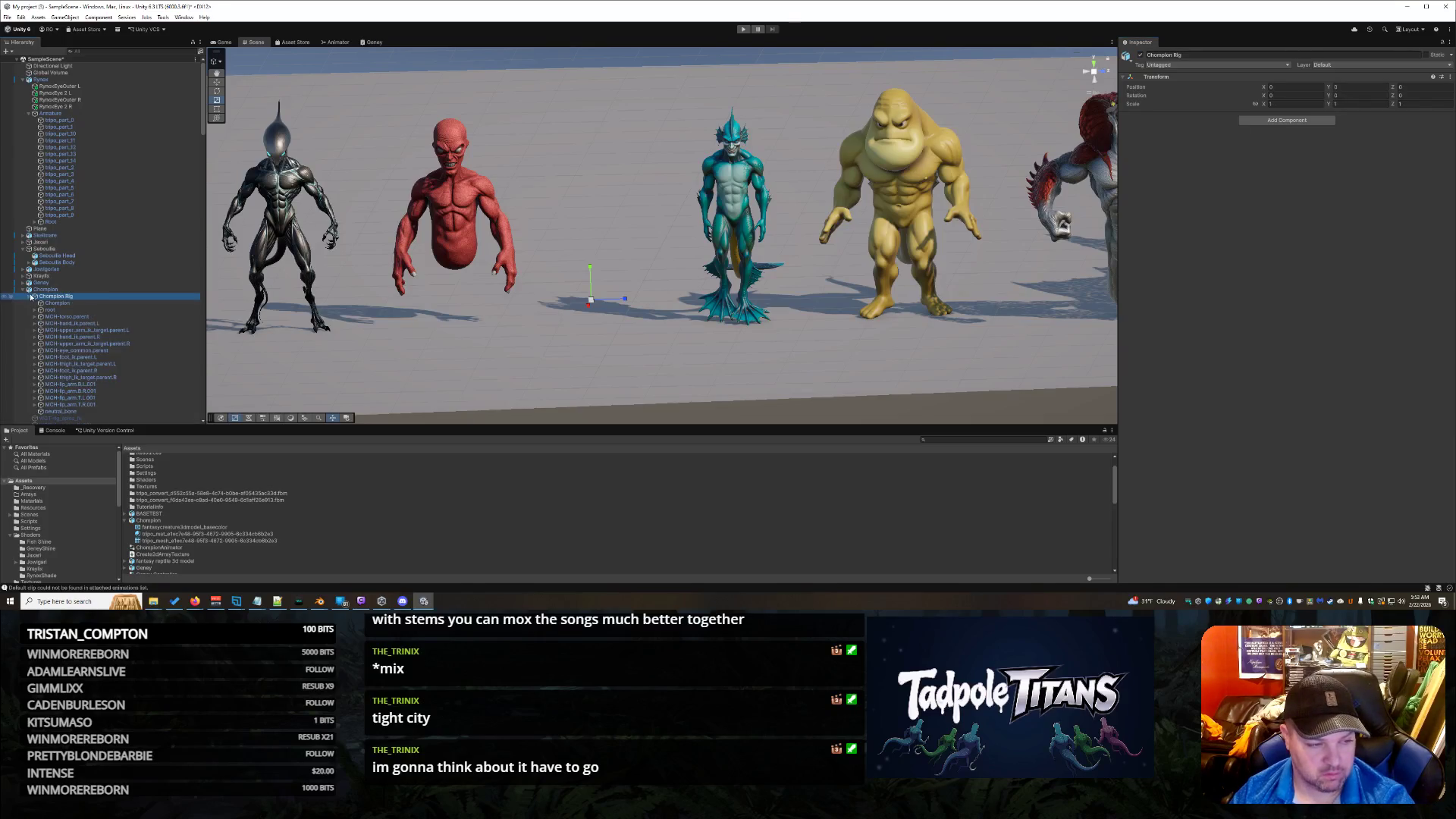
{"action": "left_click", "coordinate": [116, 303]}
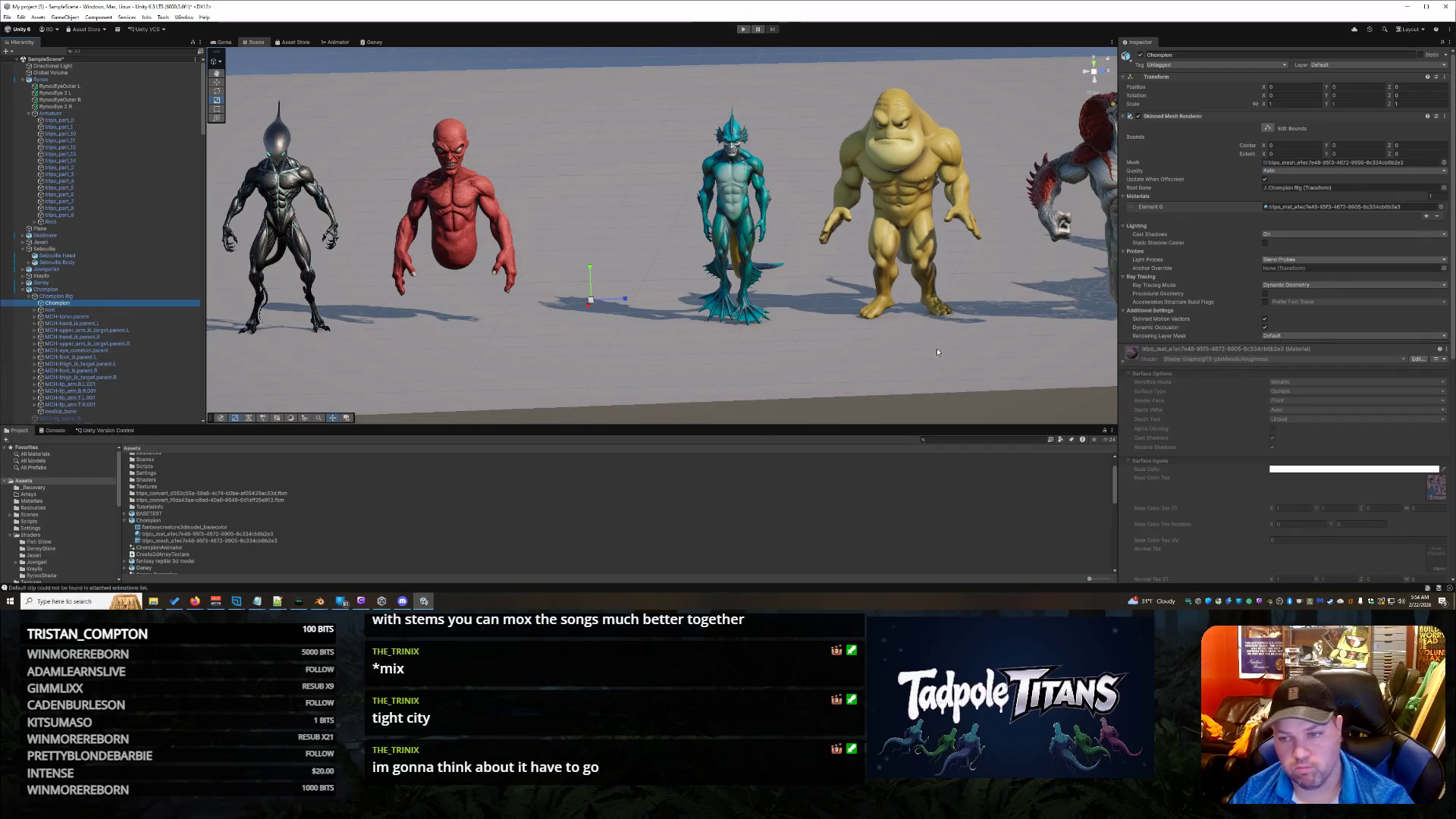
{"action": "left_click", "coordinate": [1444, 164]}
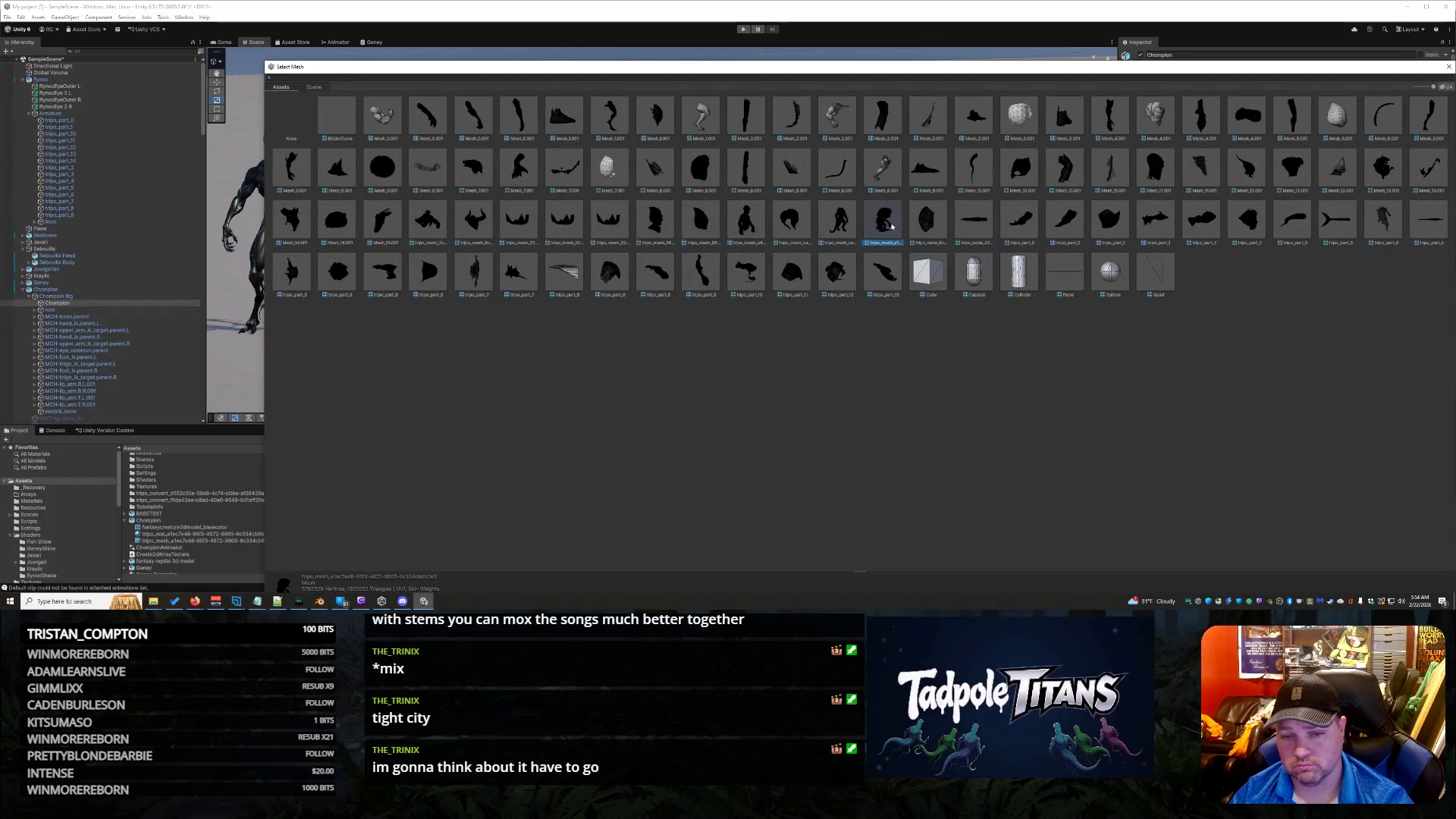
{"action": "key", "text": "Escape"}
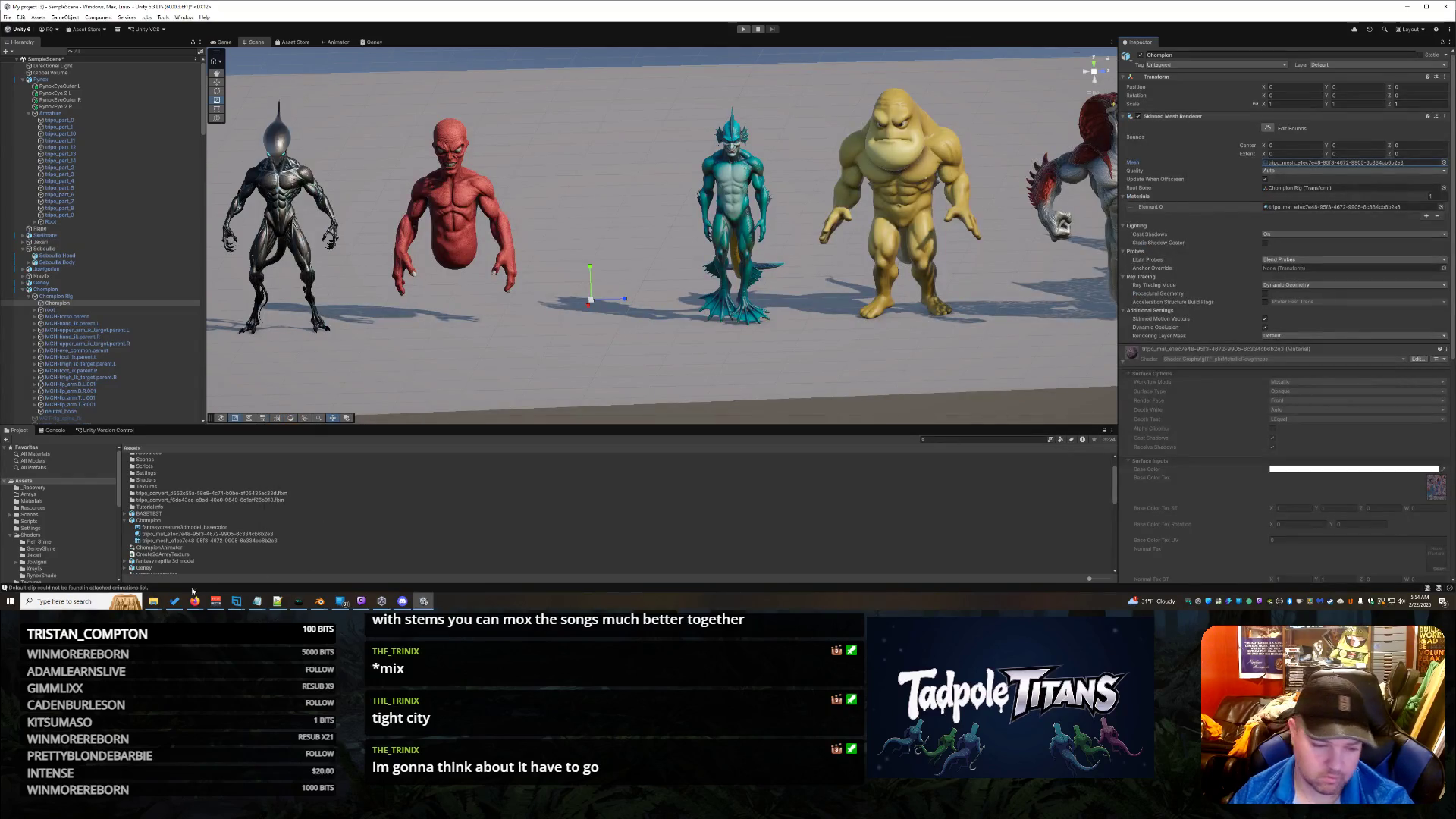
{"action": "mouse_move", "coordinate": [320, 600]}
{"action": "left_click", "coordinate": [276, 583]}
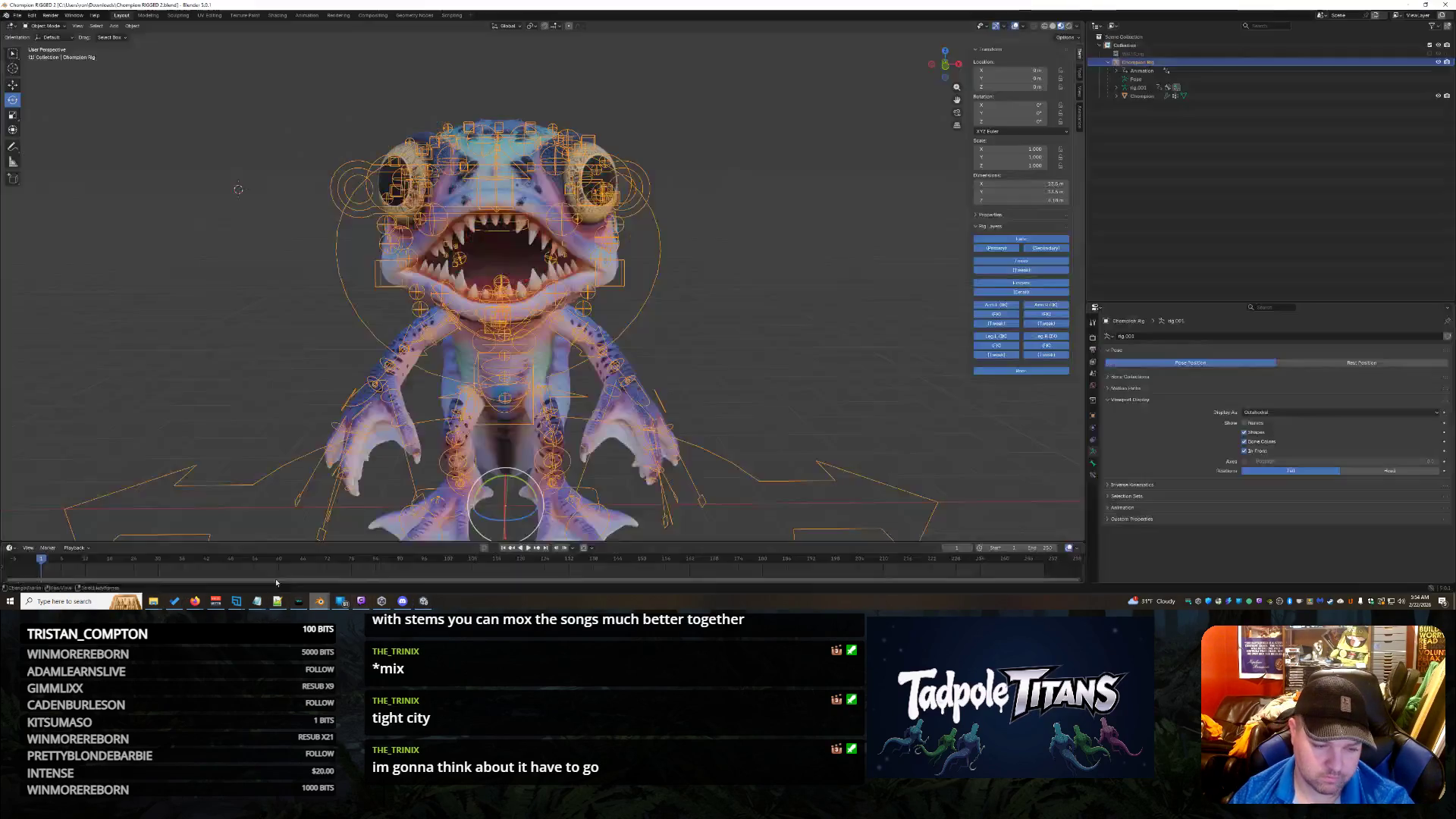
Step: Rename the mesh data to Champion Mesh and its material to 'Champion Main Skin Material'
{"action": "left_click", "coordinate": [1116, 96]}
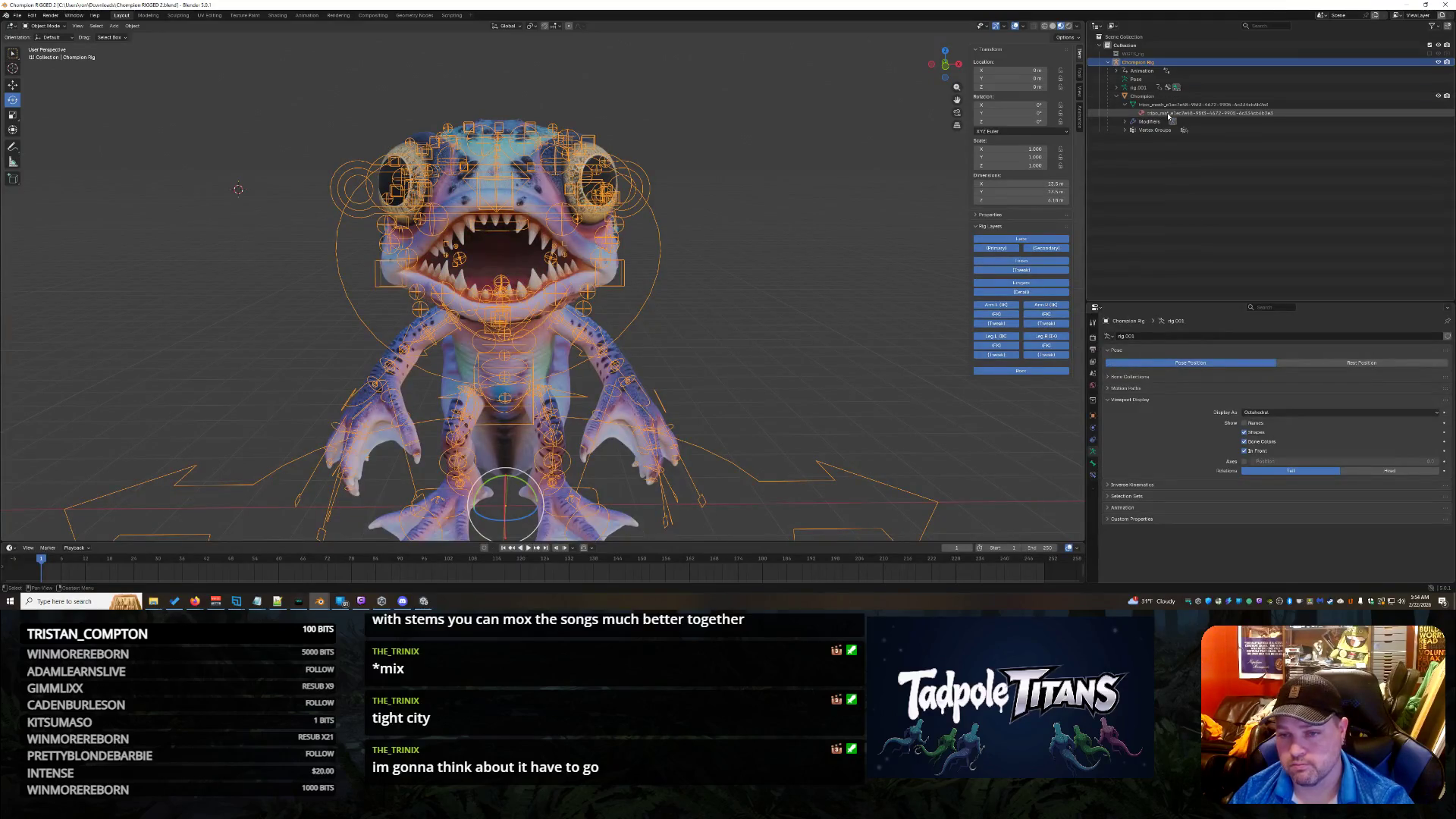
{"action": "left_click", "coordinate": [1166, 106]}
{"action": "double_click", "coordinate": [1166, 106]}
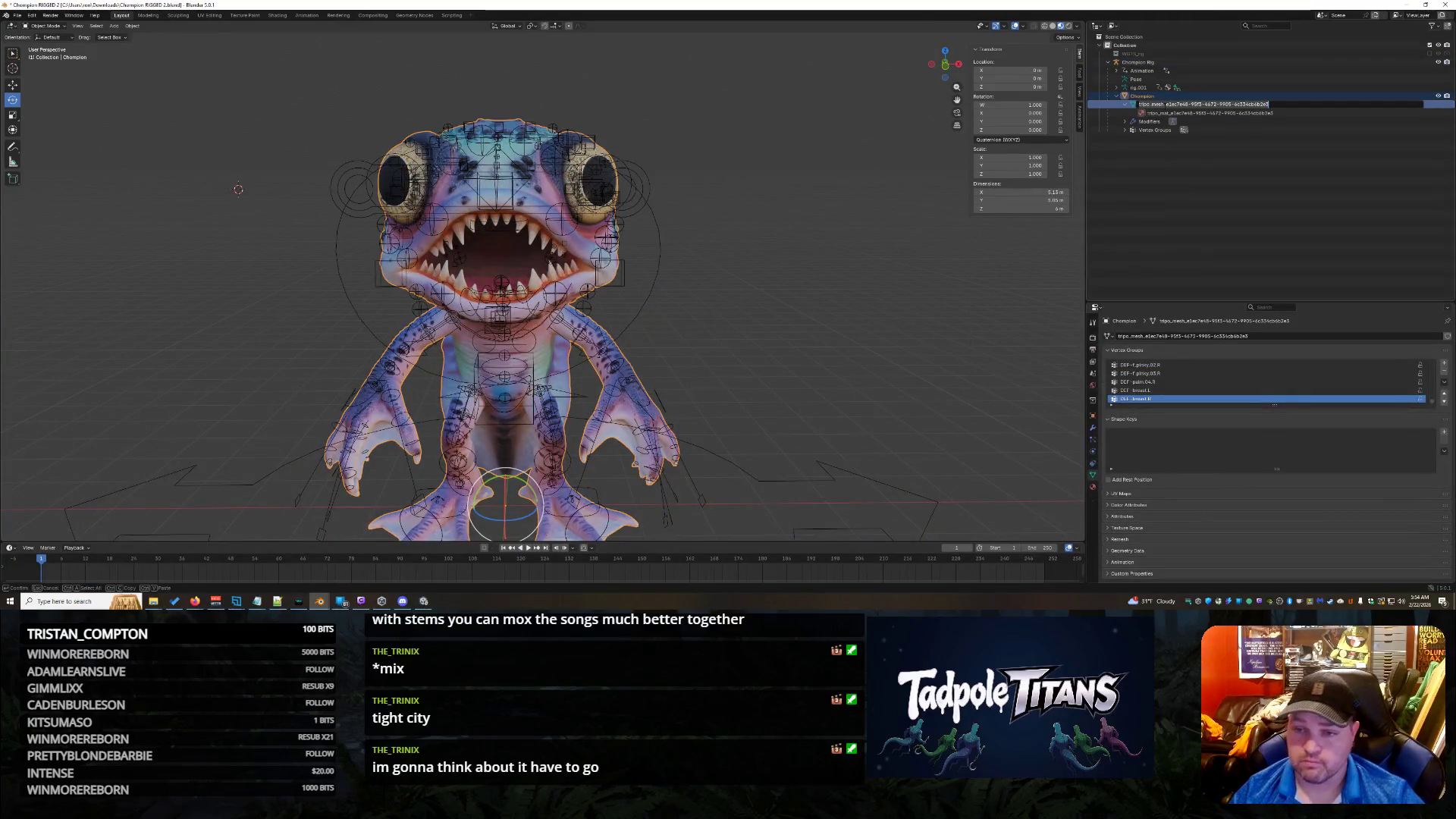
{"action": "type", "text": "Champion Mesh"}
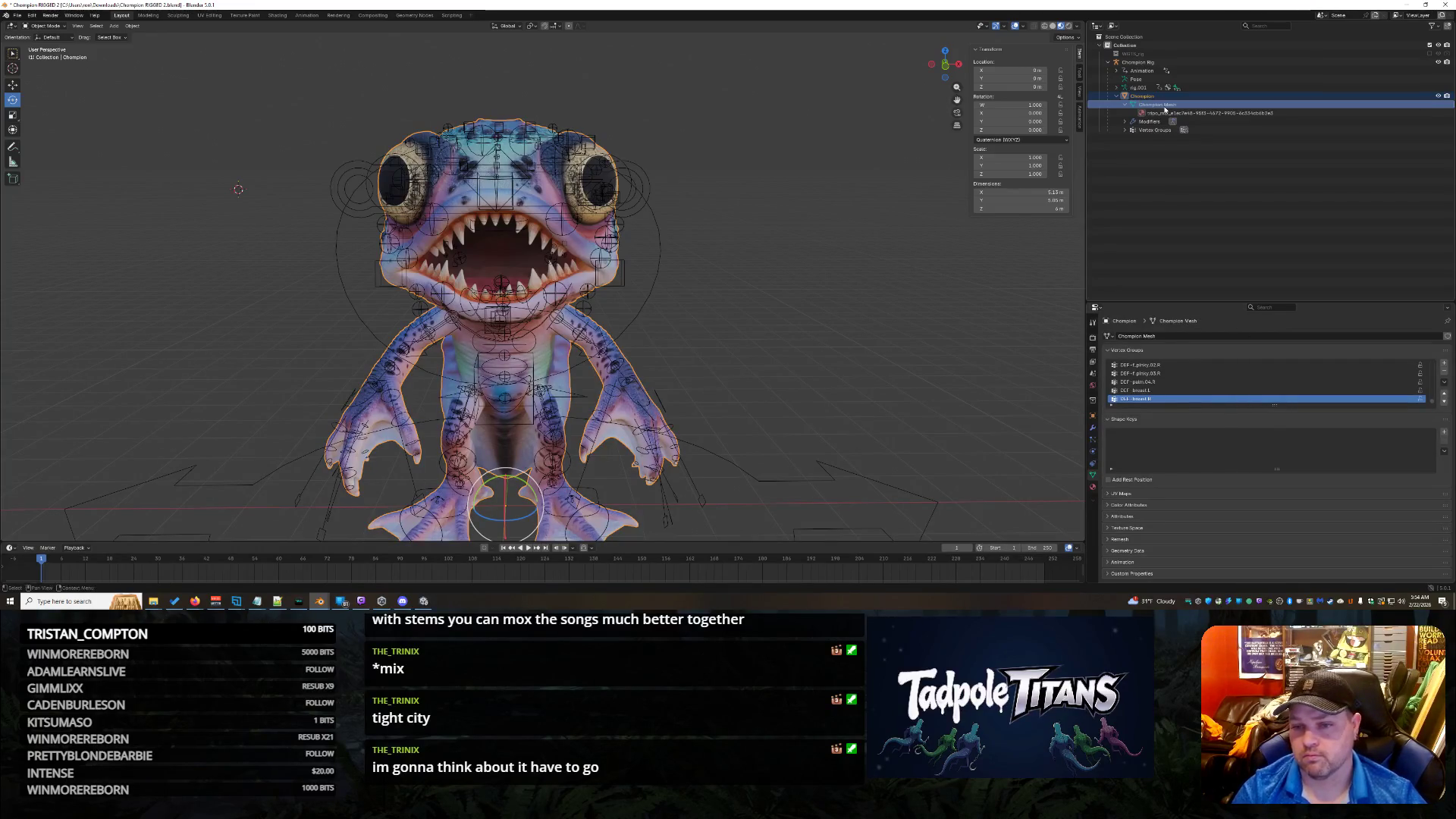
{"action": "key", "text": "Return"}
{"action": "left_click", "coordinate": [1217, 113]}
{"action": "double_click", "coordinate": [1216, 113]}
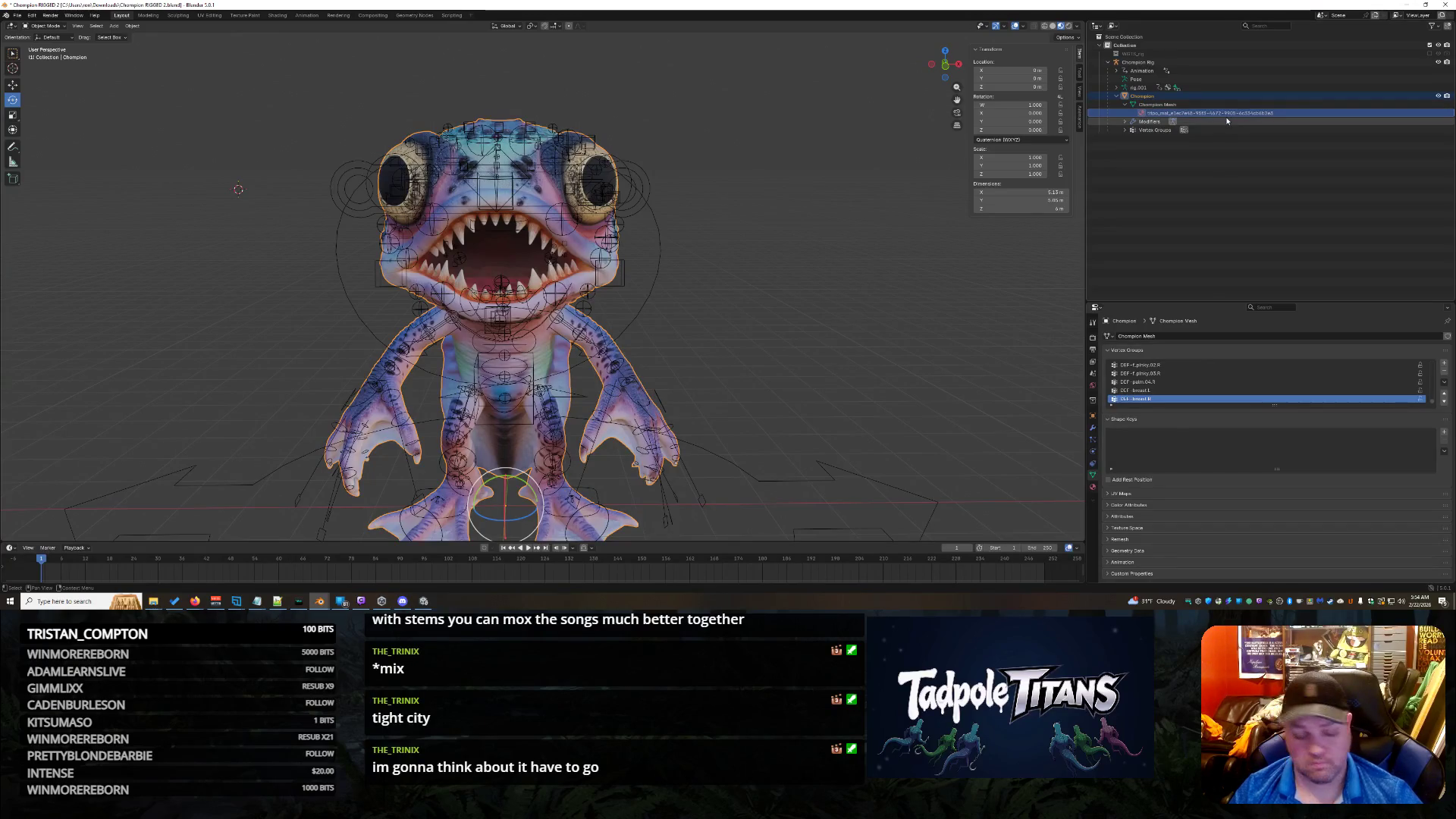
{"action": "type", "text": "Champion M"}
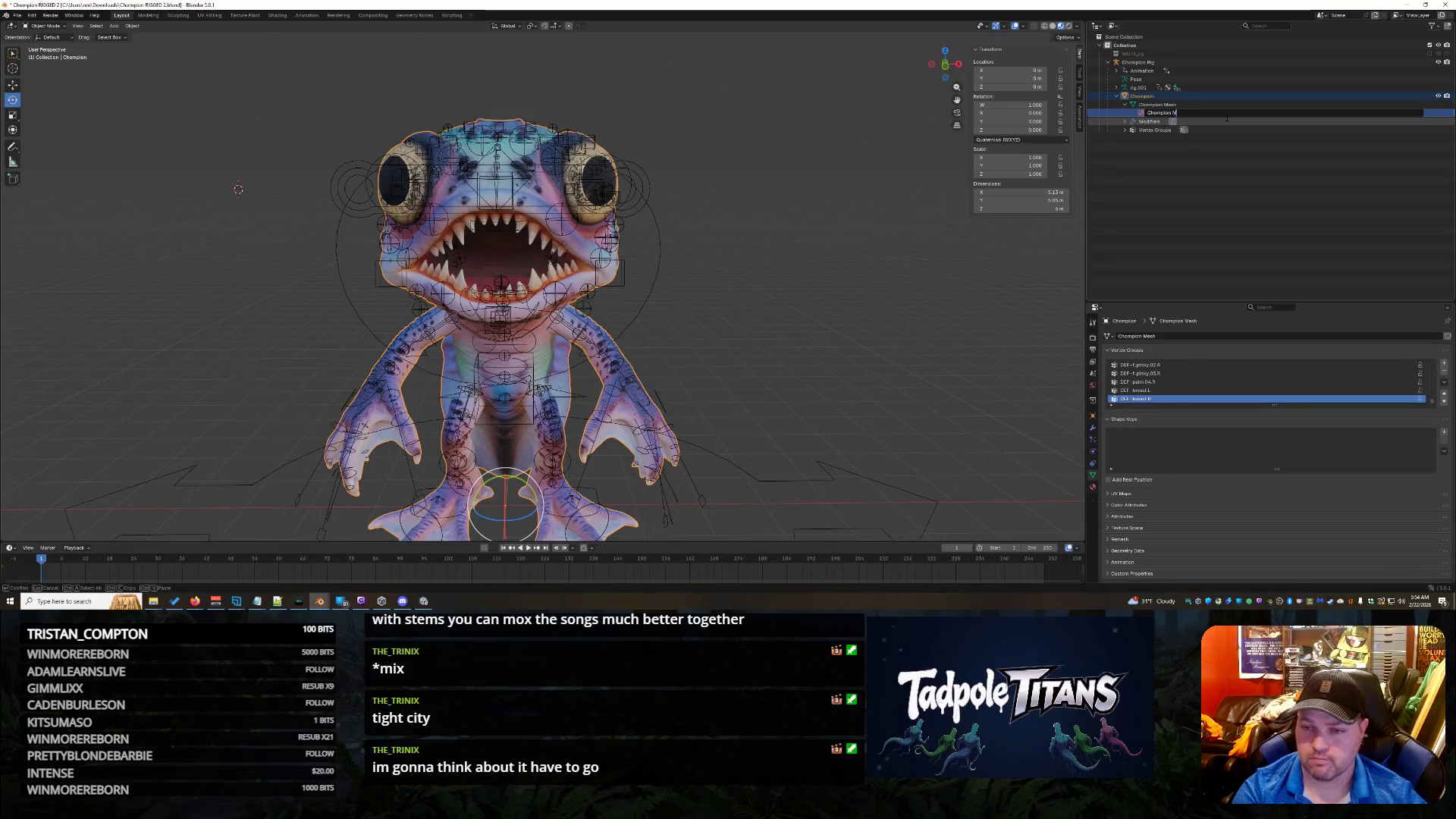
{"action": "type", "text": "ain Skin Material"}
{"action": "key", "text": "Return"}
Step: Save the blend file, export it as glTF 2.0, and return to Unity
{"action": "left_click", "coordinate": [1216, 249]}
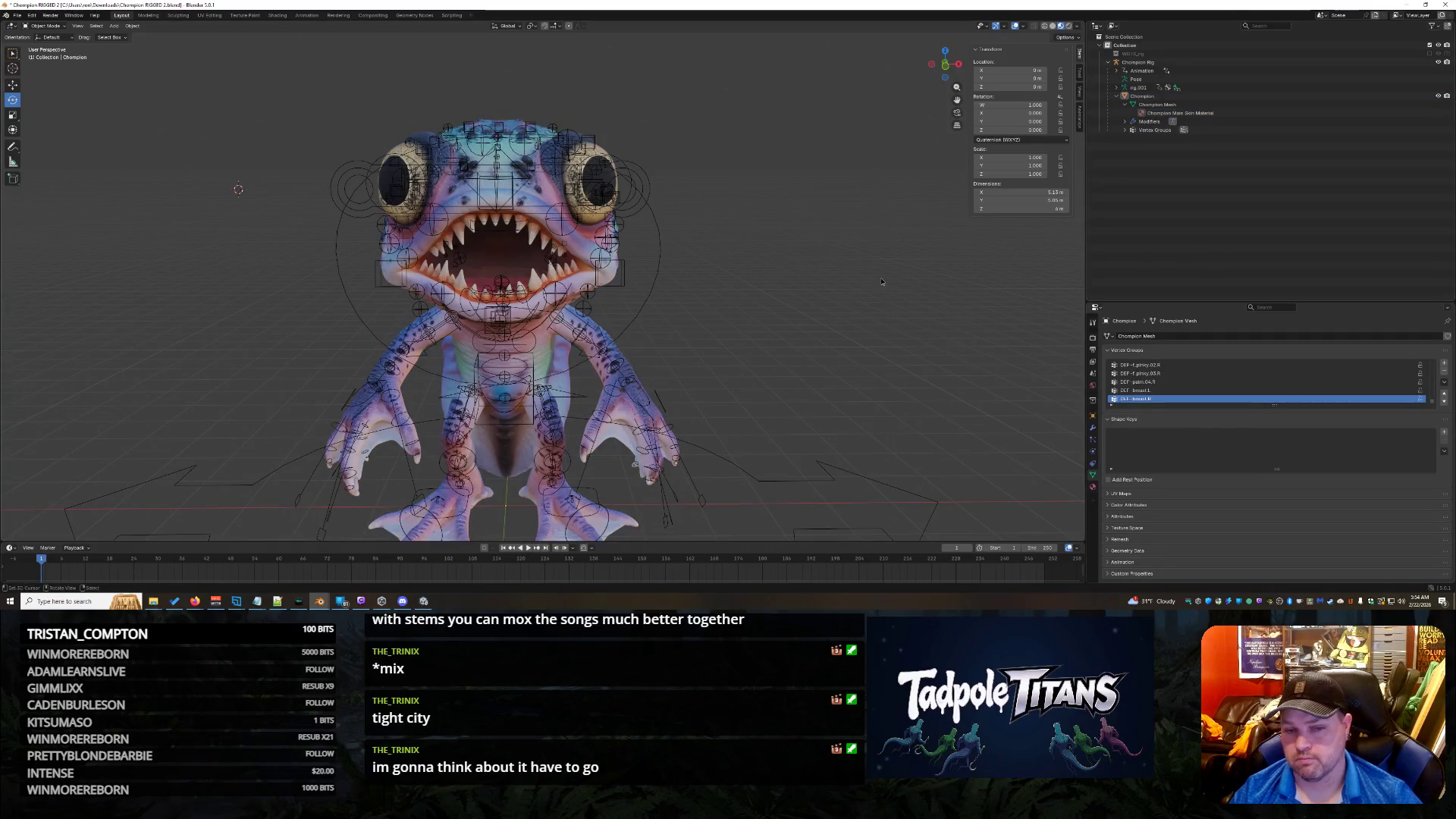
{"action": "key", "text": "ctrl+s"}
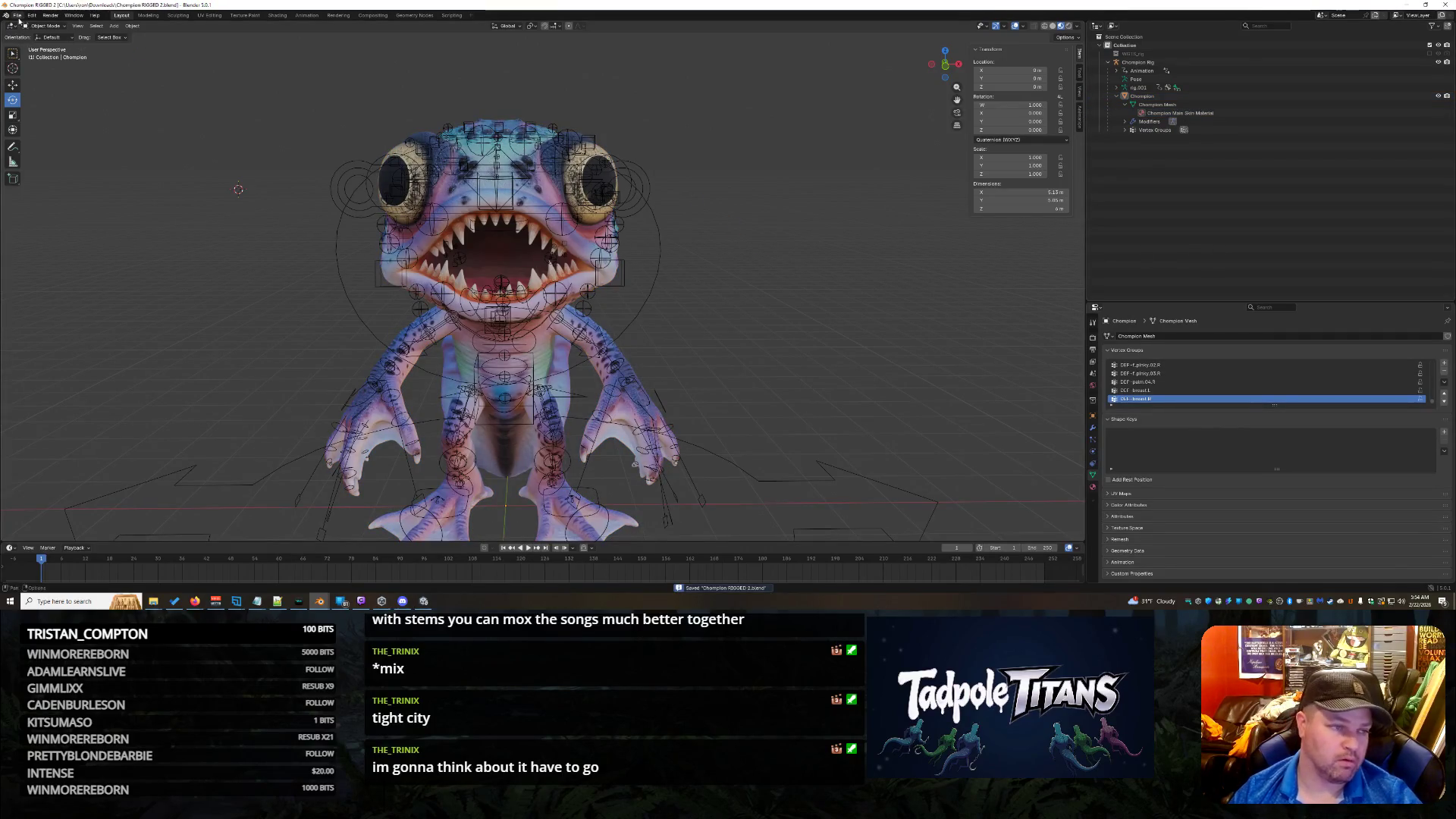
{"action": "left_click", "coordinate": [17, 15]}
{"action": "mouse_move", "coordinate": [53, 144]}
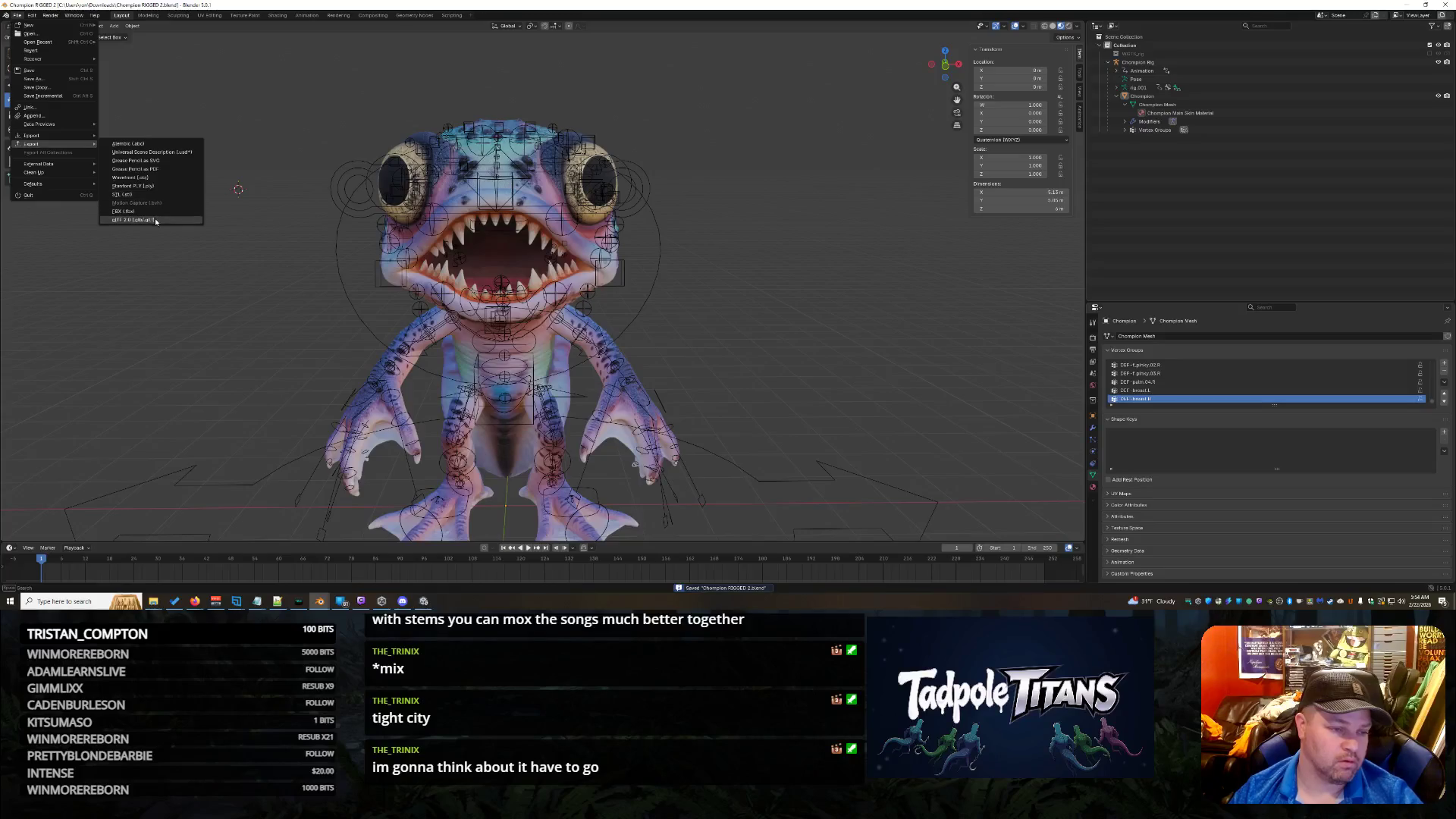
{"action": "left_click", "coordinate": [137, 213]}
{"action": "left_click", "coordinate": [860, 506]}
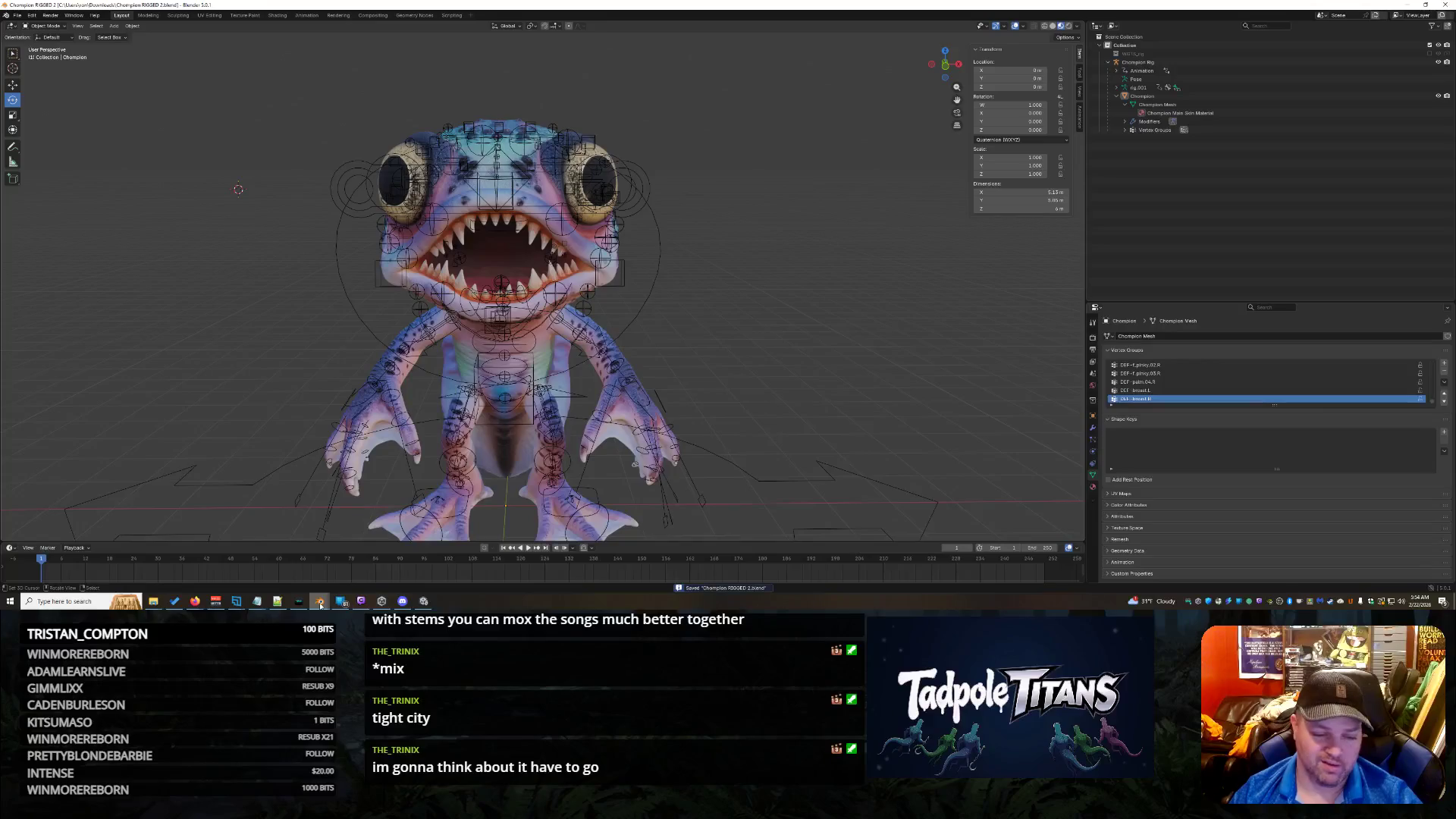
{"action": "mouse_move", "coordinate": [320, 605]}
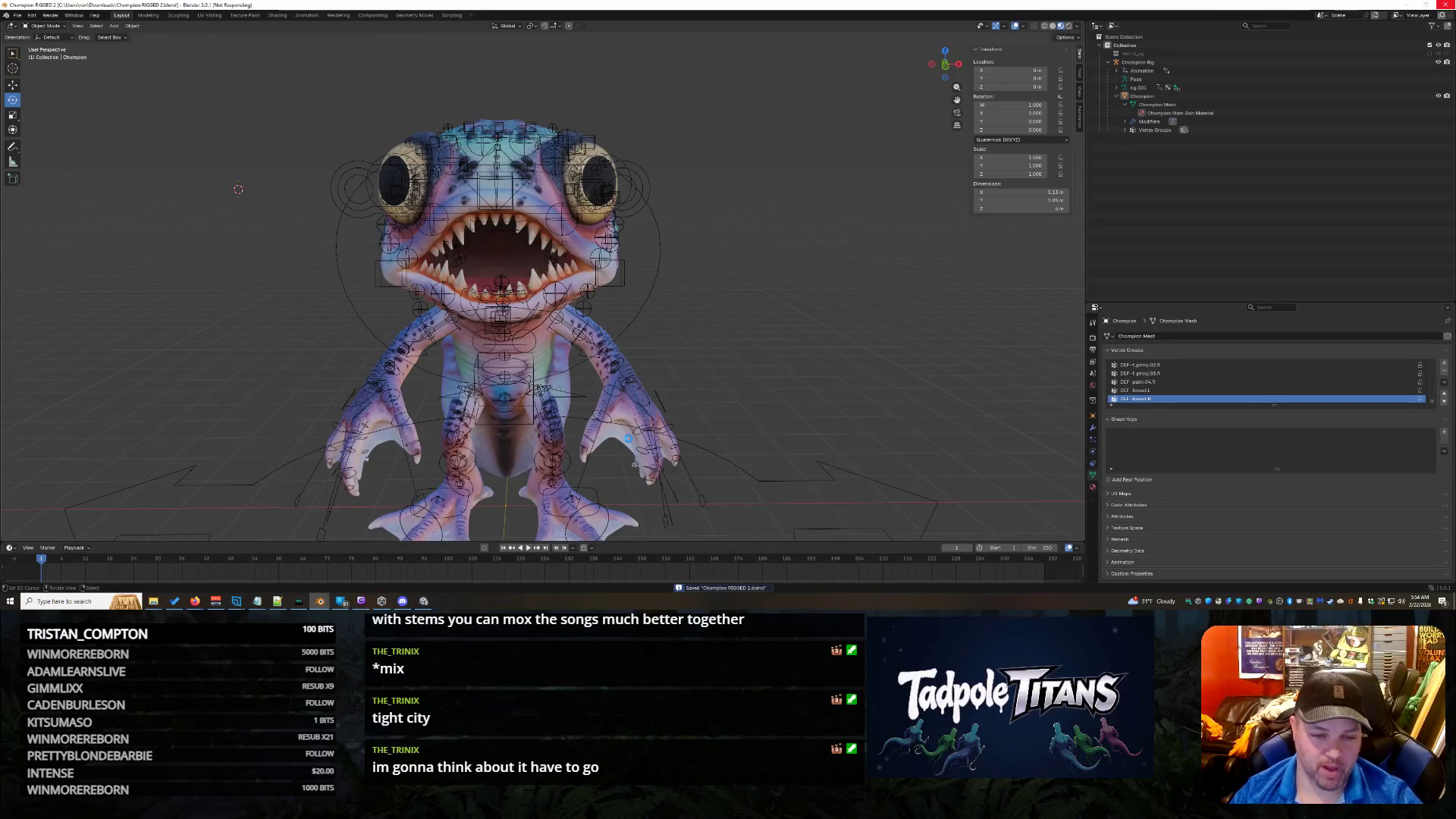
{"action": "key", "text": "alt+Tab"}
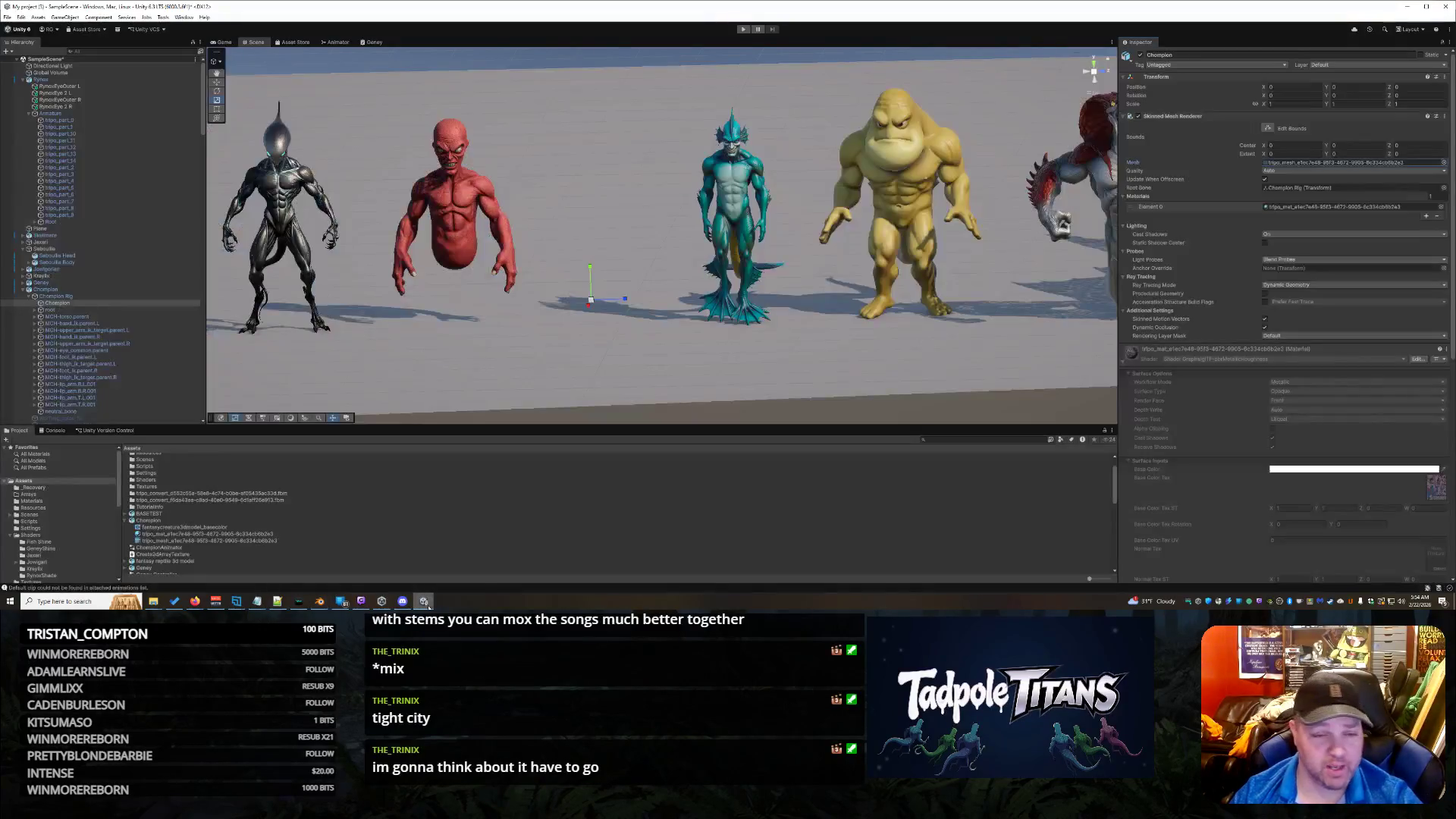
Step: View the Chompion asset's import settings in the Inspector, then bring Blender forward
{"action": "left_click", "coordinate": [149, 521]}
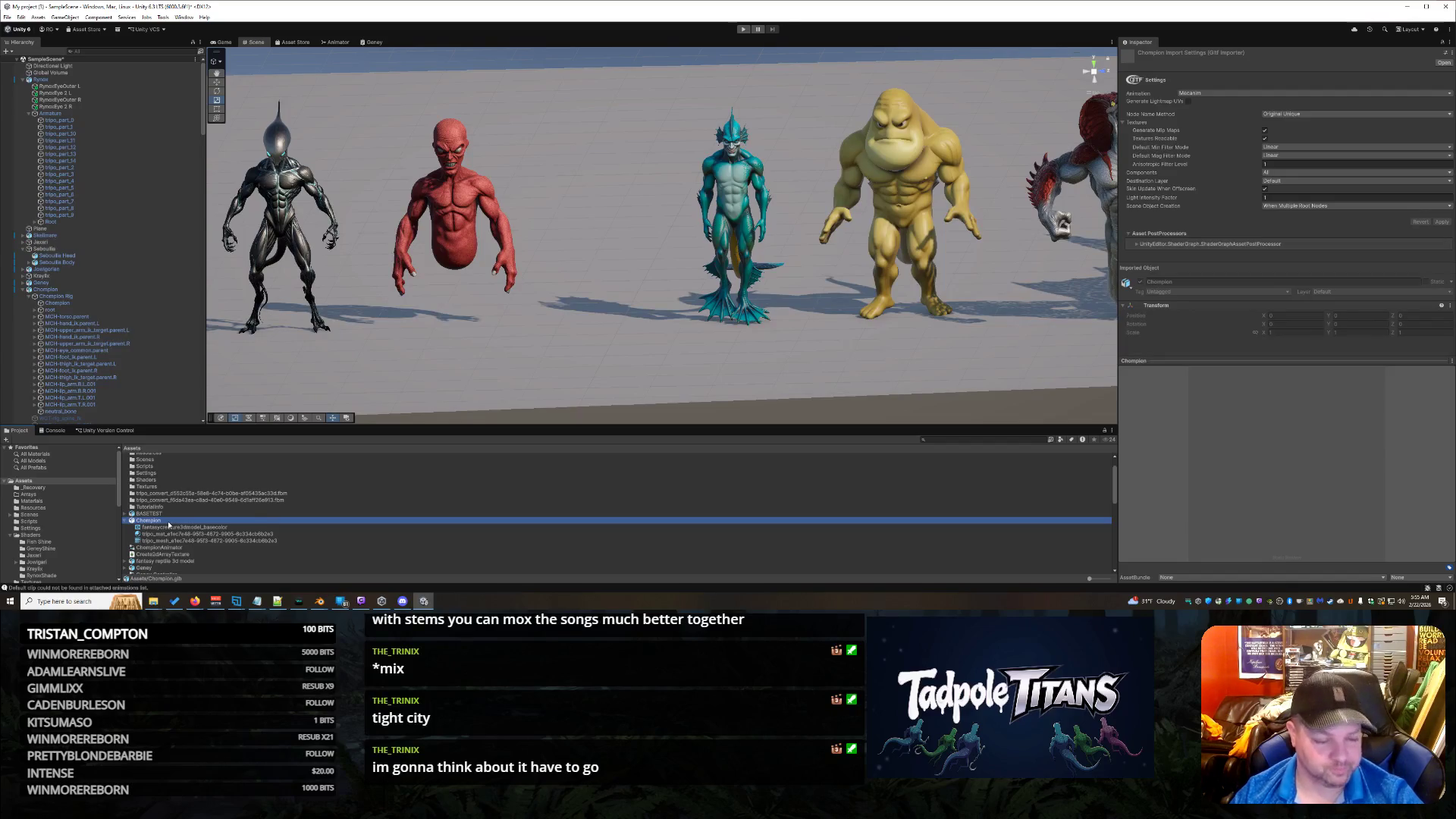
{"action": "right_click", "coordinate": [168, 524]}
{"action": "left_click", "coordinate": [321, 603]}
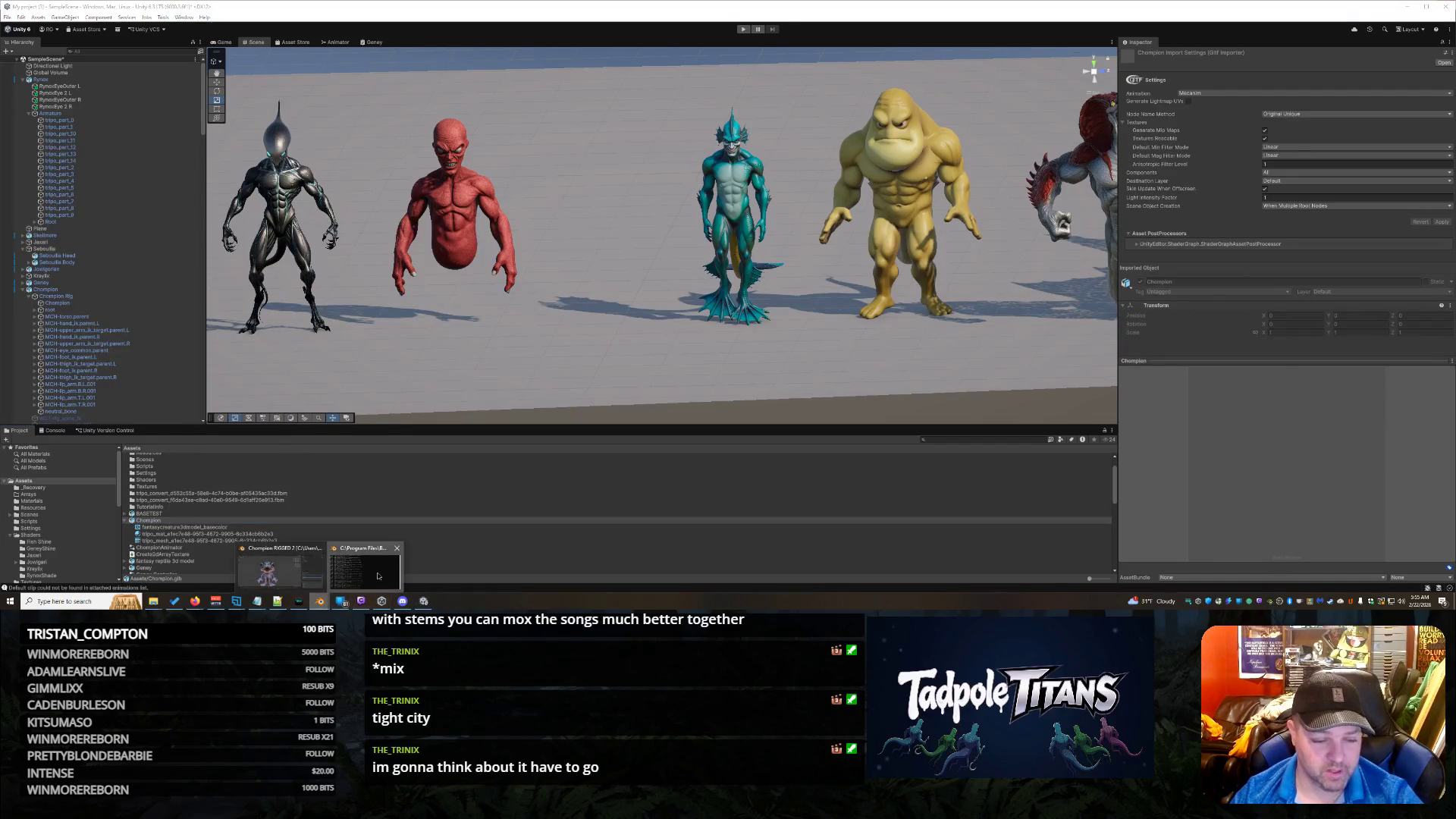
{"action": "left_click", "coordinate": [356, 568]}
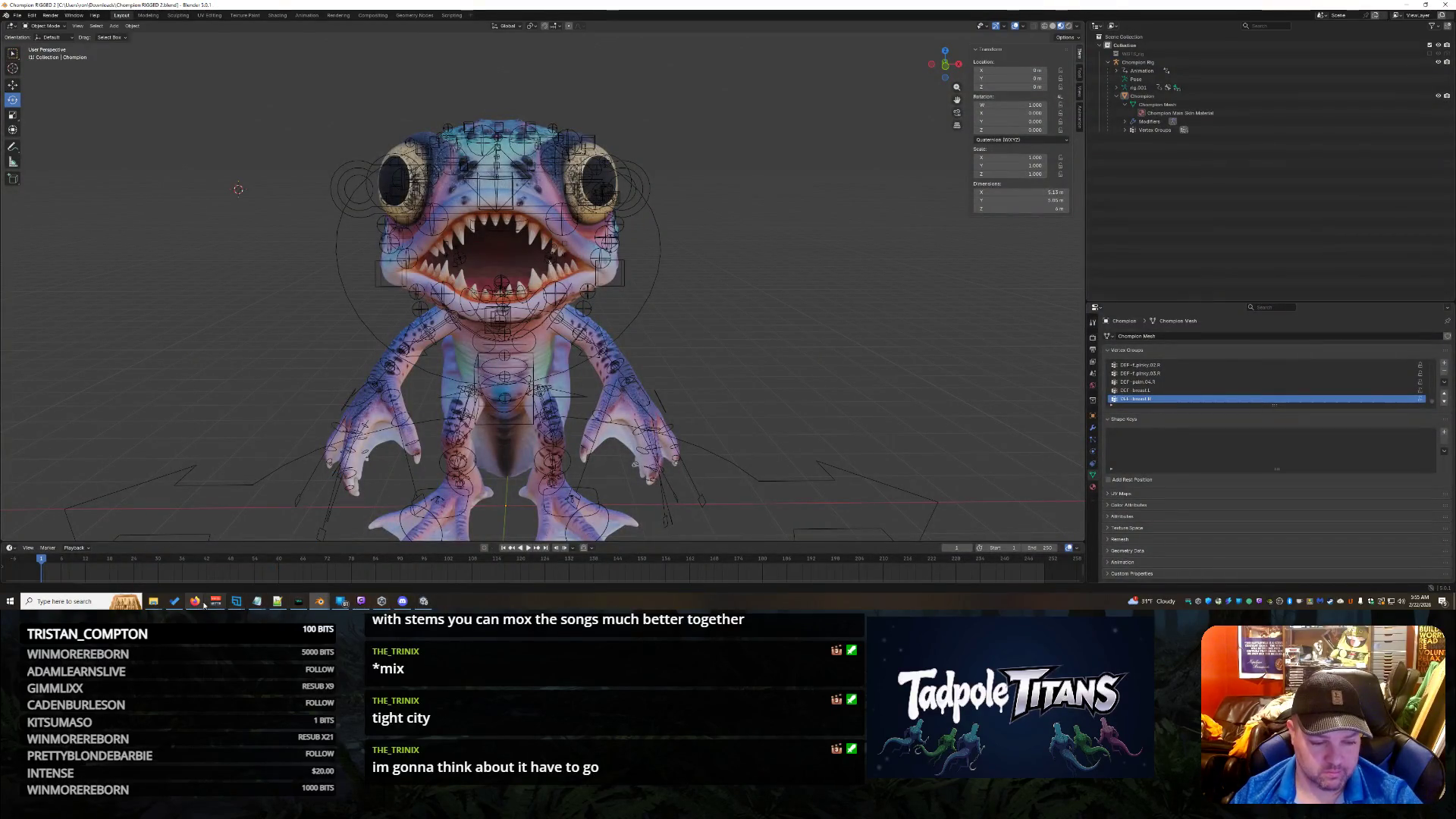
Step: Stop the current Suno track and play the second Showdown at the Salty Cigar version
{"action": "mouse_move", "coordinate": [195, 602]}
{"action": "left_click", "coordinate": [556, 580]}
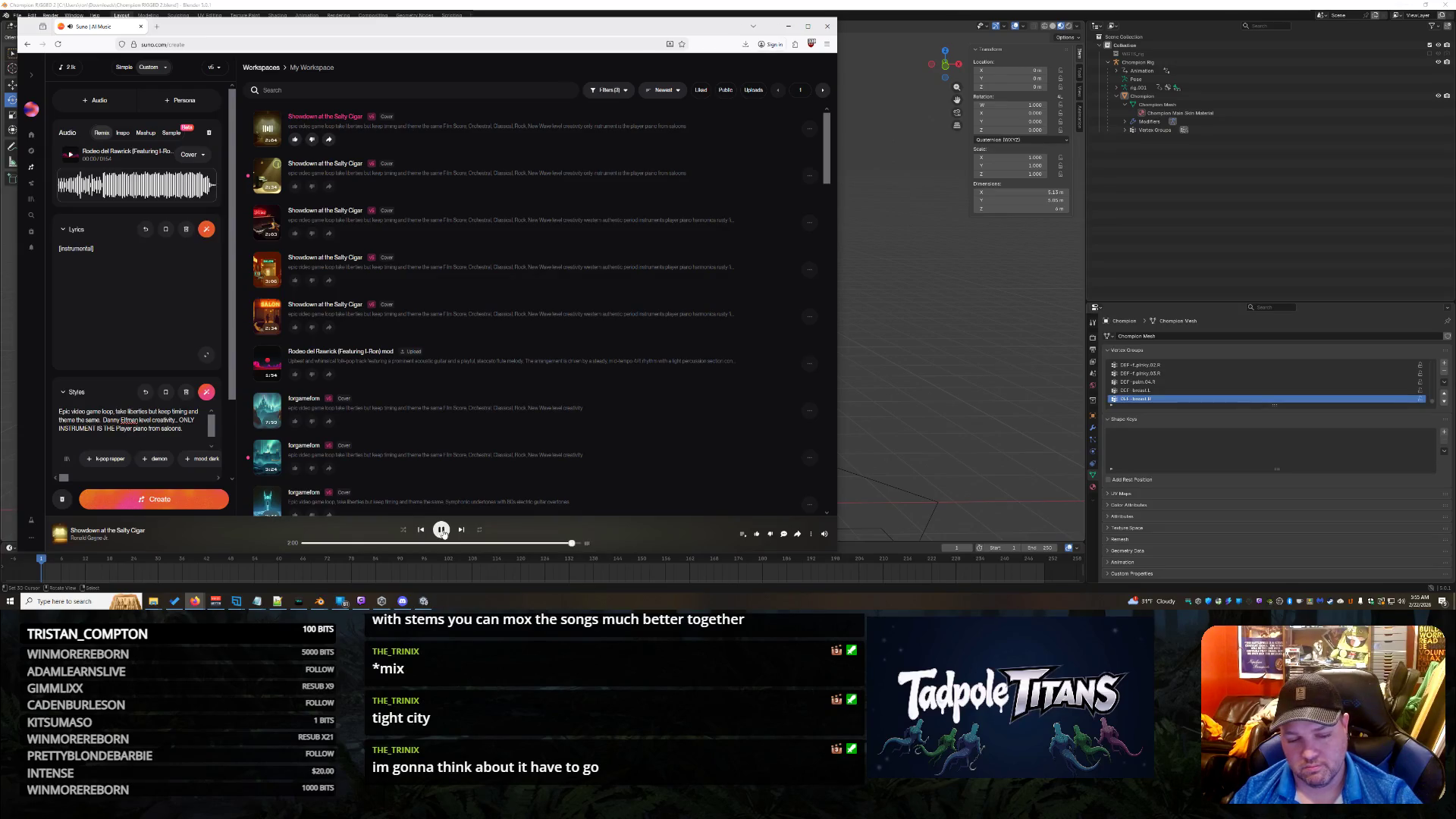
{"action": "left_click", "coordinate": [442, 533]}
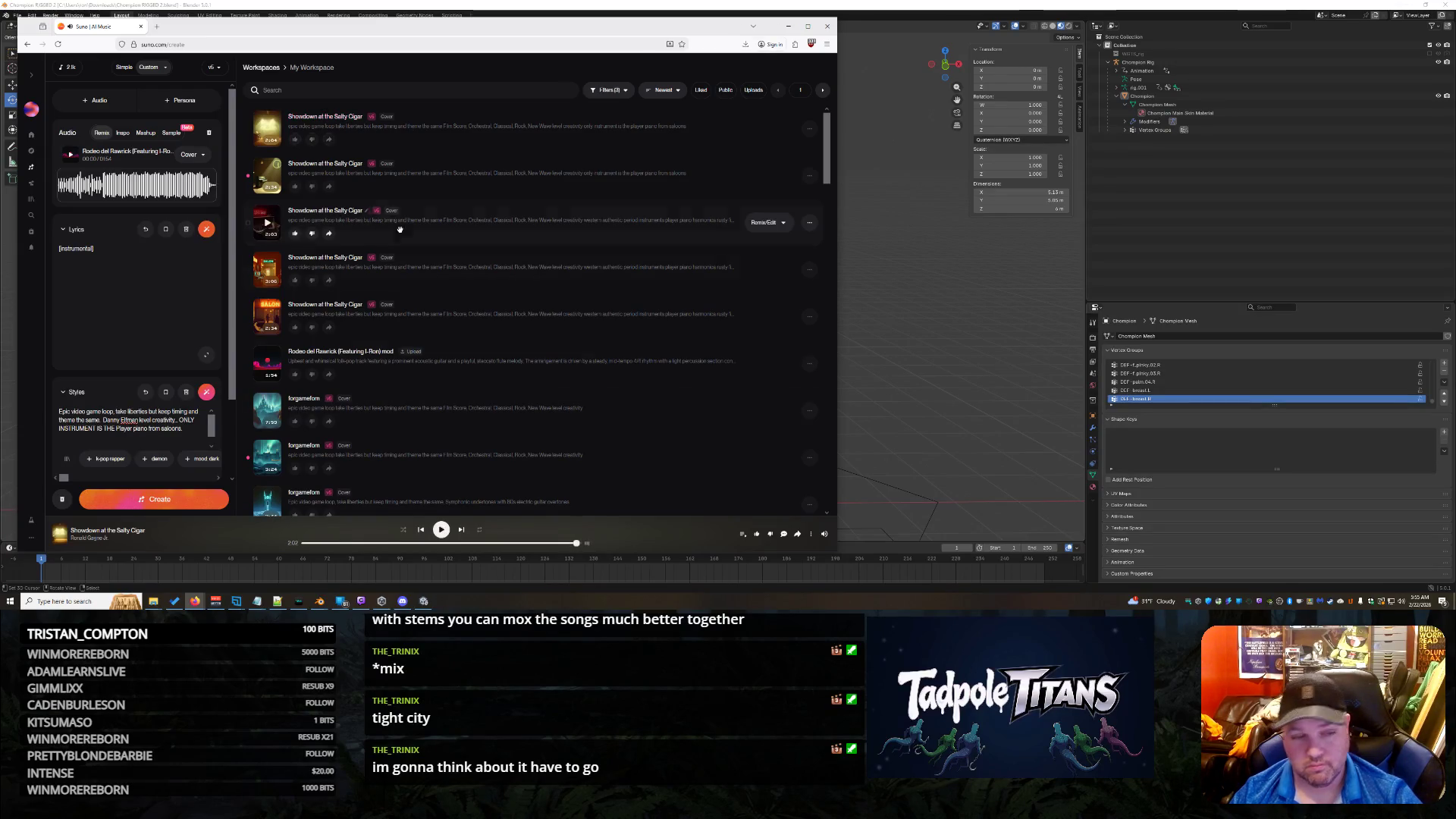
{"action": "left_click", "coordinate": [267, 176]}
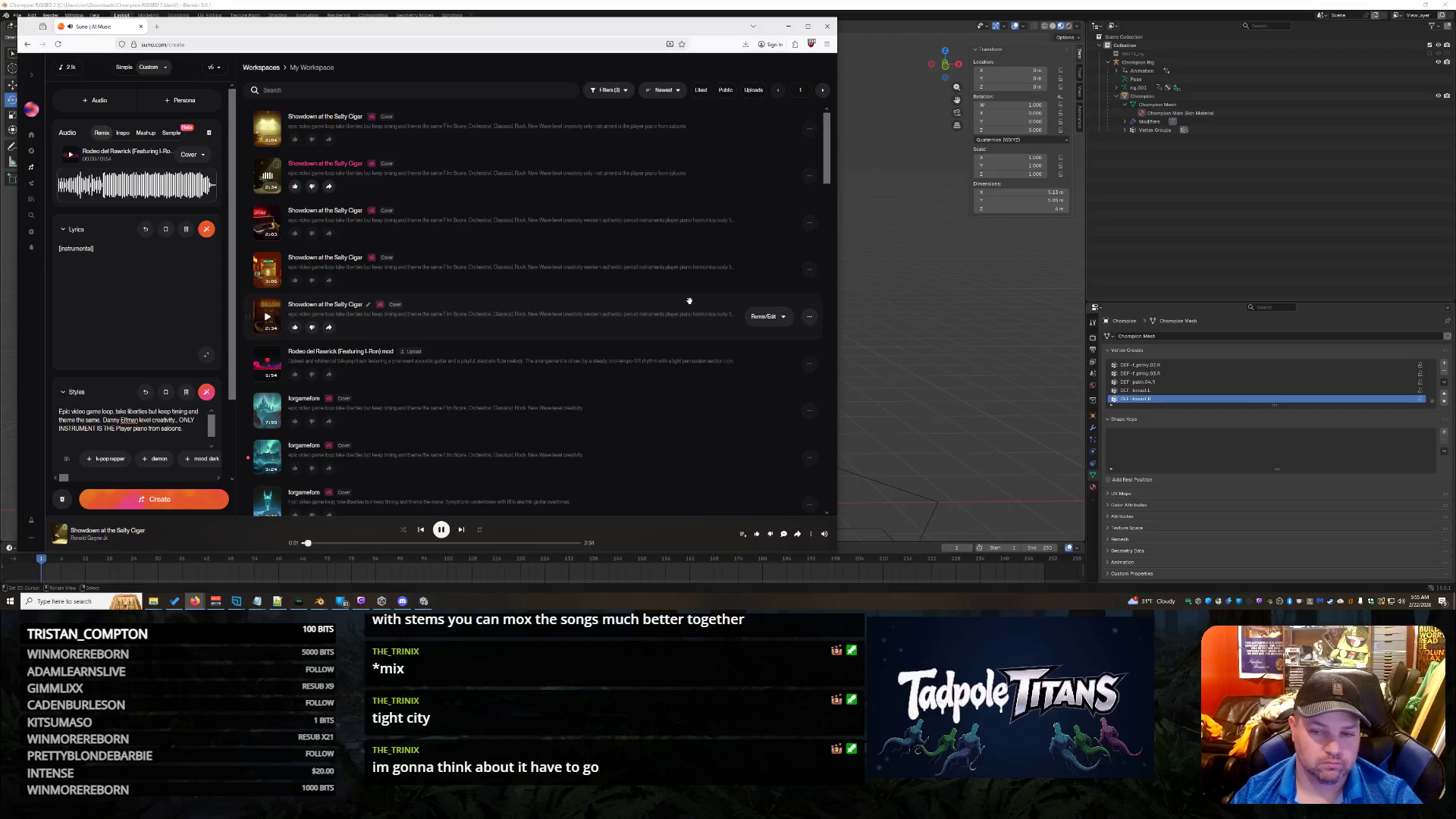
{"action": "left_click", "coordinate": [423, 597]}
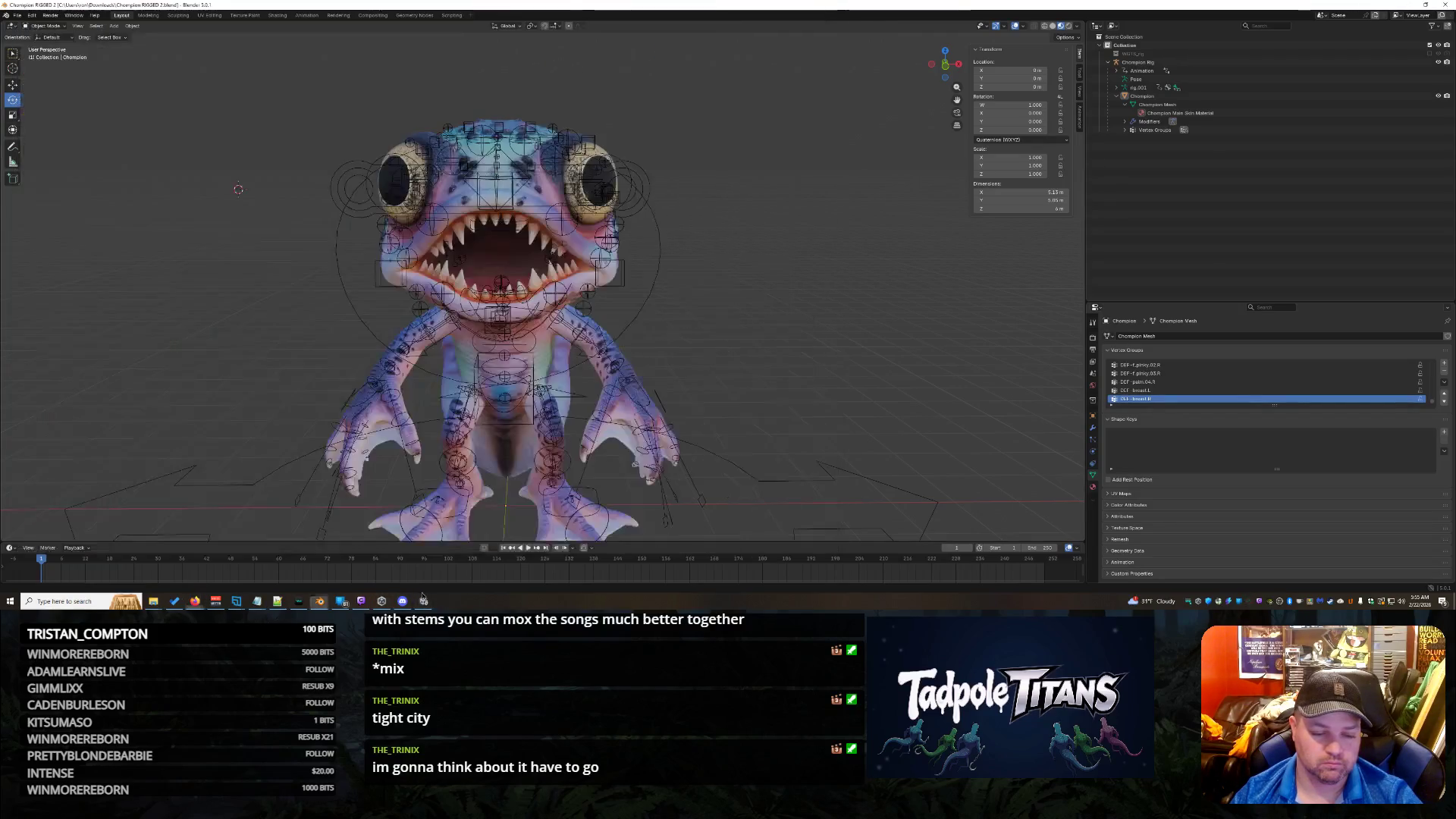
Step: Delete the Champion object from the scene, cancel the asset-file deletion, and reselect the Champion asset
{"action": "left_click", "coordinate": [424, 599]}
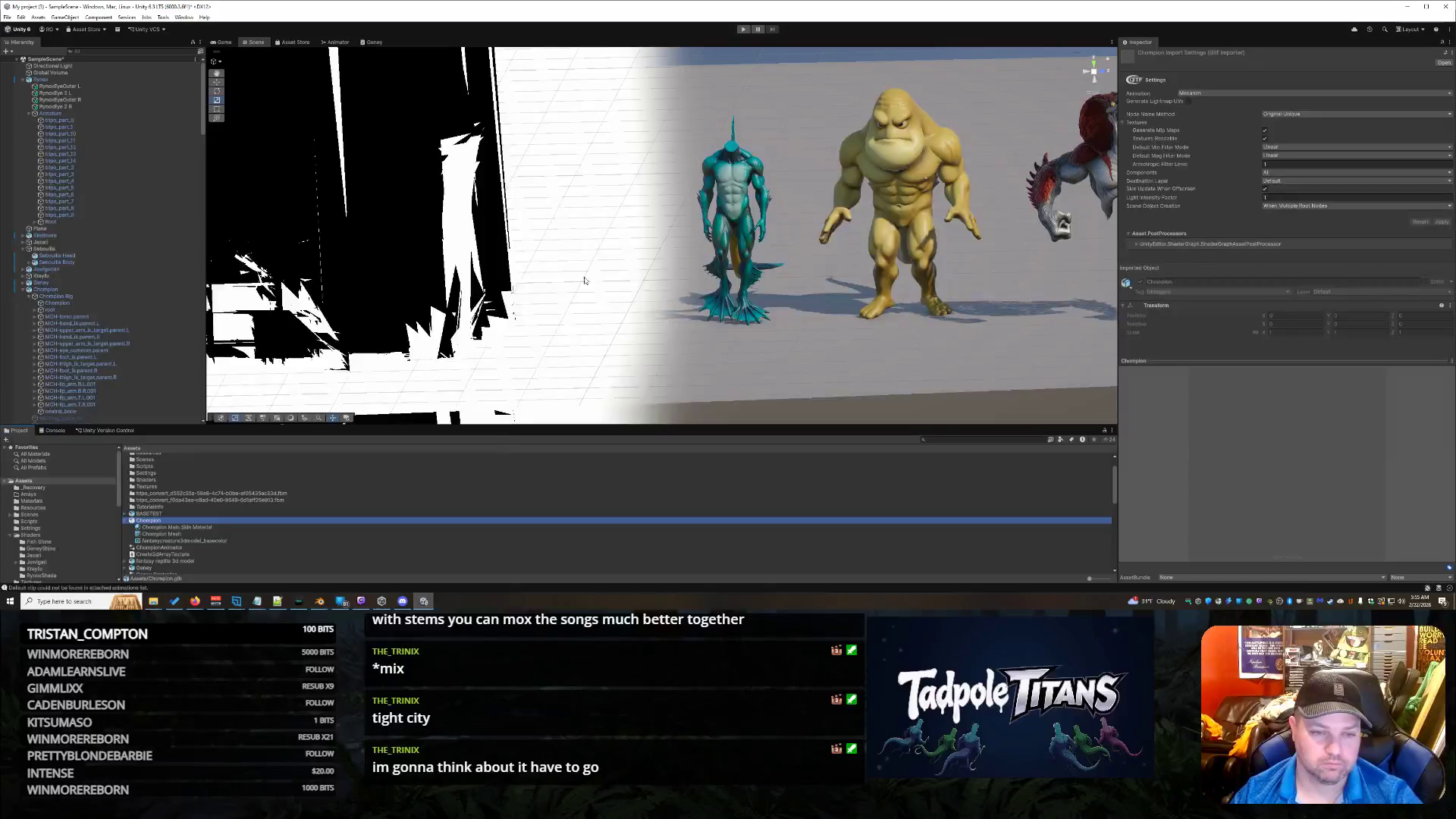
{"action": "key", "text": "Up"}
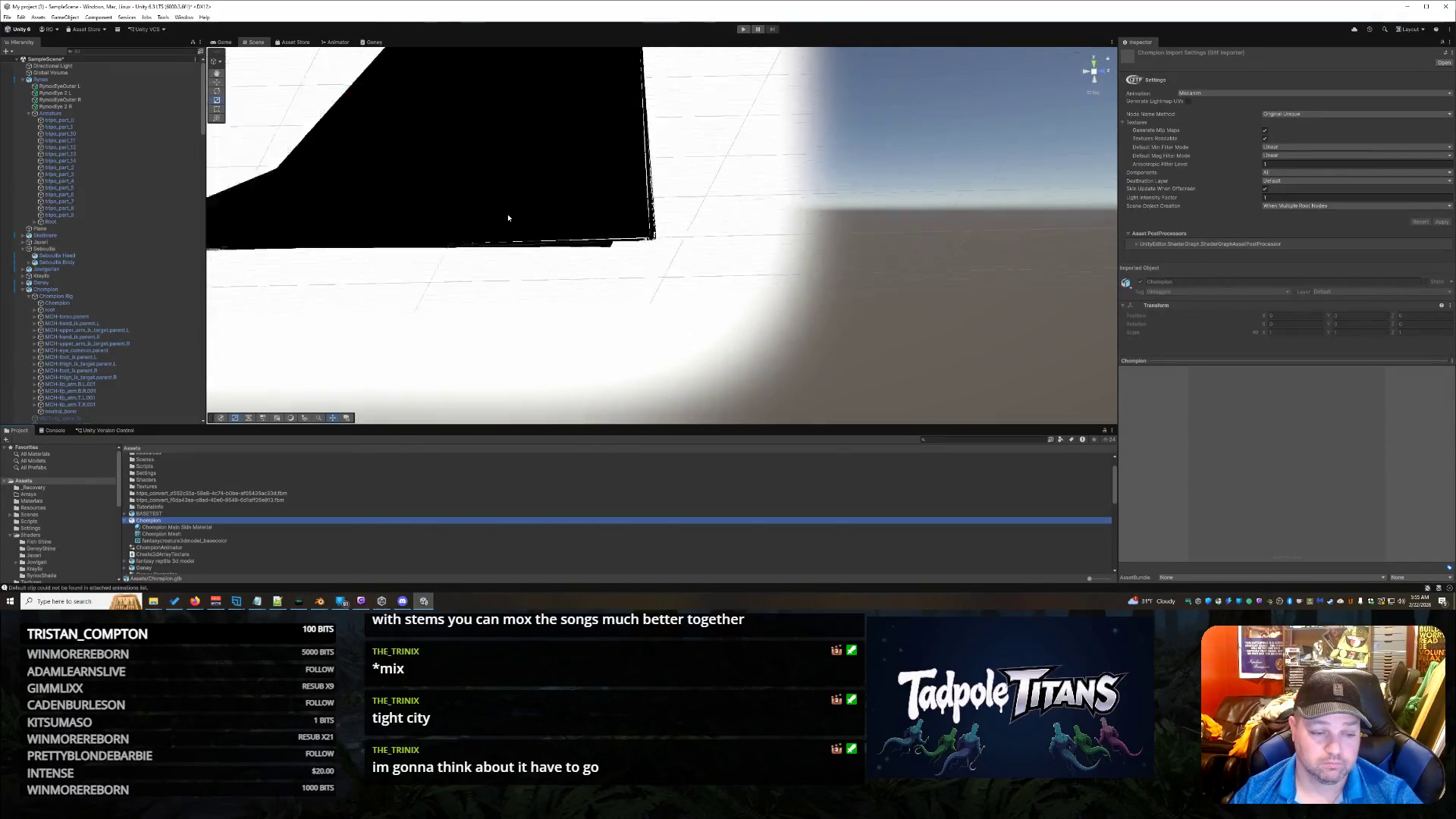
{"action": "scroll", "coordinate": [494, 221], "scroll_direction": "down", "scroll_amount": 10}
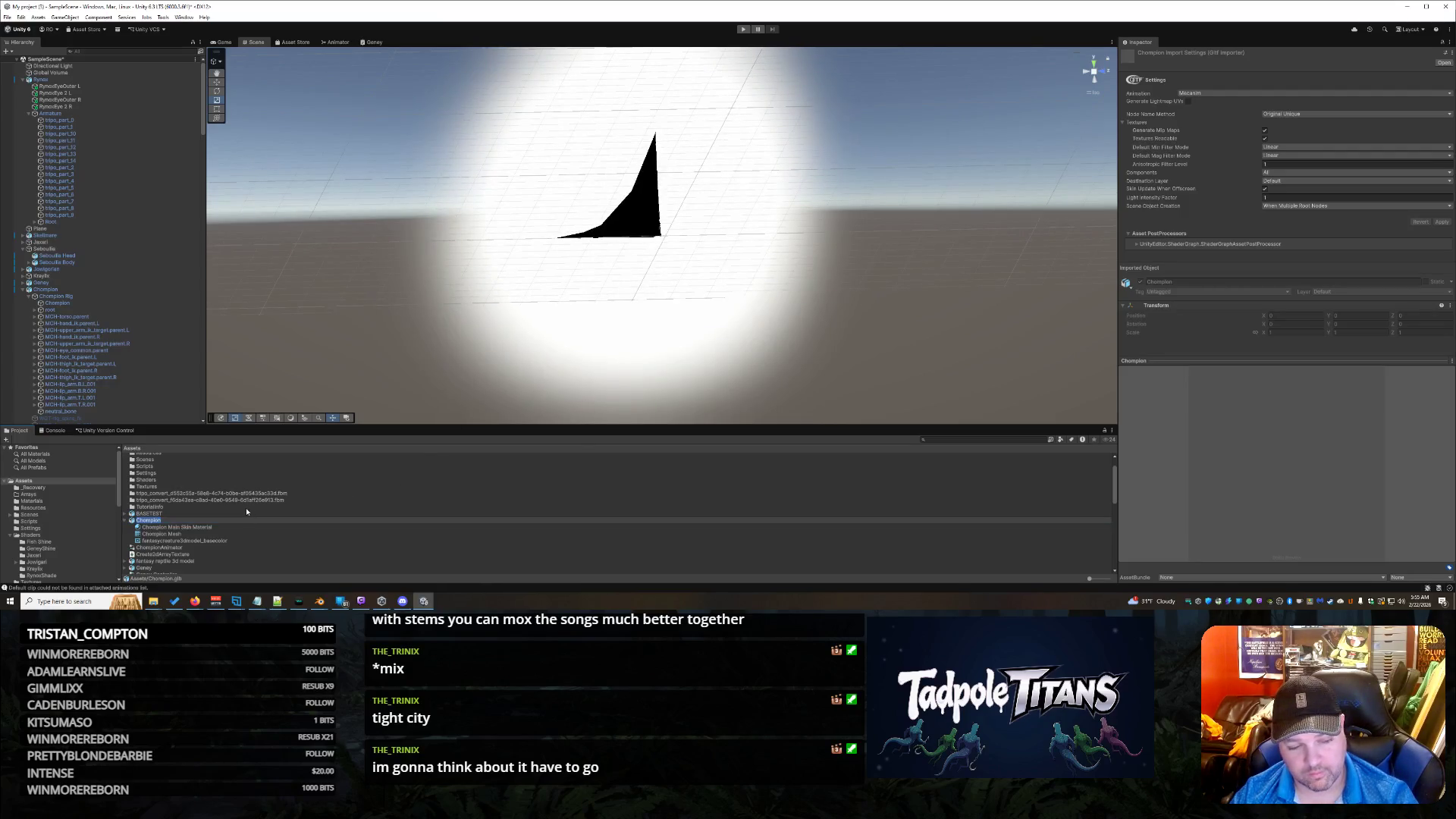
{"action": "scroll", "coordinate": [247, 507], "scroll_direction": "down", "scroll_amount": 1}
{"action": "key", "text": "Delete"}
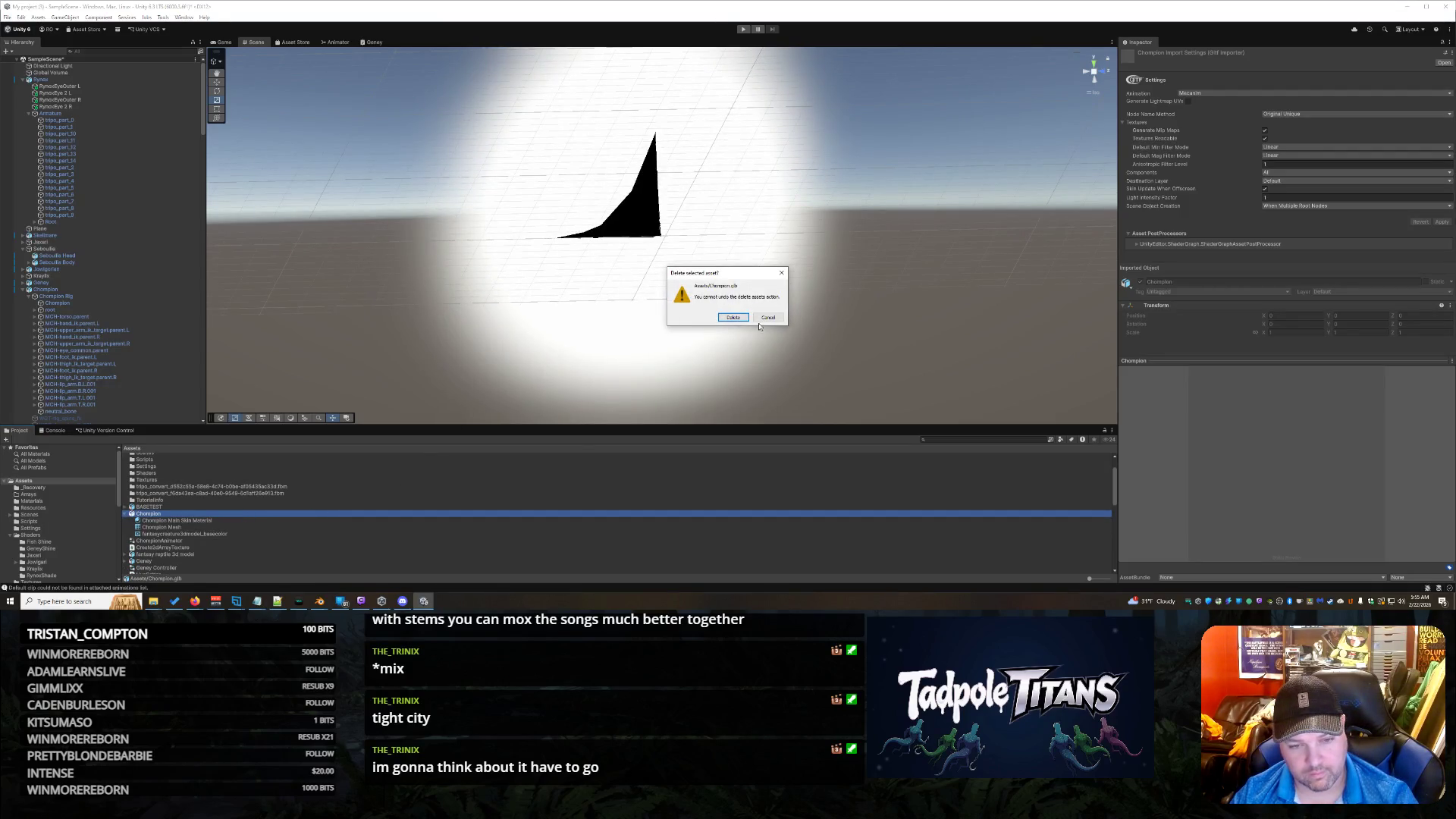
{"action": "left_click", "coordinate": [770, 318]}
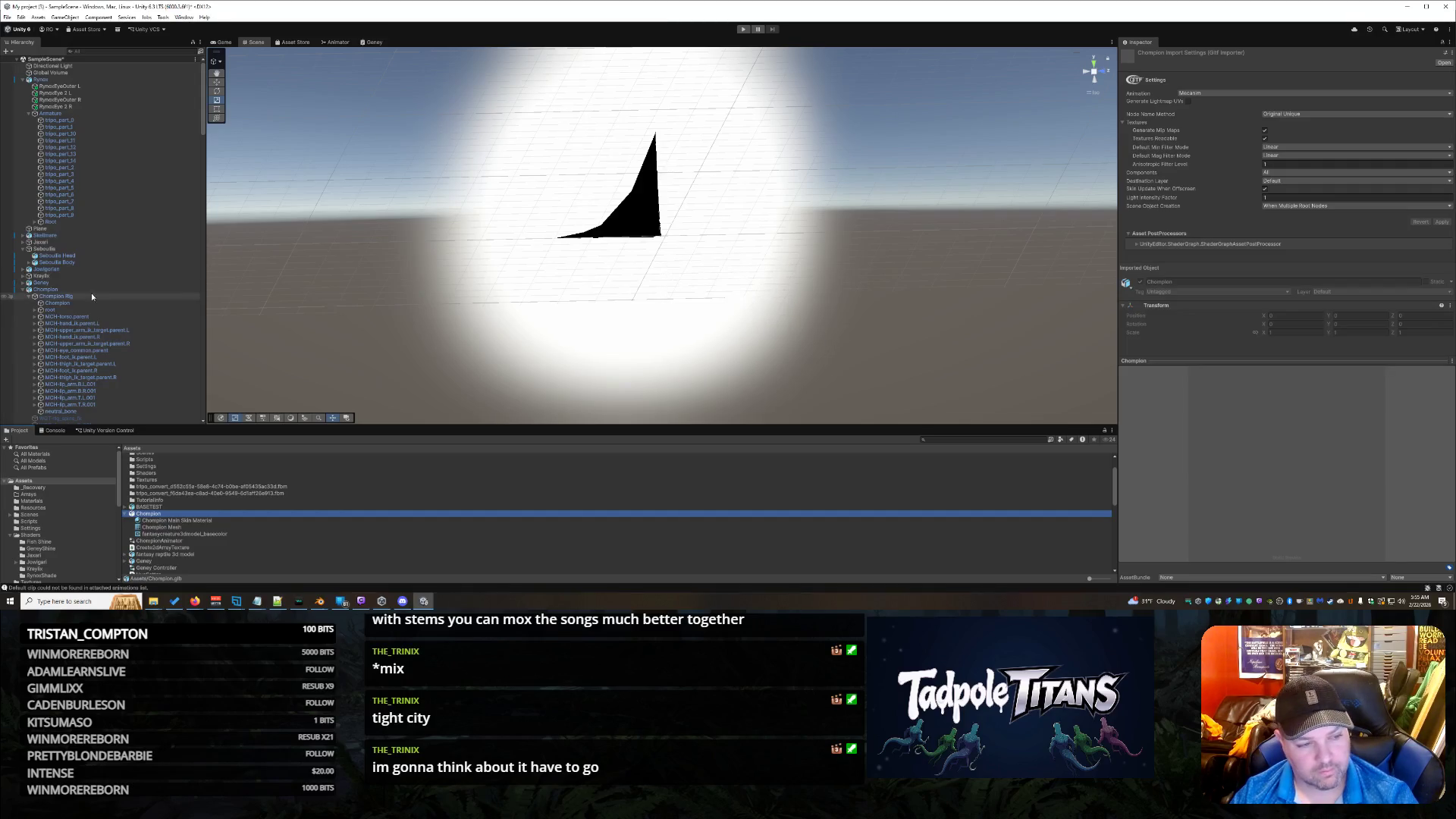
{"action": "scroll", "coordinate": [607, 315], "scroll_direction": "up", "scroll_amount": 10}
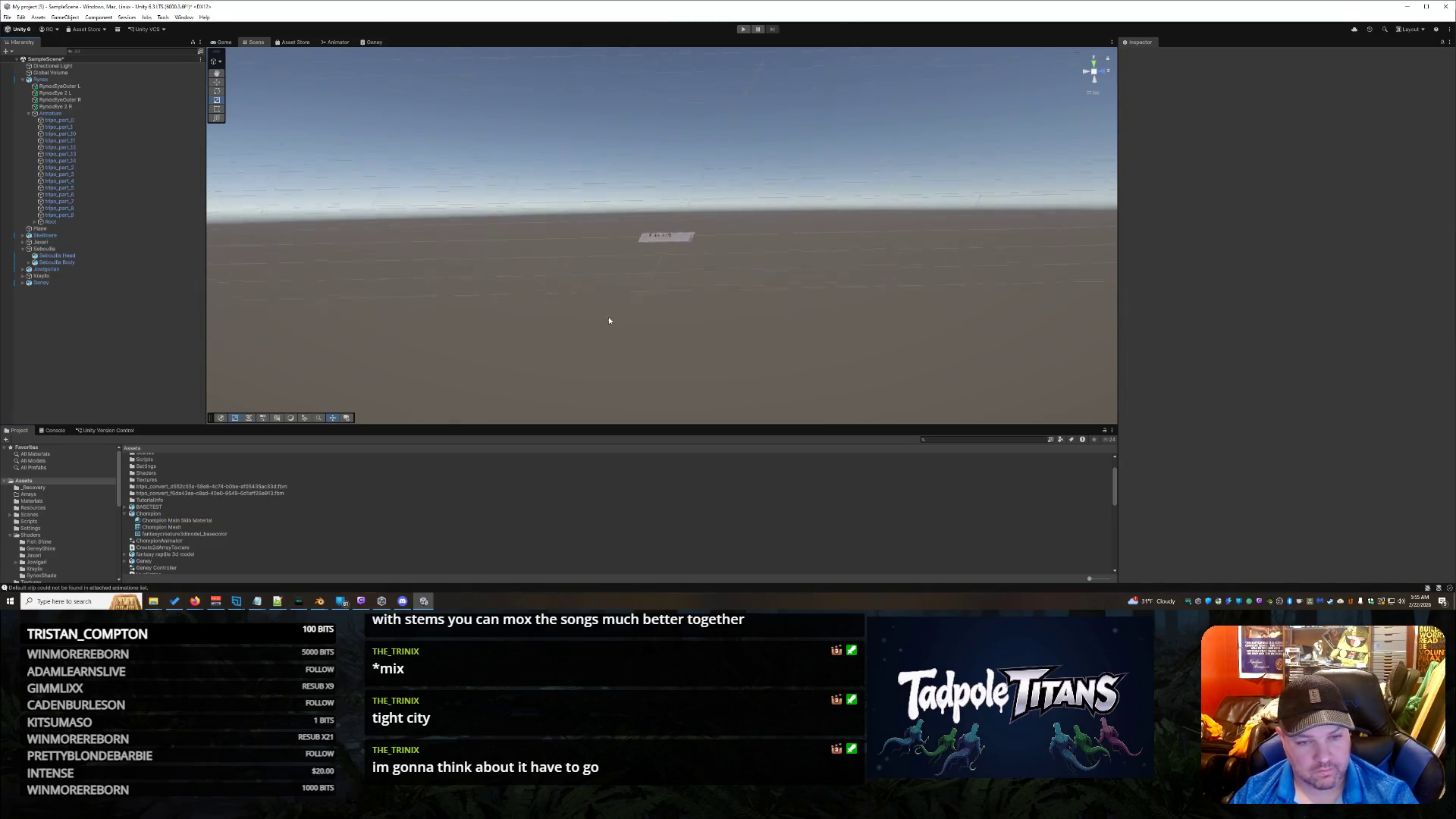
{"action": "scroll", "coordinate": [621, 339], "scroll_direction": "up", "scroll_amount": 5}
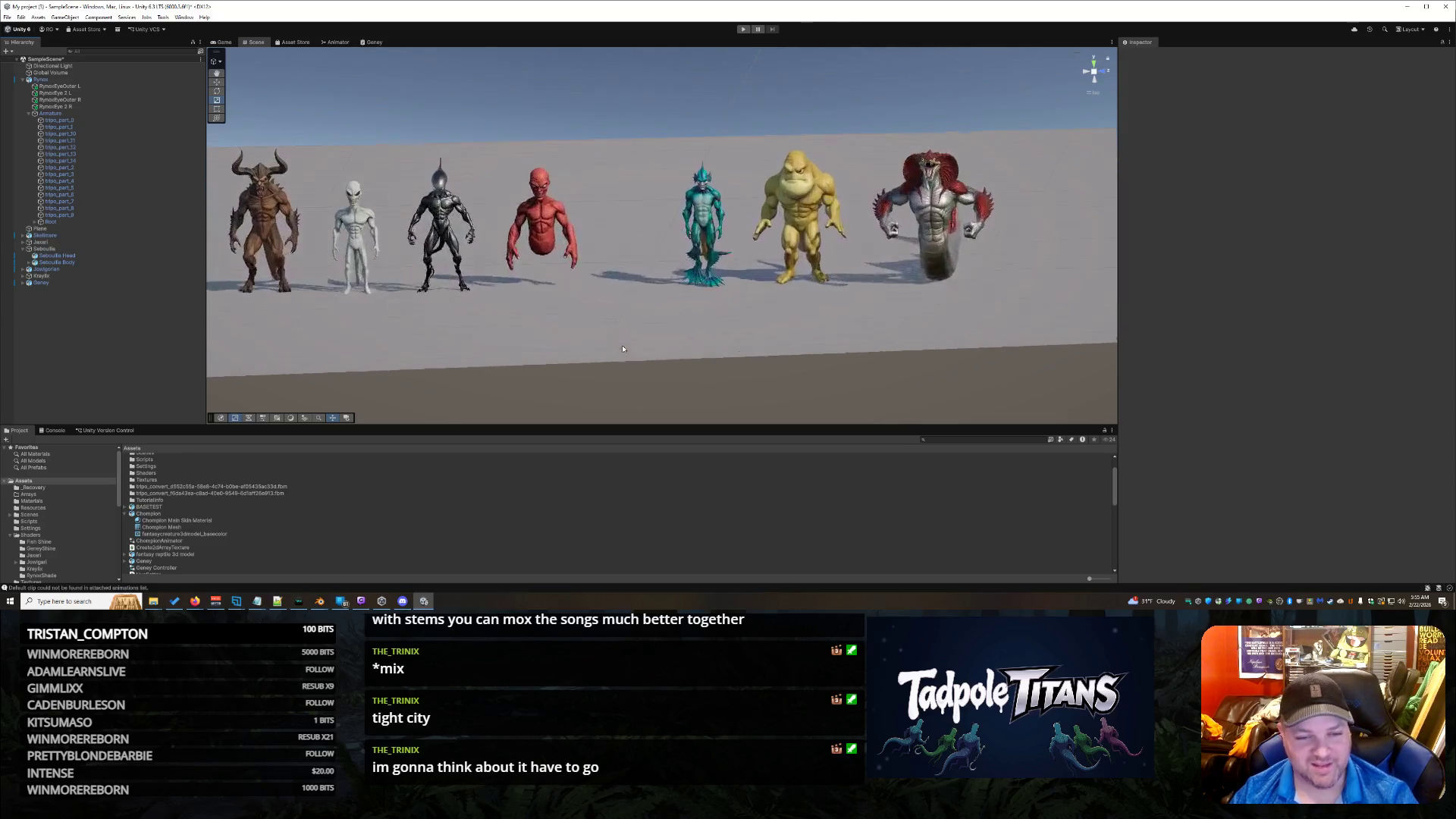
{"action": "left_click", "coordinate": [155, 515]}
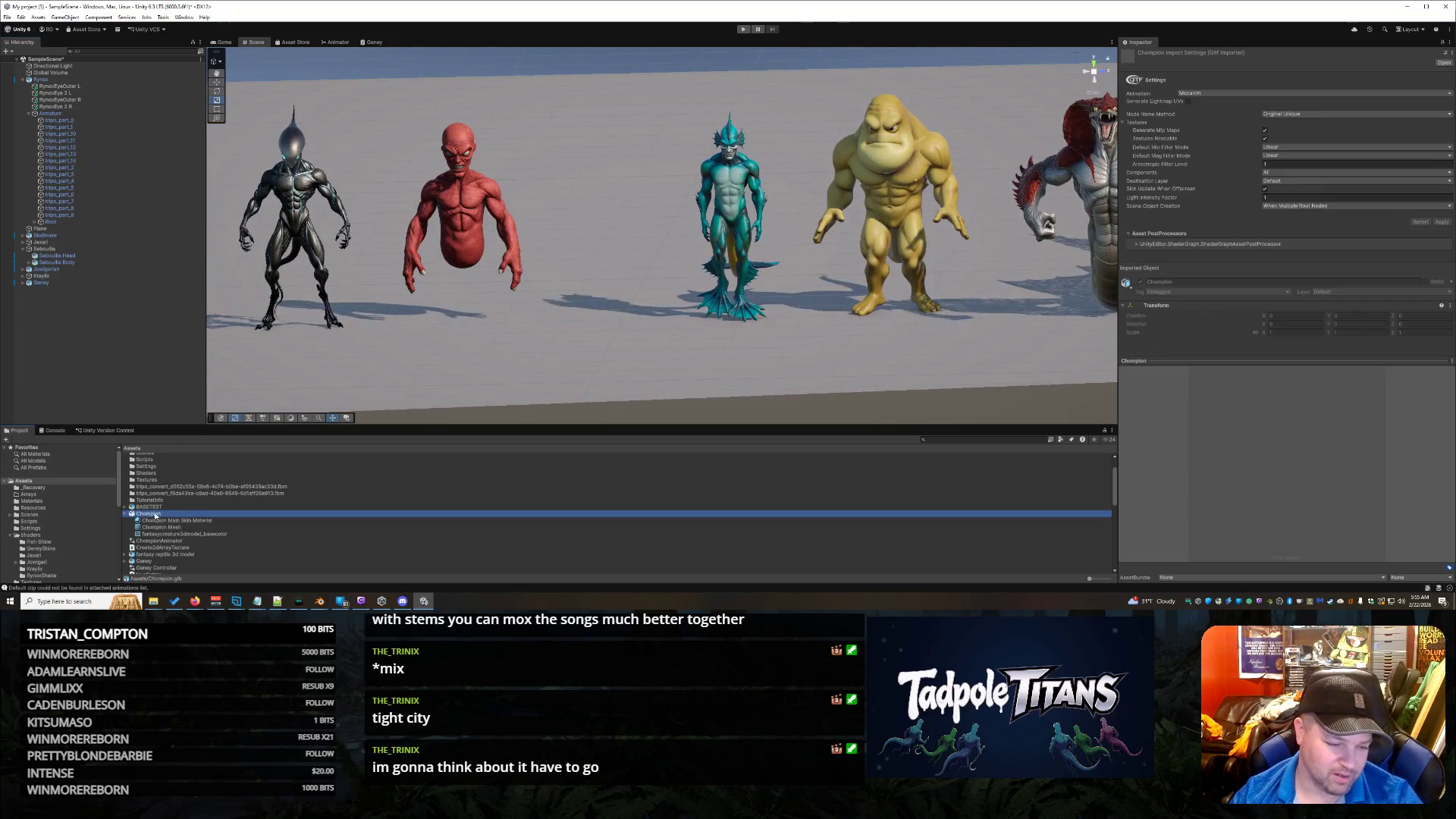
Step: Drag a fresh Champion model into the scene and select its Chompion mesh child under the rig
{"action": "mouse_move", "coordinate": [155, 515]}
{"action": "left_mouse_down"}
{"action": "mouse_move", "coordinate": [620, 292]}
{"action": "mouse_move", "coordinate": [607, 299]}
{"action": "left_mouse_up"}
{"action": "scroll", "coordinate": [634, 304], "scroll_direction": "down", "scroll_amount": 5}
{"action": "scroll", "coordinate": [629, 314], "scroll_direction": "up", "scroll_amount": 5}
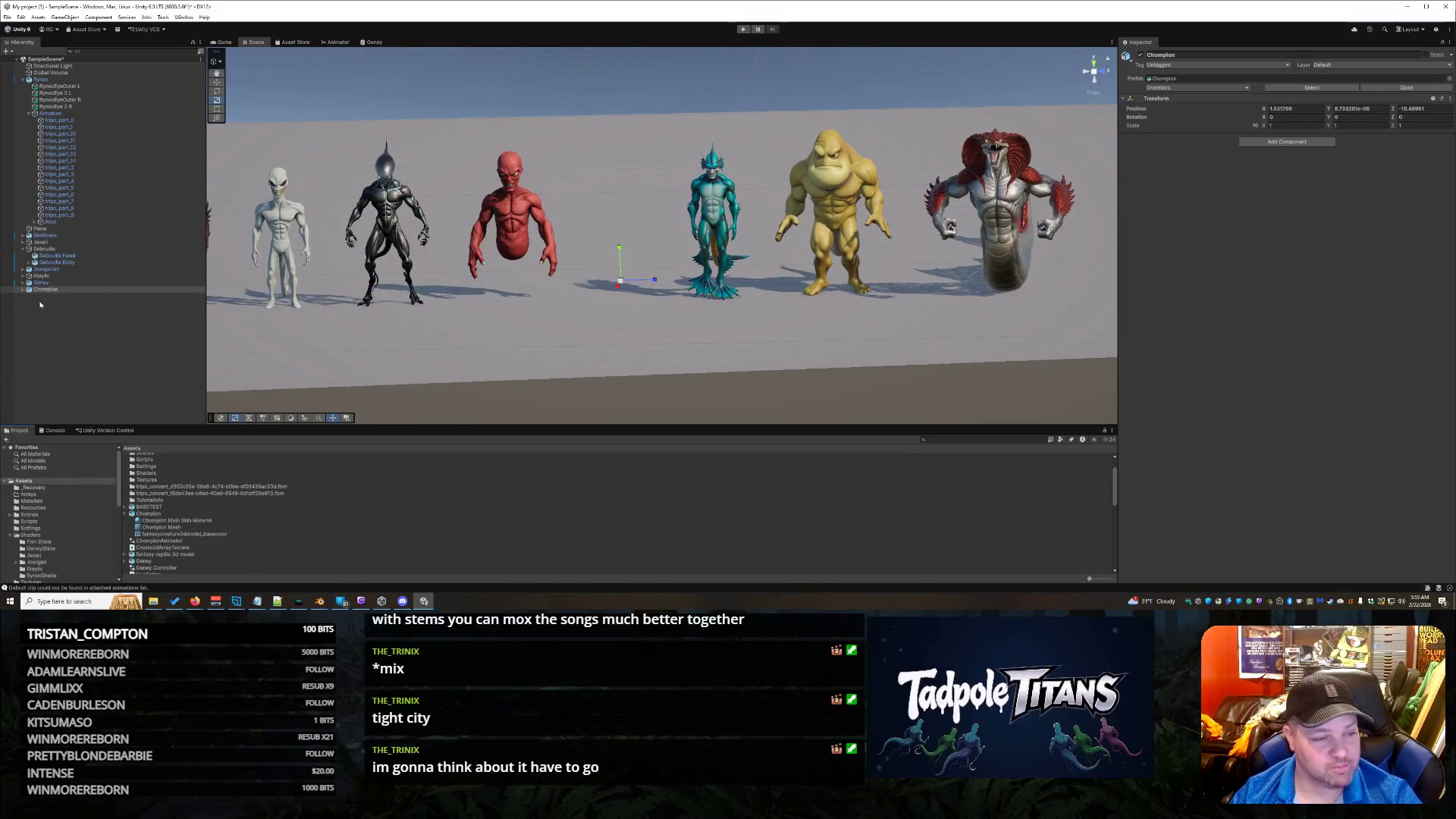
{"action": "left_click", "coordinate": [23, 290]}
{"action": "left_click", "coordinate": [93, 298]}
{"action": "key", "text": "Right"}
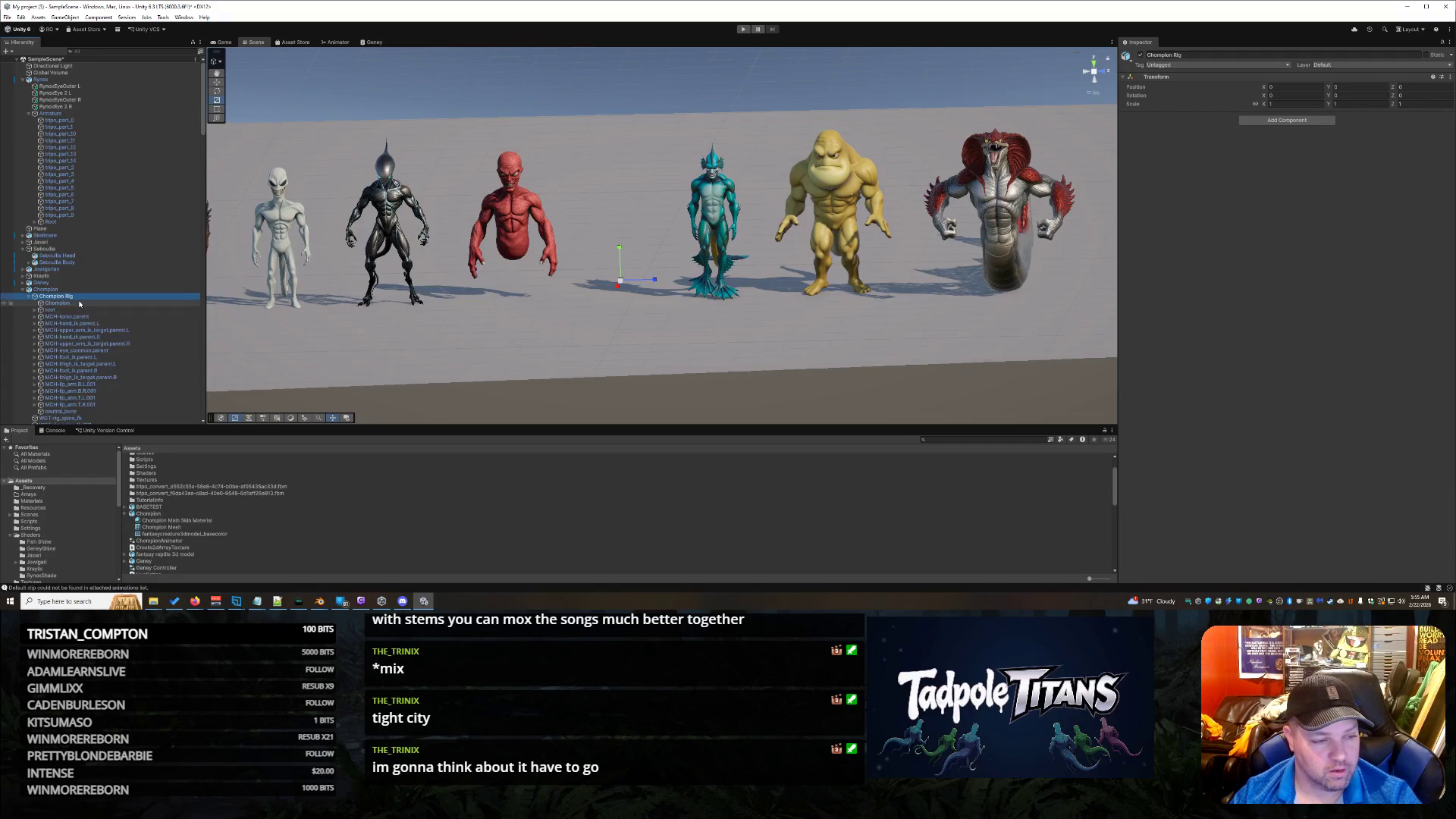
{"action": "left_click", "coordinate": [79, 303]}
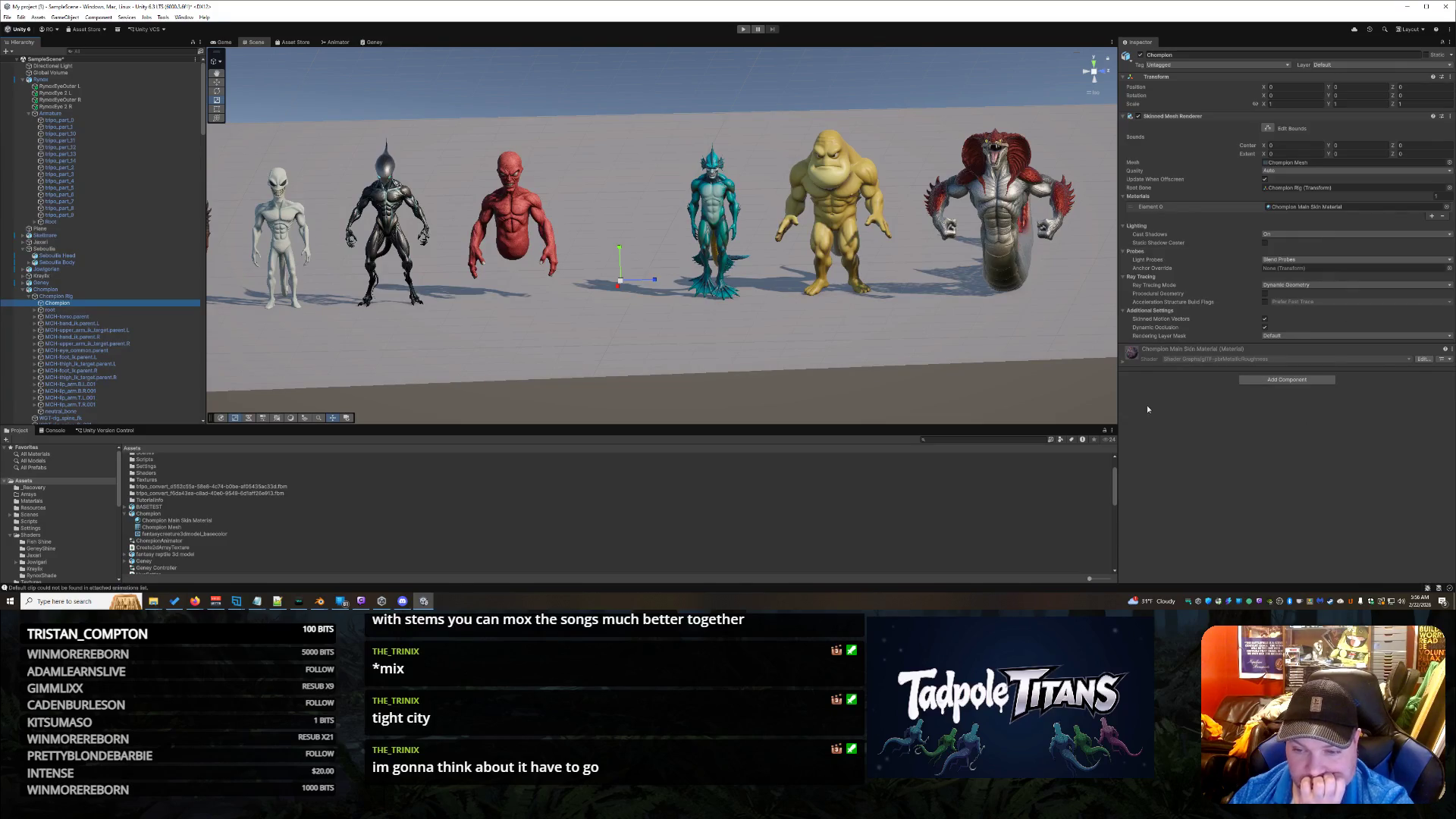
Step: Reset the skin material's settings to defaults
{"action": "left_click", "coordinate": [1123, 364]}
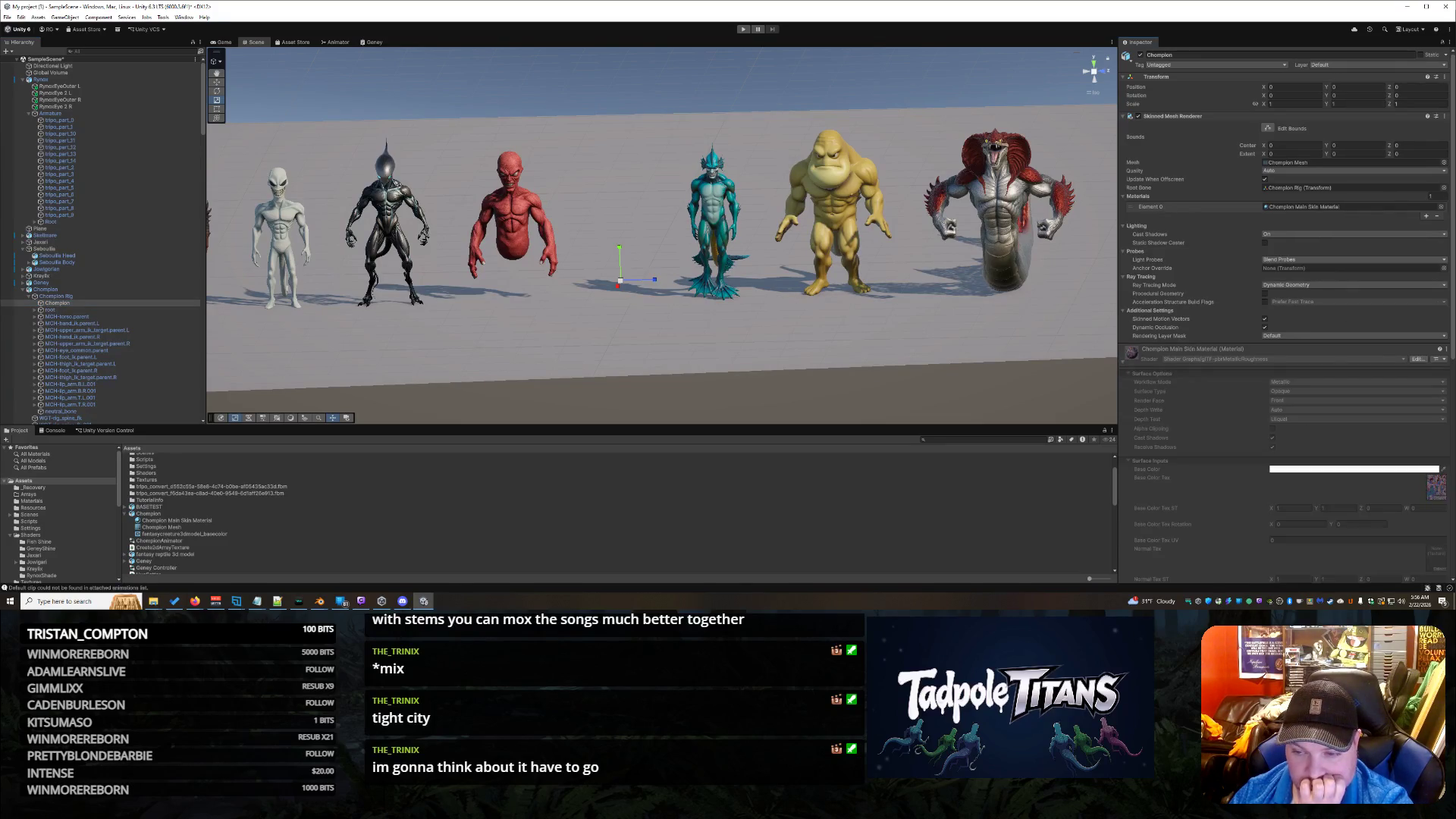
{"action": "left_click", "coordinate": [1447, 350]}
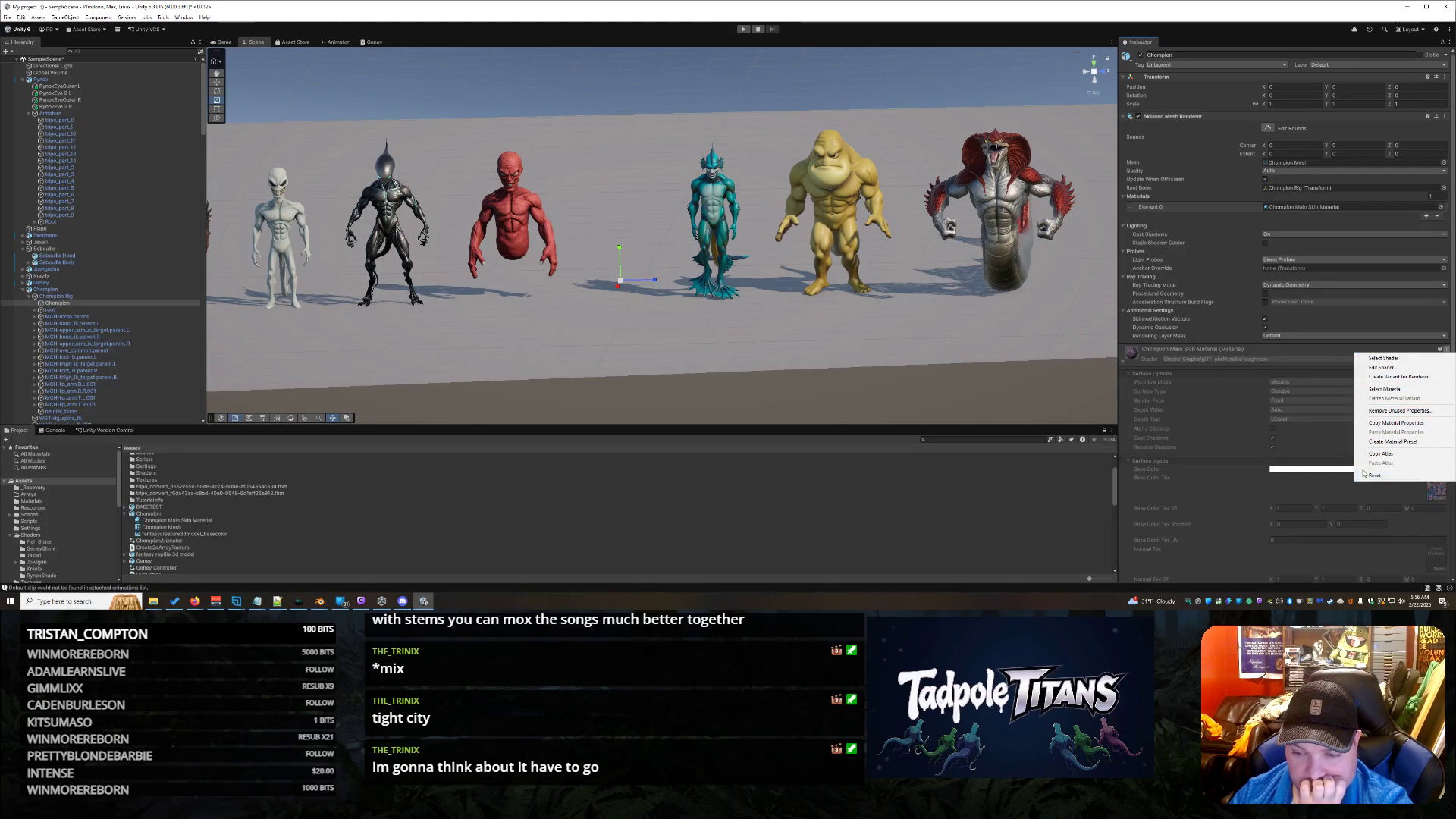
{"action": "left_click", "coordinate": [1373, 475]}
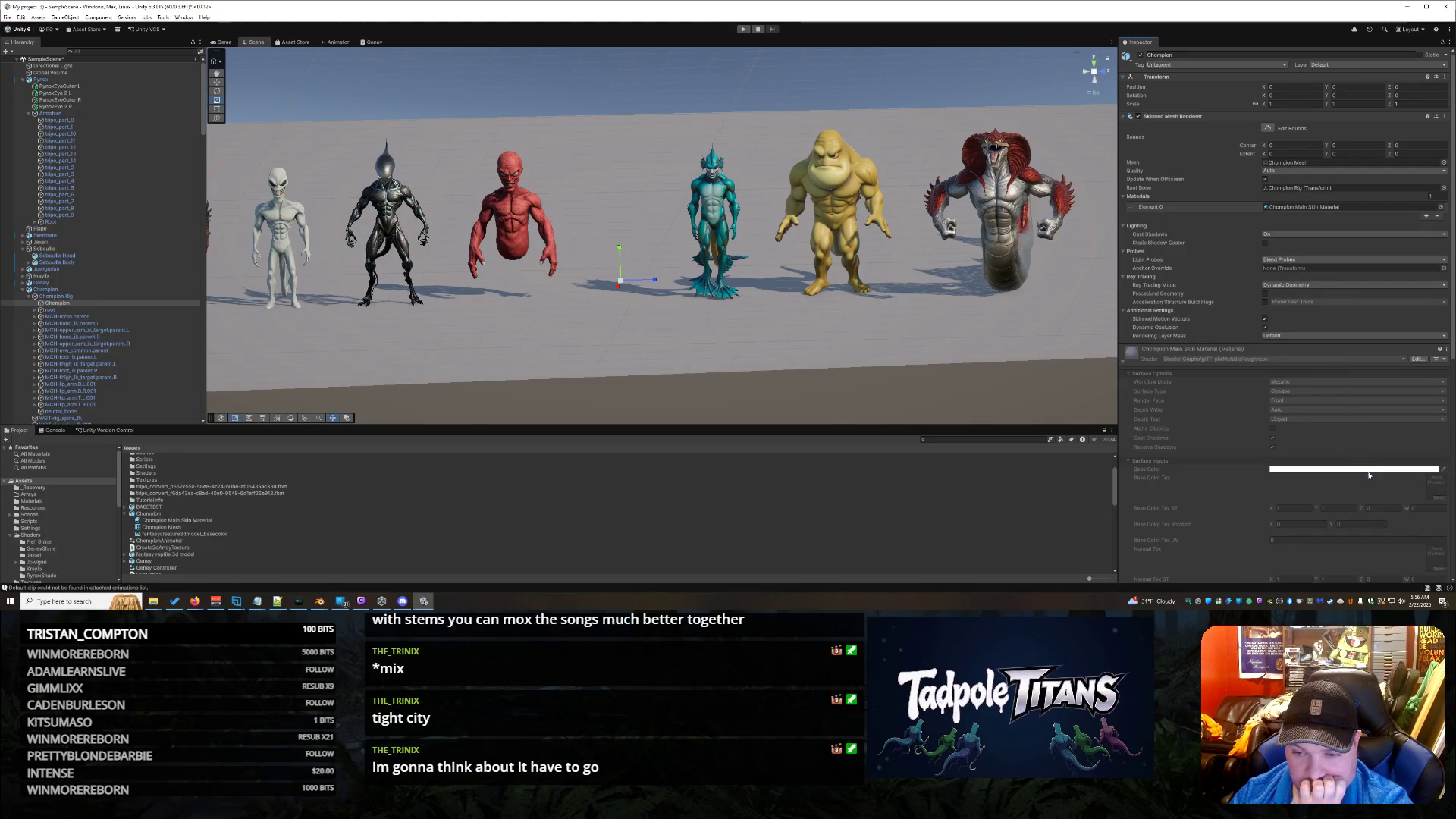
{"action": "left_click", "coordinate": [1125, 364]}
{"action": "right_click", "coordinate": [633, 329]}
{"action": "left_click", "coordinate": [1169, 389]}
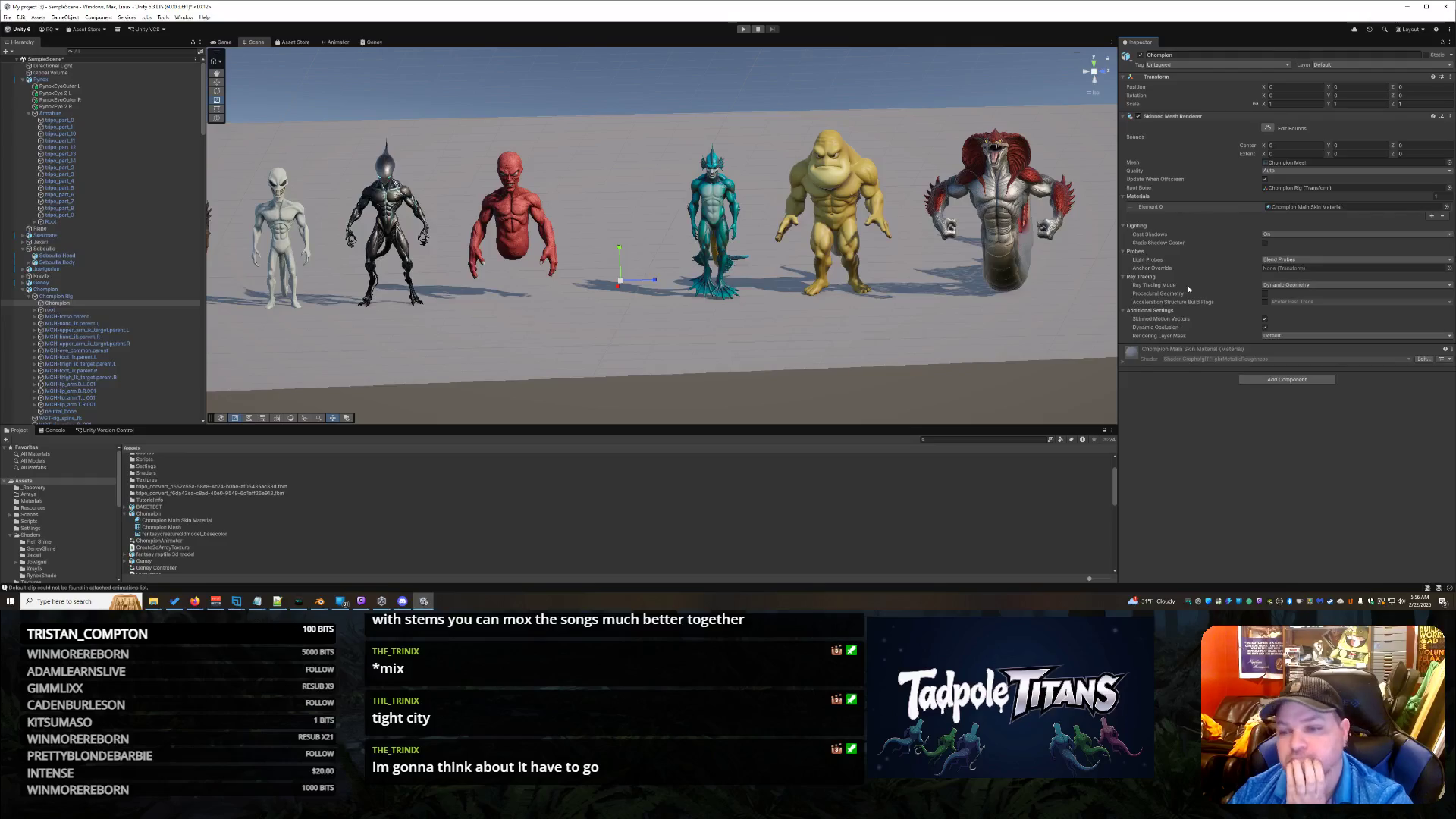
Step: Remove the Skinned Mesh Renderer component from the Chompion mesh object
{"action": "right_click", "coordinate": [1431, 118]}
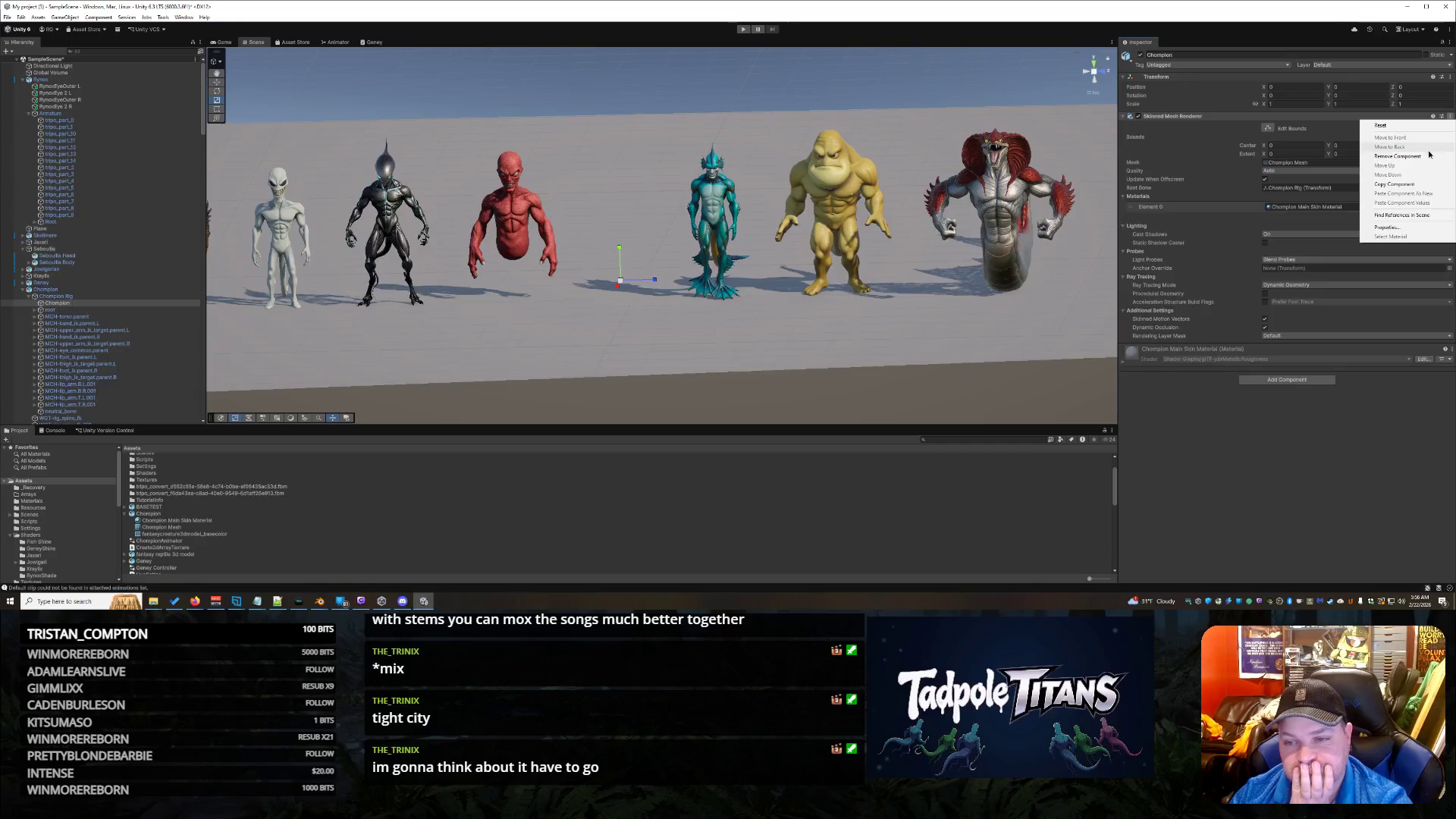
{"action": "left_click", "coordinate": [1403, 155]}
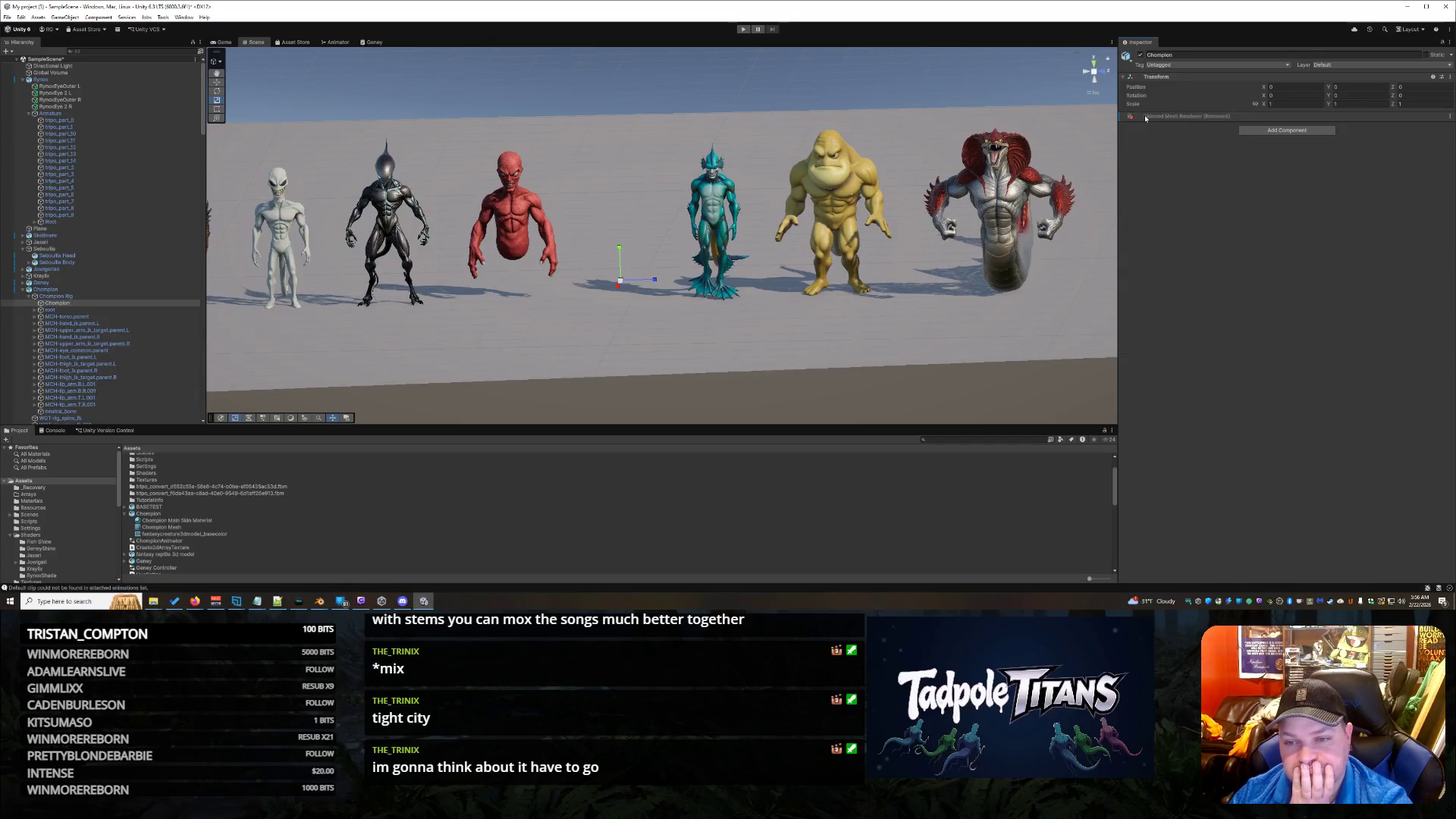
{"action": "left_click", "coordinate": [1287, 131]}
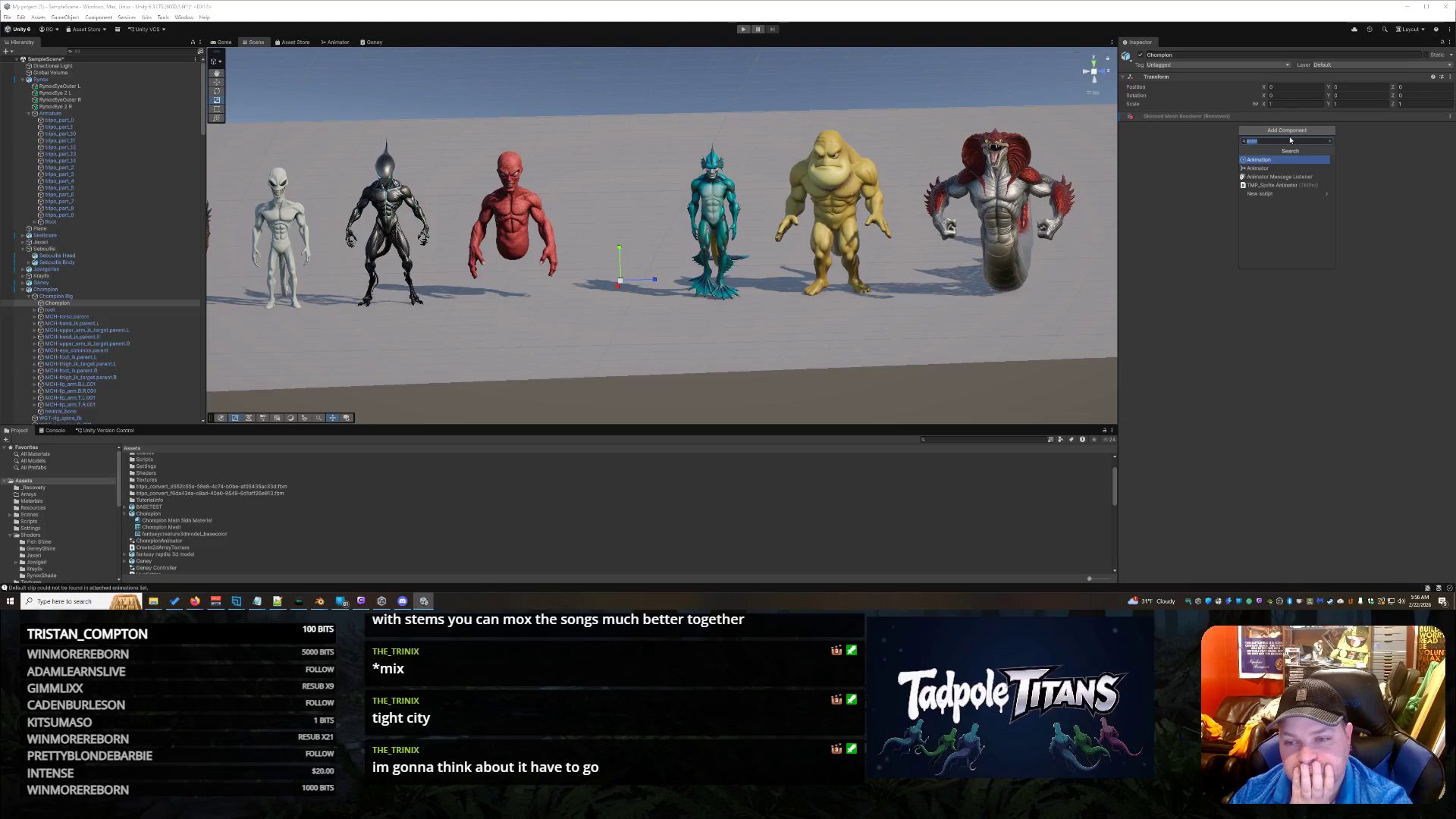
Step: Add a Skinned Mesh Renderer using Chompion Mesh; assign, then remove, the Kraylix Bones Slither material
{"action": "type", "text": "skin"}
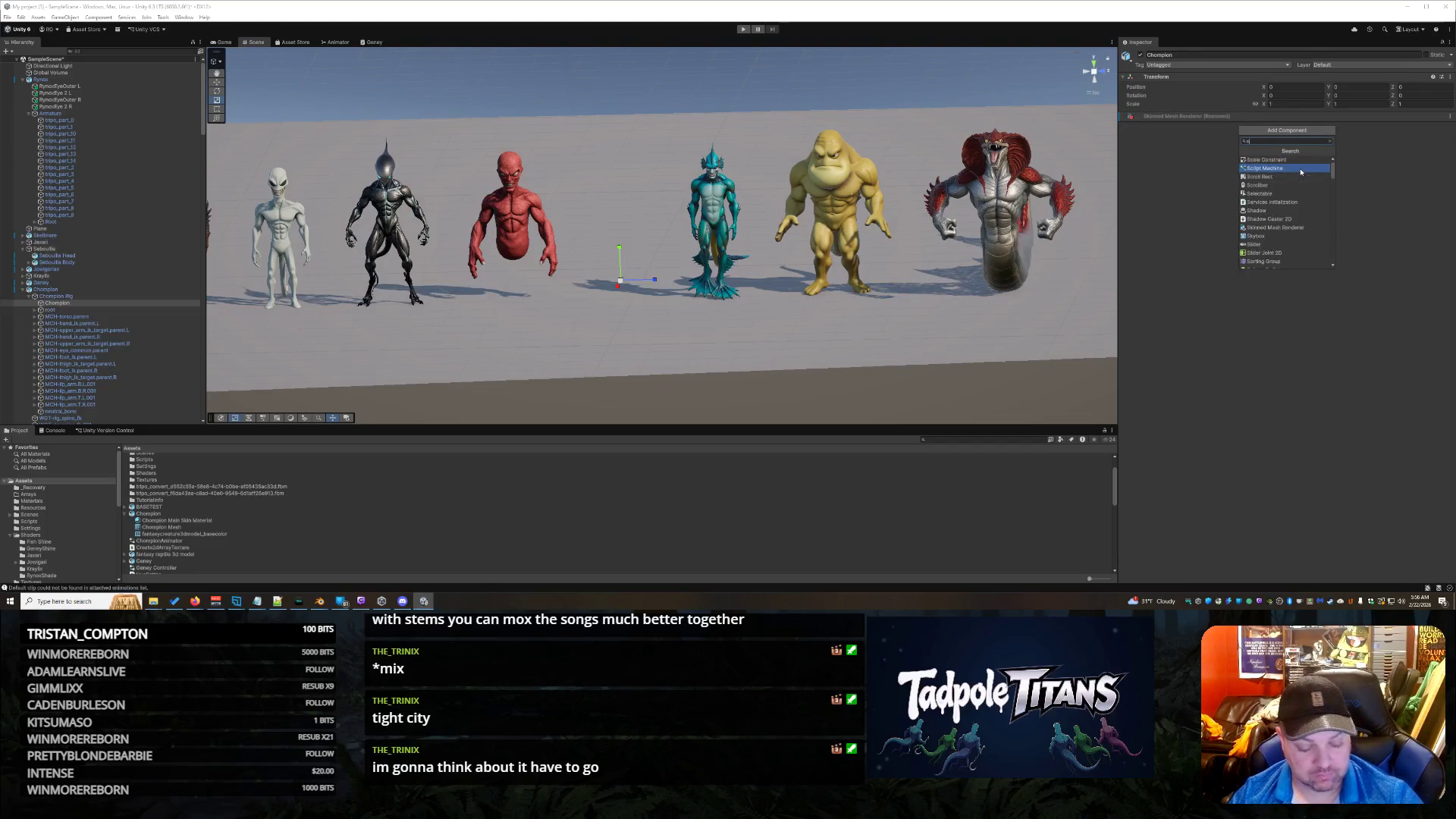
{"action": "left_click", "coordinate": [1275, 159]}
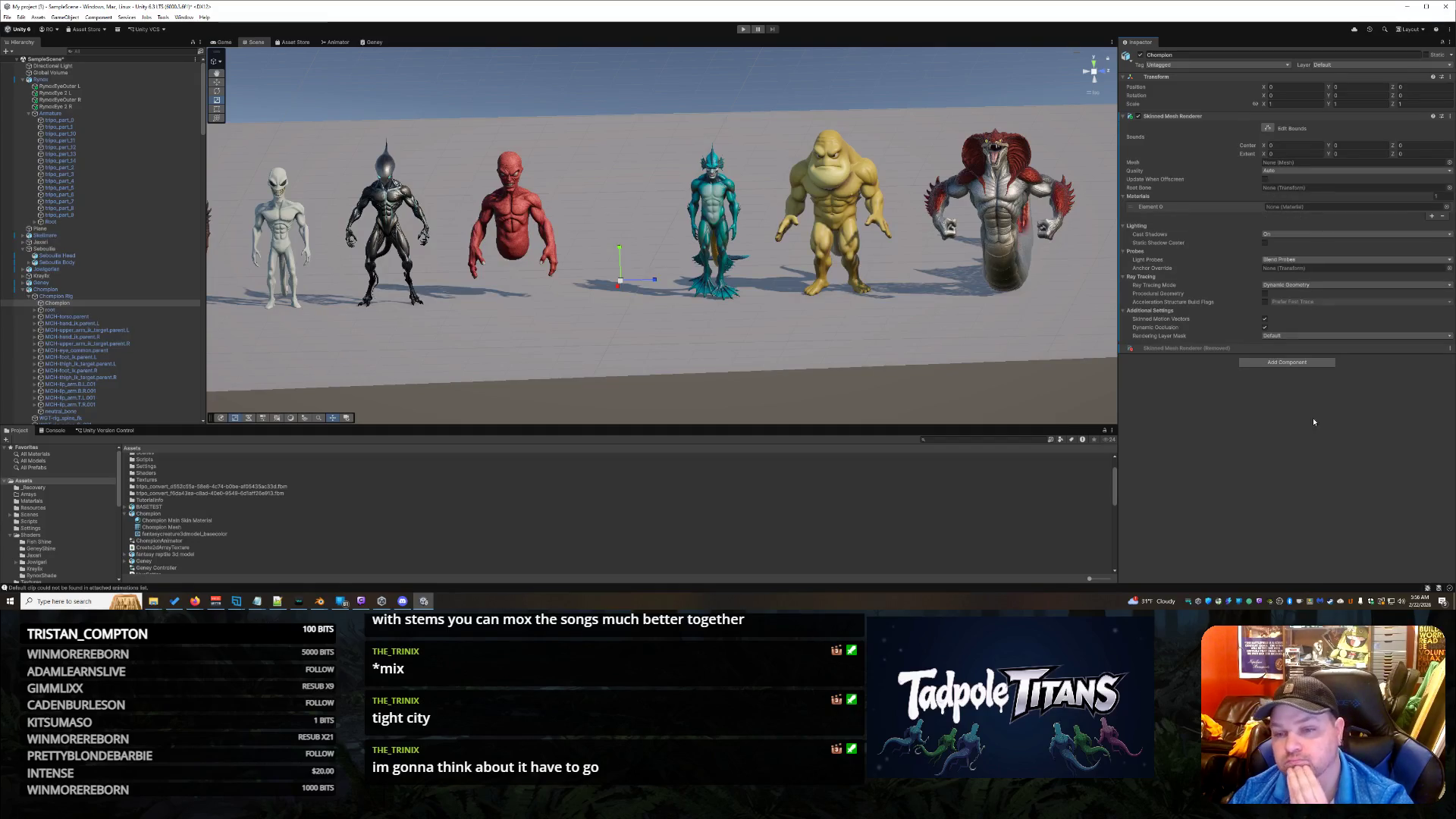
{"action": "left_click", "coordinate": [1449, 162]}
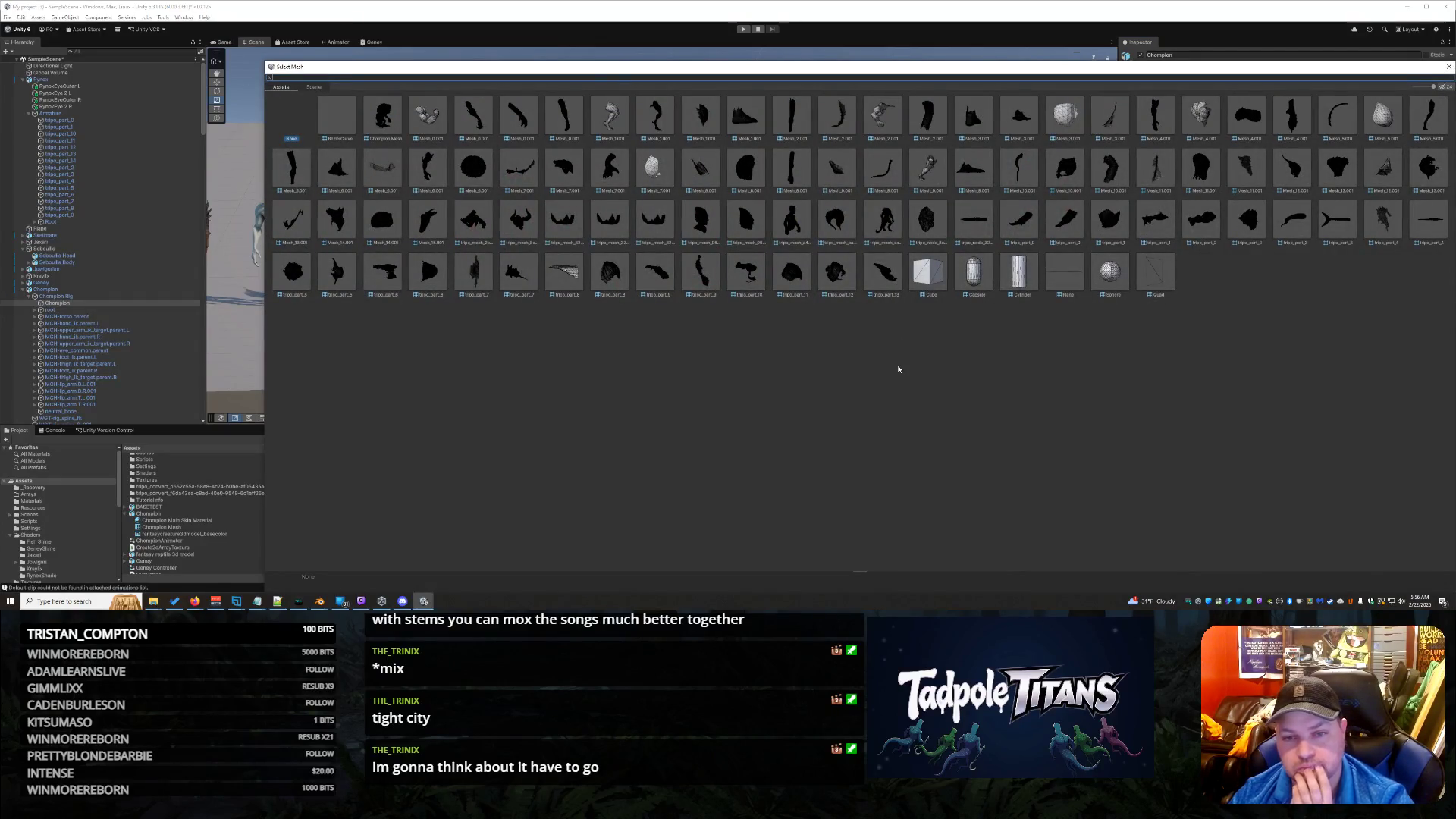
{"action": "double_click", "coordinate": [384, 117]}
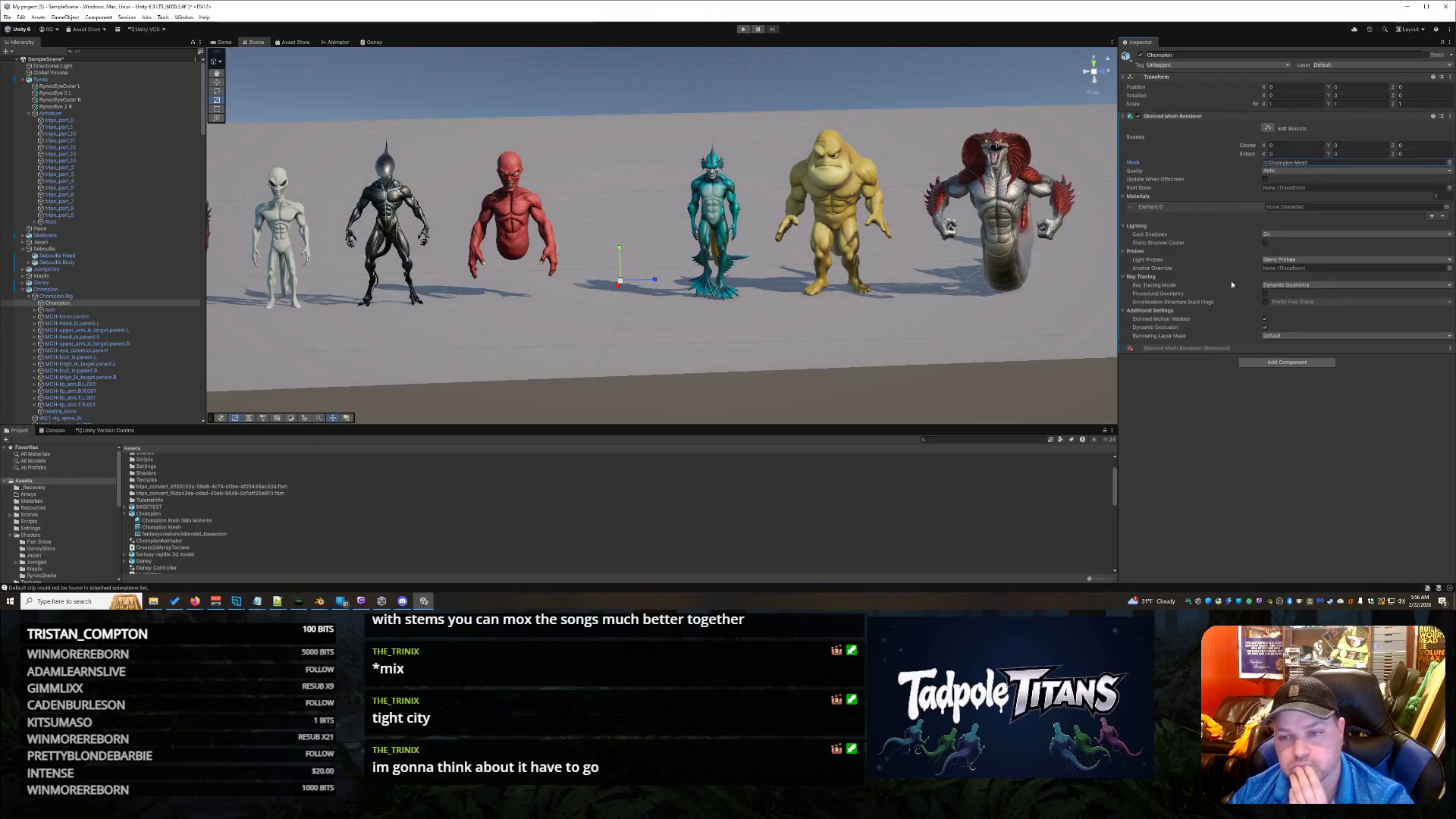
{"action": "left_click", "coordinate": [1347, 208]}
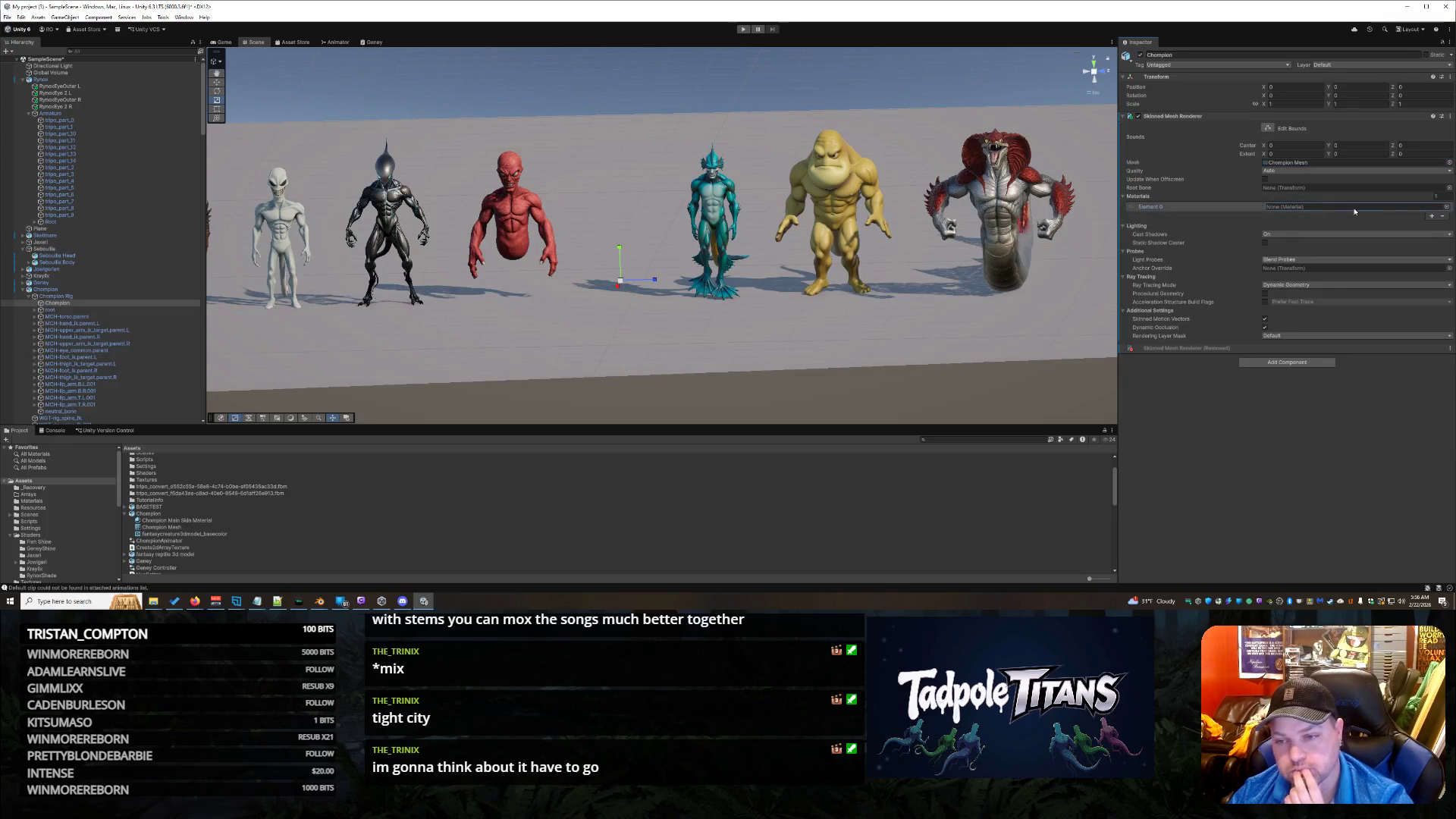
{"action": "left_click", "coordinate": [1446, 207]}
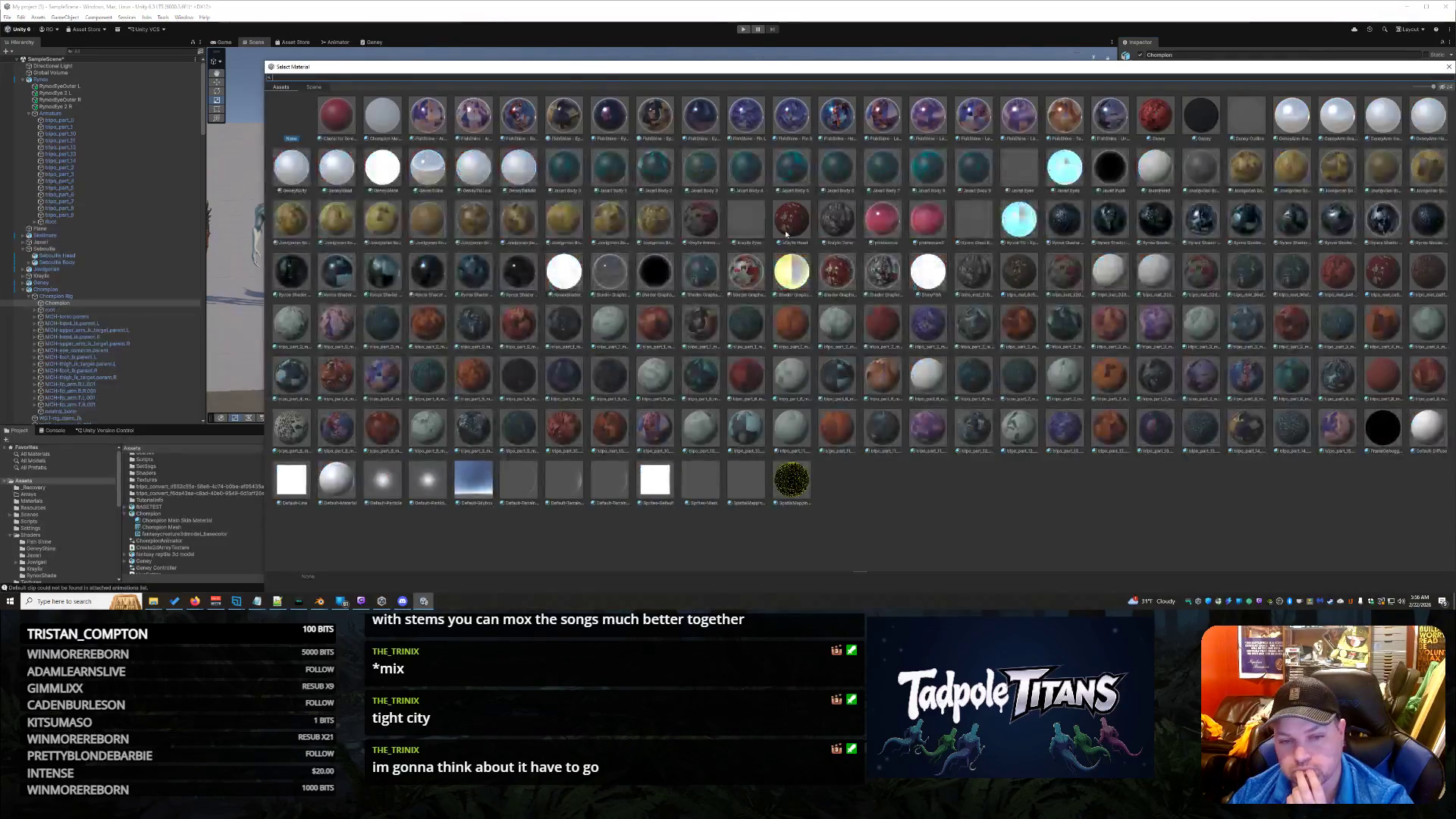
{"action": "double_click", "coordinate": [745, 276]}
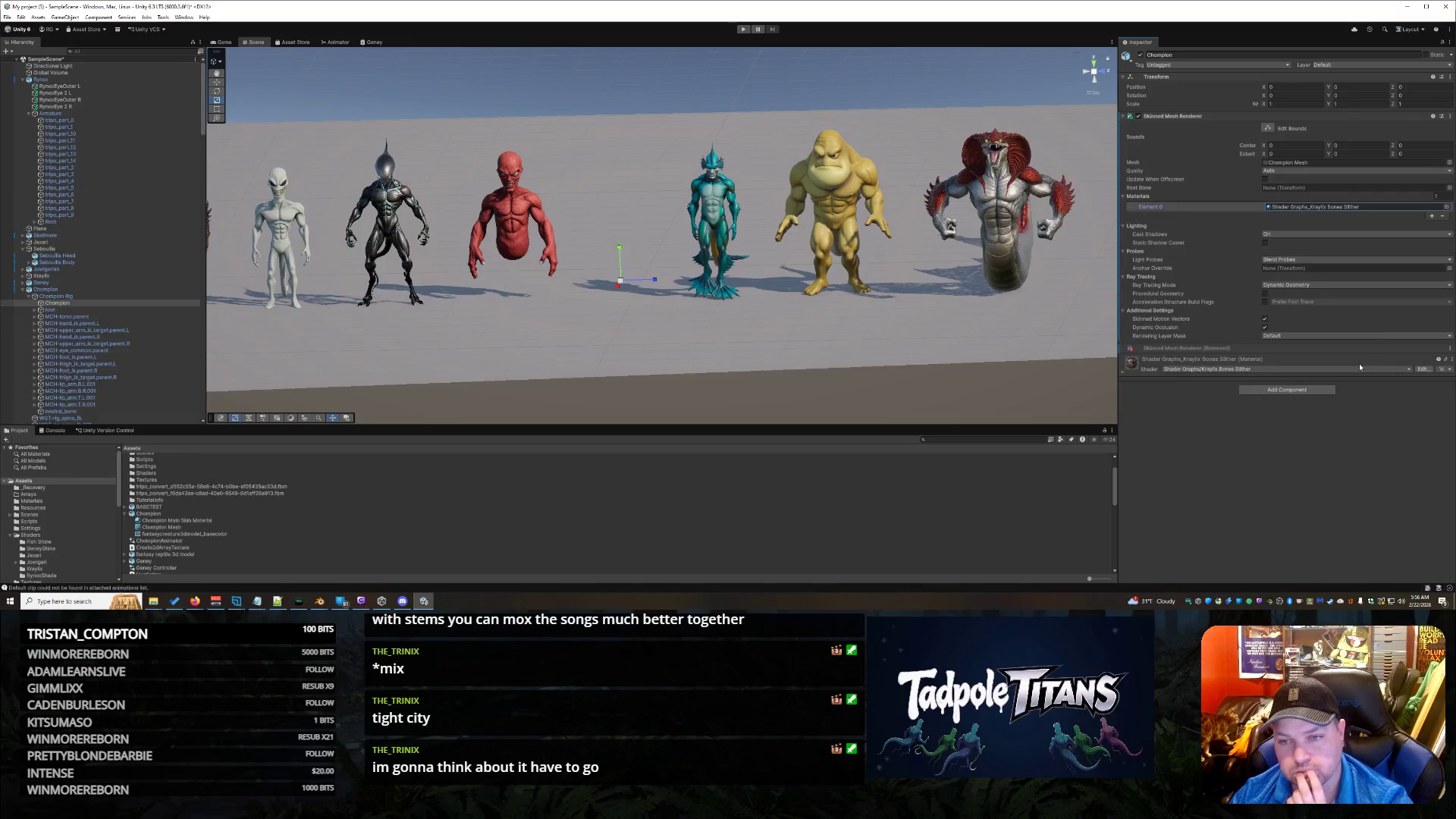
{"action": "left_click", "coordinate": [1442, 217]}
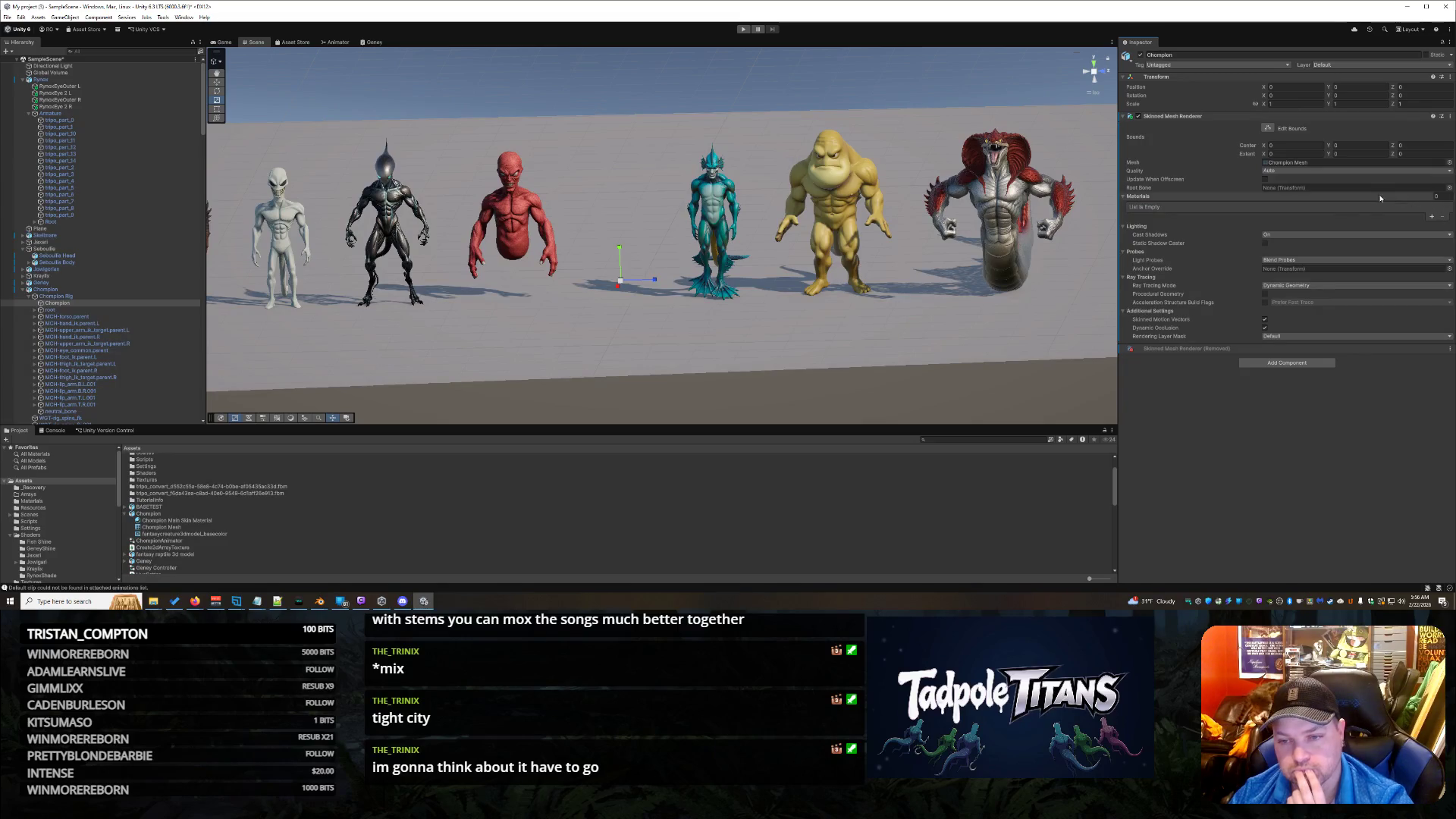
Step: Set the Skinned Mesh Renderer's Root Bone to the Champion Rig transform, then select root in the Hierarchy
{"action": "left_click", "coordinate": [1449, 188]}
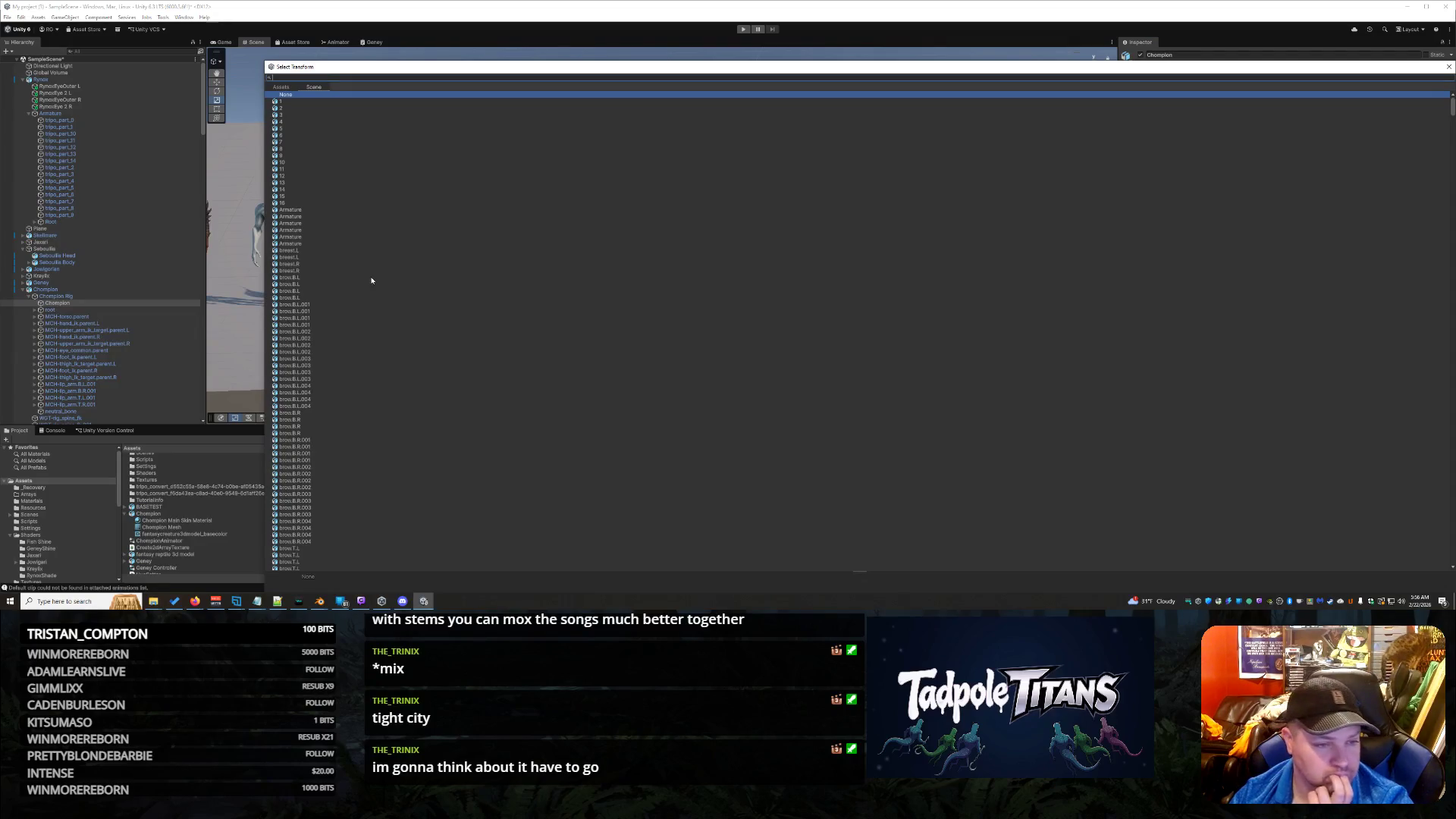
{"action": "scroll", "coordinate": [370, 288], "scroll_direction": "down", "scroll_amount": 10}
{"action": "scroll", "coordinate": [334, 357], "scroll_direction": "down", "scroll_amount": 3}
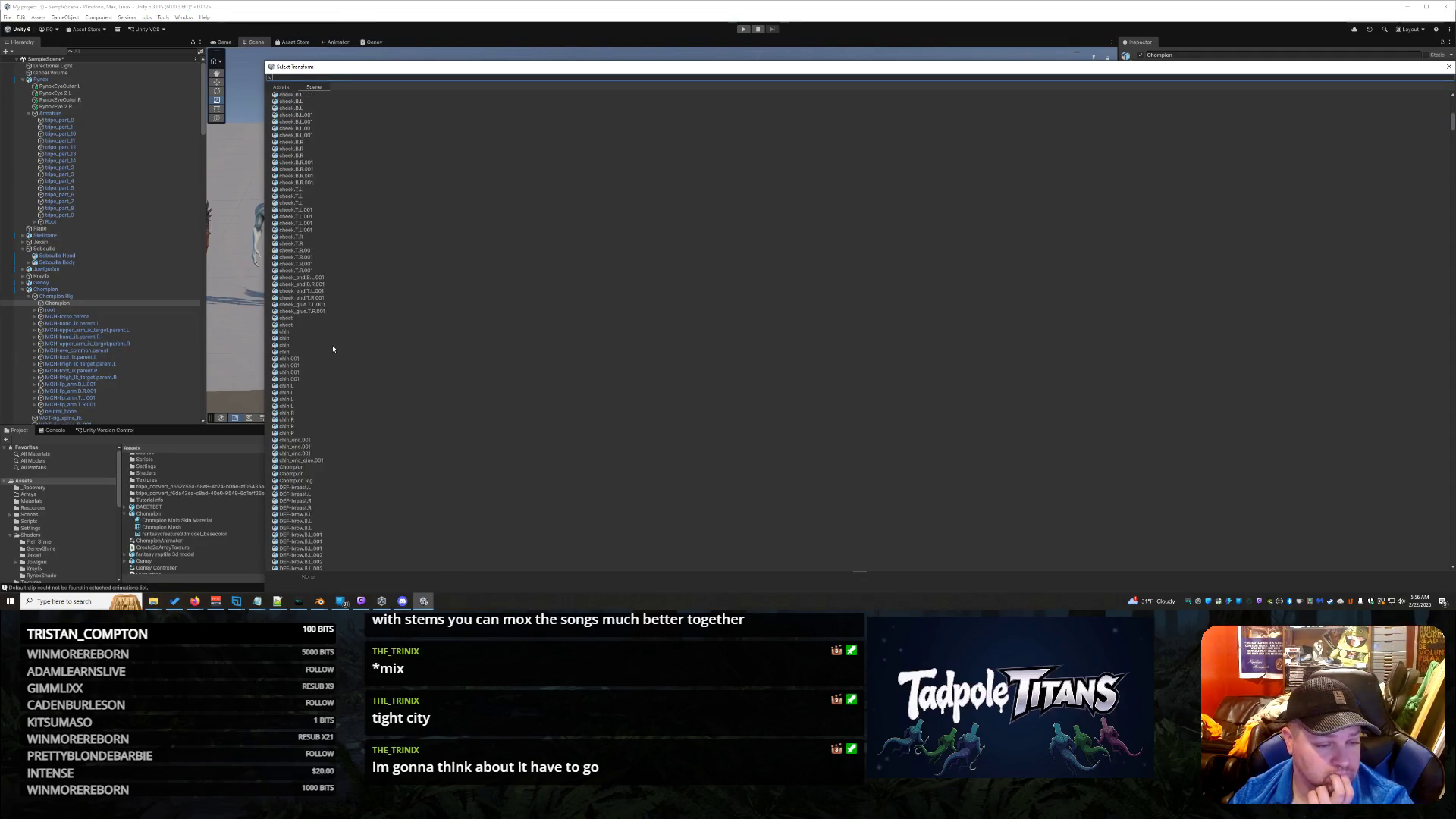
{"action": "left_click", "coordinate": [311, 456]}
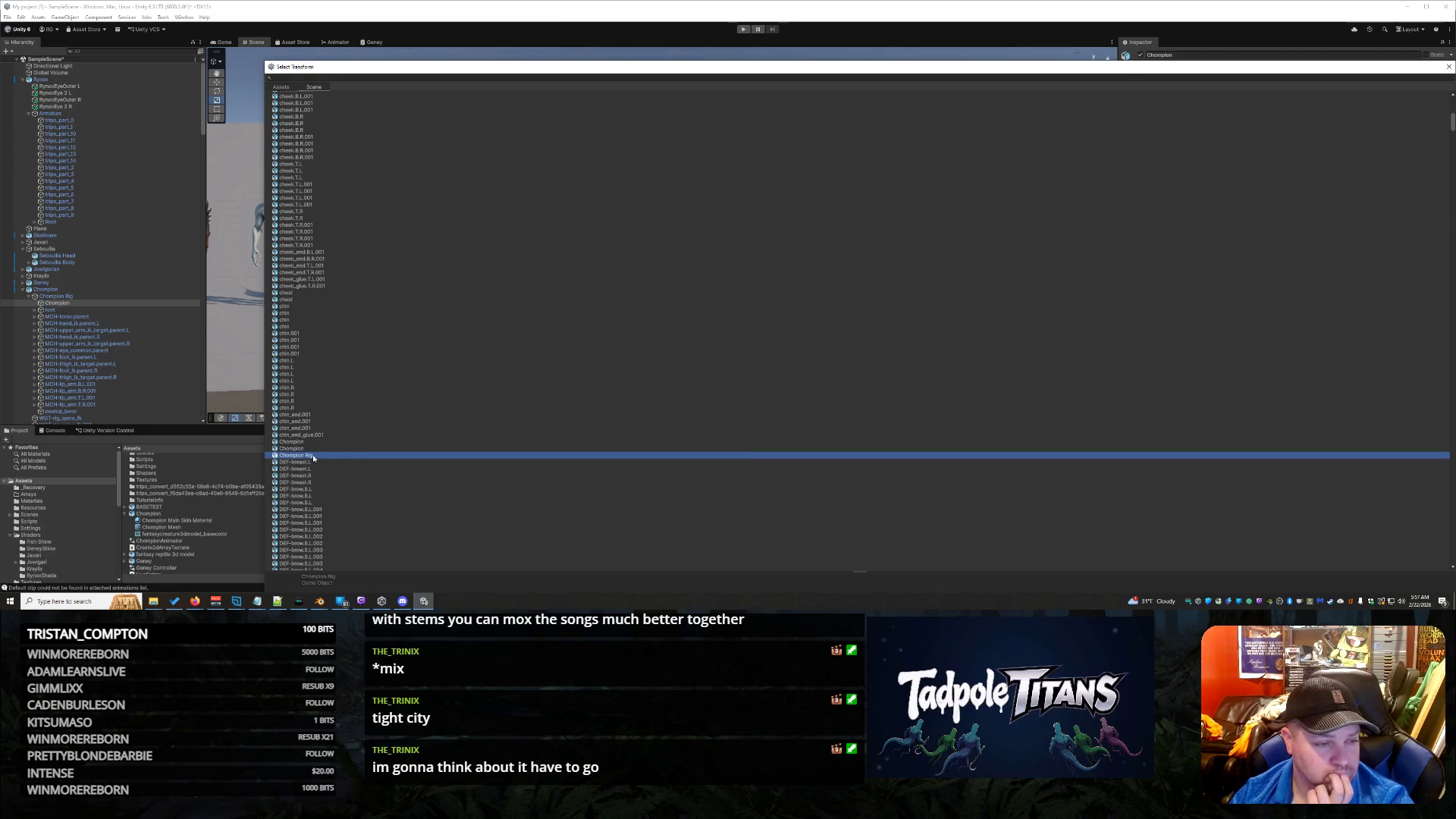
{"action": "double_click", "coordinate": [312, 453]}
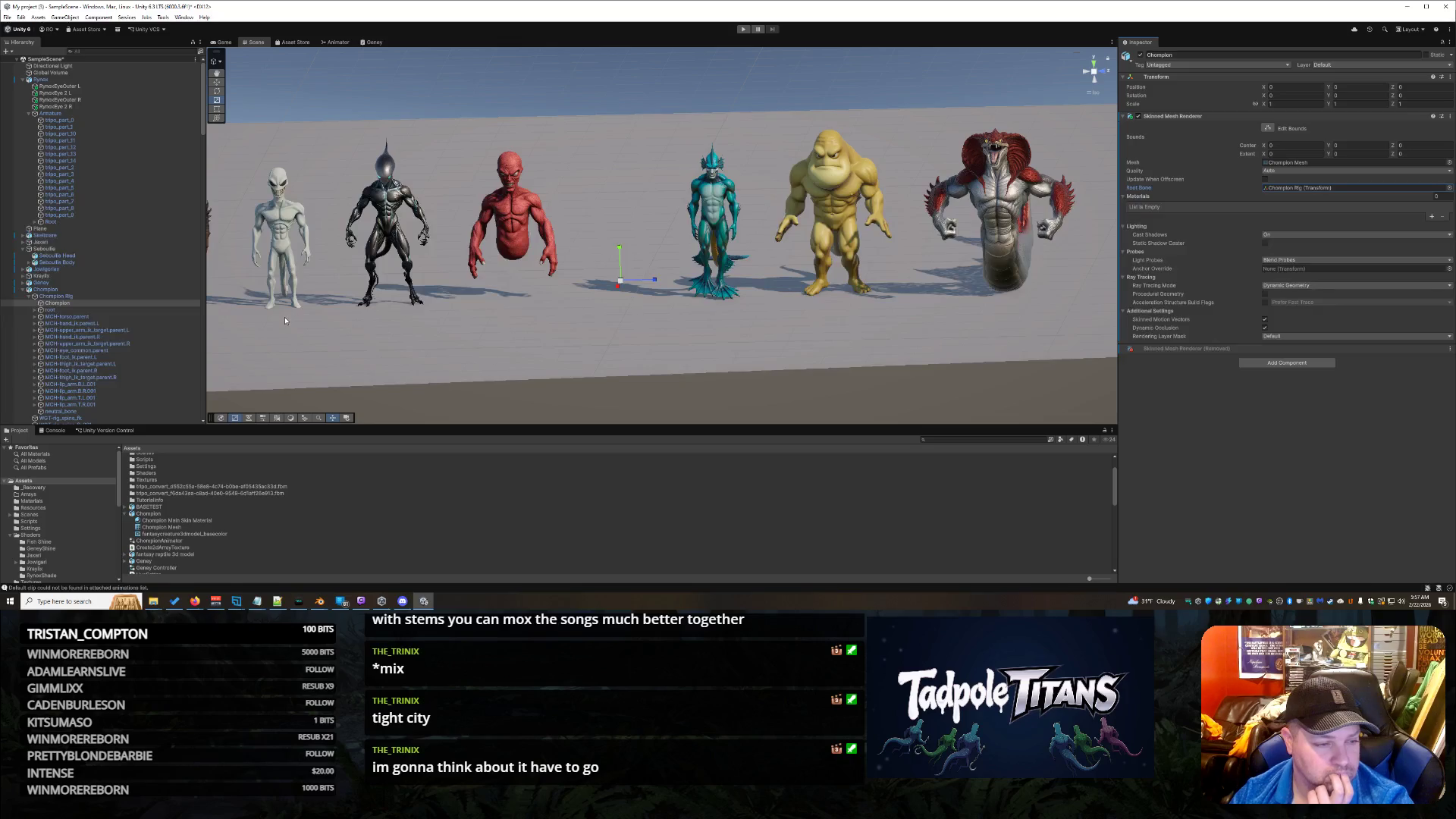
{"action": "left_click", "coordinate": [88, 310]}
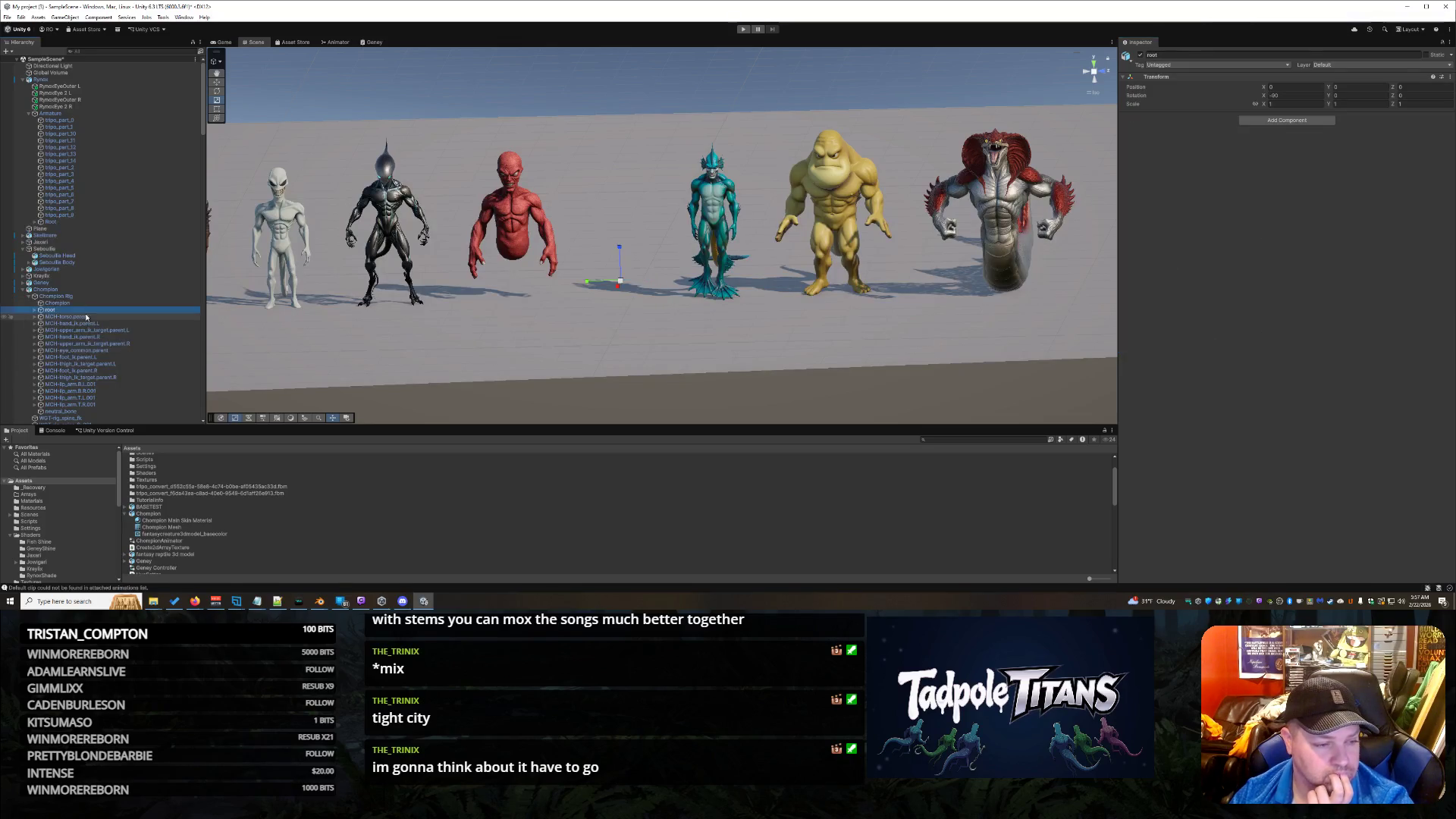
Step: Inspect the root bone's children DEF-spine and MCH-torso.parent, then switch to the rigged Champion file in Blender
{"action": "scroll", "coordinate": [96, 317], "scroll_direction": "down", "scroll_amount": 3}
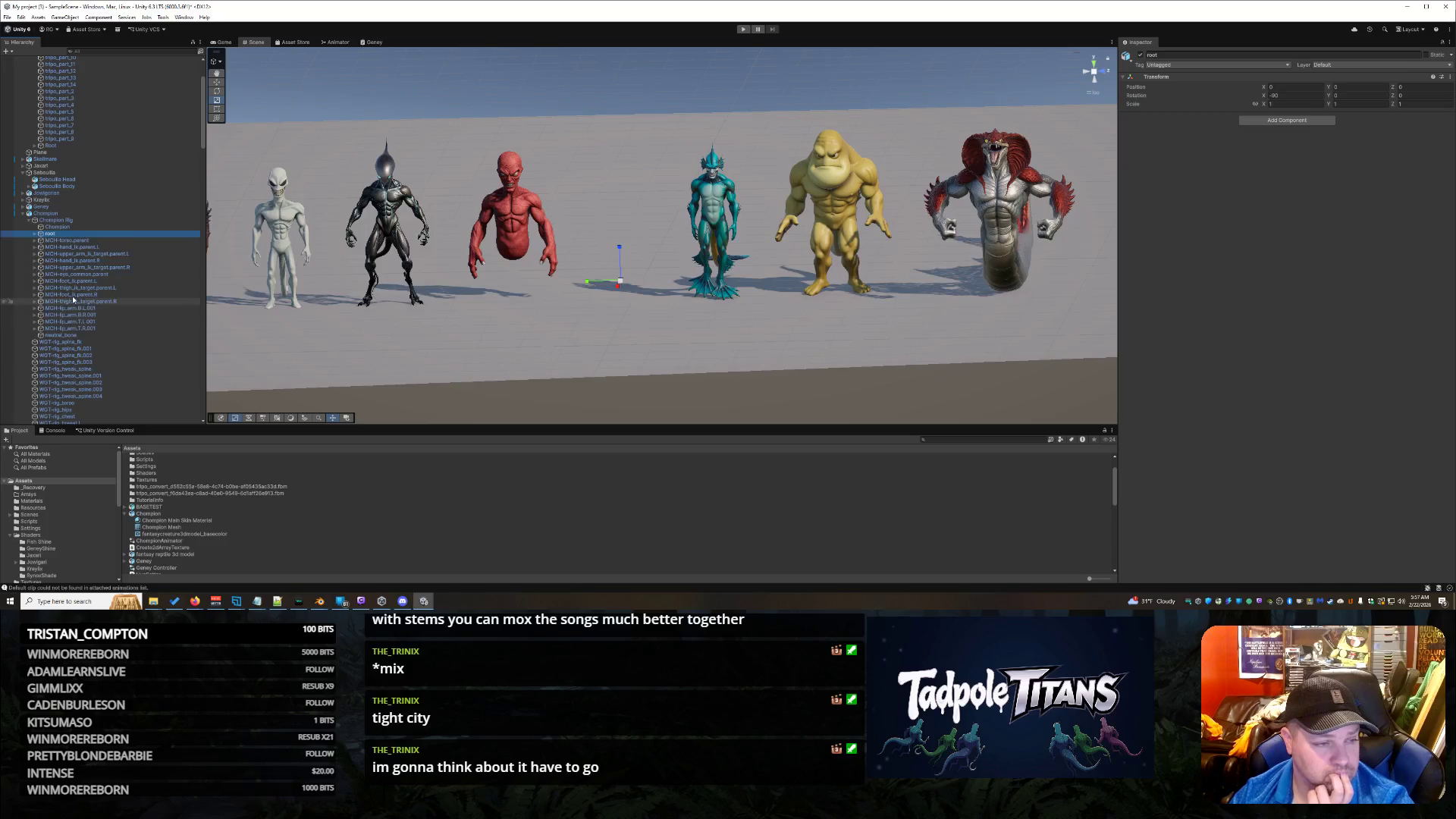
{"action": "left_click", "coordinate": [35, 235]}
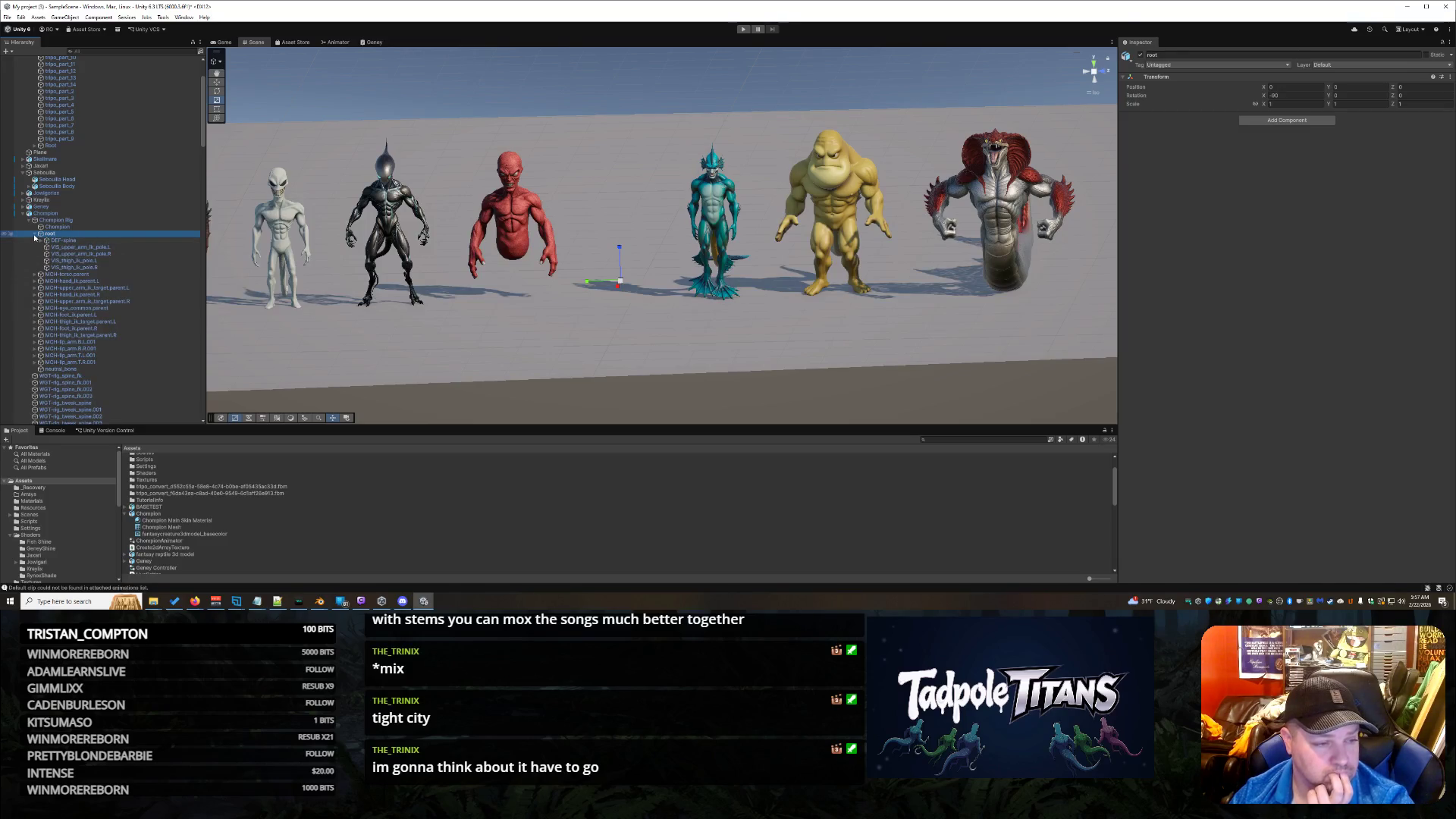
{"action": "left_click", "coordinate": [53, 240]}
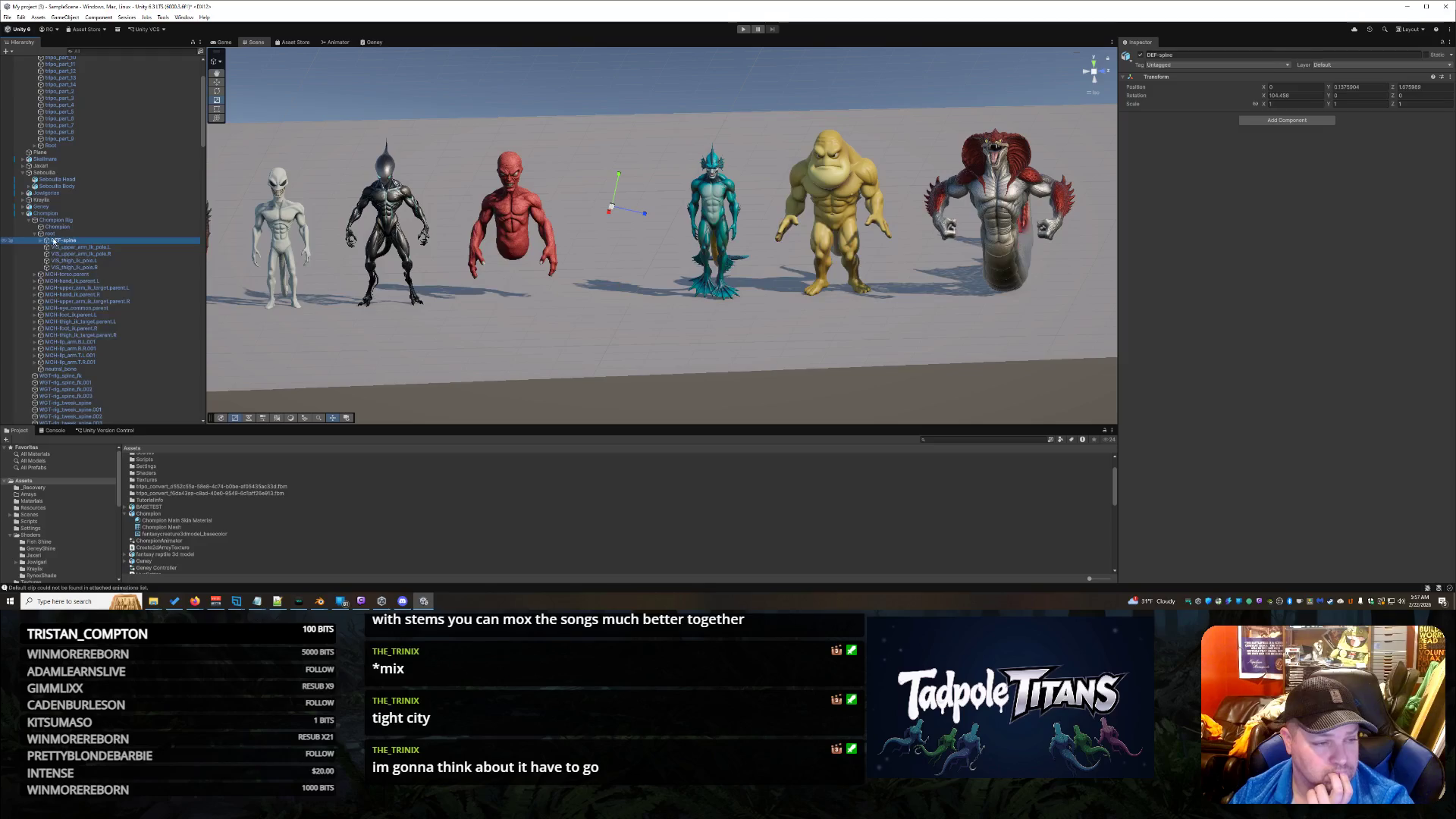
{"action": "left_click", "coordinate": [49, 235]}
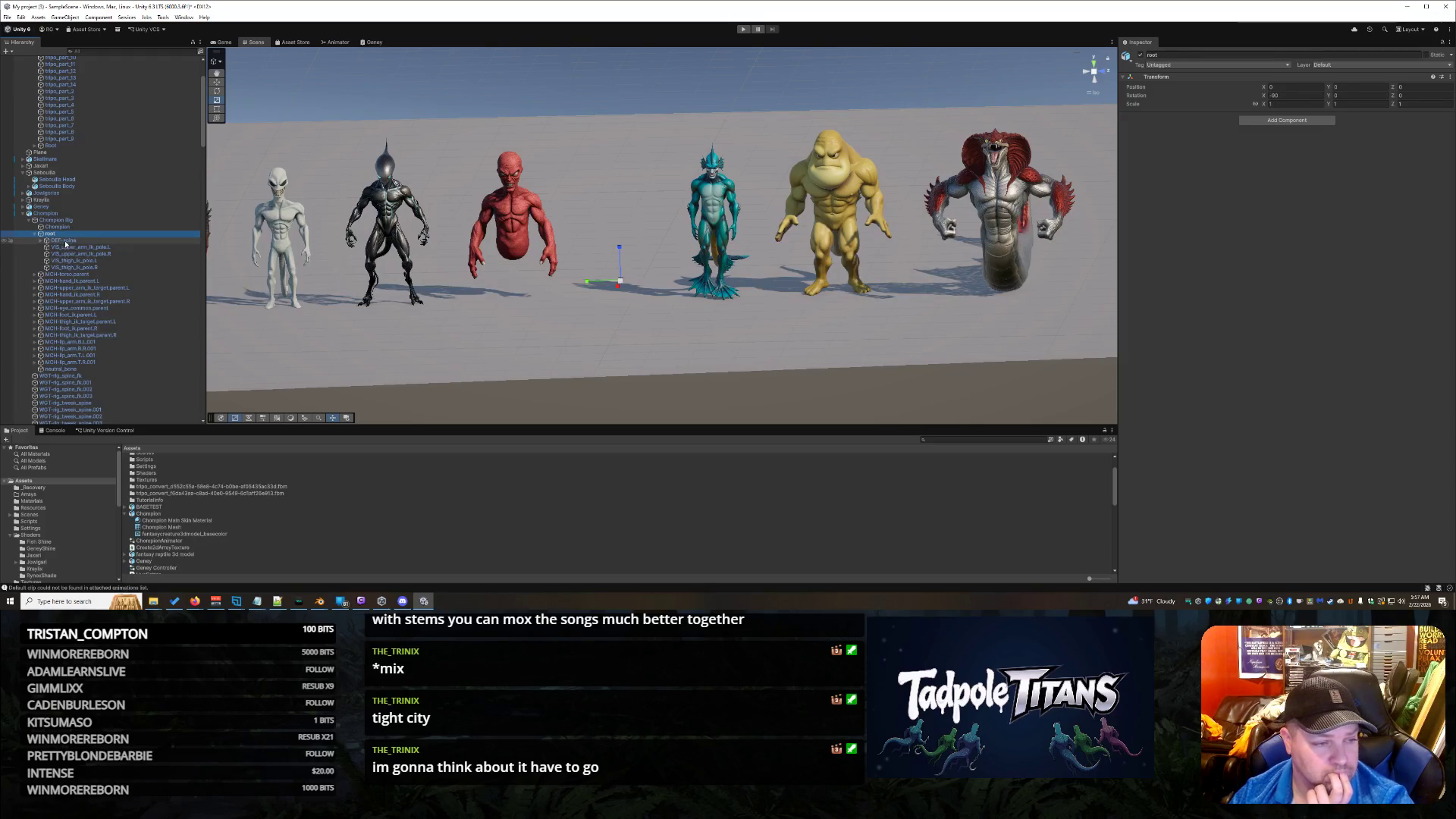
{"action": "left_click", "coordinate": [69, 248]}
{"action": "left_click", "coordinate": [71, 275]}
{"action": "left_click", "coordinate": [53, 235]}
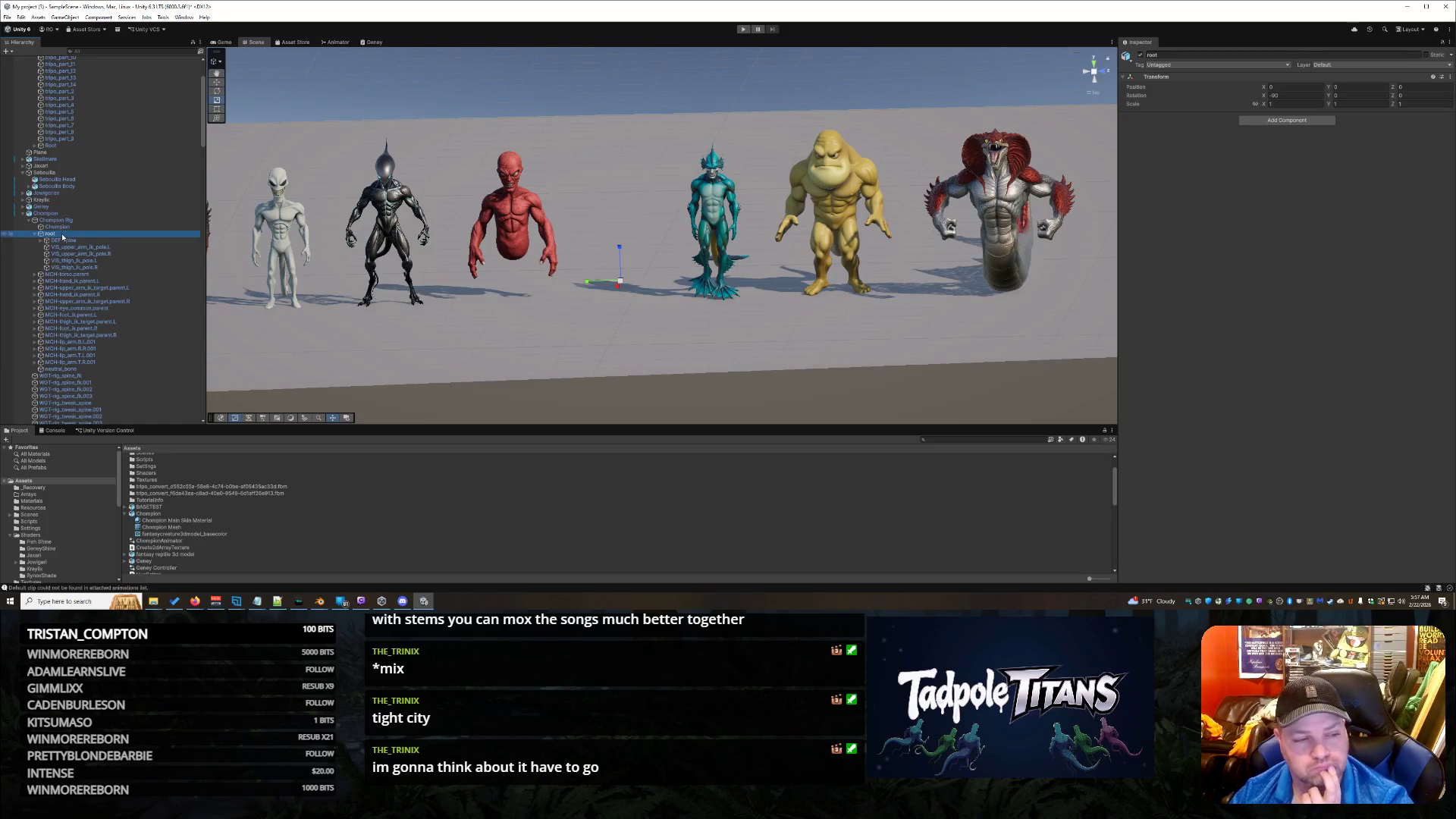
{"action": "left_click", "coordinate": [322, 601]}
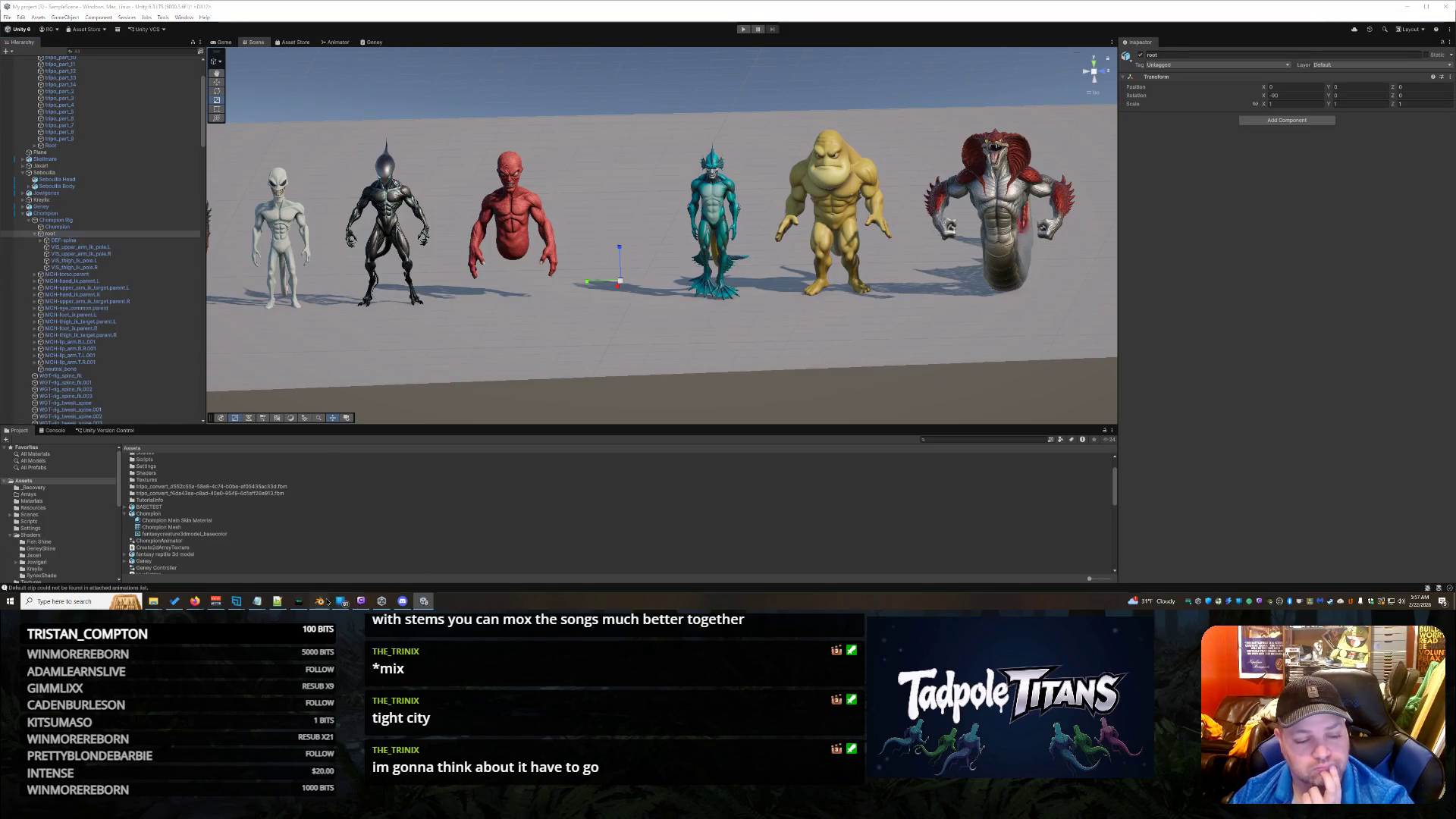
{"action": "left_click", "coordinate": [357, 570]}
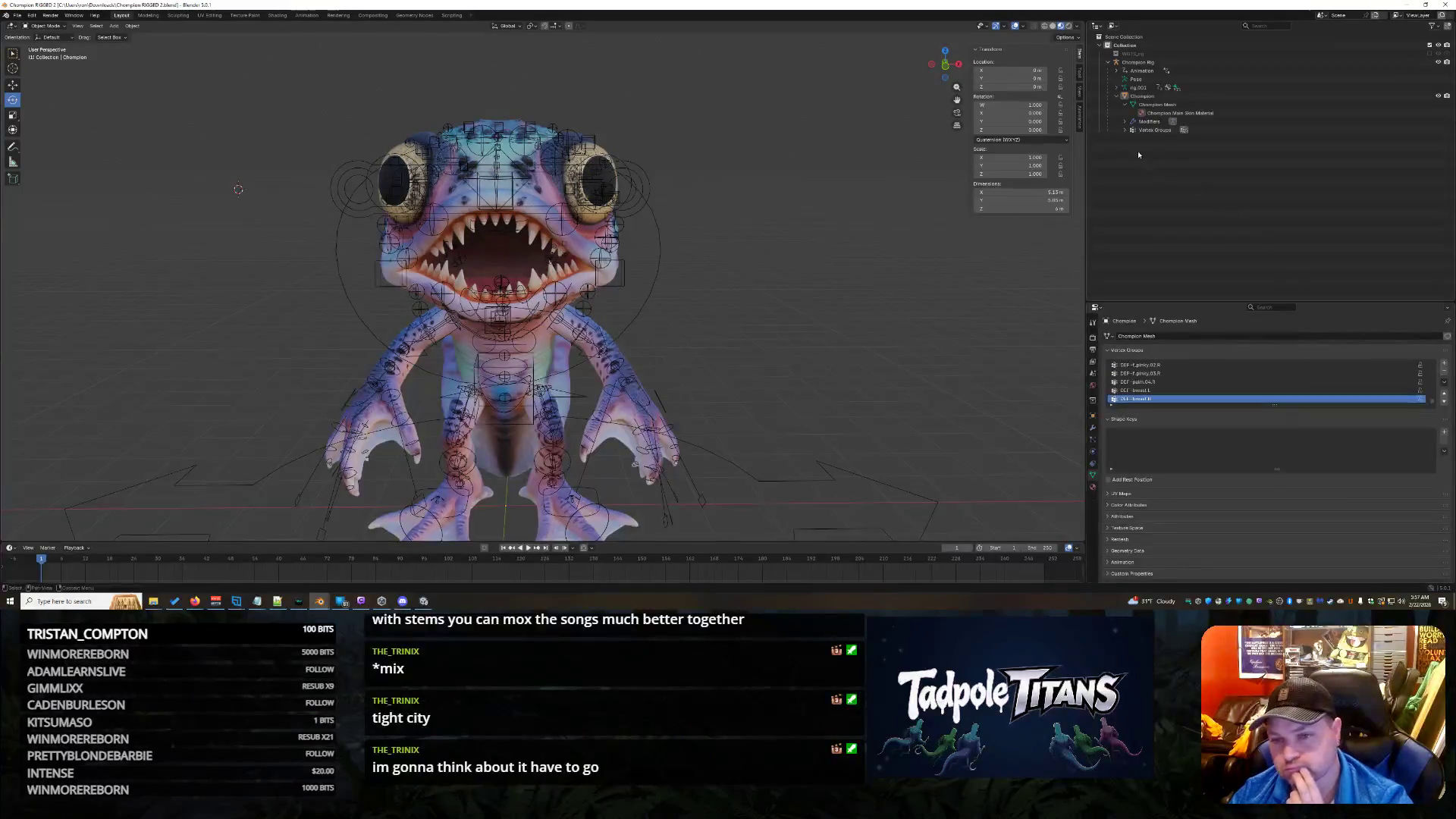
Step: Expand rig.001 and its root bone in the Outliner to compare bones, then return to Unity
{"action": "left_click", "coordinate": [1117, 87]}
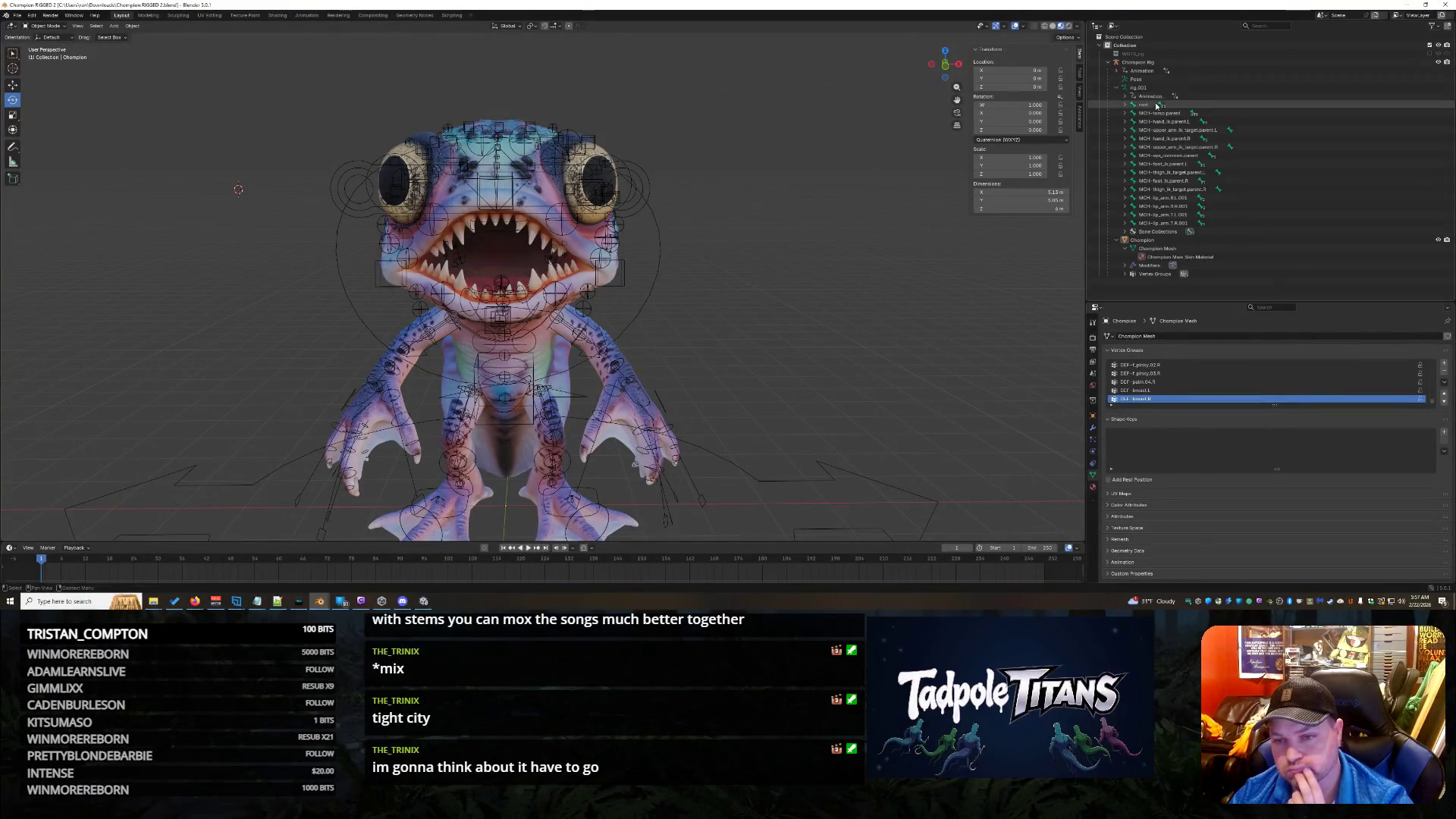
{"action": "left_click", "coordinate": [1138, 100]}
{"action": "key", "text": "Escape"}
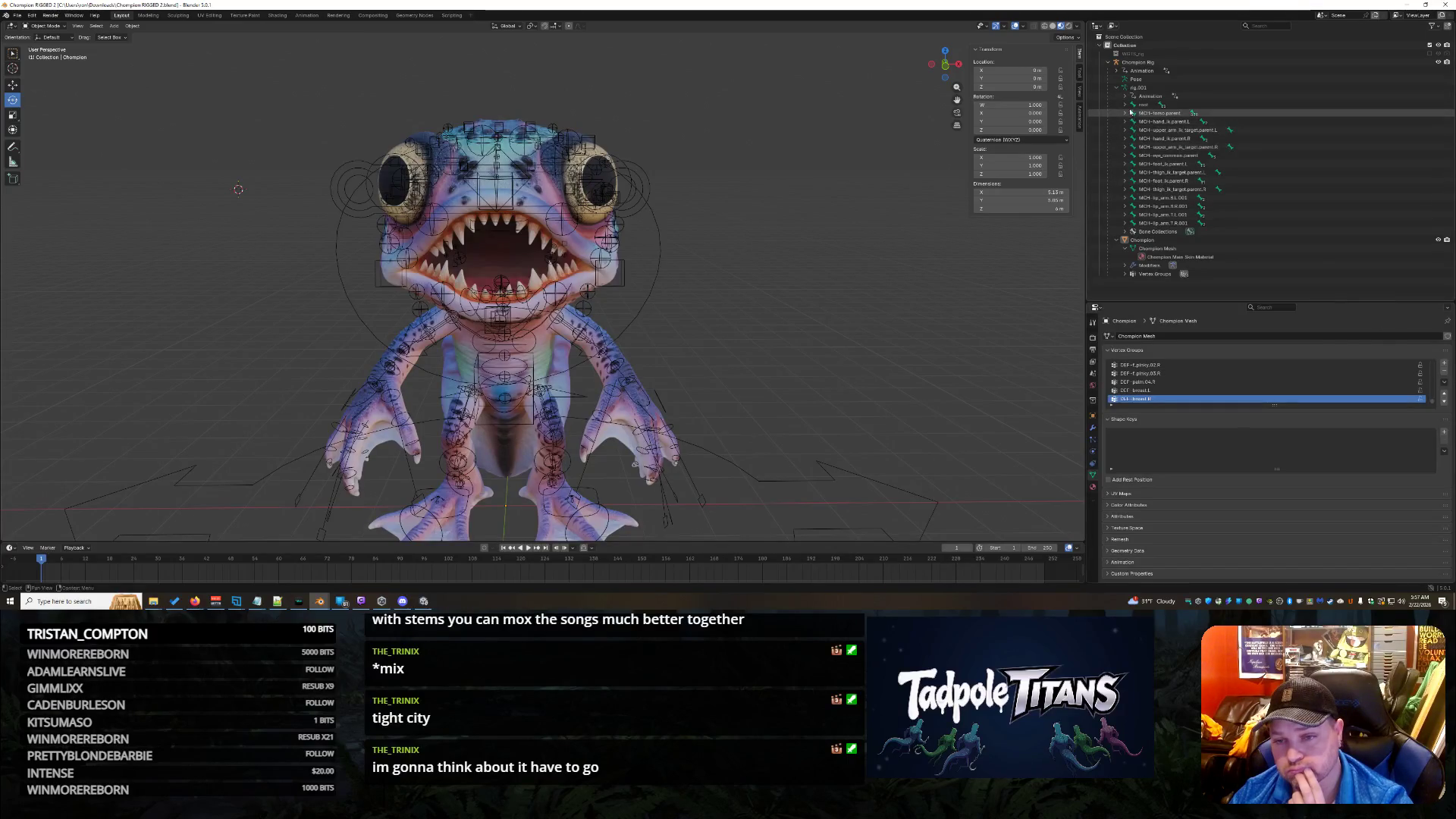
{"action": "left_click", "coordinate": [1127, 105]}
{"action": "left_click", "coordinate": [1127, 104]}
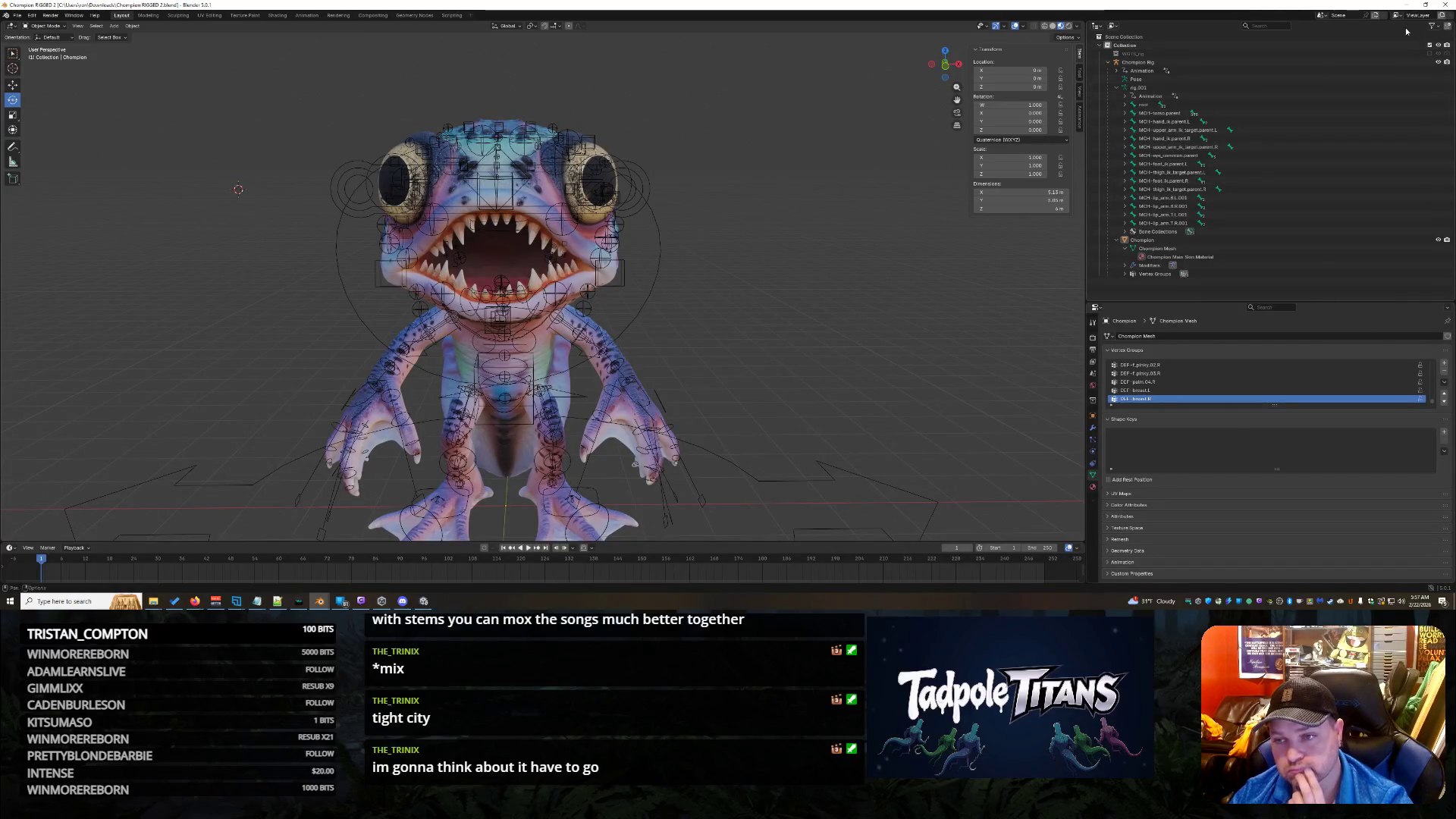
{"action": "left_click", "coordinate": [423, 601]}
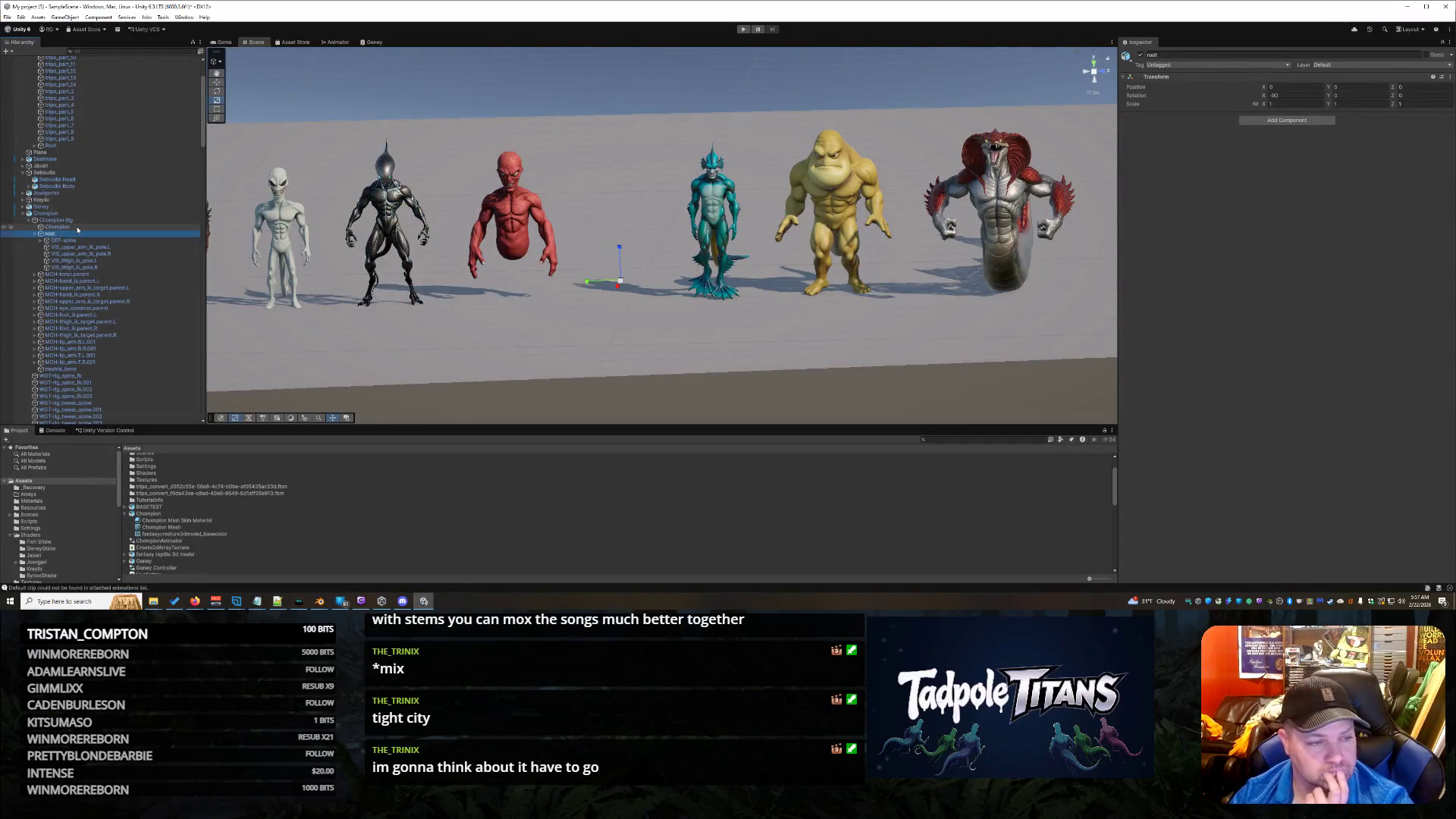
Step: Rename the rig's root bone to 'Champion Root' and reselect the Champion mesh object
{"action": "right_click", "coordinate": [64, 235]}
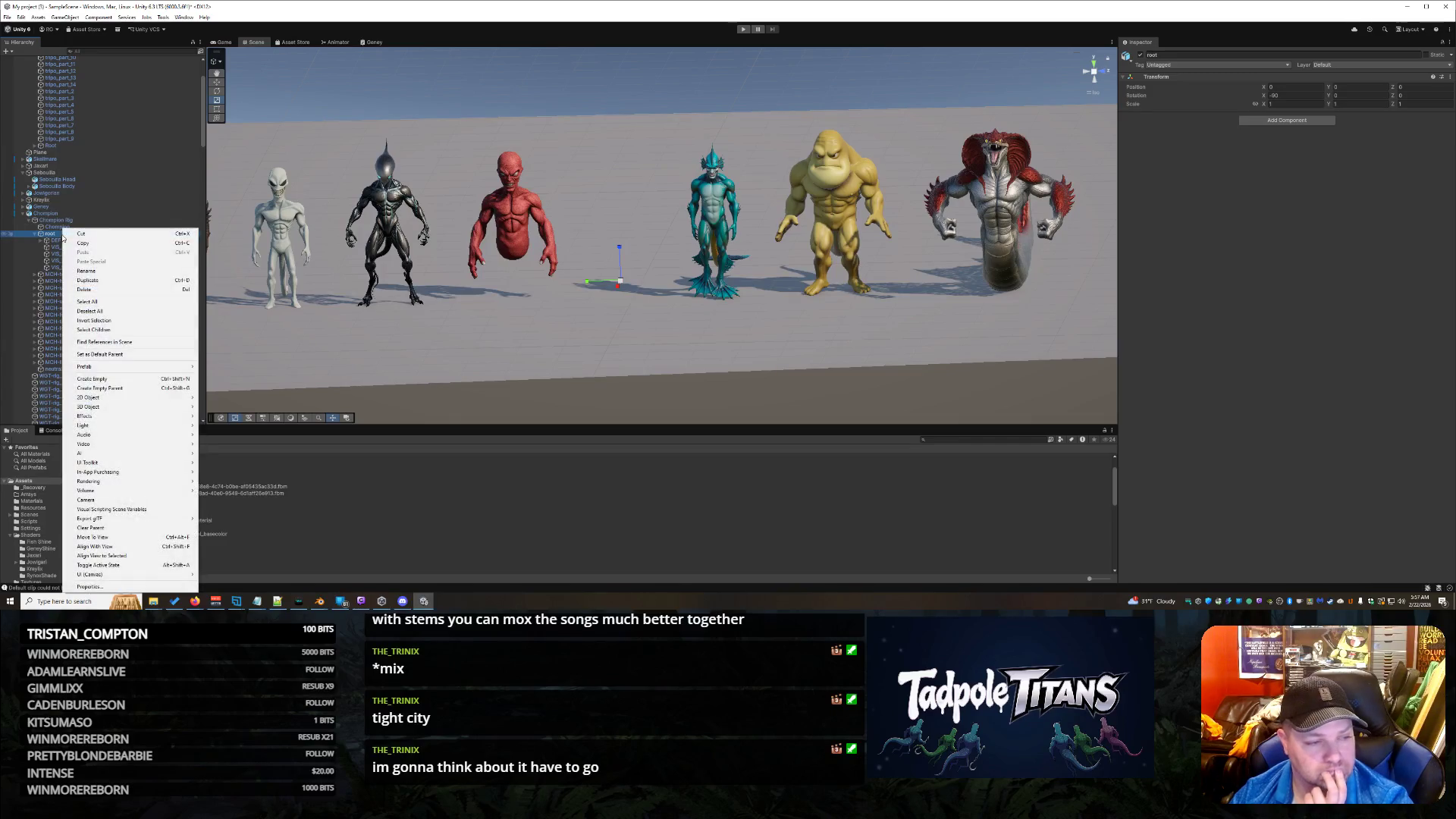
{"action": "left_click", "coordinate": [101, 270]}
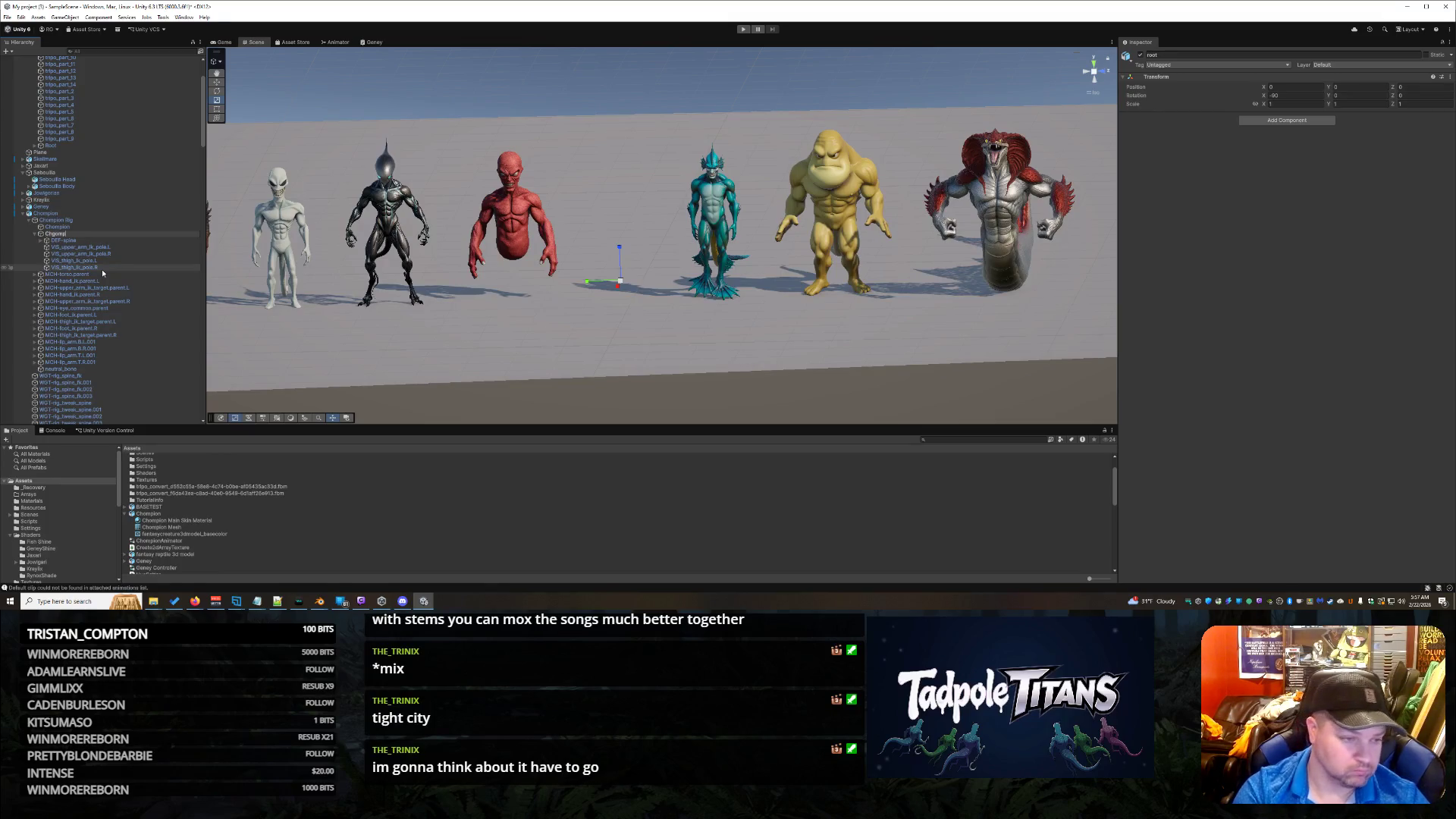
{"action": "type", "text": "ion Root"}
{"action": "key", "text": "Return"}
{"action": "left_click", "coordinate": [84, 227]}
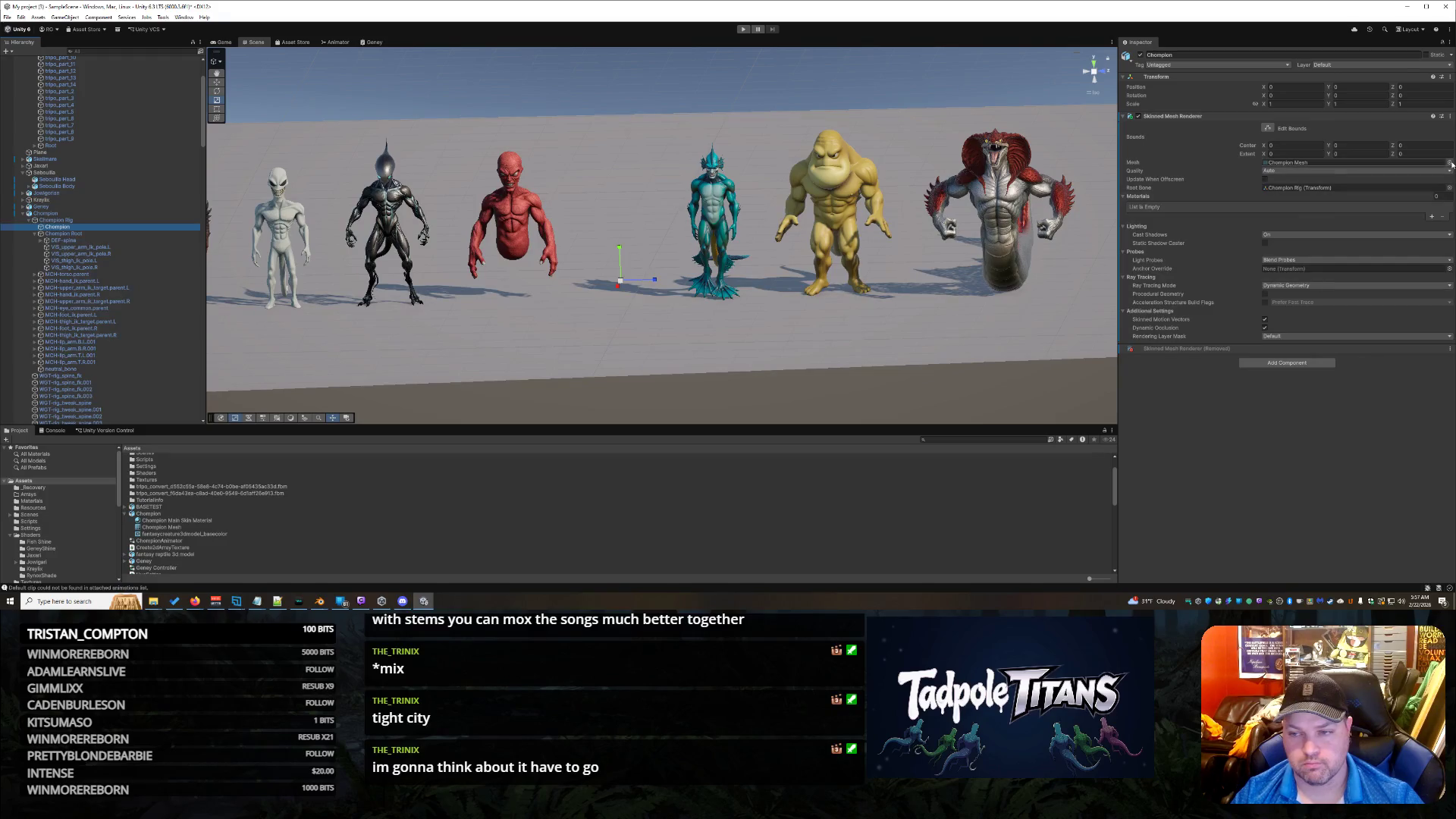
{"action": "left_click", "coordinate": [1450, 116]}
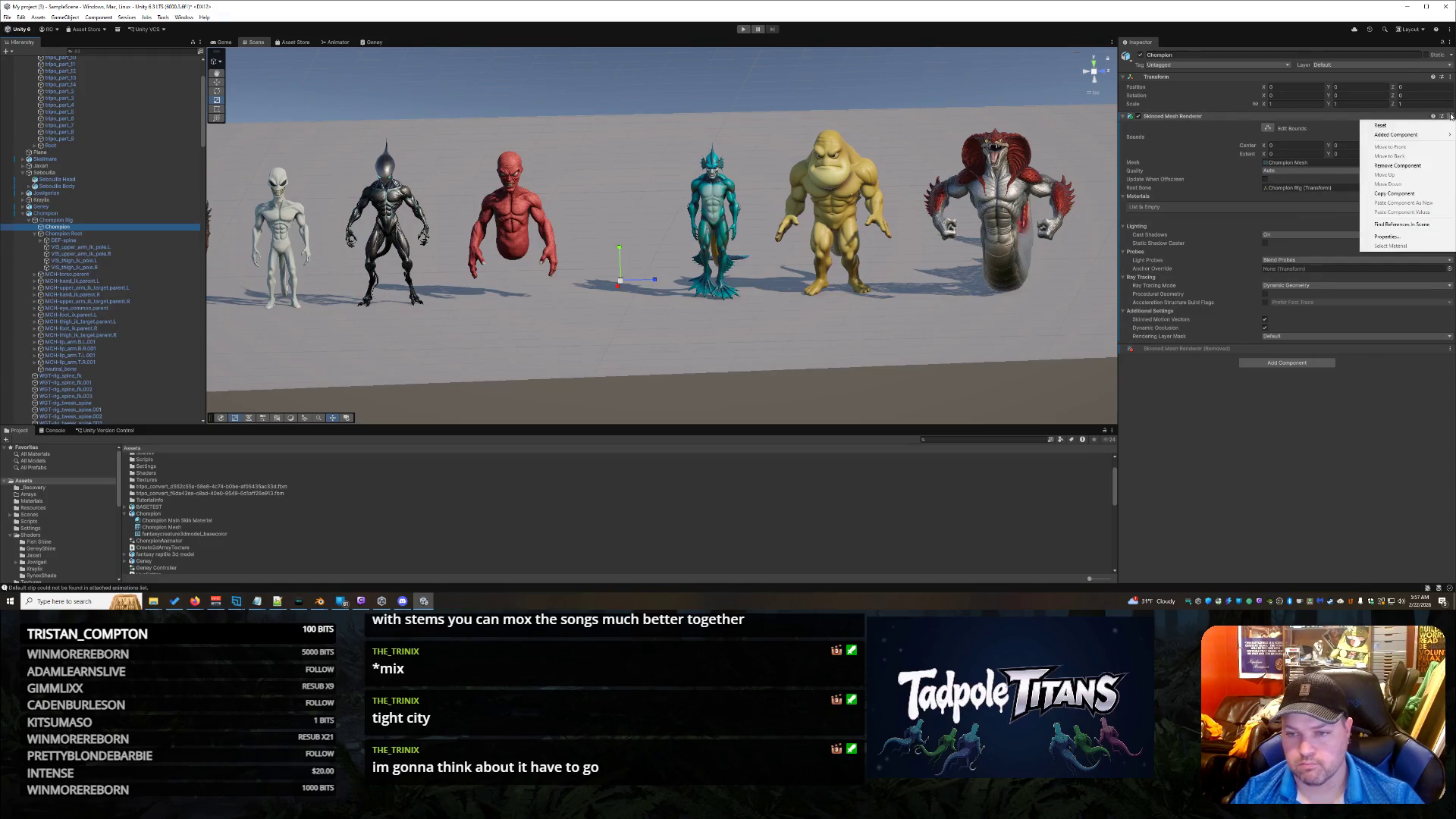
Step: Remove and restore the Skinned Mesh Renderer, then set its Root Bone to Champion Root
{"action": "left_click", "coordinate": [1398, 165]}
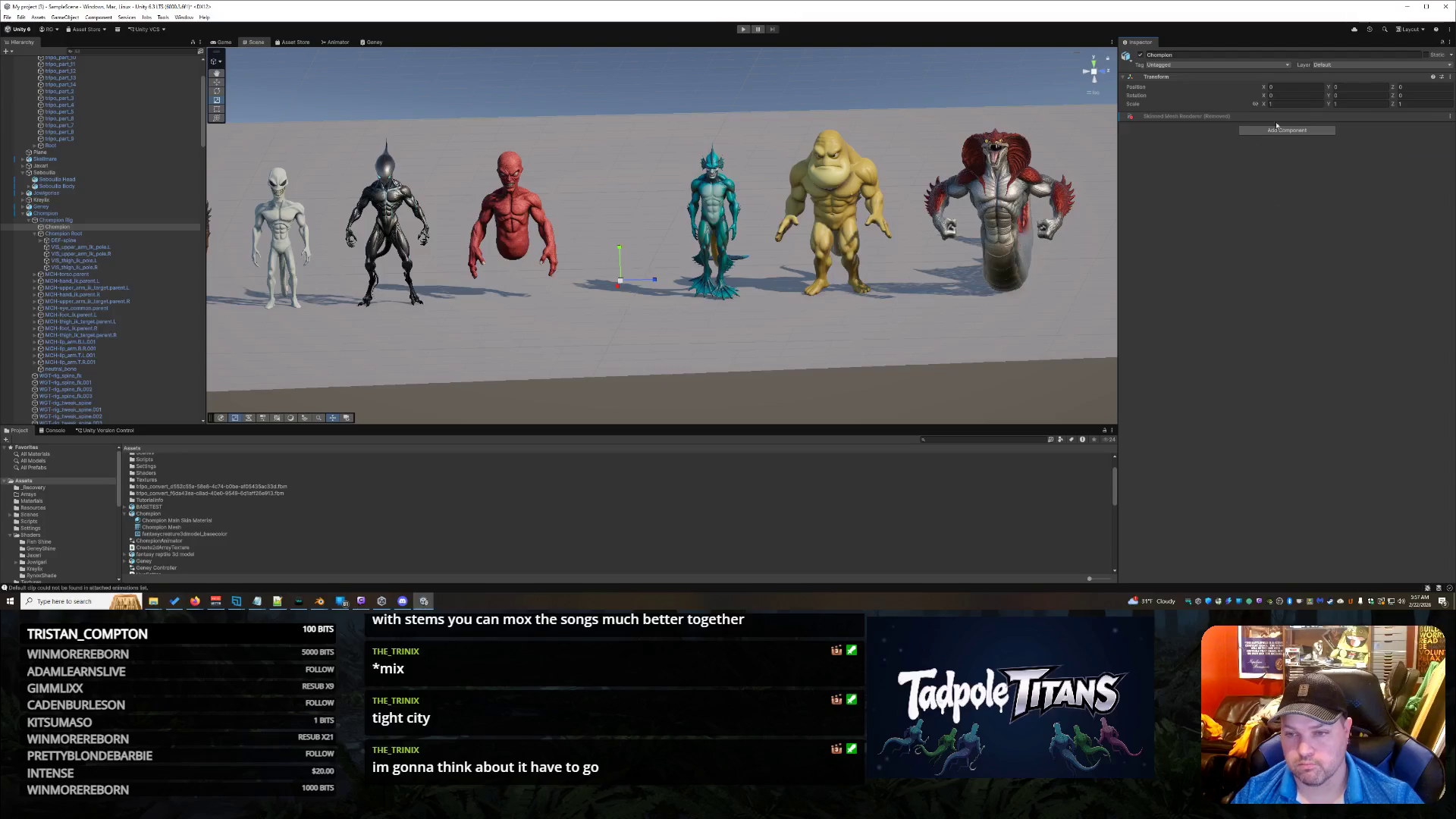
{"action": "left_click", "coordinate": [1450, 117]}
{"action": "mouse_move", "coordinate": [1426, 126]}
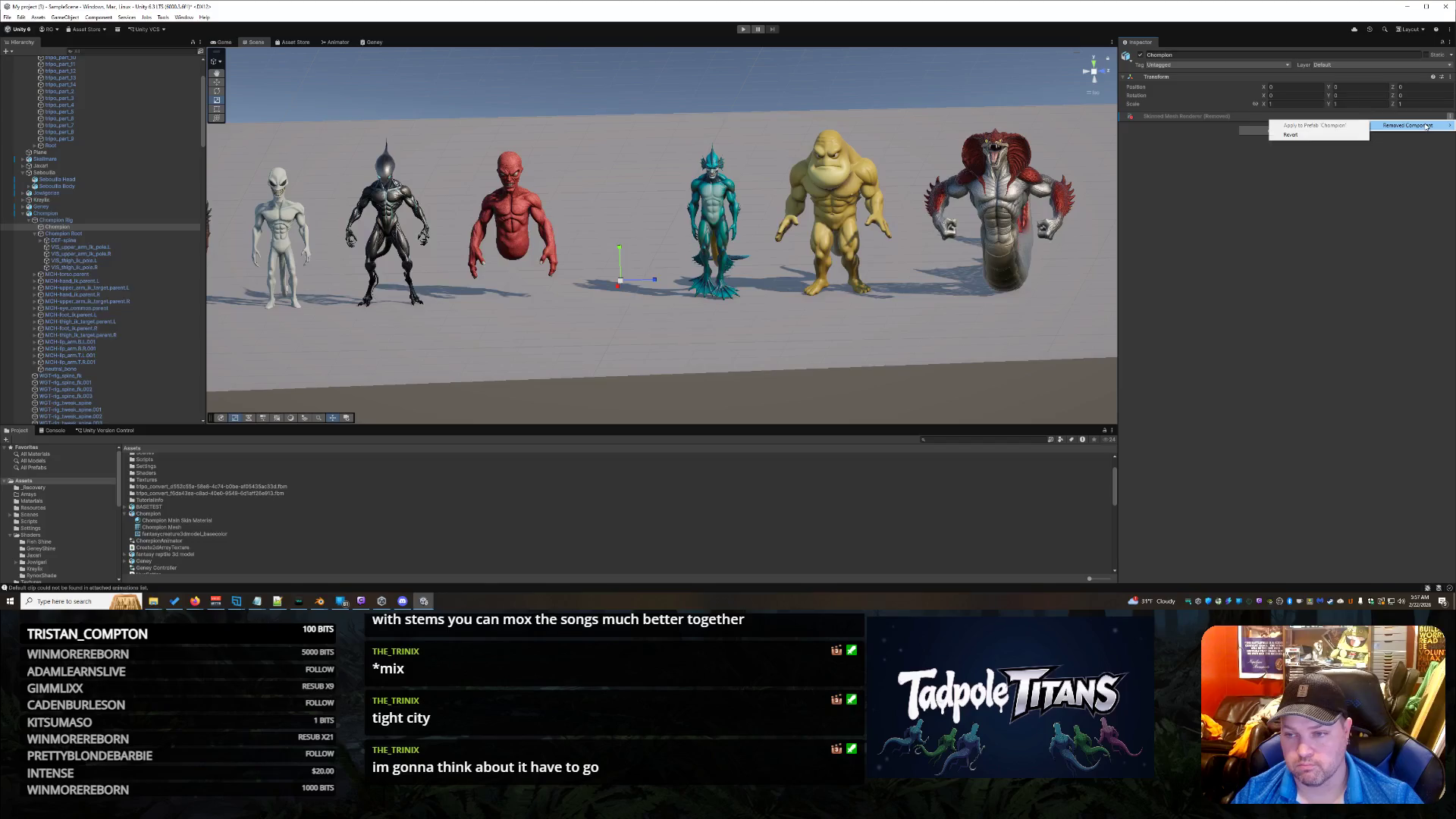
{"action": "left_click", "coordinate": [1291, 134]}
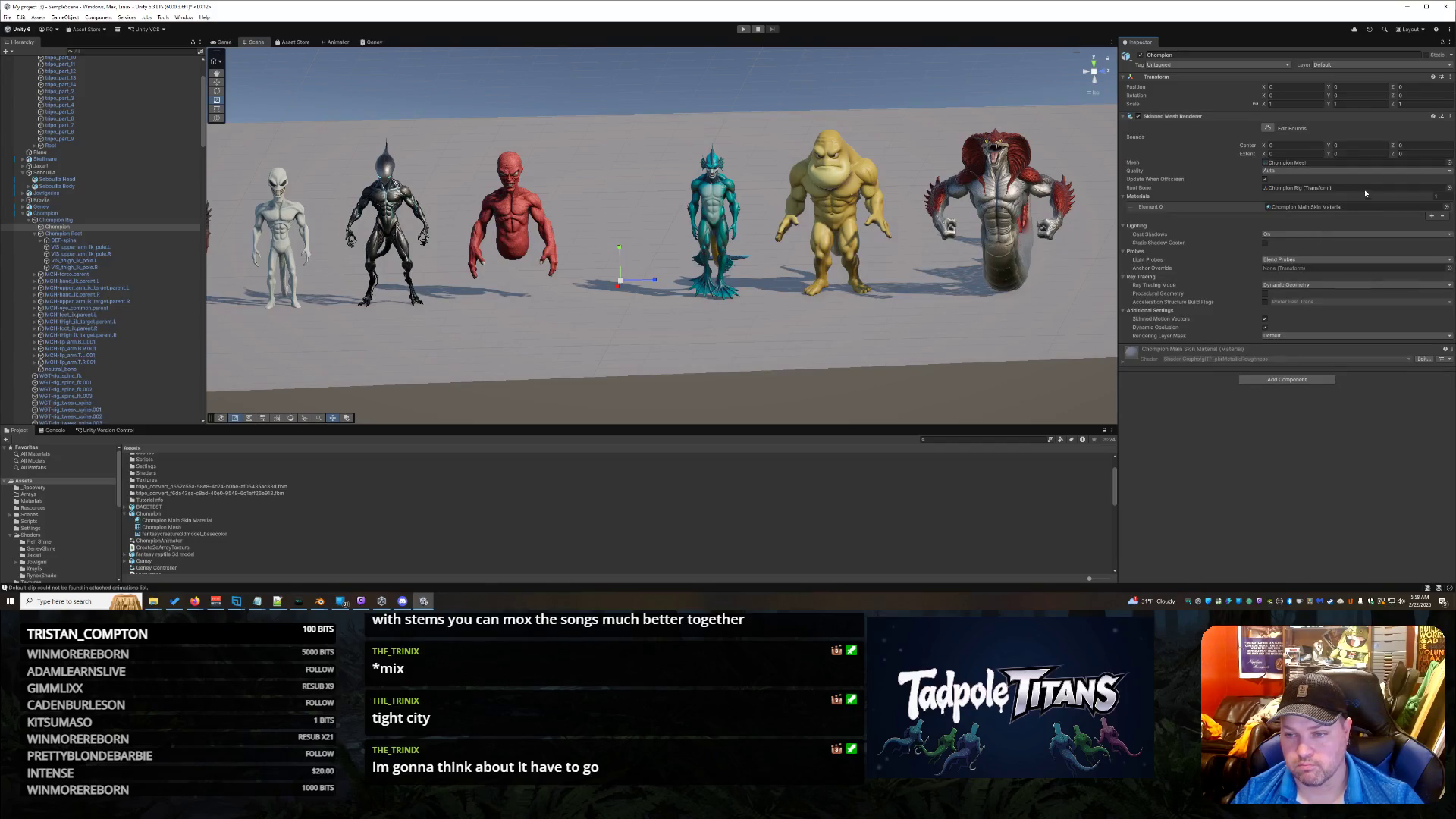
{"action": "left_click", "coordinate": [1384, 188]}
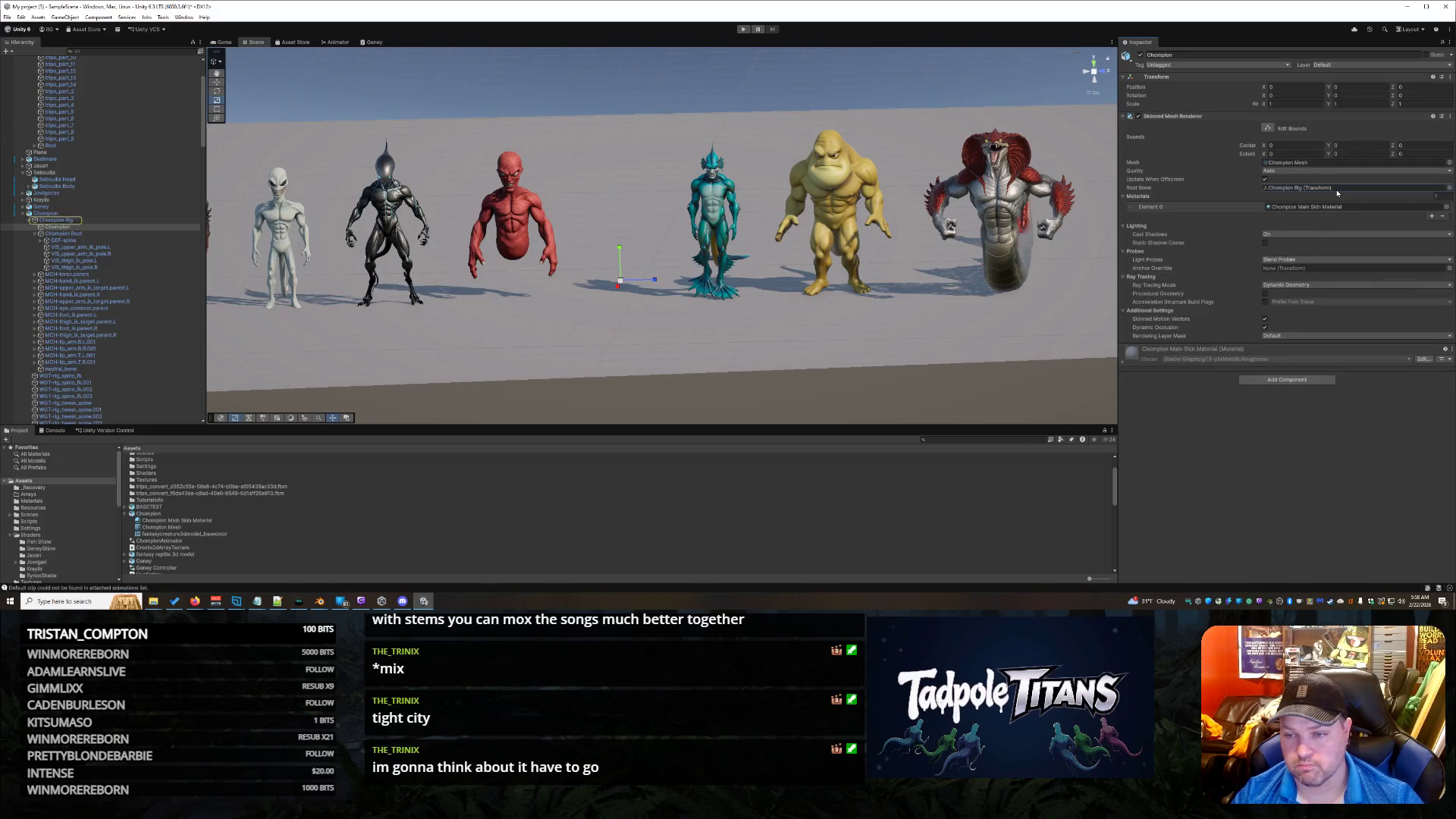
{"action": "left_click", "coordinate": [1450, 189]}
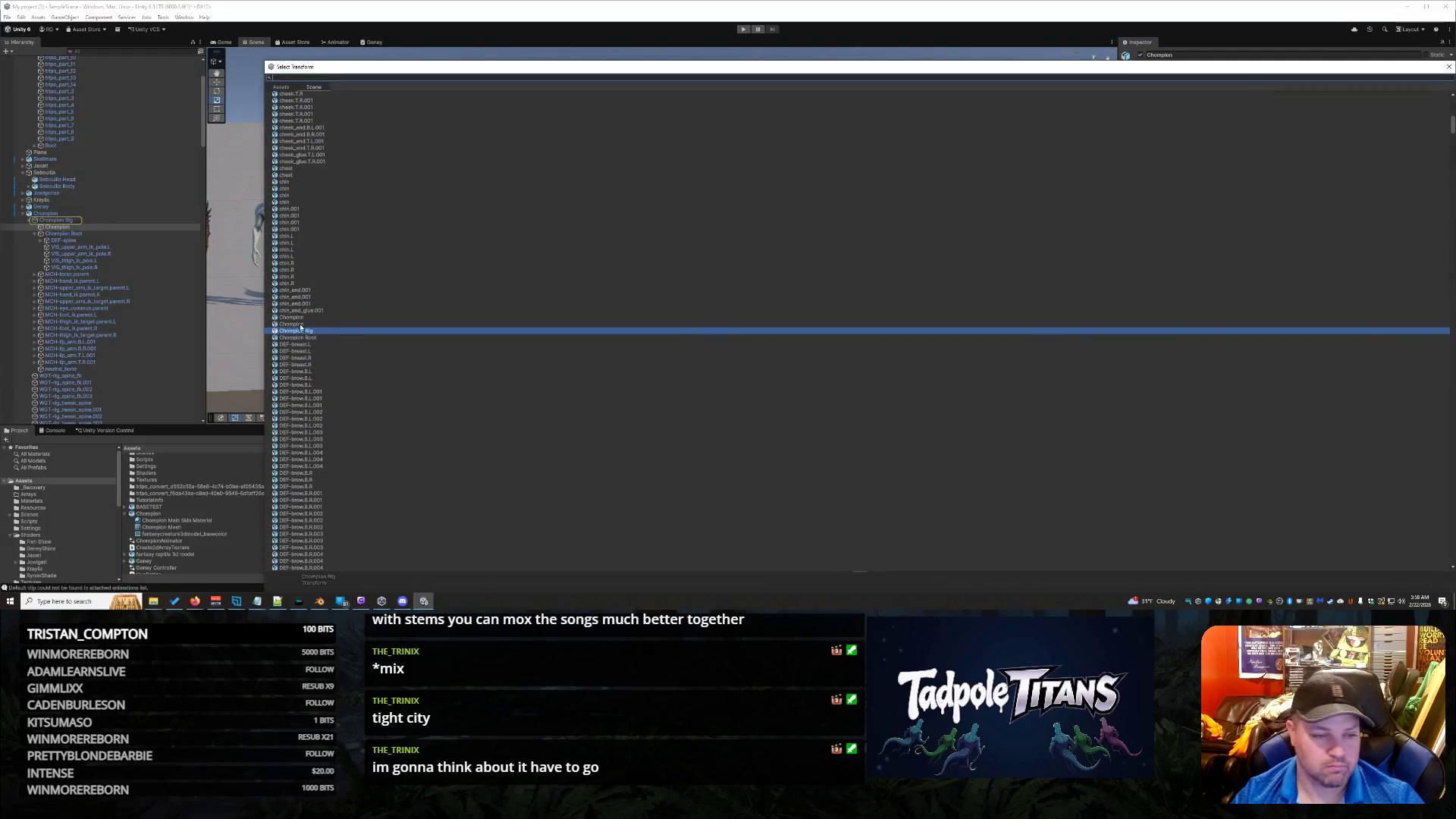
{"action": "left_click", "coordinate": [315, 338]}
{"action": "key", "text": "Return"}
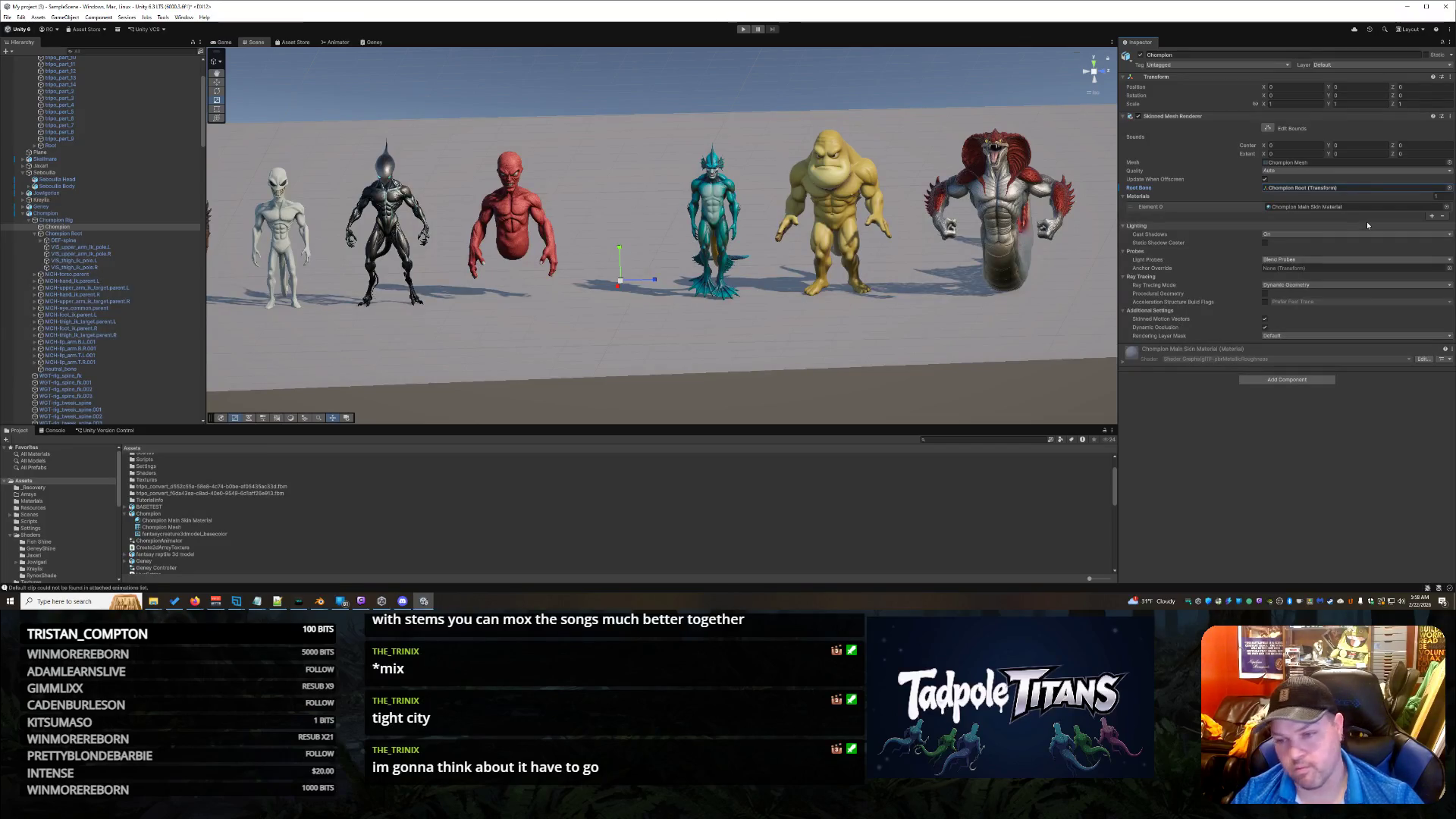
Step: Check the renderer's material by expanding and collapsing its surface properties
{"action": "left_click", "coordinate": [1451, 349]}
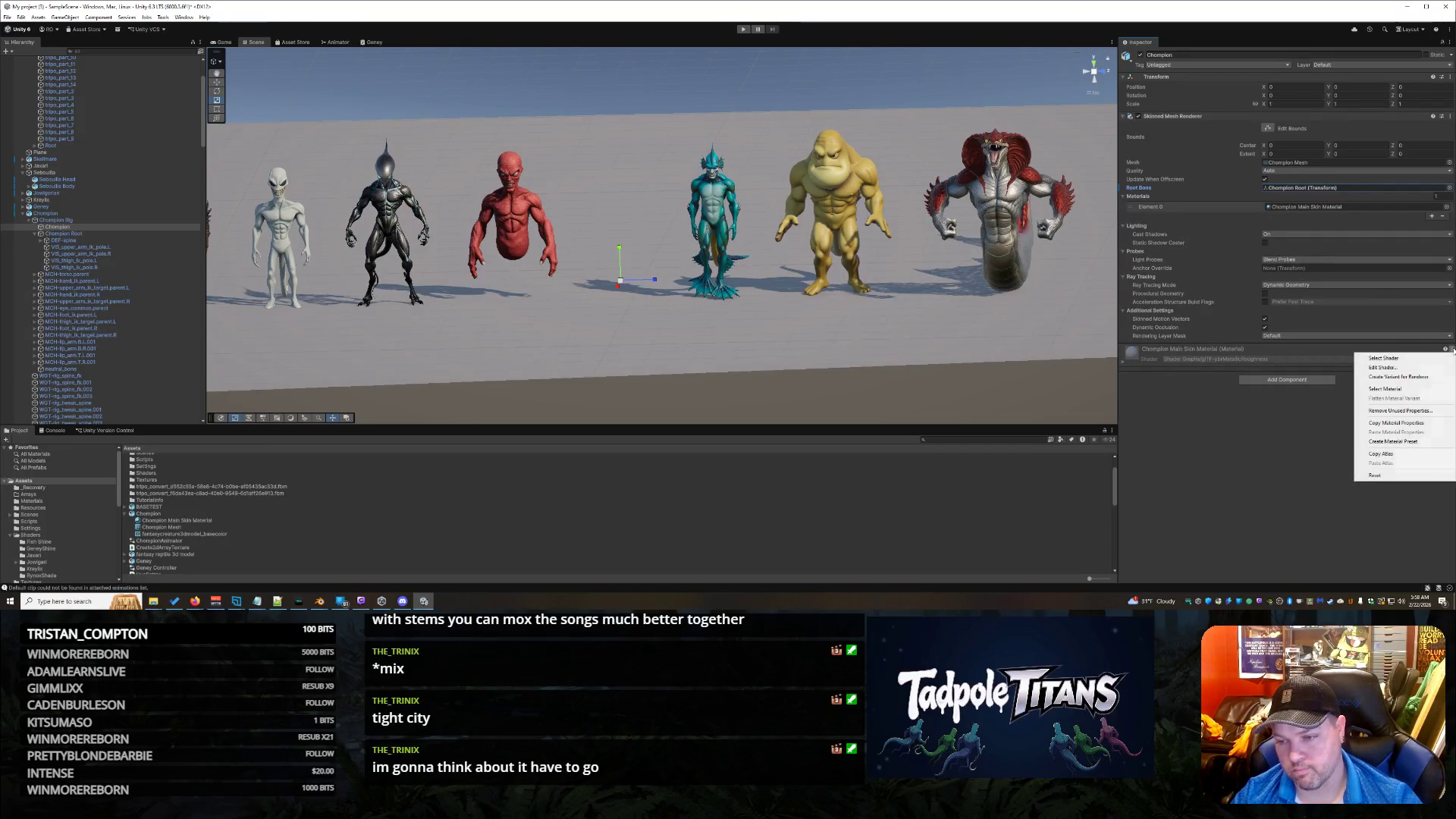
{"action": "left_click", "coordinate": [1398, 455]}
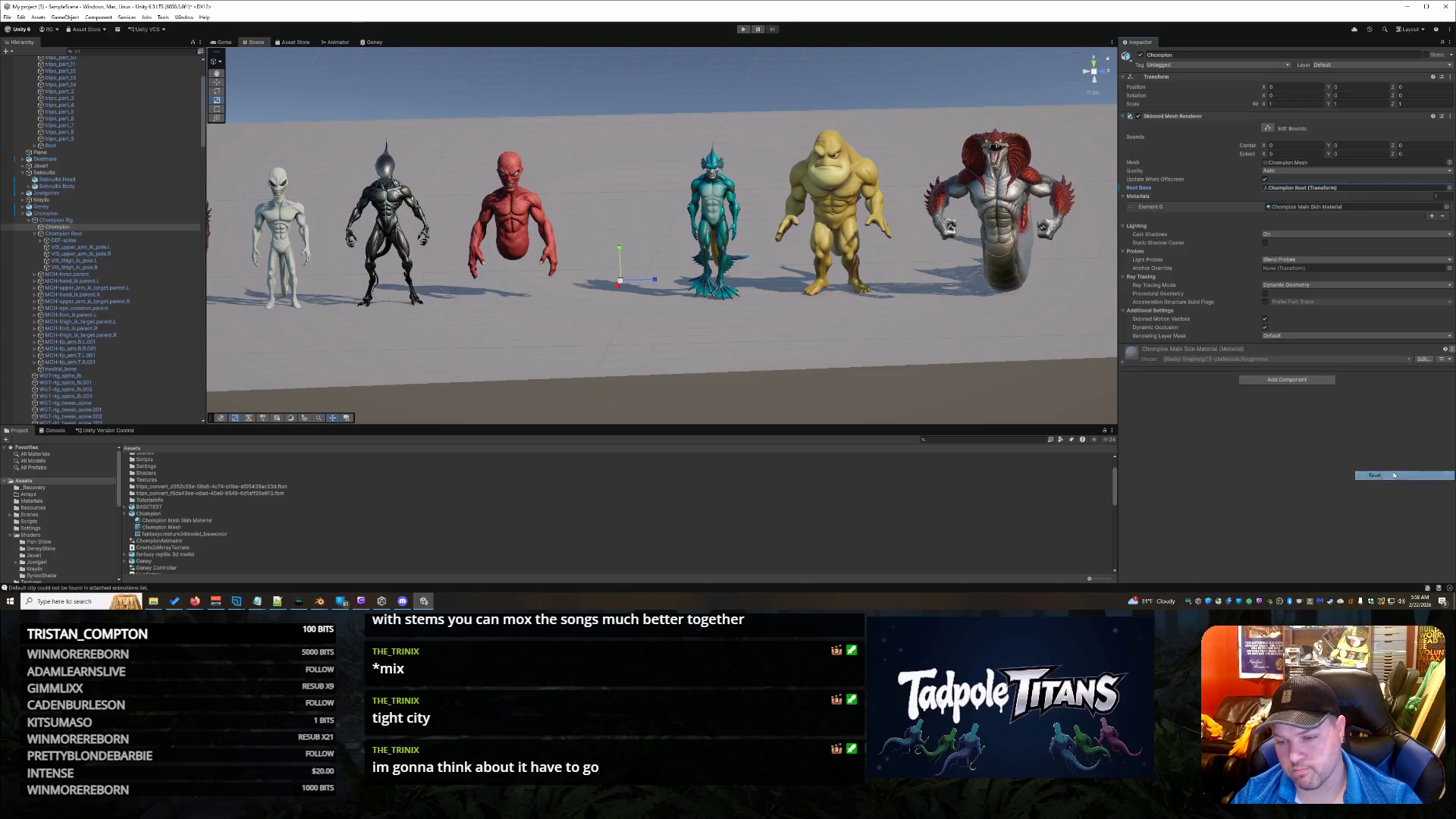
{"action": "left_click", "coordinate": [1125, 364]}
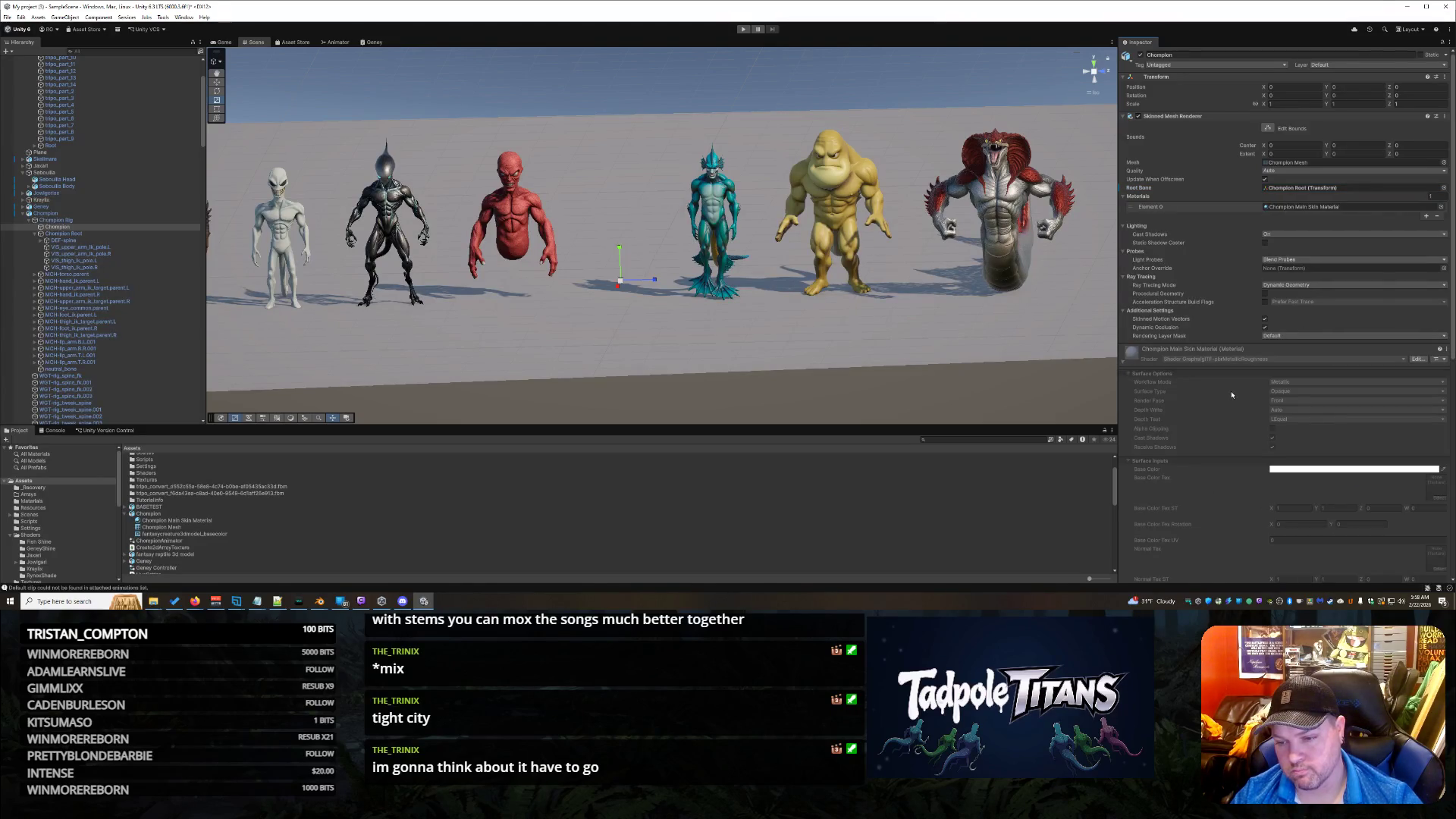
{"action": "left_click", "coordinate": [1125, 365]}
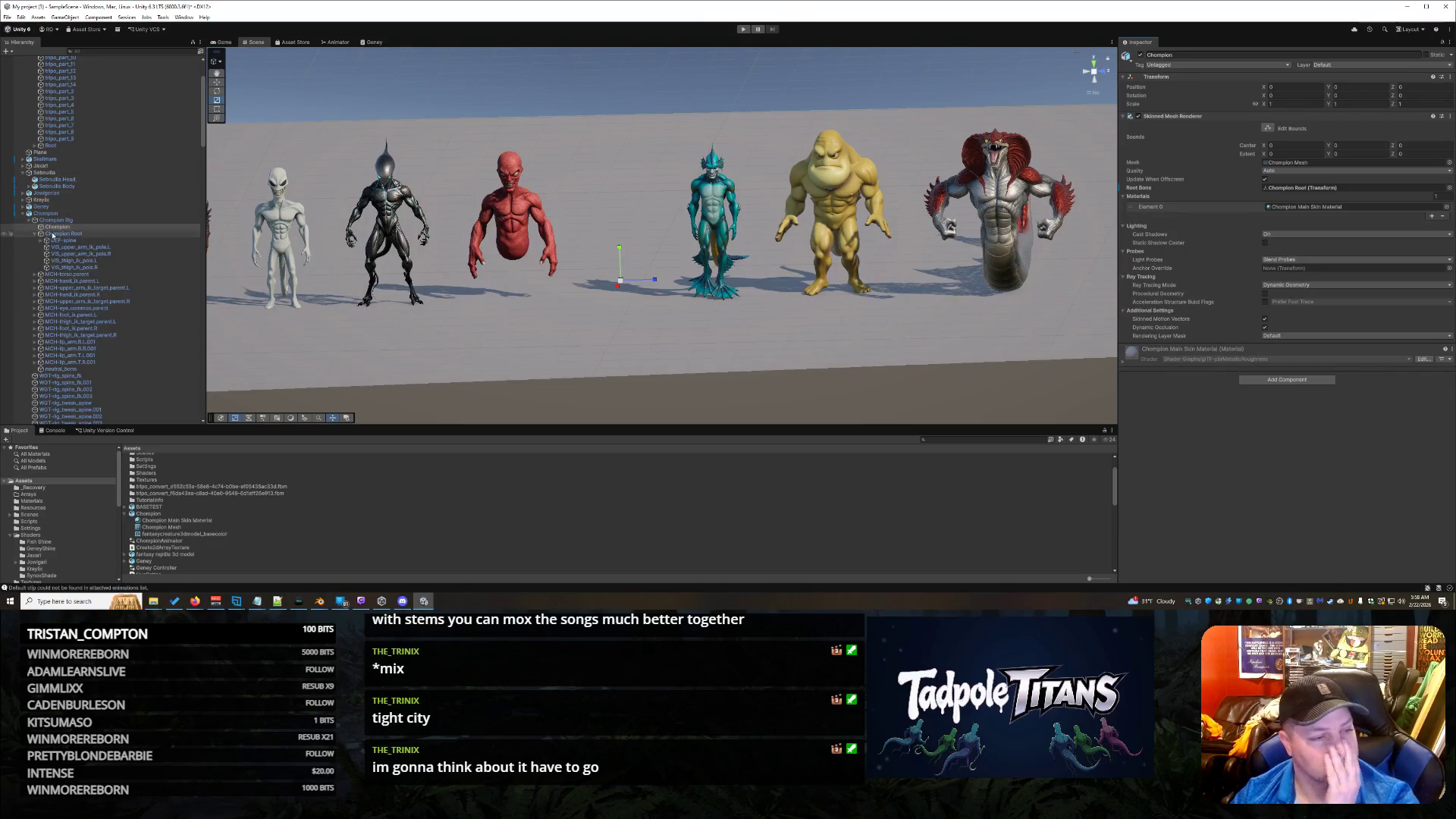
{"action": "scroll", "coordinate": [107, 225], "scroll_direction": "up", "scroll_amount": 5}
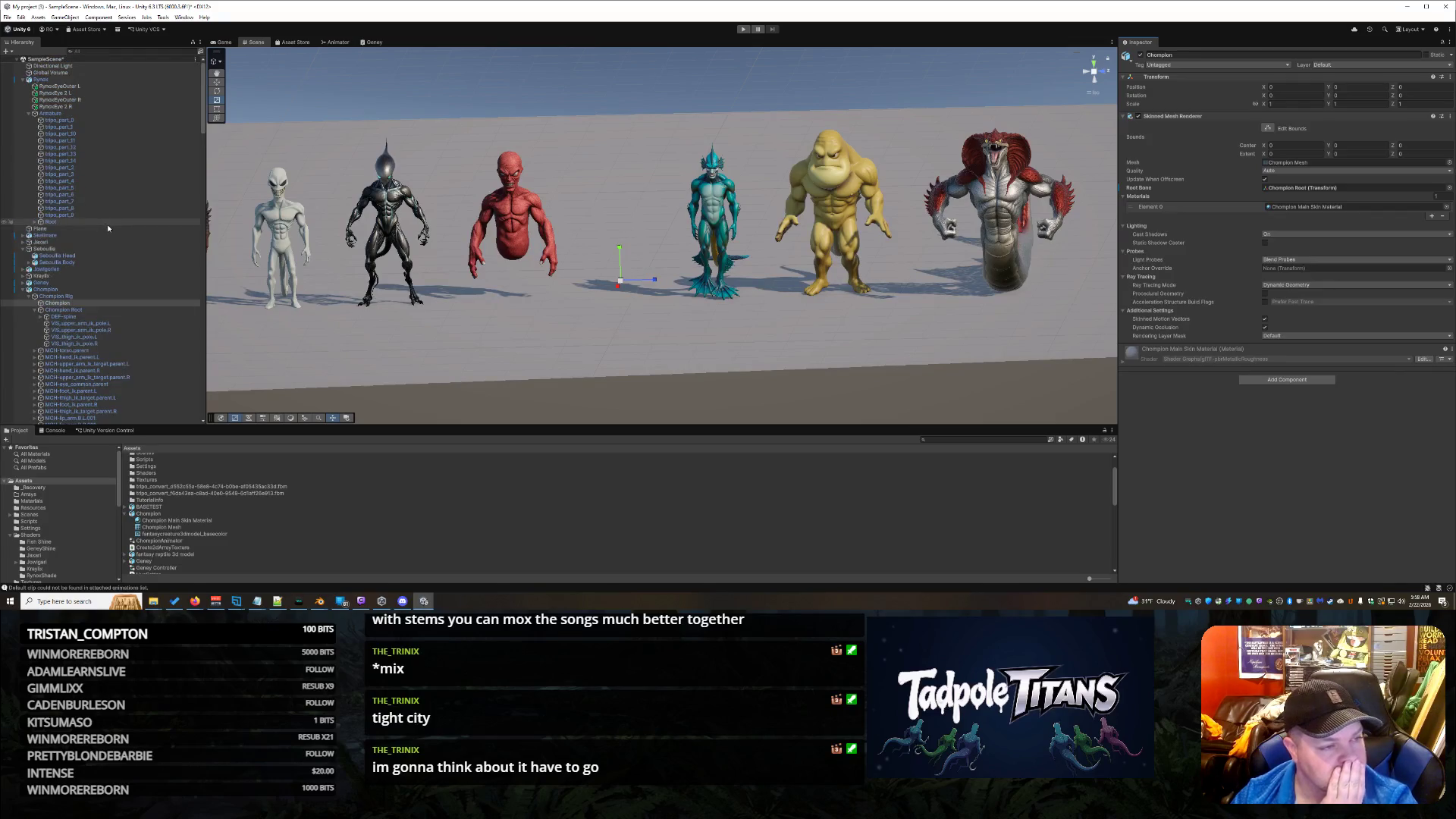
{"action": "scroll", "coordinate": [107, 225], "scroll_direction": "down", "scroll_amount": 15}
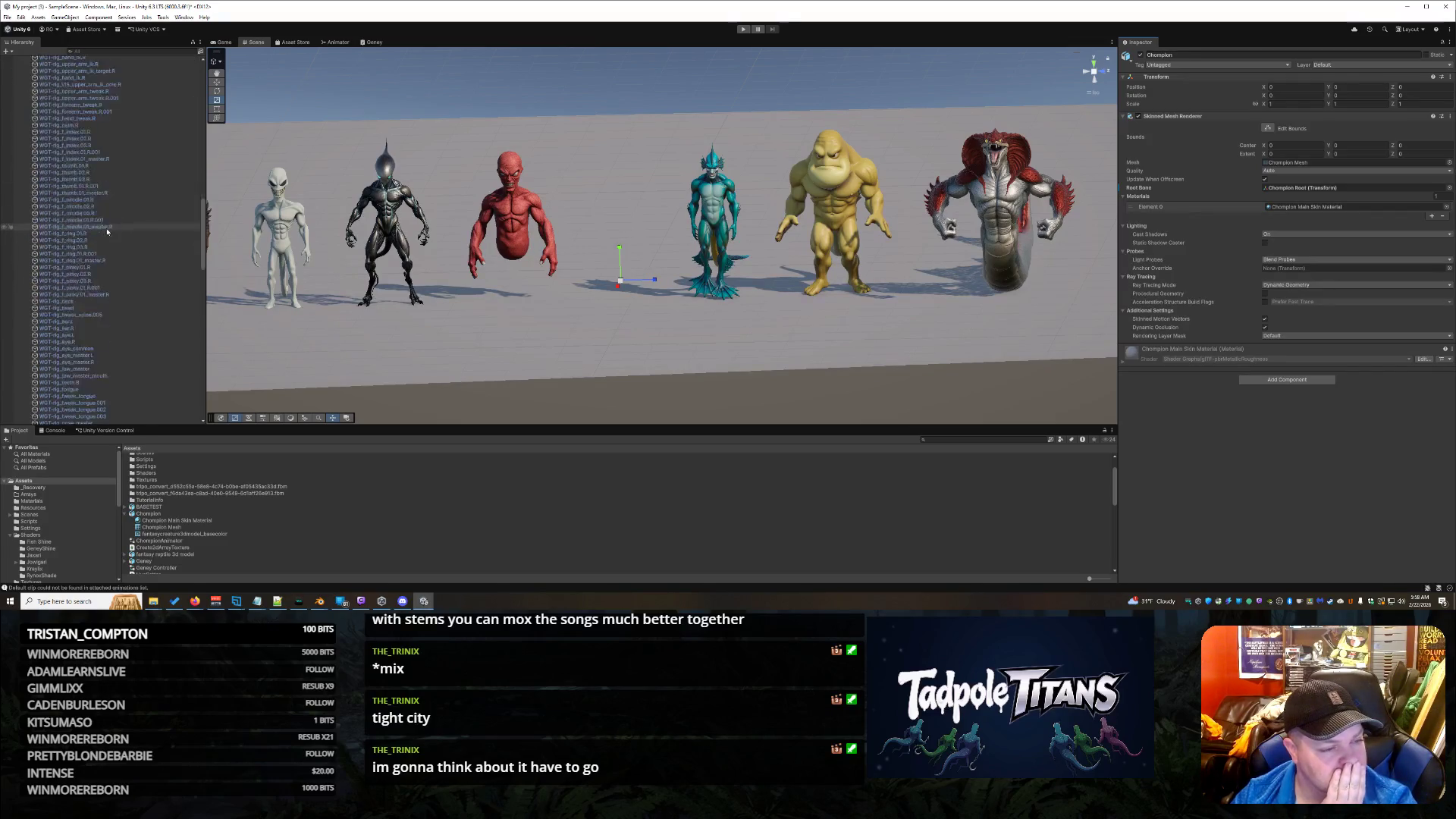
Step: Compare with Geney's skinned mesh, then select Champion and open its Root Bone transform picker
{"action": "scroll", "coordinate": [124, 301], "scroll_direction": "up", "scroll_amount": 15}
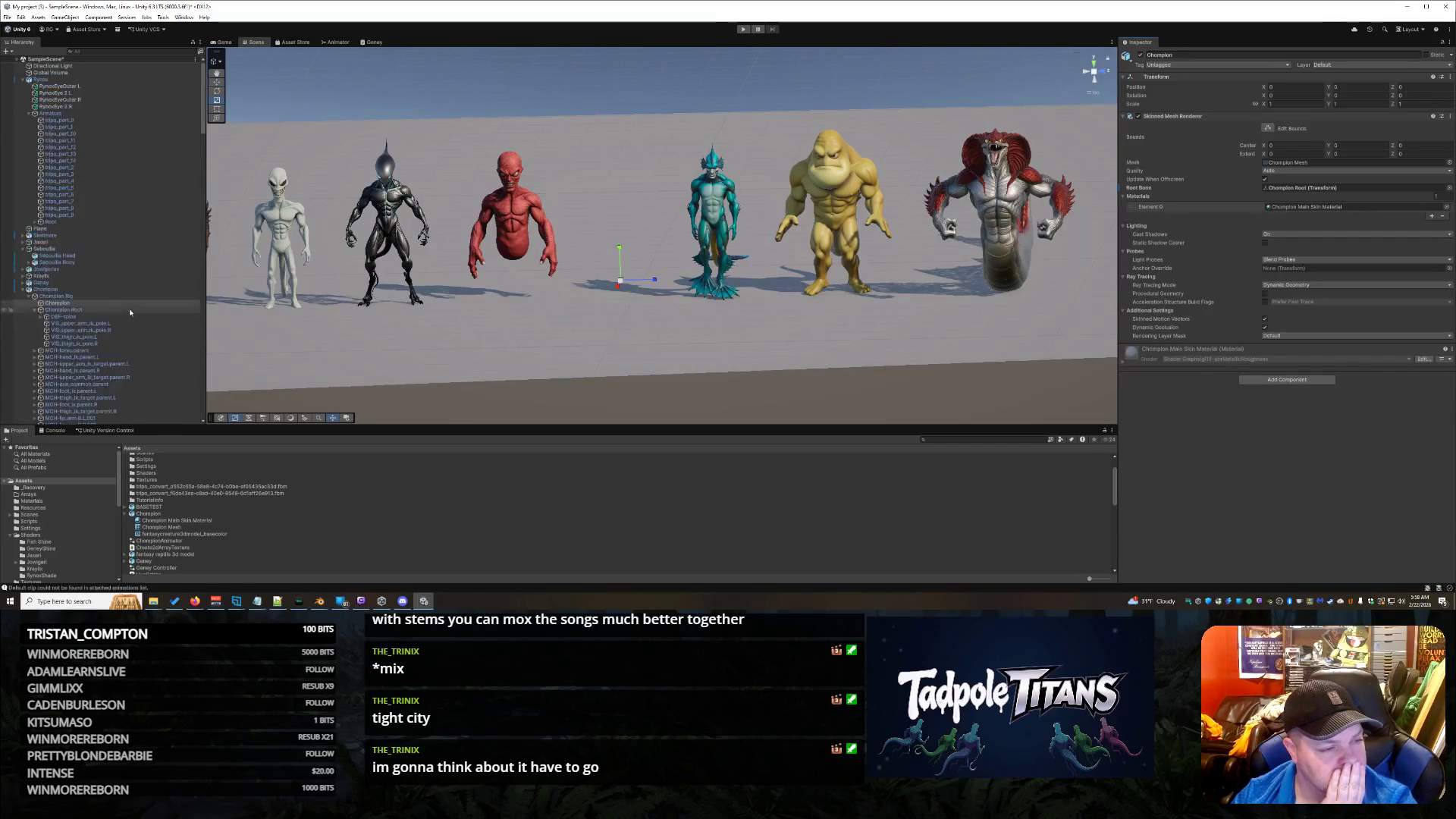
{"action": "left_click", "coordinate": [29, 285]}
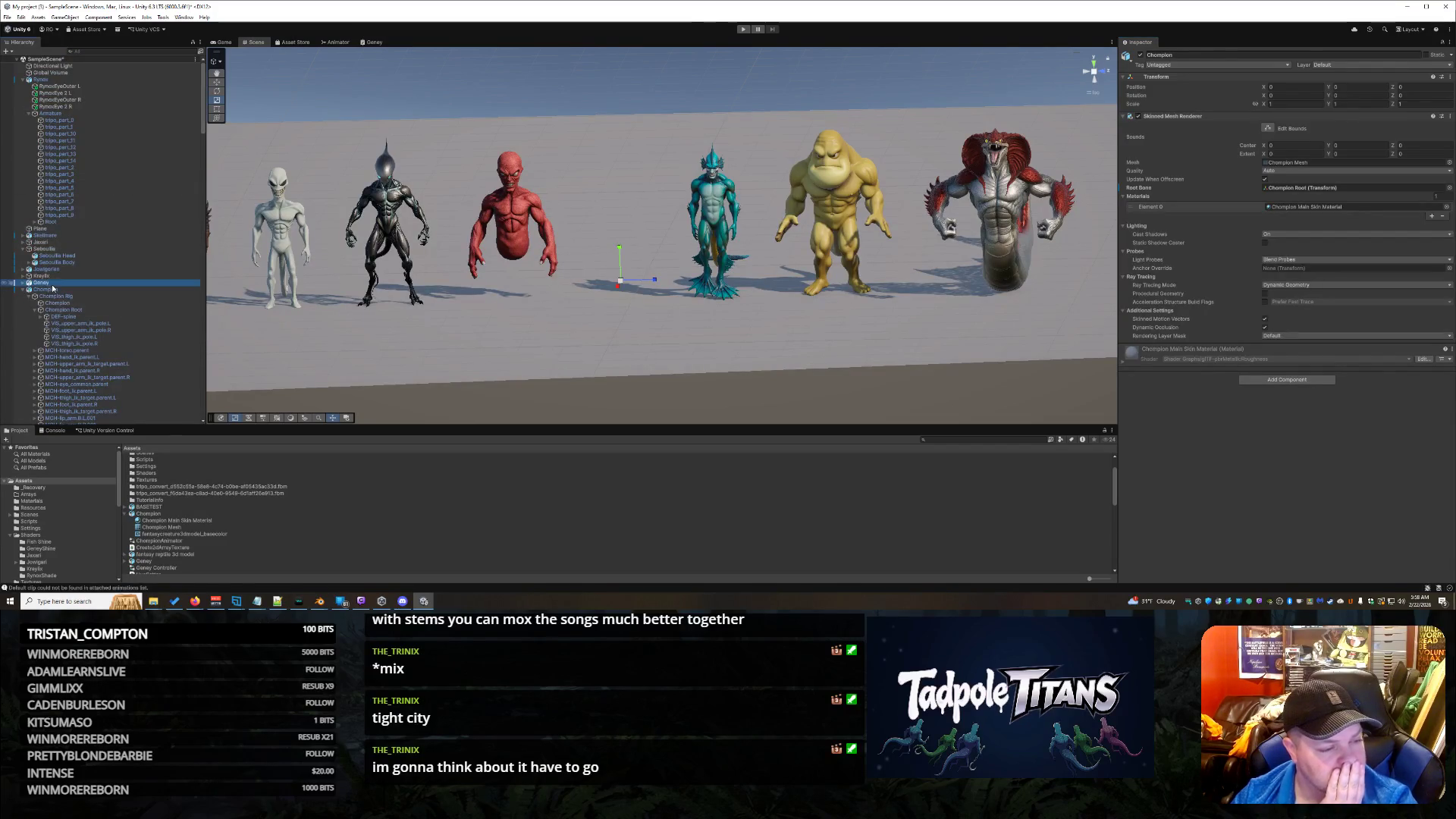
{"action": "left_click", "coordinate": [82, 293]}
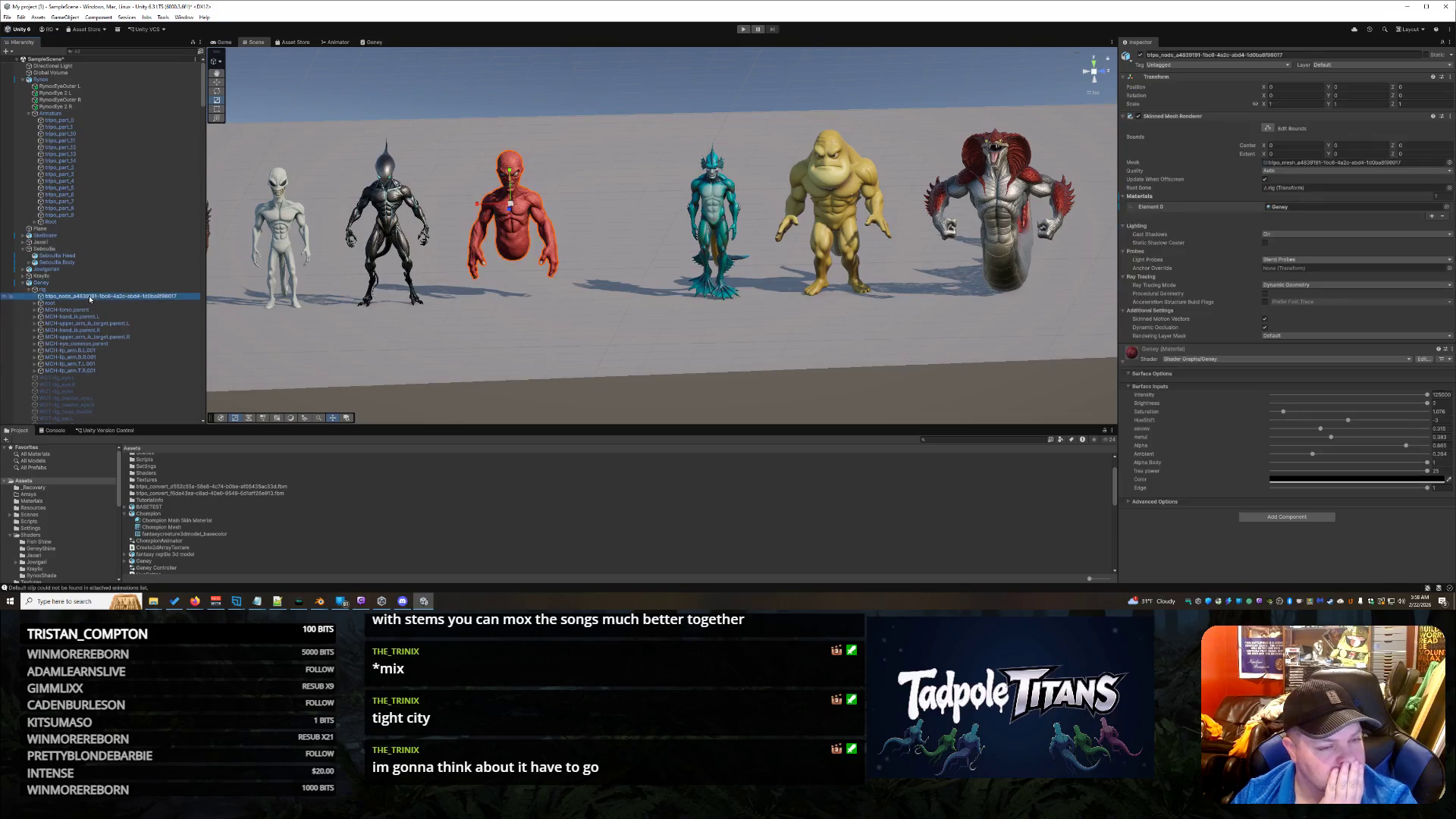
{"action": "scroll", "coordinate": [115, 282], "scroll_direction": "down", "scroll_amount": 5}
{"action": "scroll", "coordinate": [114, 288], "scroll_direction": "down", "scroll_amount": 10}
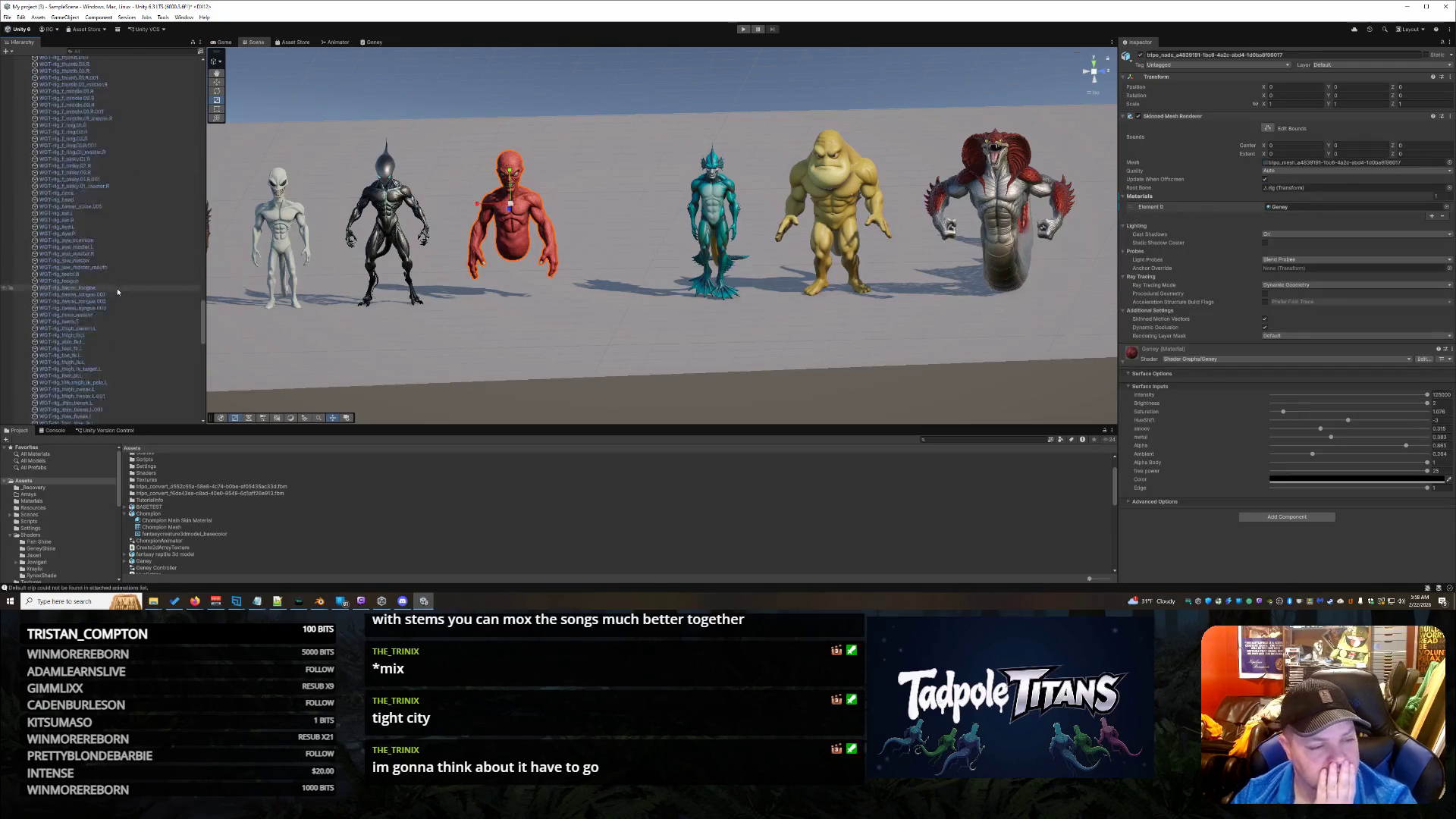
{"action": "scroll", "coordinate": [114, 290], "scroll_direction": "up", "scroll_amount": 10}
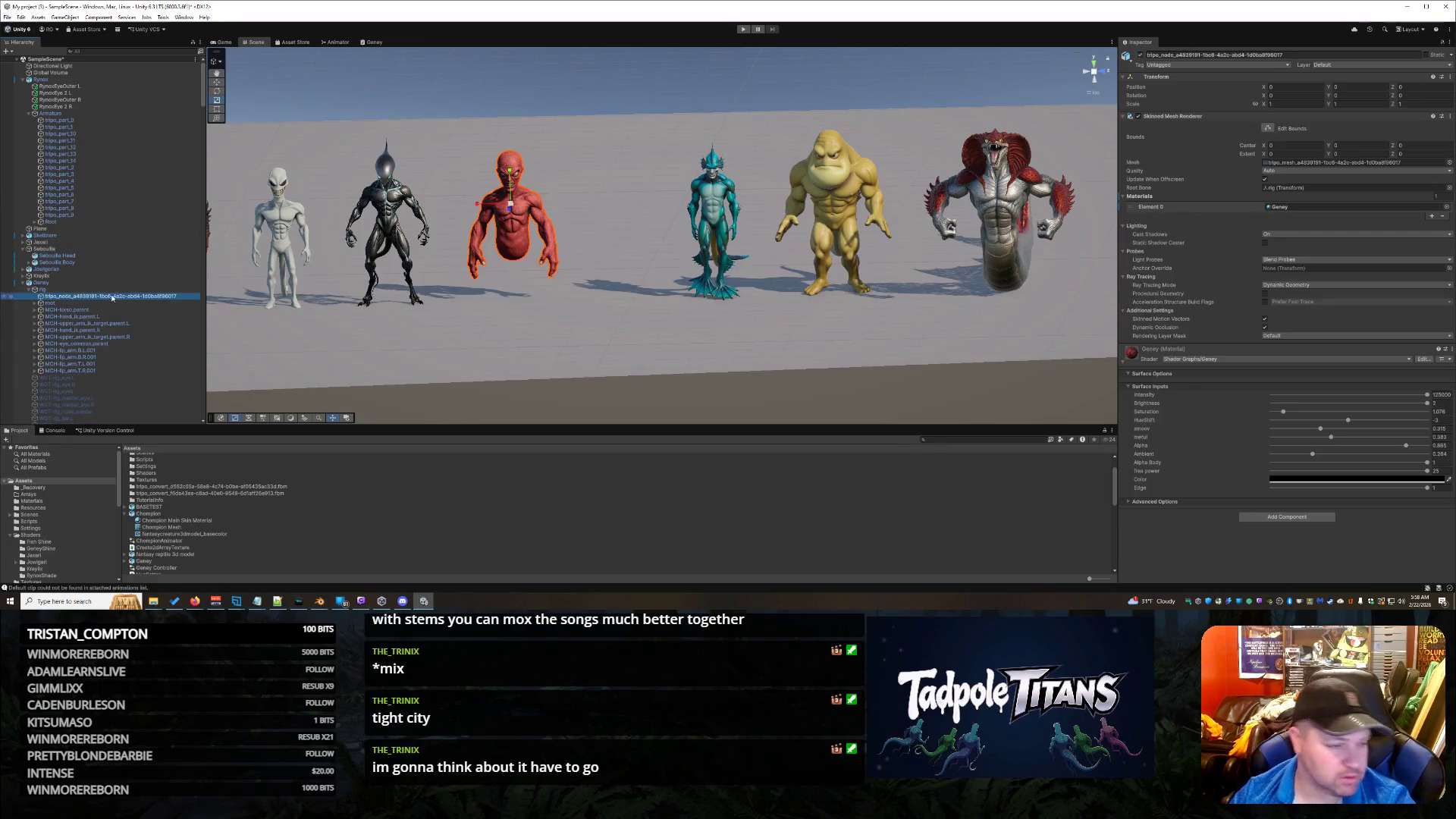
{"action": "scroll", "coordinate": [104, 291], "scroll_direction": "down", "scroll_amount": 10}
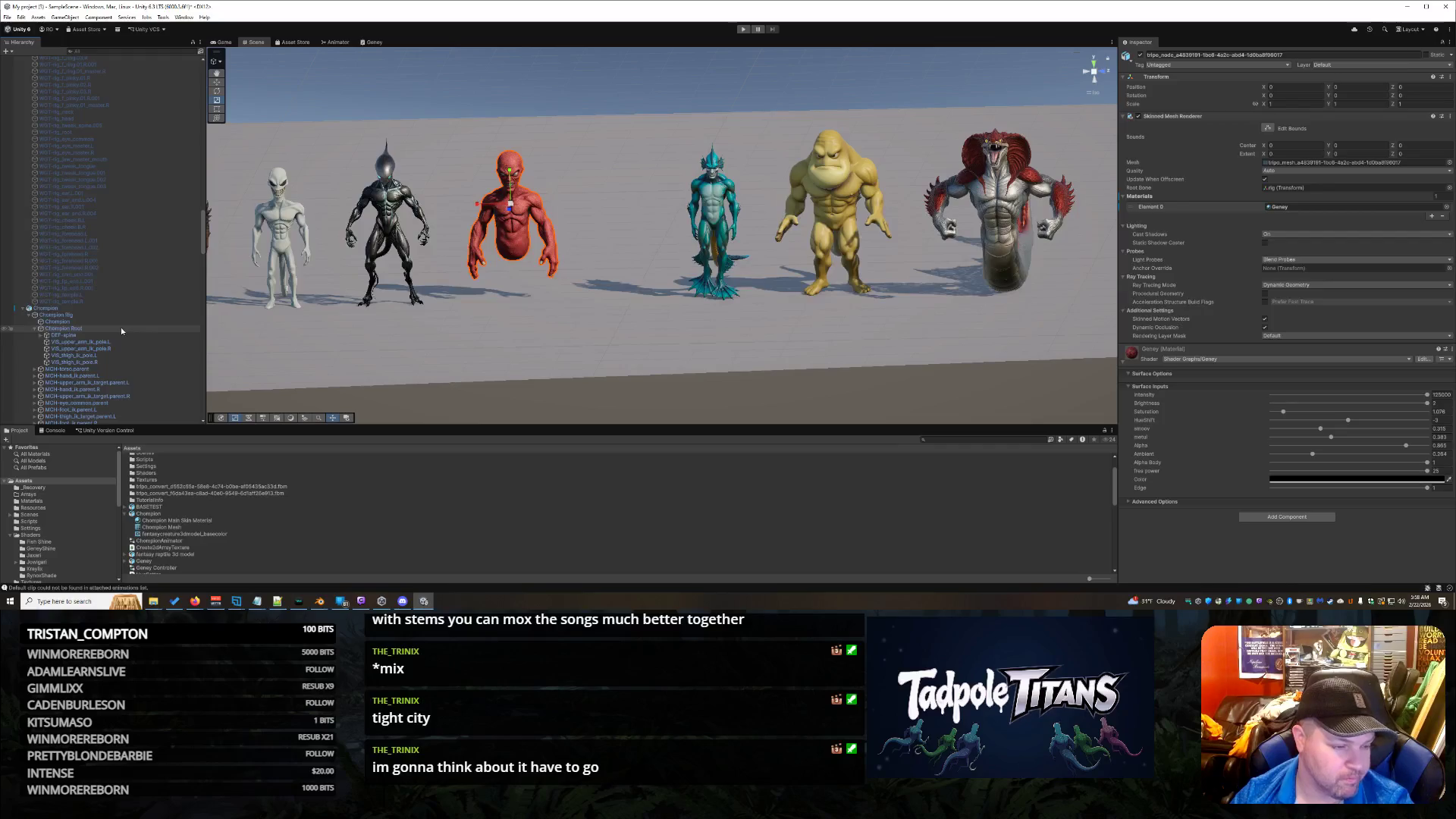
{"action": "left_click", "coordinate": [114, 322]}
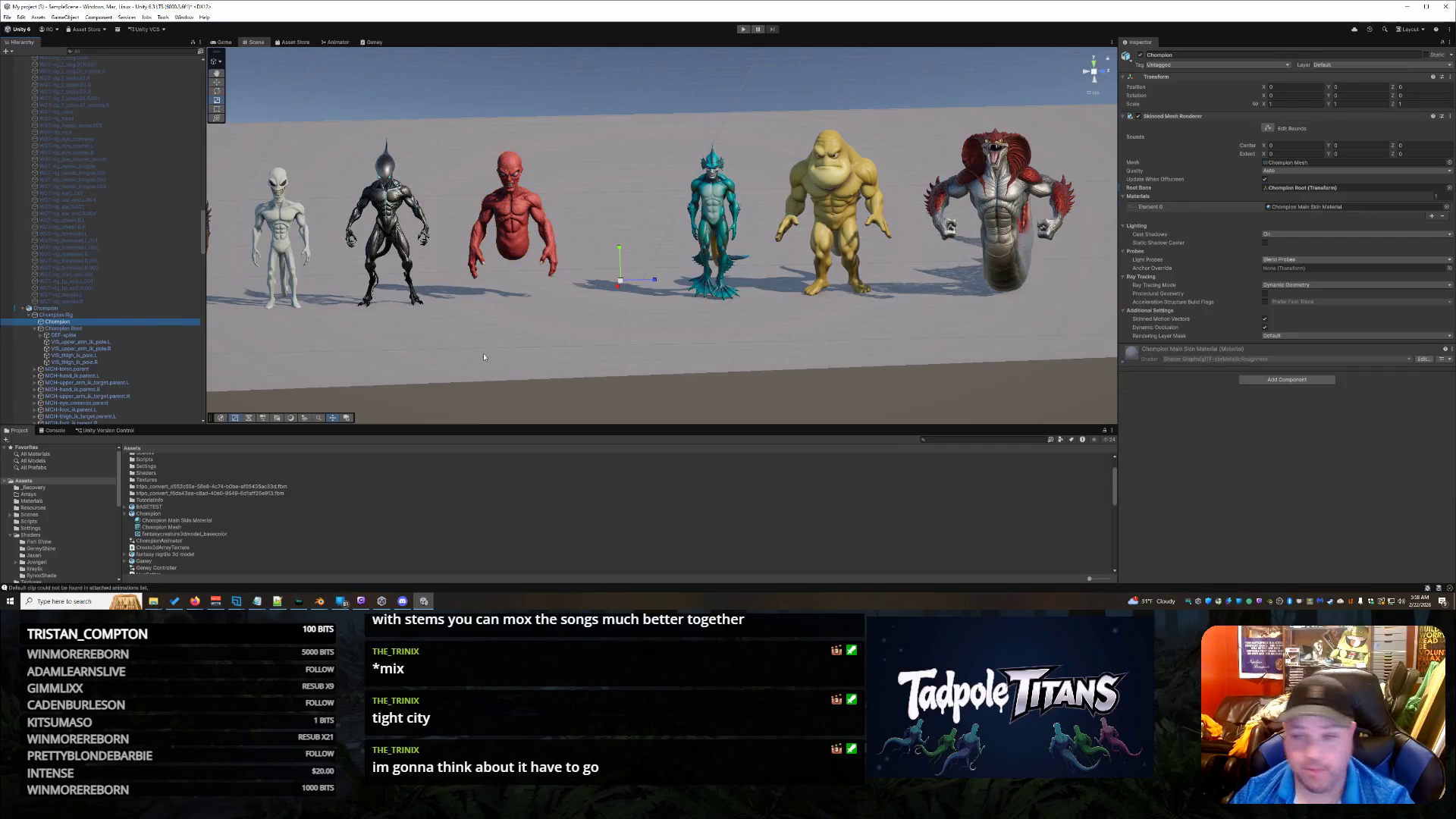
{"action": "left_click", "coordinate": [1449, 188]}
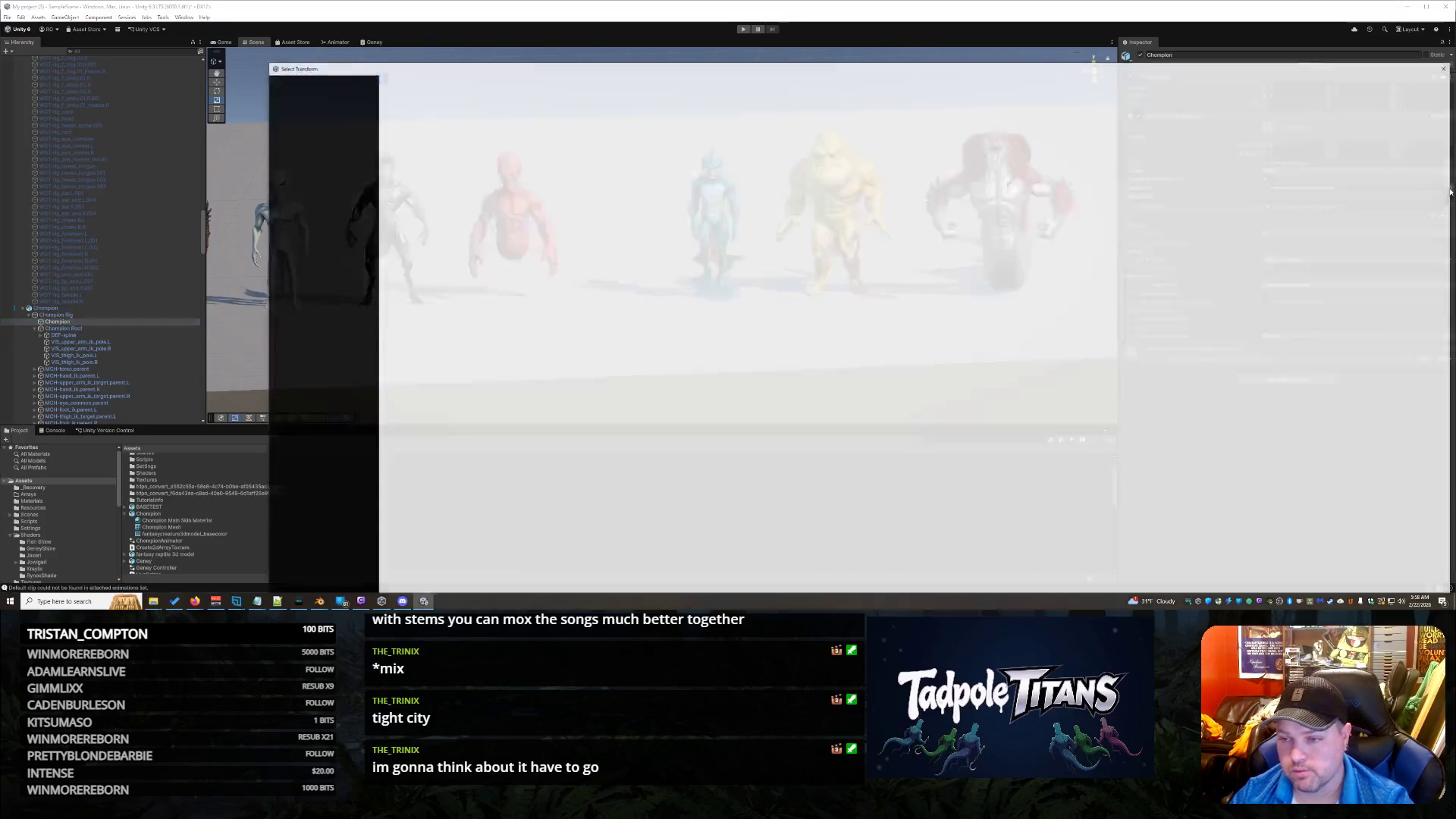
Step: Make Champion Rig the Champion mesh's root bone, collapse Geney's branch, and switch to Blender
{"action": "double_click", "coordinate": [307, 324]}
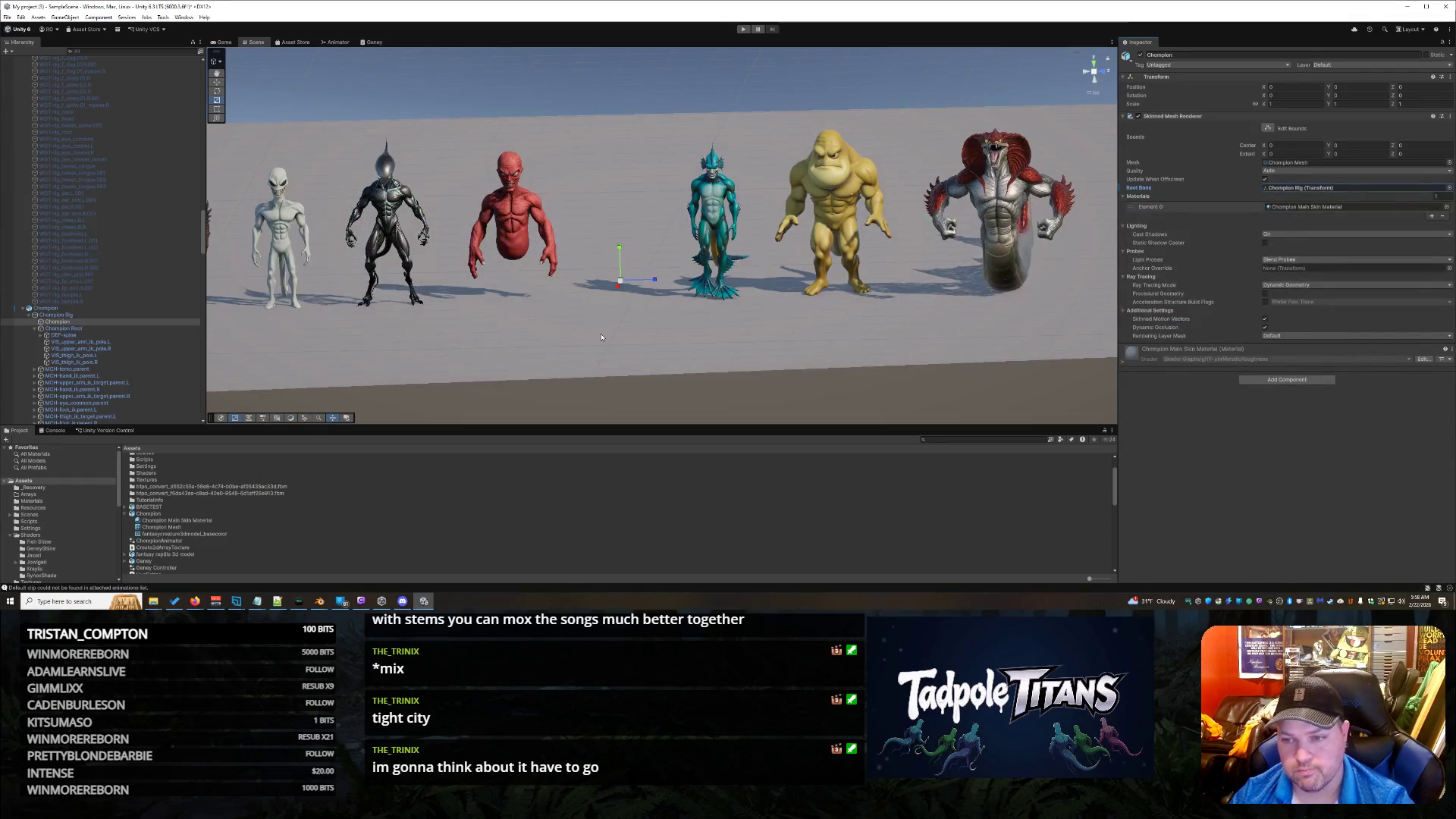
{"action": "left_click", "coordinate": [601, 336]}
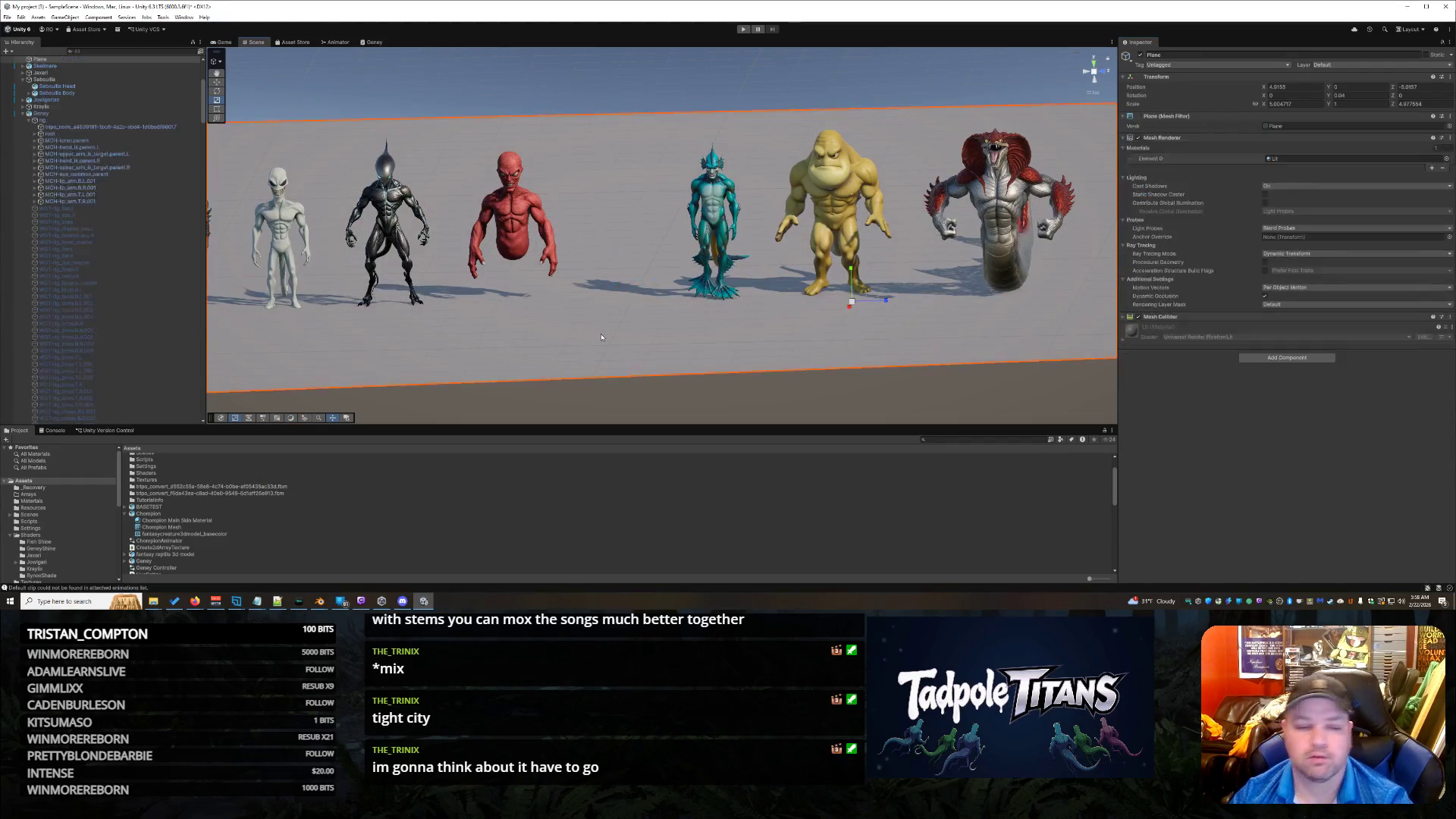
{"action": "left_click", "coordinate": [22, 114]}
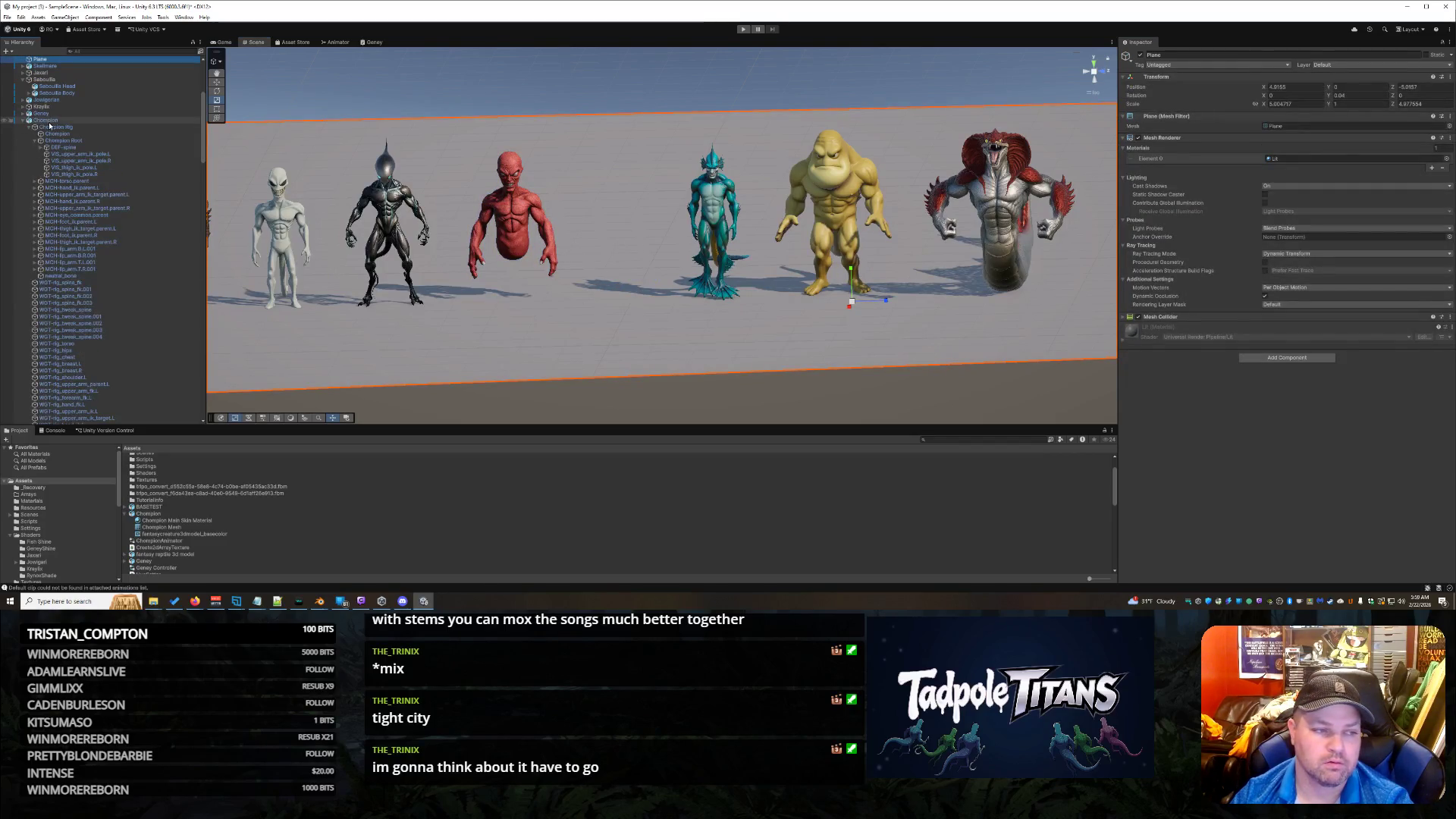
{"action": "key", "text": "ctrl+z"}
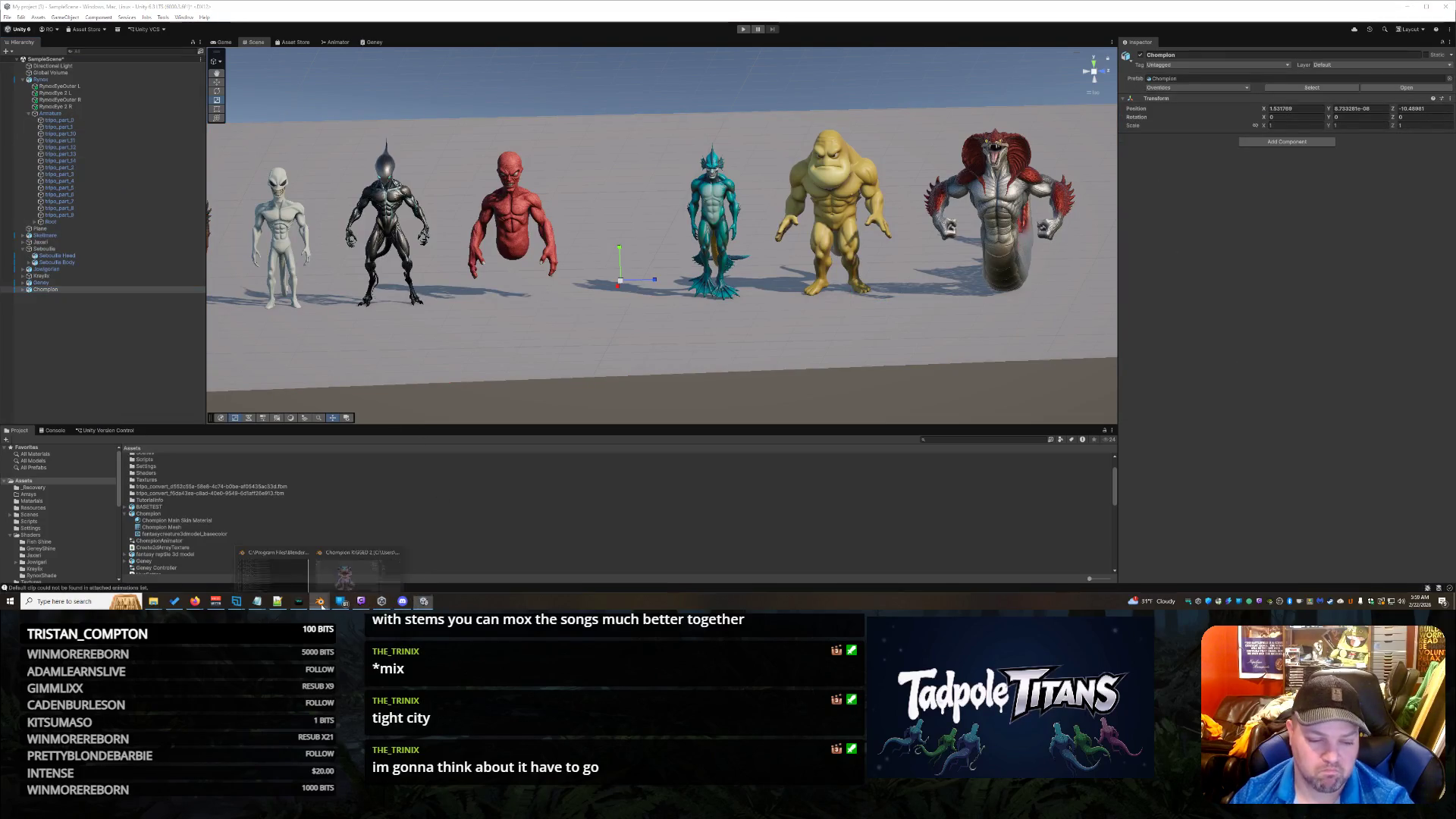
{"action": "left_click", "coordinate": [346, 583]}
{"action": "scroll", "coordinate": [741, 263], "scroll_direction": "down", "scroll_amount": 6}
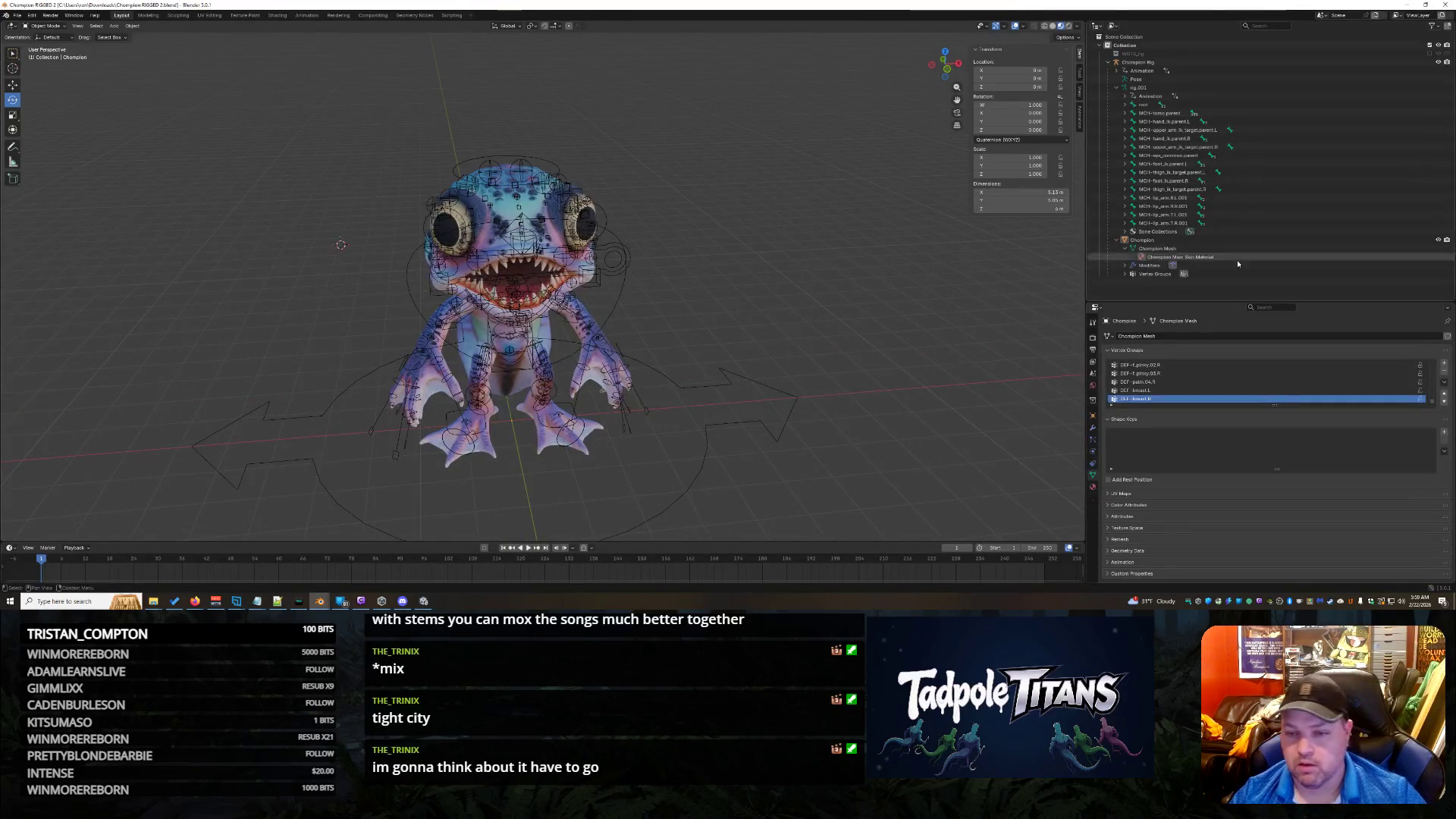
Step: Select Champion, then Champion Mesh in the Outliner, and open the Object Mode dropdown
{"action": "left_click", "coordinate": [1186, 241]}
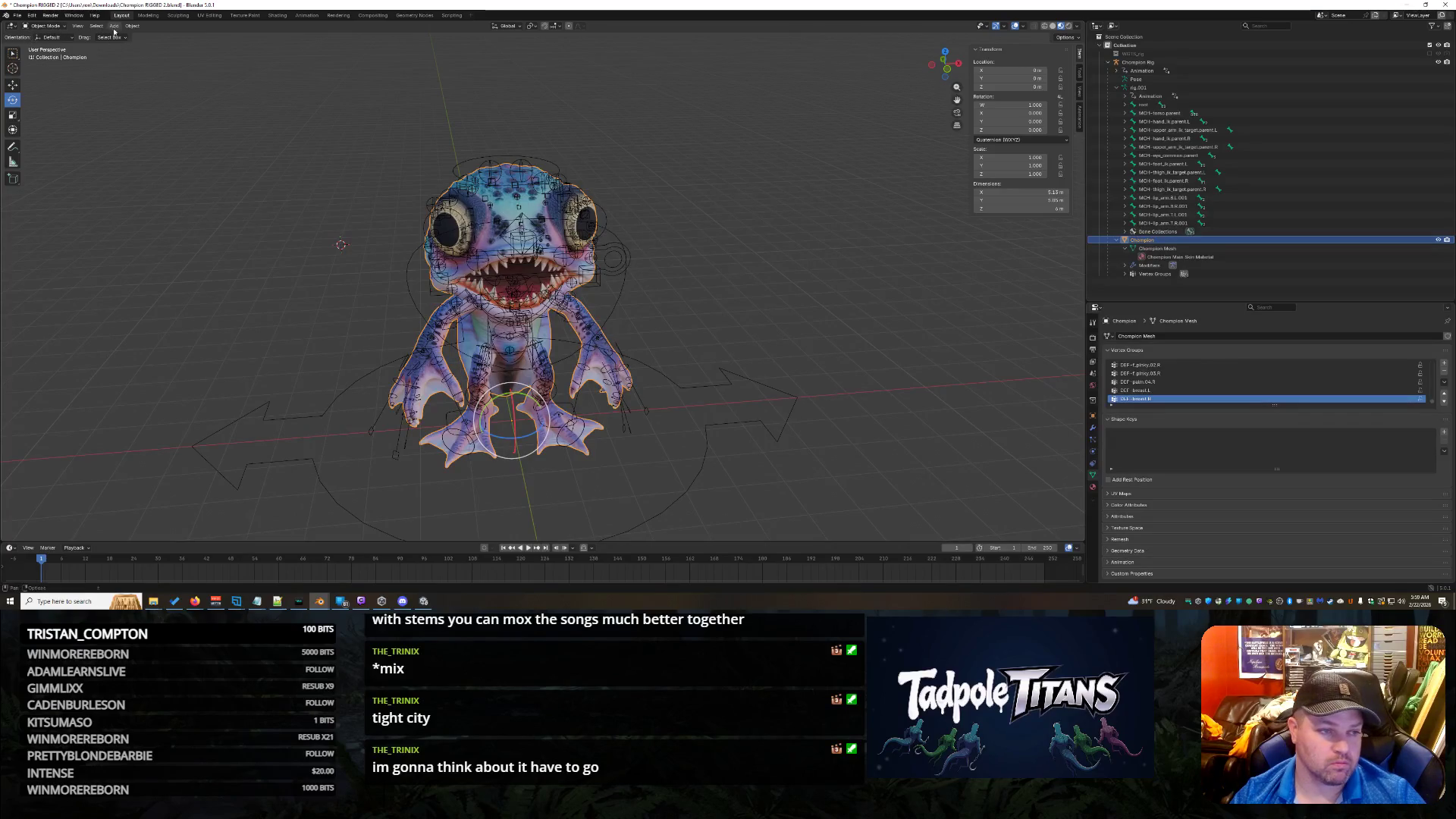
{"action": "left_click", "coordinate": [1168, 248]}
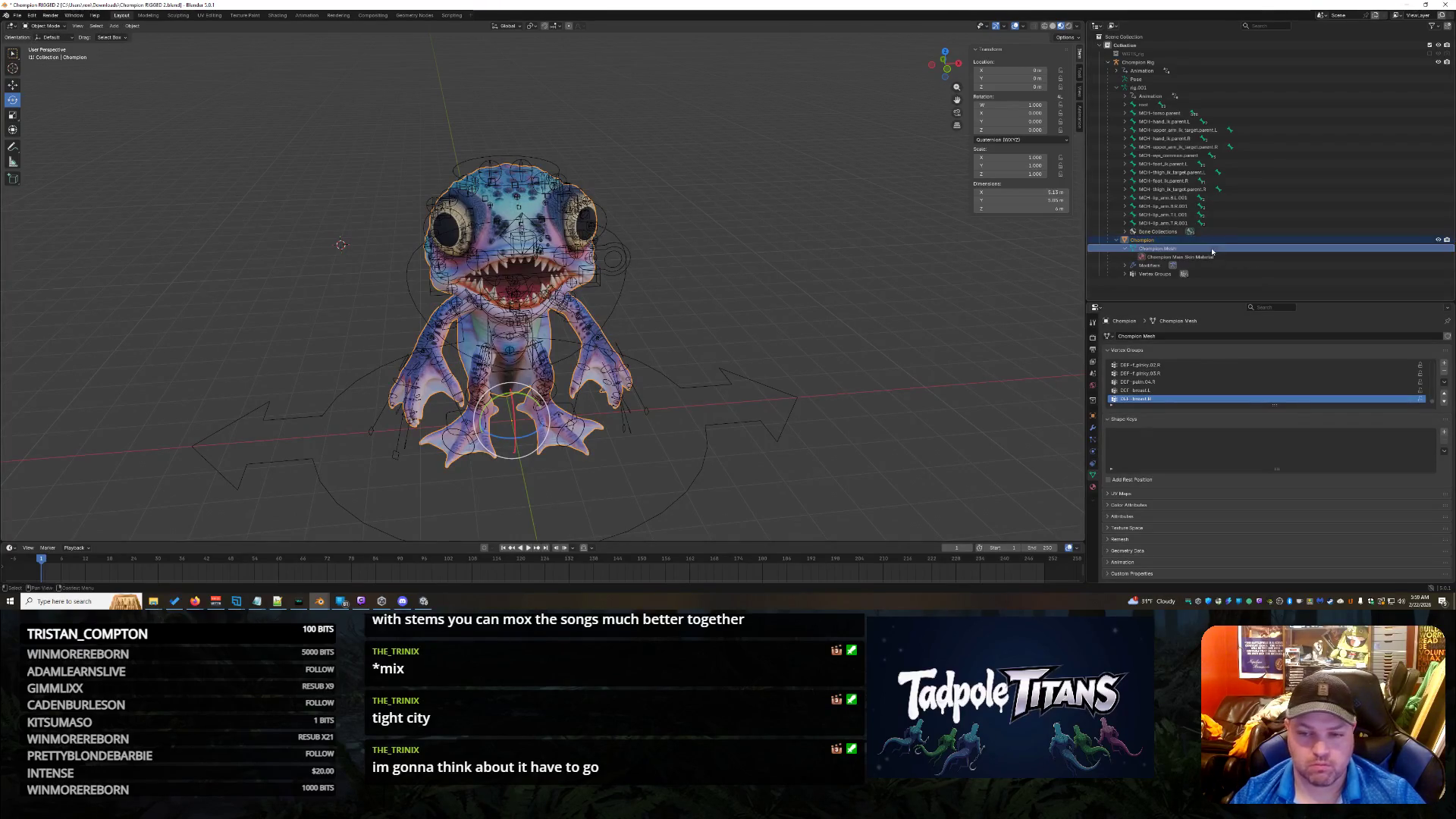
{"action": "left_click", "coordinate": [41, 30]}
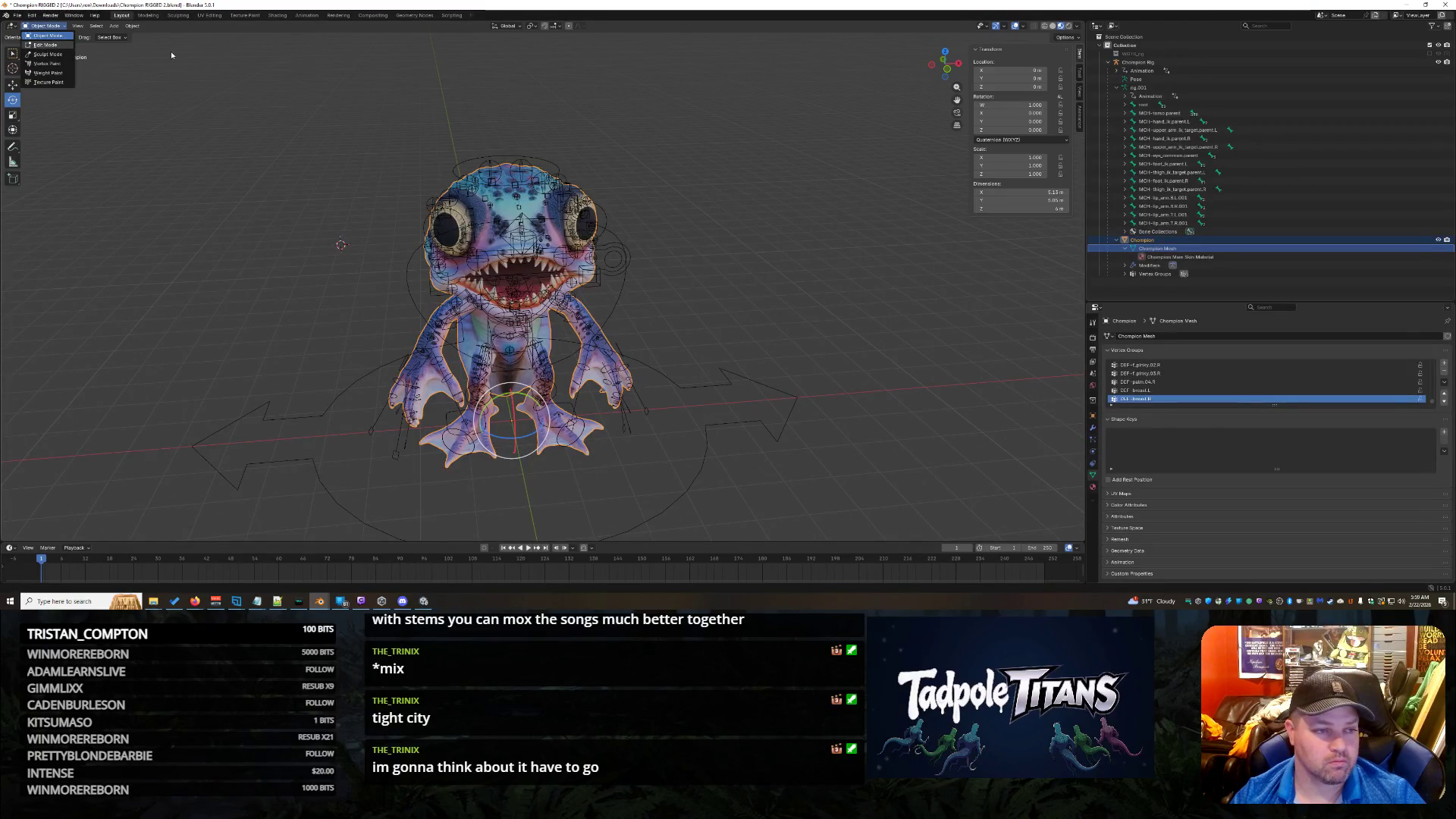
Step: Enter Edit Mode and run Merge by Distance with a 0.0001 m merge distance
{"action": "left_click", "coordinate": [45, 45]}
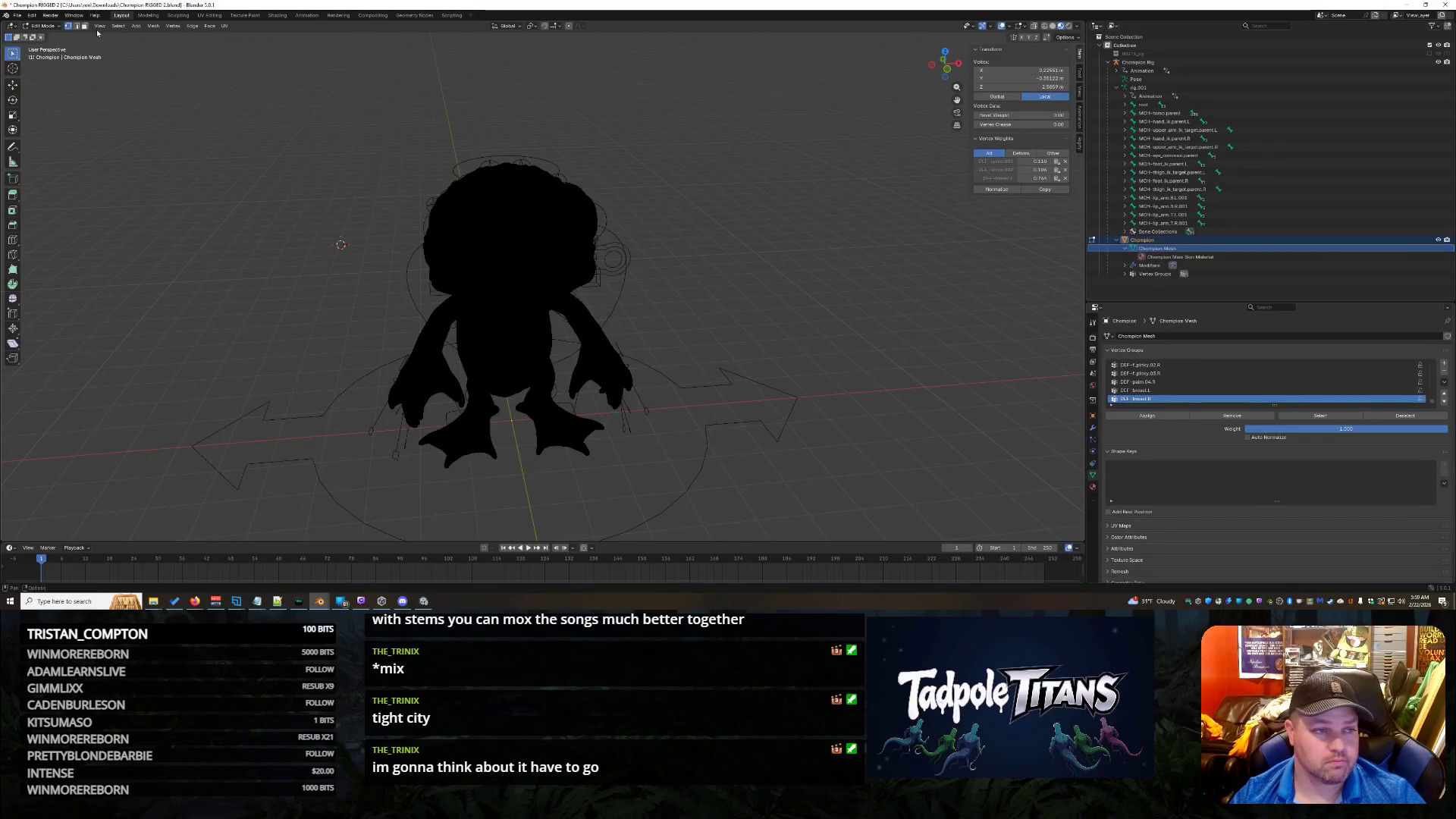
{"action": "left_click", "coordinate": [154, 26]}
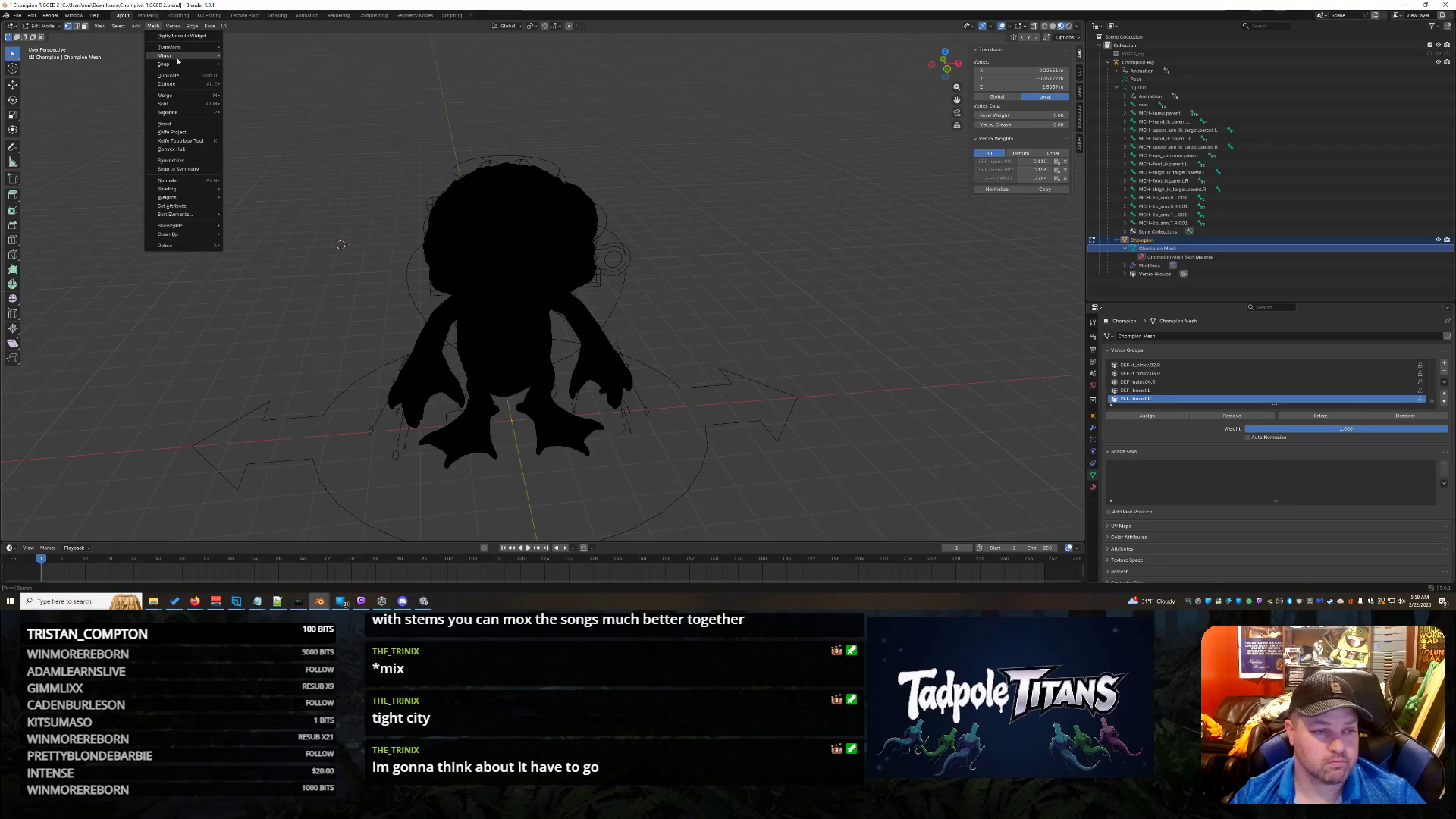
{"action": "mouse_move", "coordinate": [192, 94]}
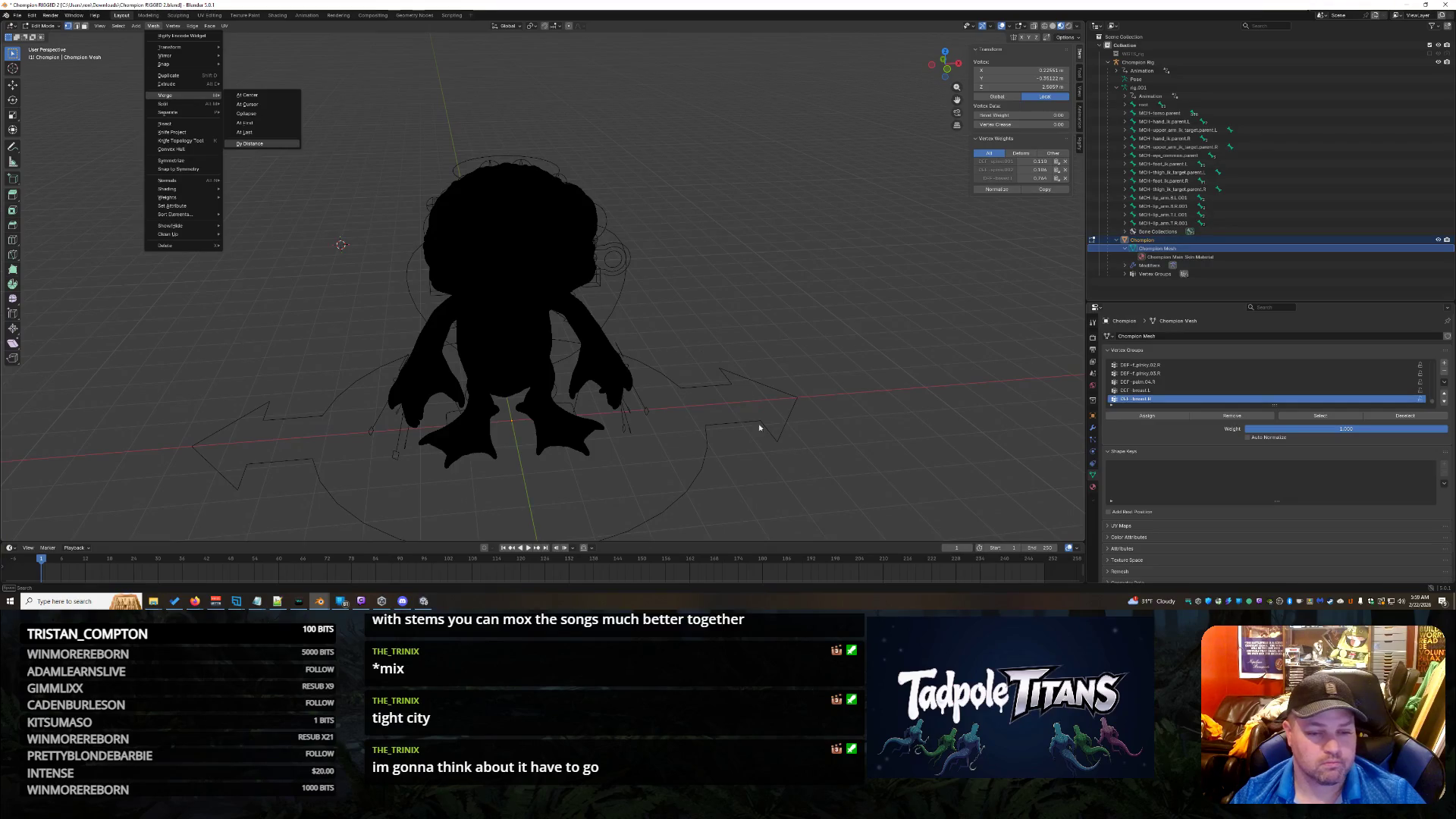
{"action": "key", "text": "Return"}
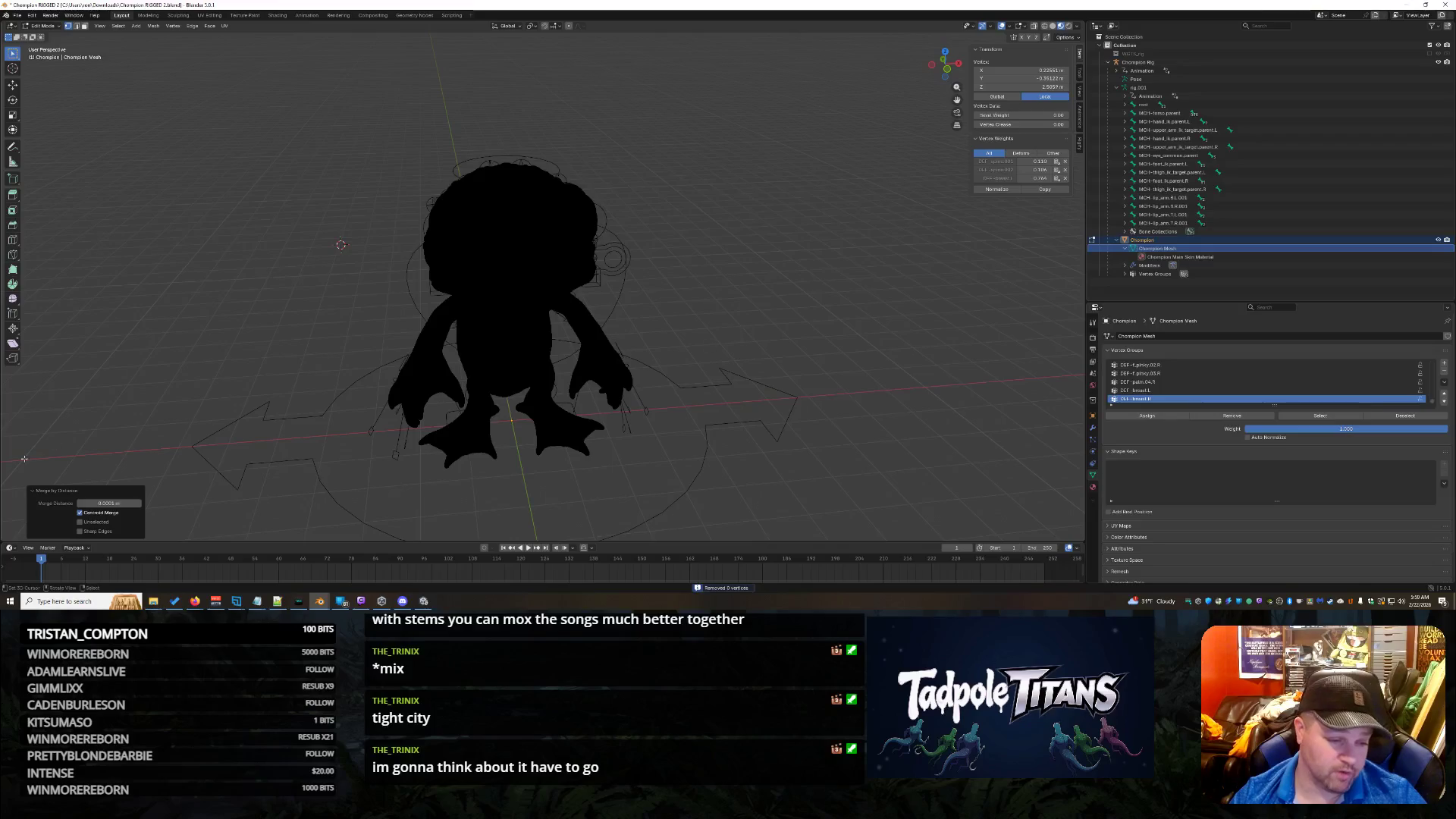
{"action": "left_click", "coordinate": [108, 503]}
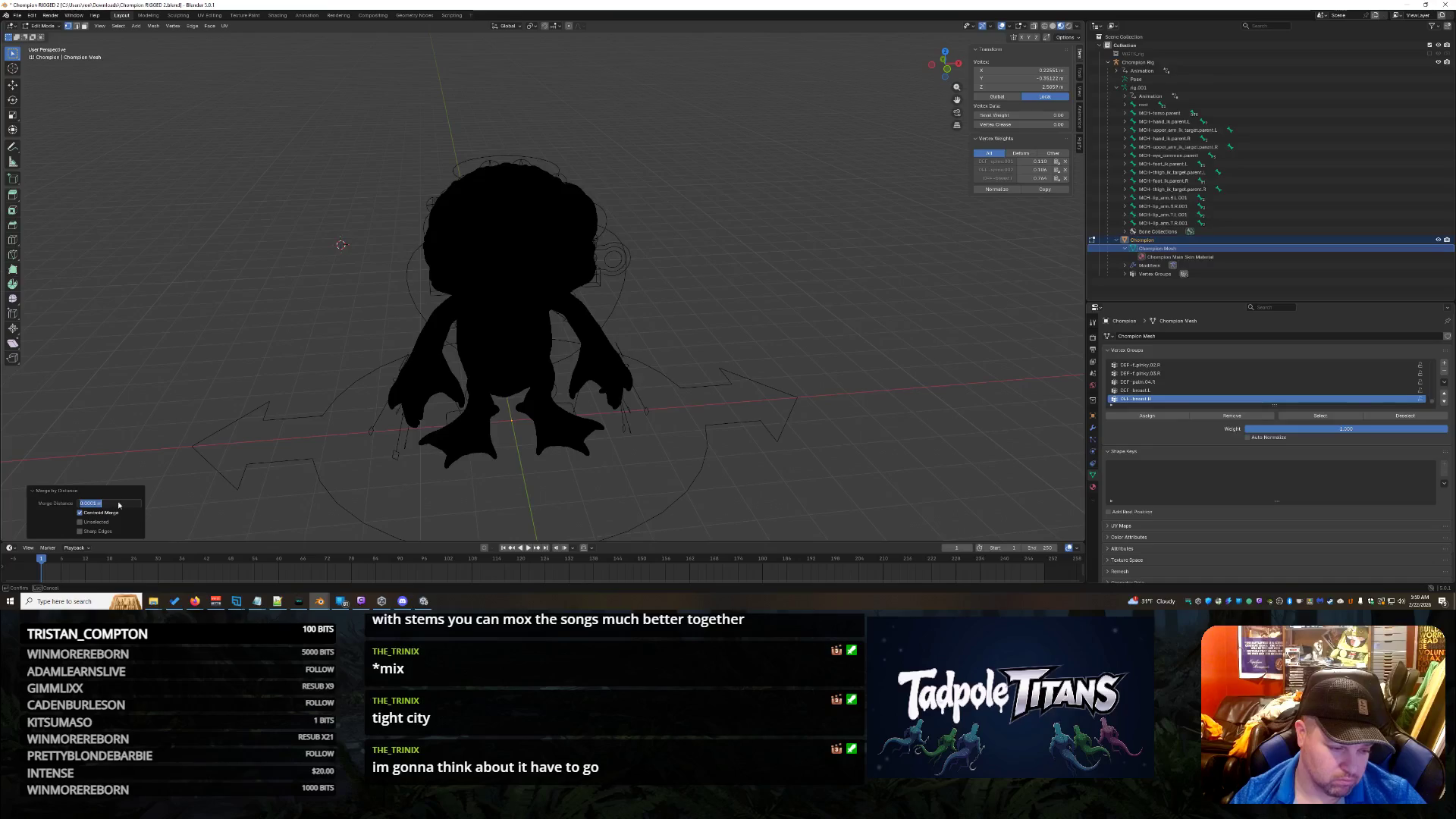
{"action": "key", "text": "Return"}
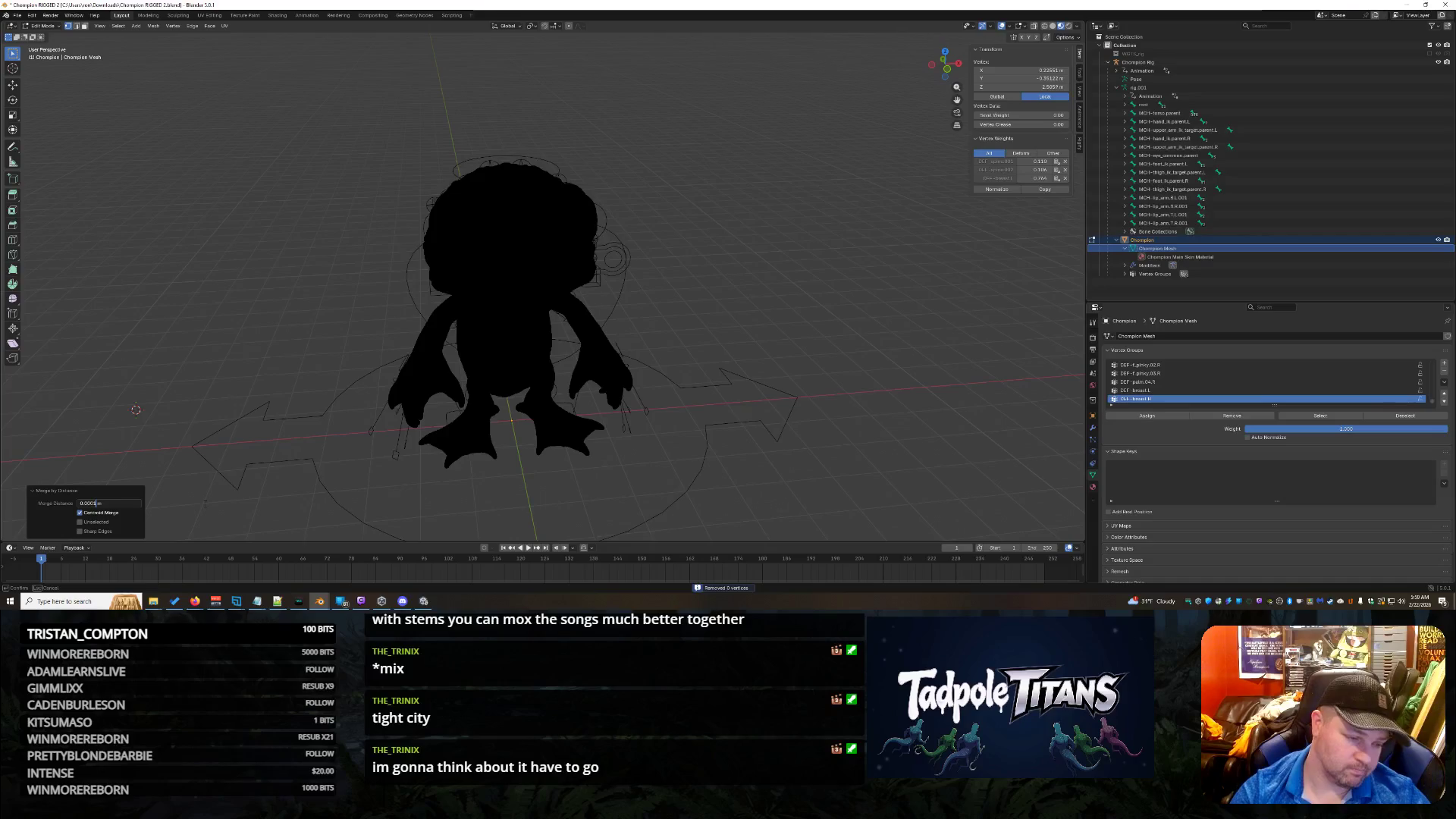
Step: Retry the merge distance at 0.0005 m and 0.005 m, then enter 0.0005 m again
{"action": "type", "text": "5"}
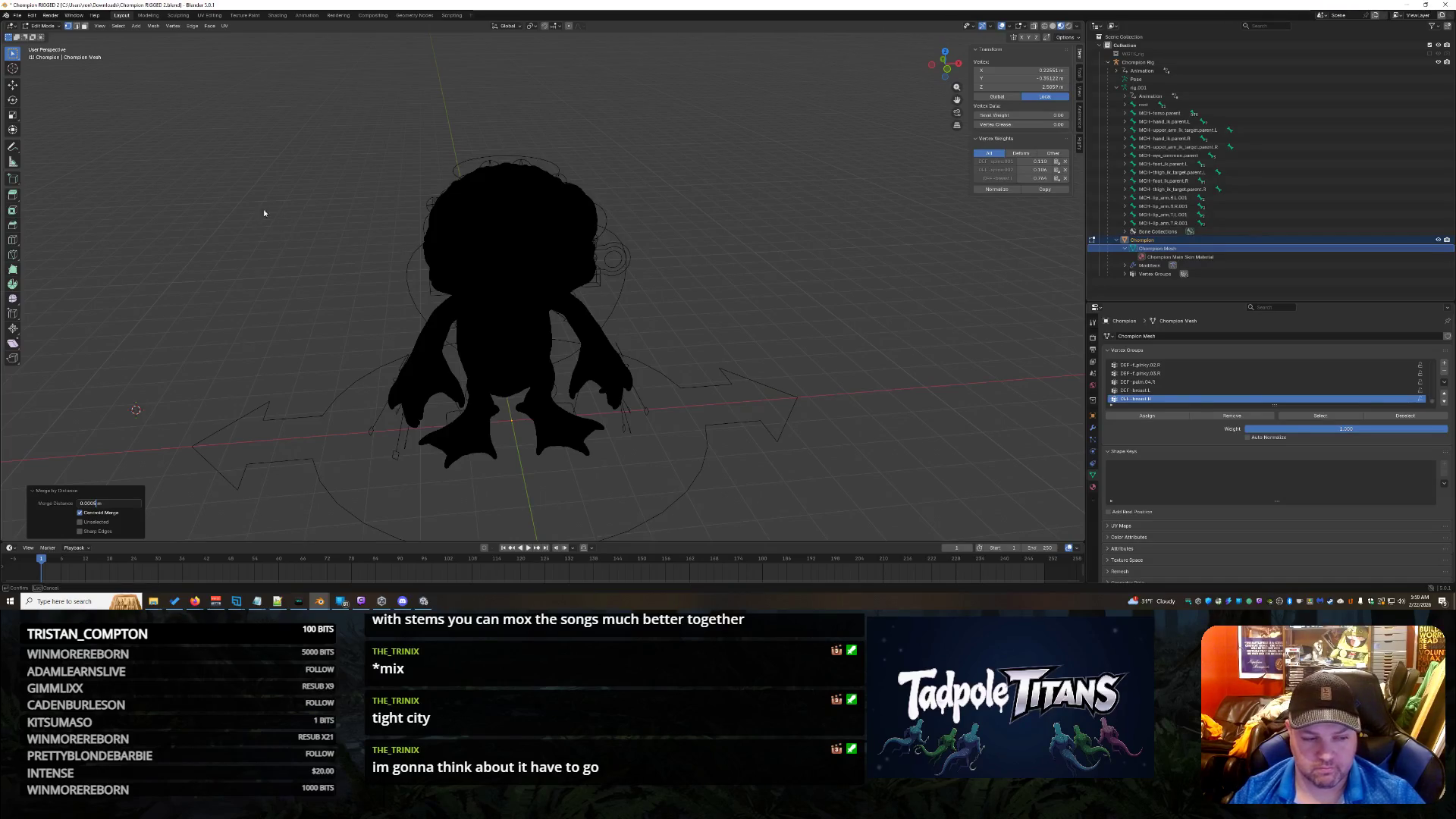
{"action": "key", "text": "Return"}
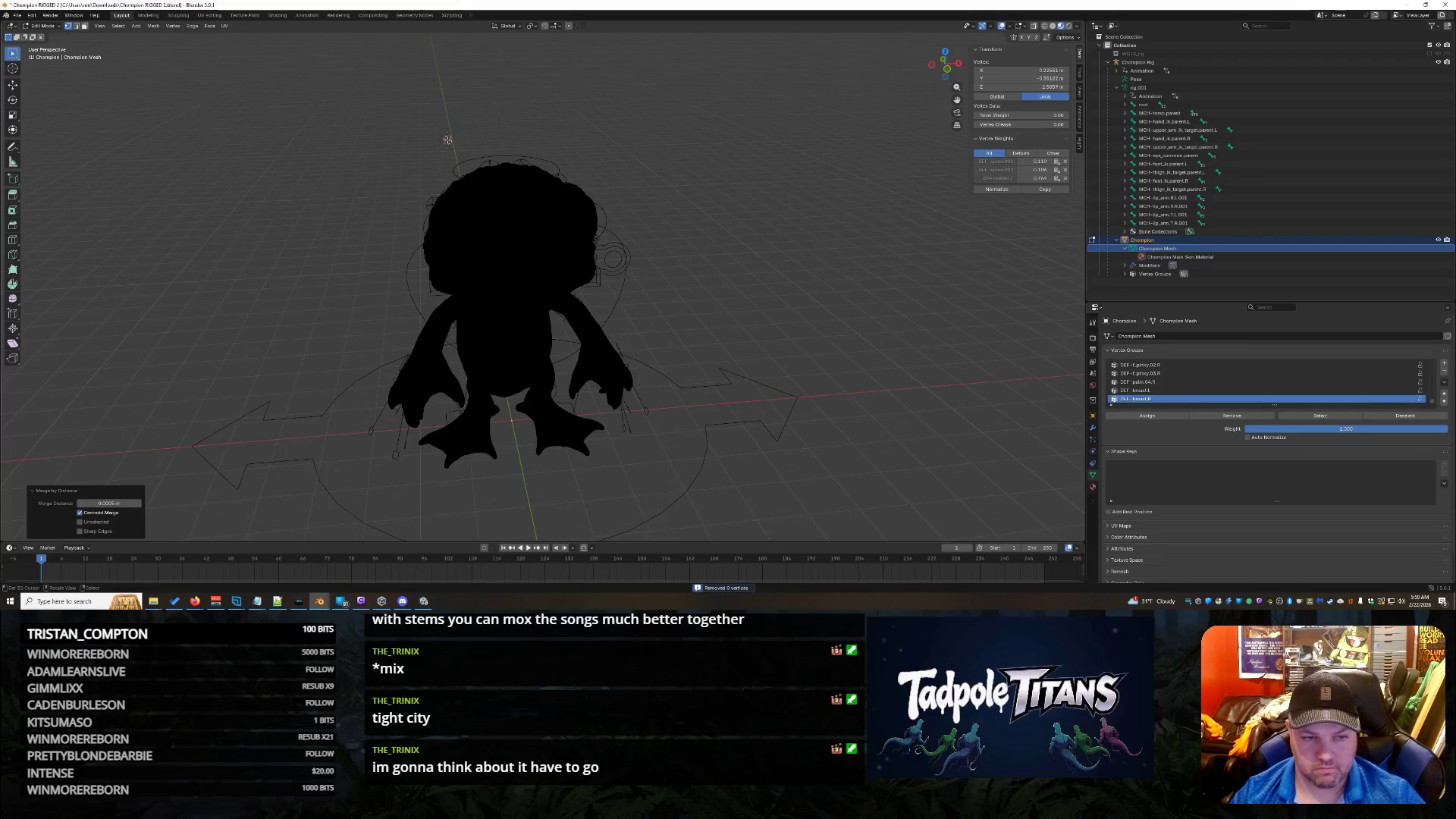
{"action": "left_click", "coordinate": [109, 503]}
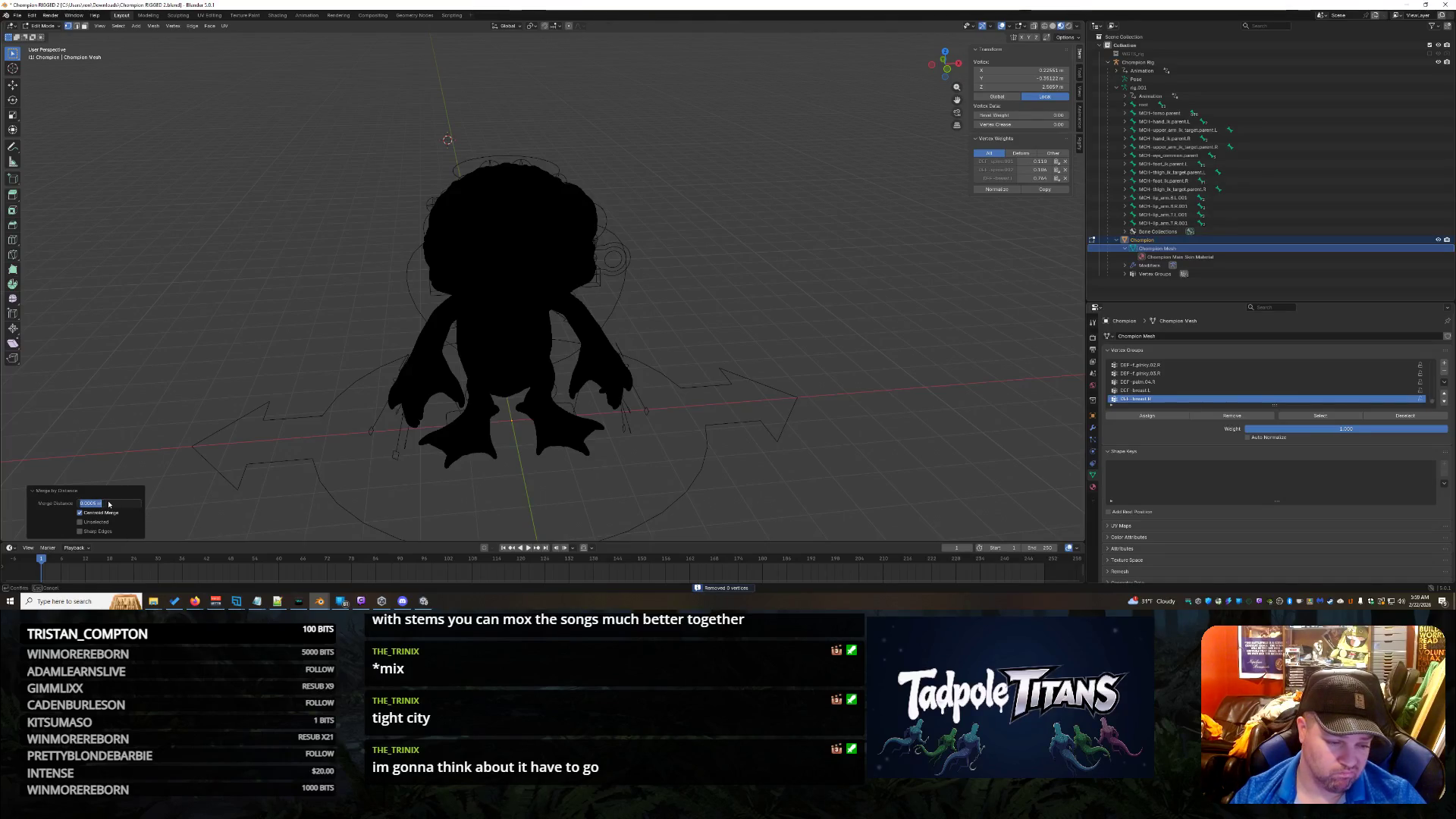
{"action": "left_click", "coordinate": [101, 504]}
{"action": "key", "text": "BackSpace"}
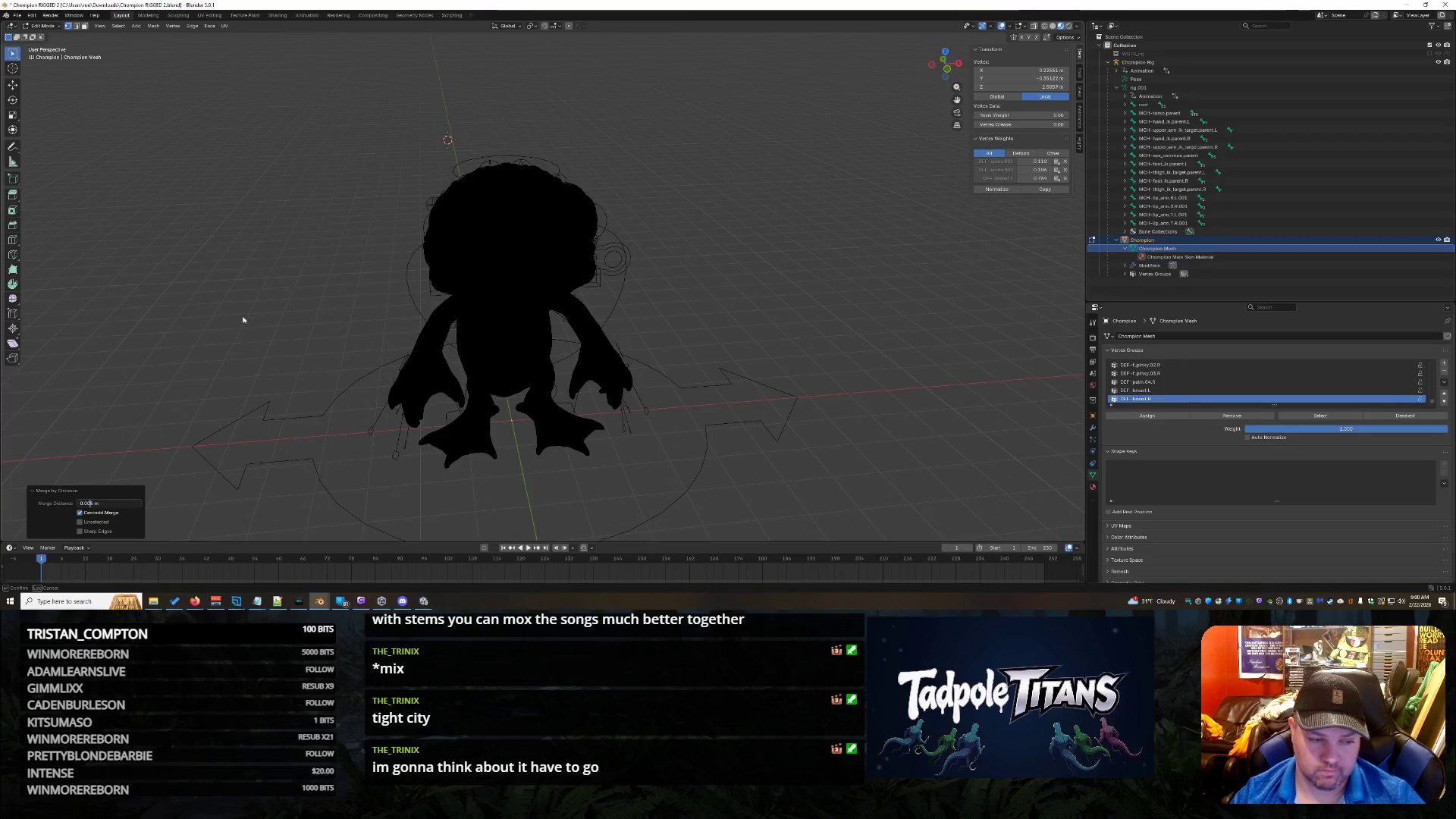
{"action": "key", "text": "Return"}
{"action": "right_click", "coordinate": [248, 223], "text": "shift"}
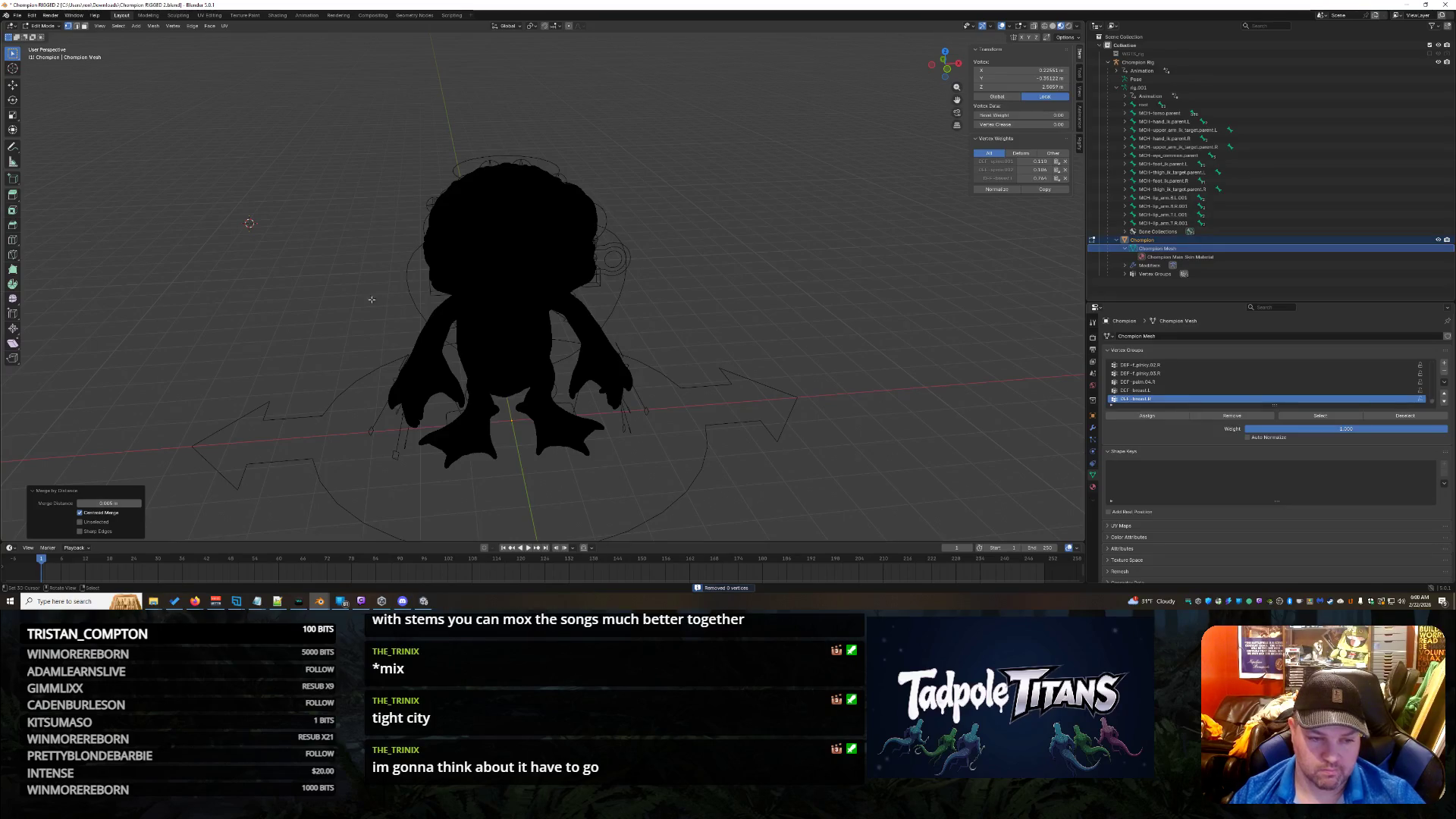
{"action": "left_click", "coordinate": [108, 503]}
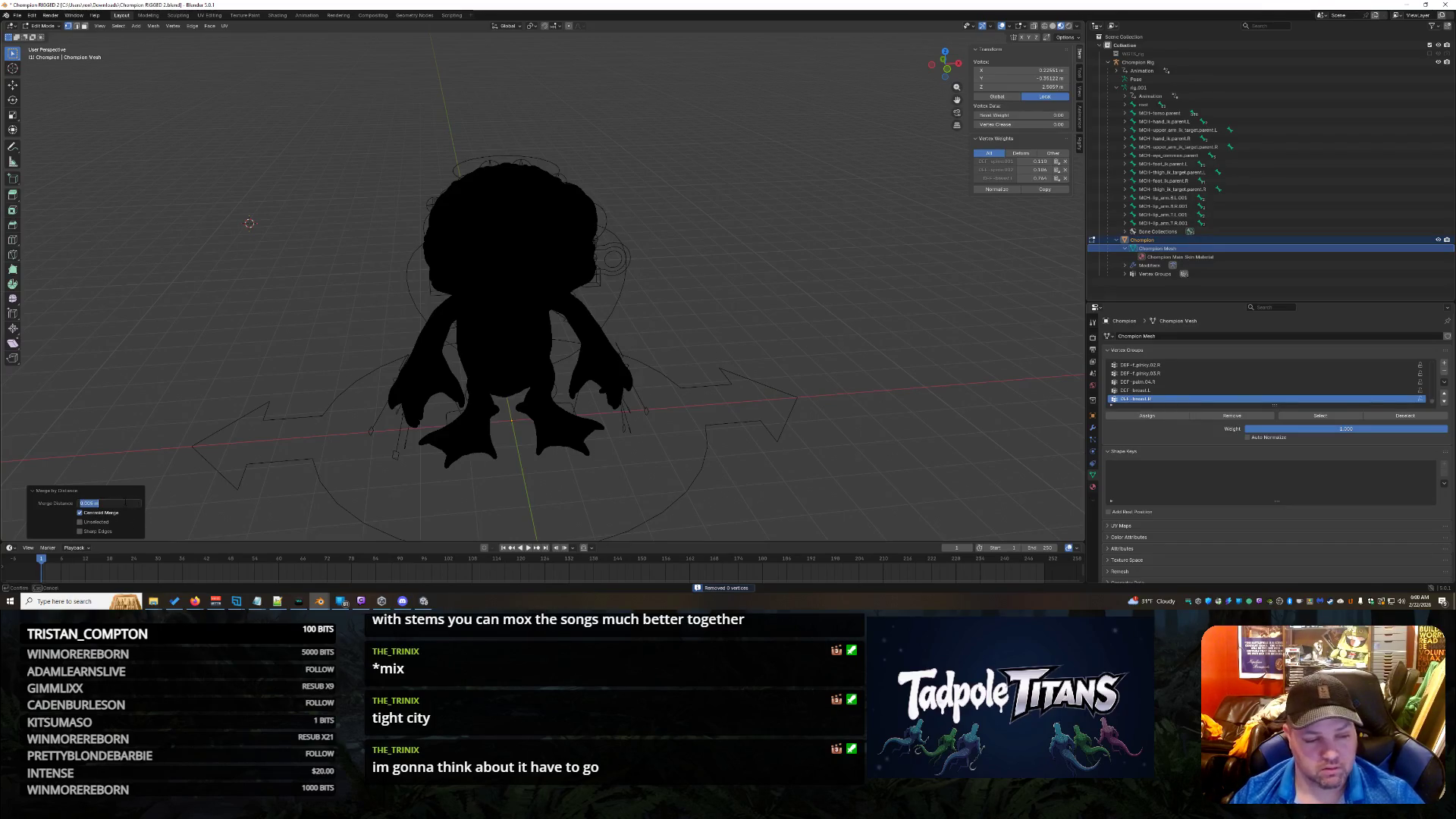
{"action": "type", "text": "0.0005"}
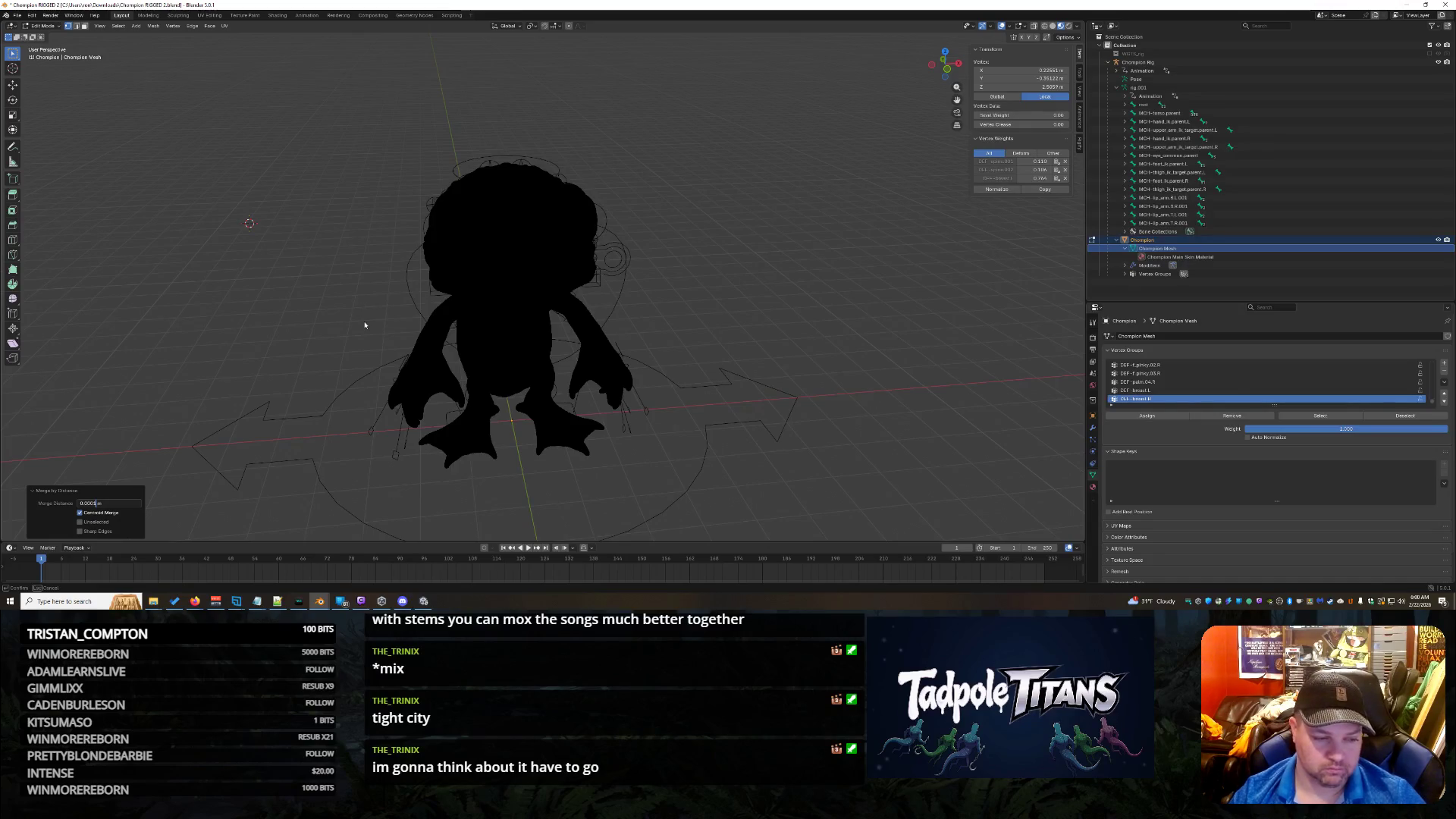
Step: Keep 0.0005 m, select all vertices and merge by distance, removing 24781 duplicates
{"action": "key", "text": "Return"}
{"action": "key", "text": "a"}
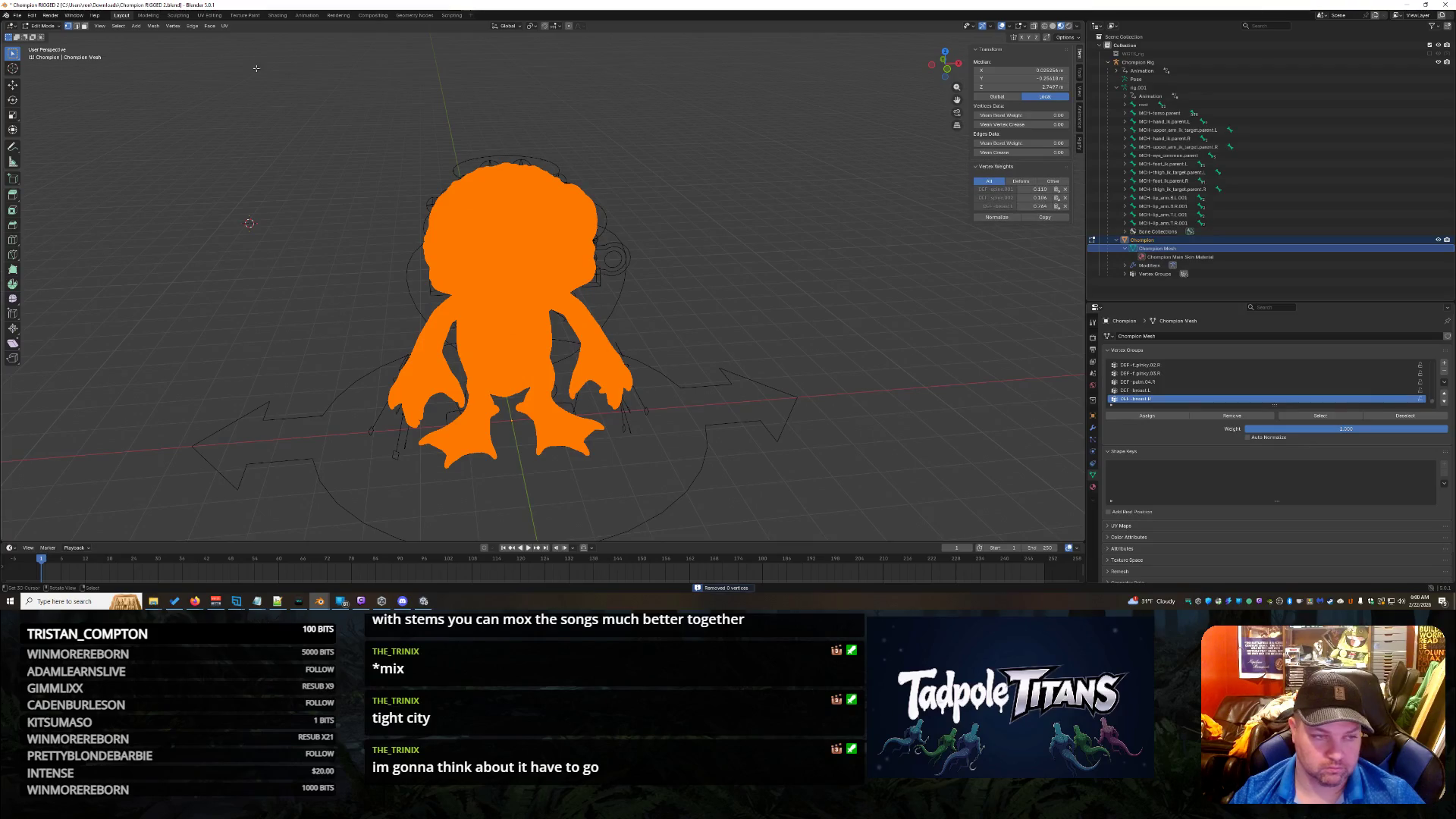
{"action": "left_click", "coordinate": [155, 27]}
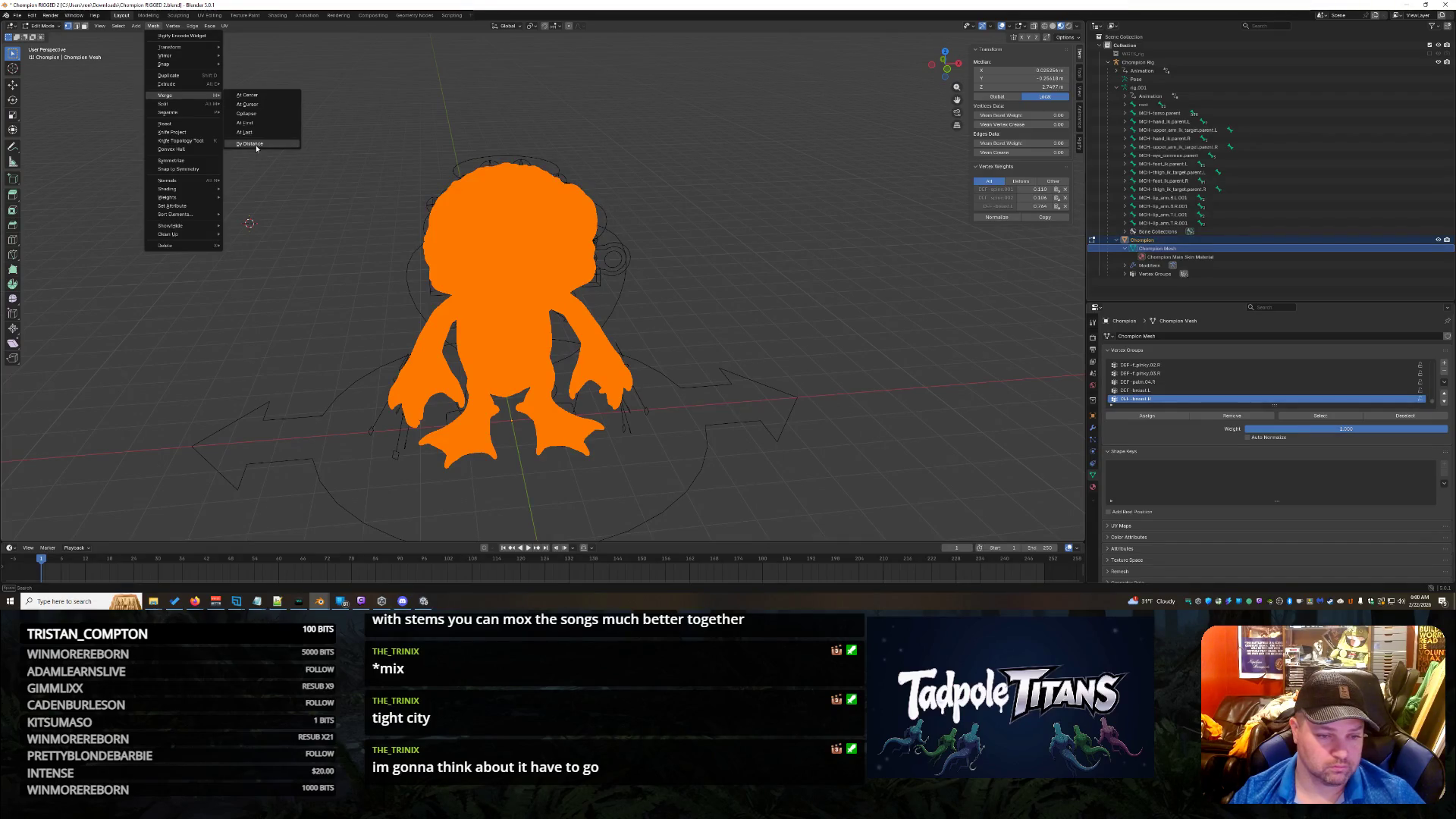
{"action": "left_click", "coordinate": [256, 148]}
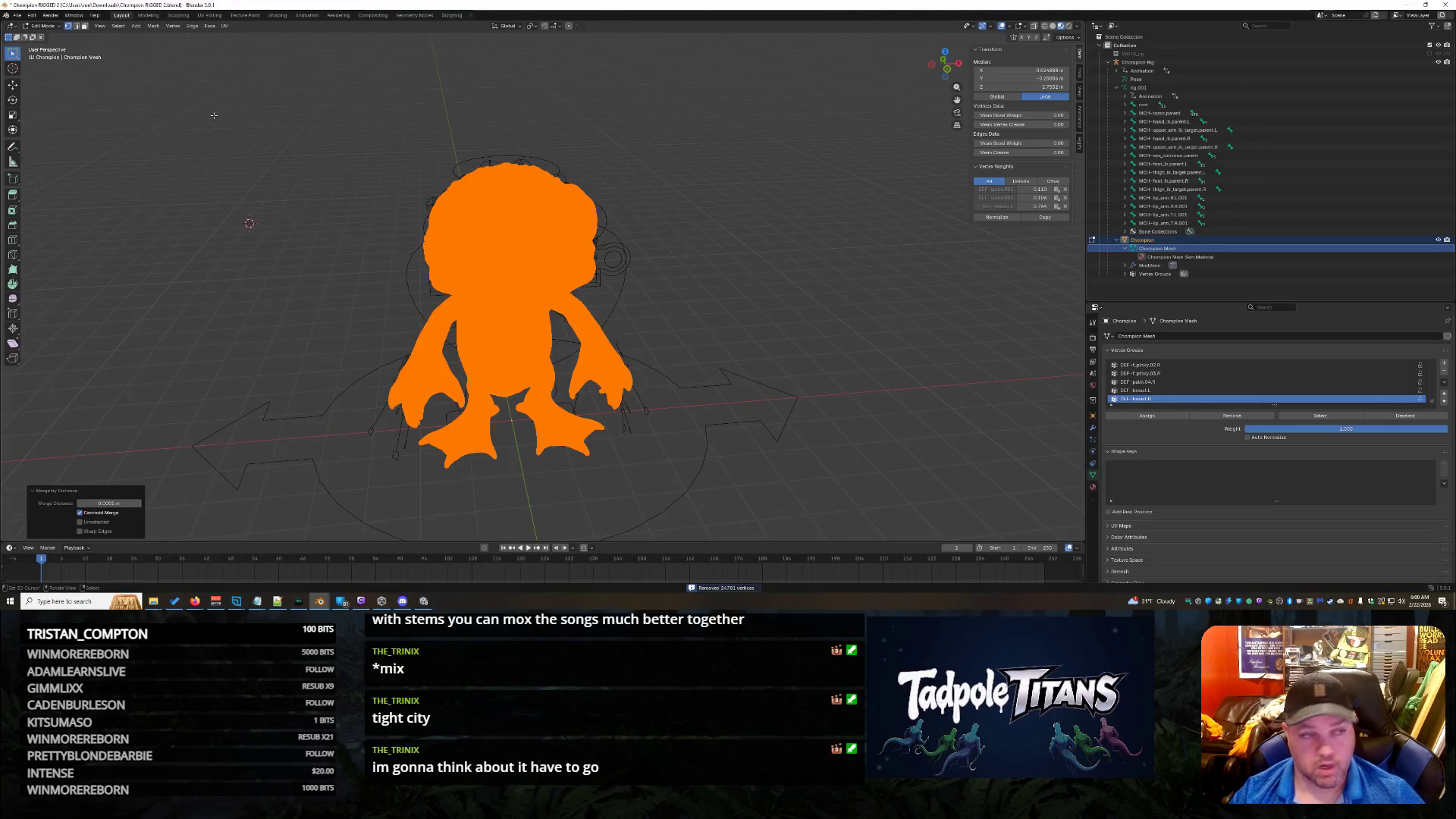
{"action": "left_click", "coordinate": [16, 16]}
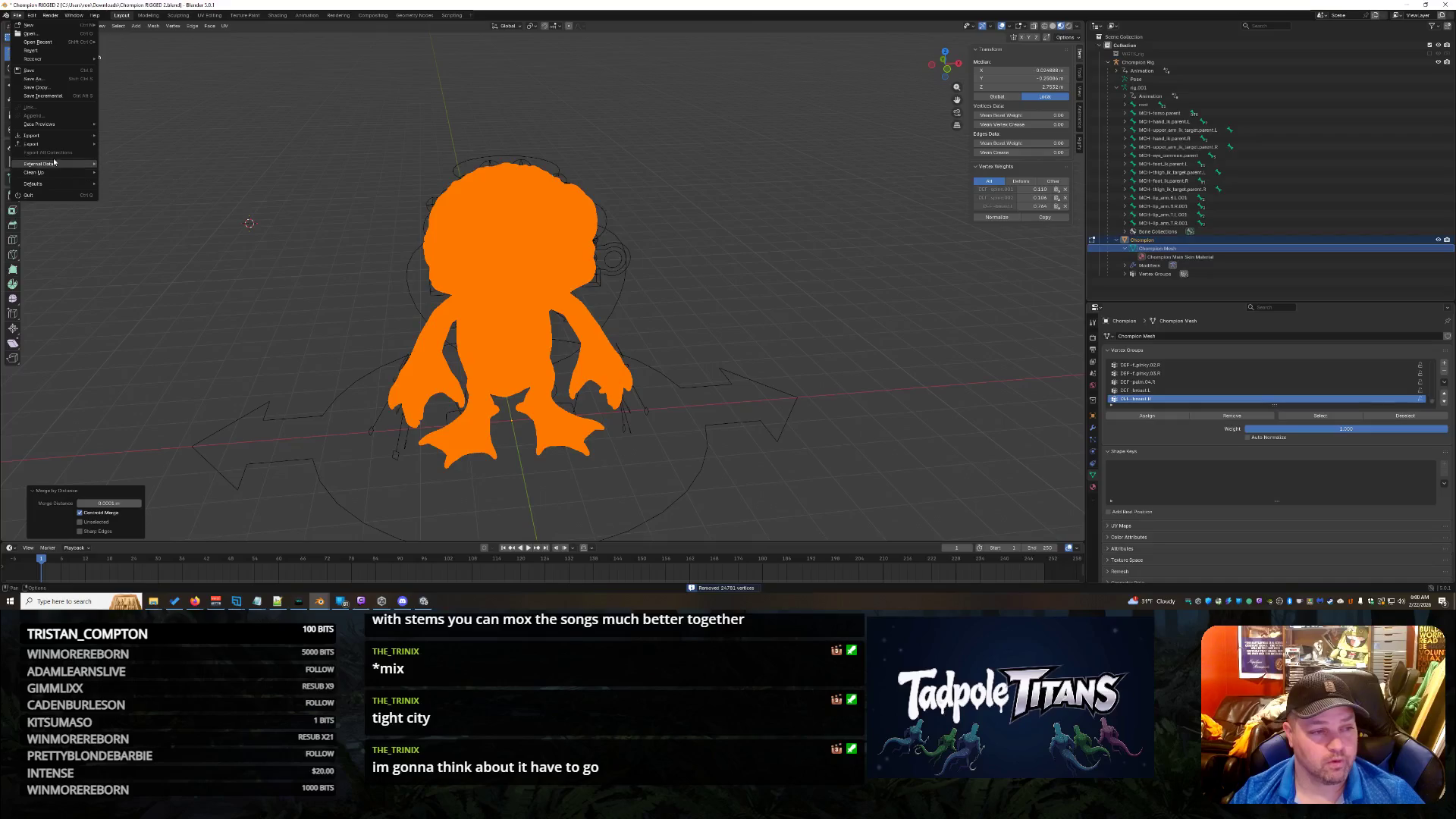
Step: Export the cleaned Champion mesh from Blender as a glTF 2.0 file
{"action": "mouse_move", "coordinate": [45, 144]}
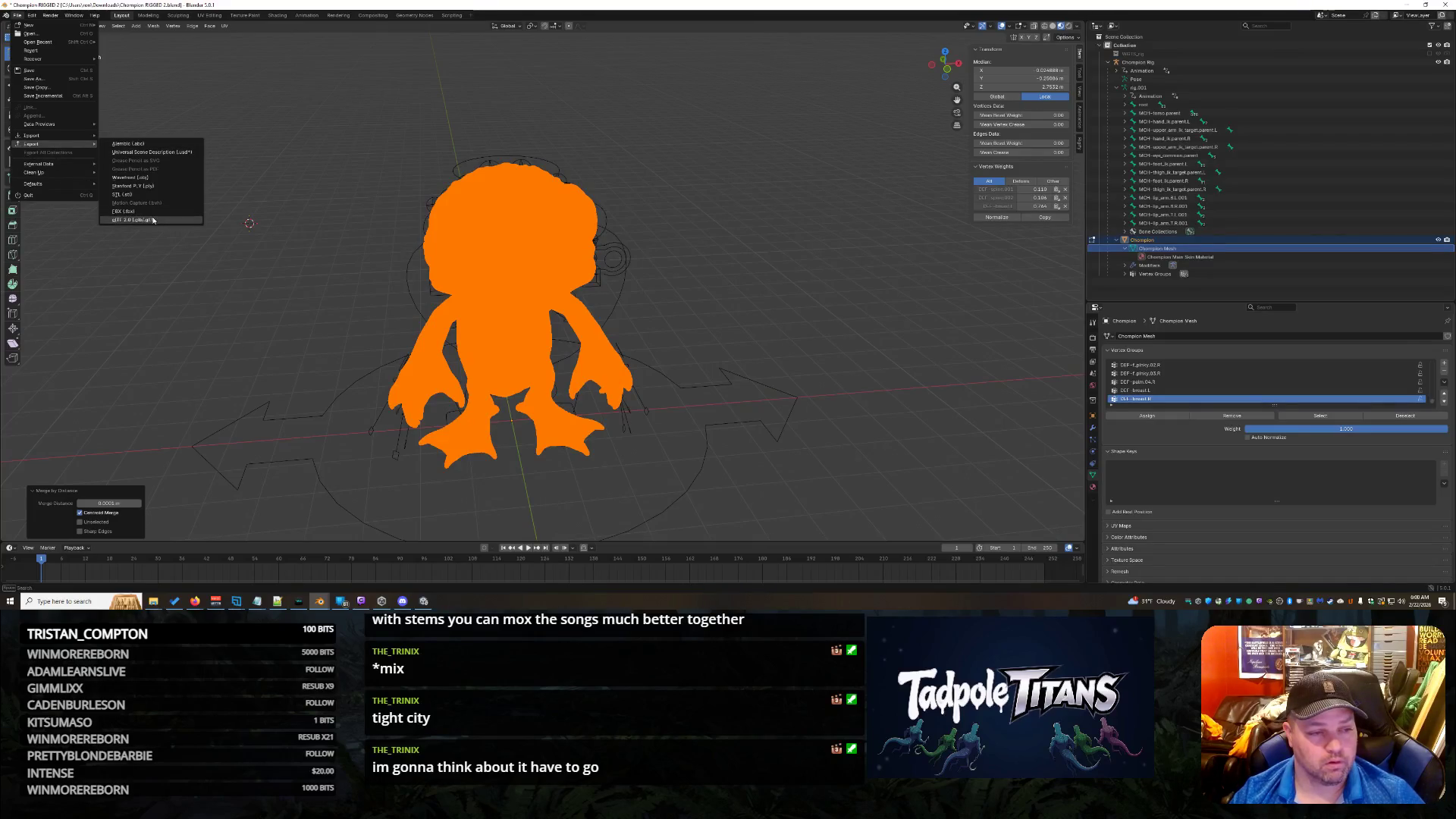
{"action": "left_click", "coordinate": [133, 219]}
{"action": "left_click", "coordinate": [857, 506]}
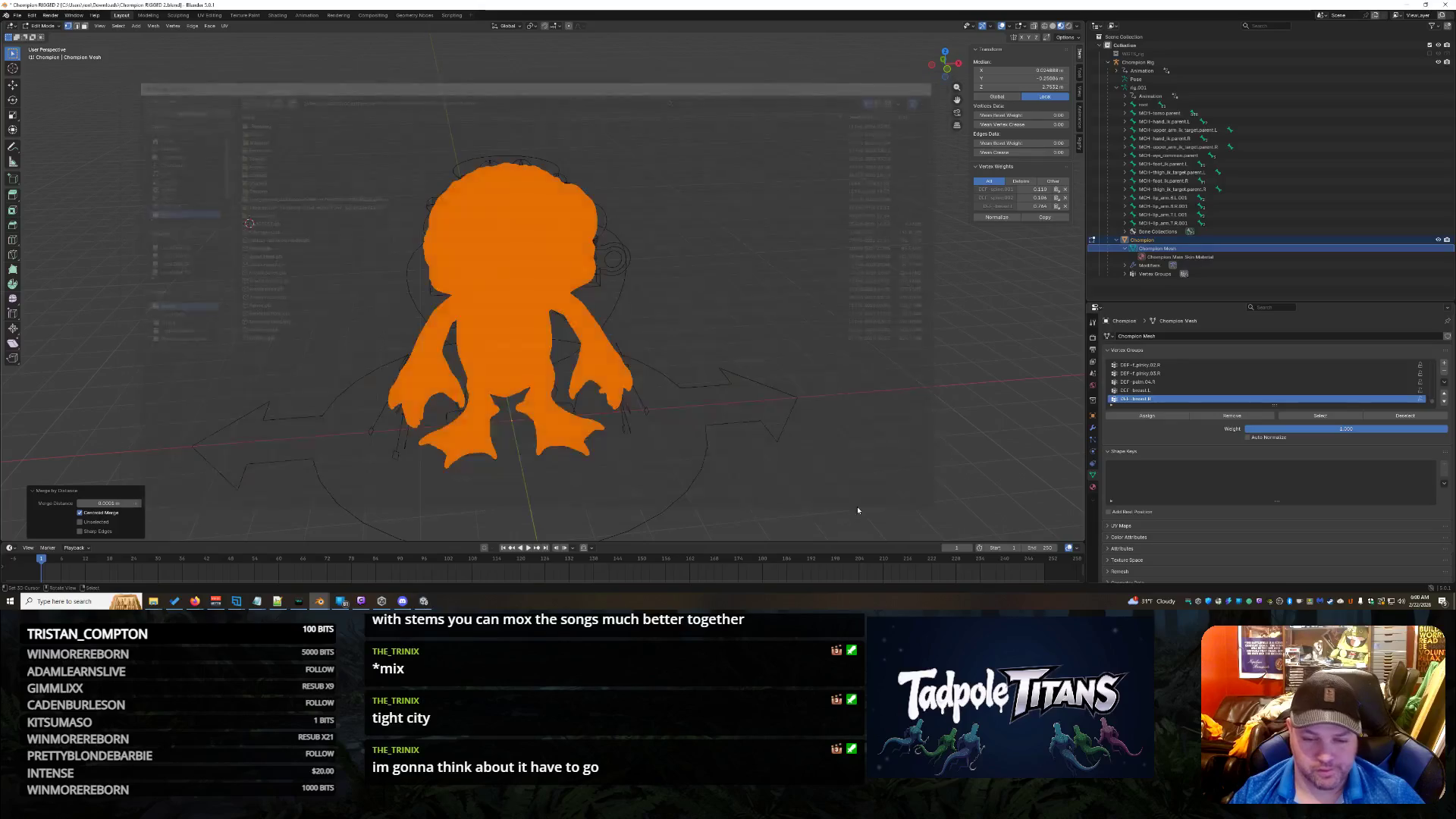
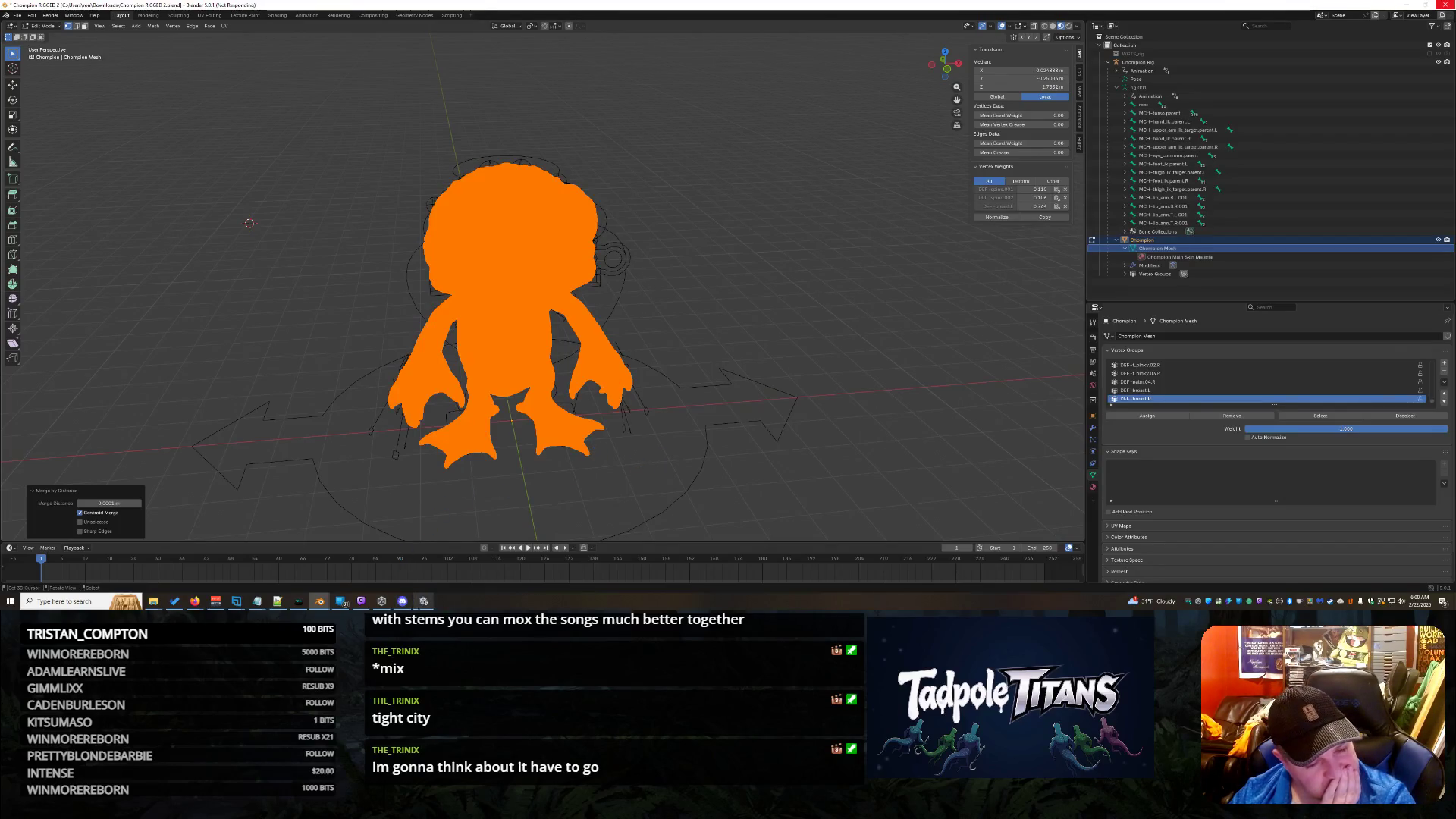
Step: Bring the Unity editor with the monster lineup to the front
{"action": "left_click", "coordinate": [424, 601]}
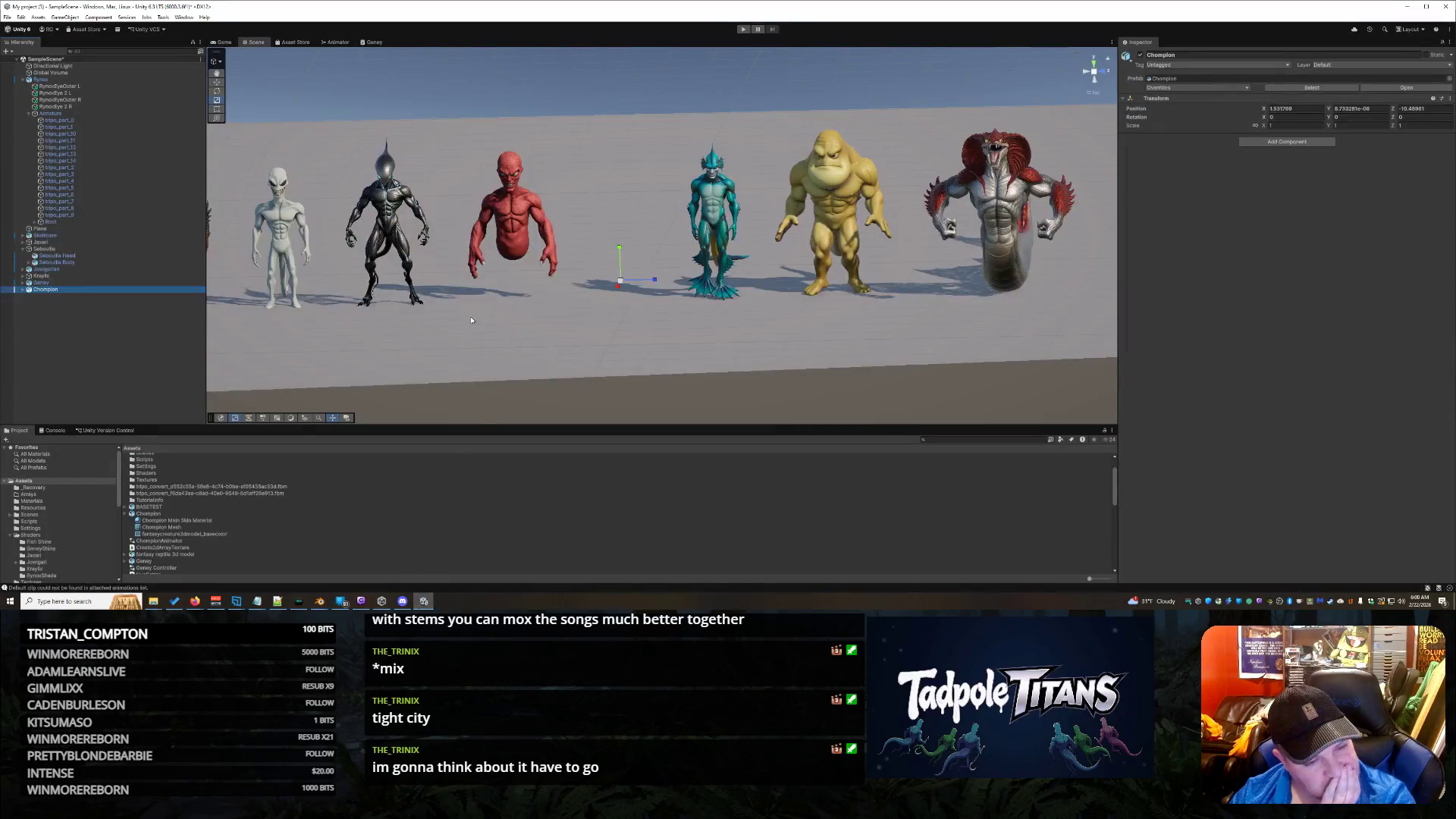
Step: Show the Champion model's import settings, then bring the Suno browser window forward
{"action": "left_click", "coordinate": [148, 514]}
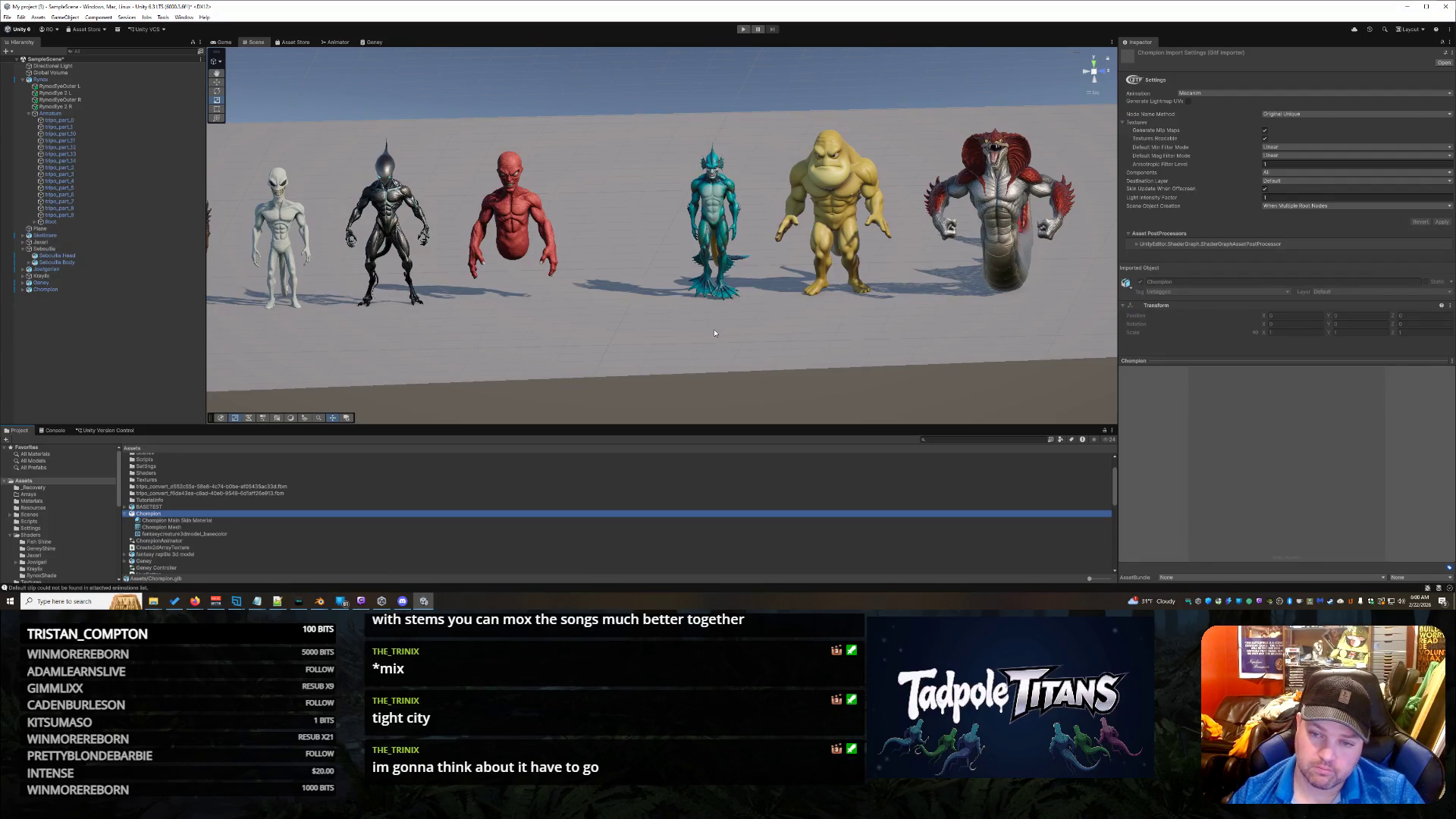
{"action": "left_click", "coordinate": [195, 602]}
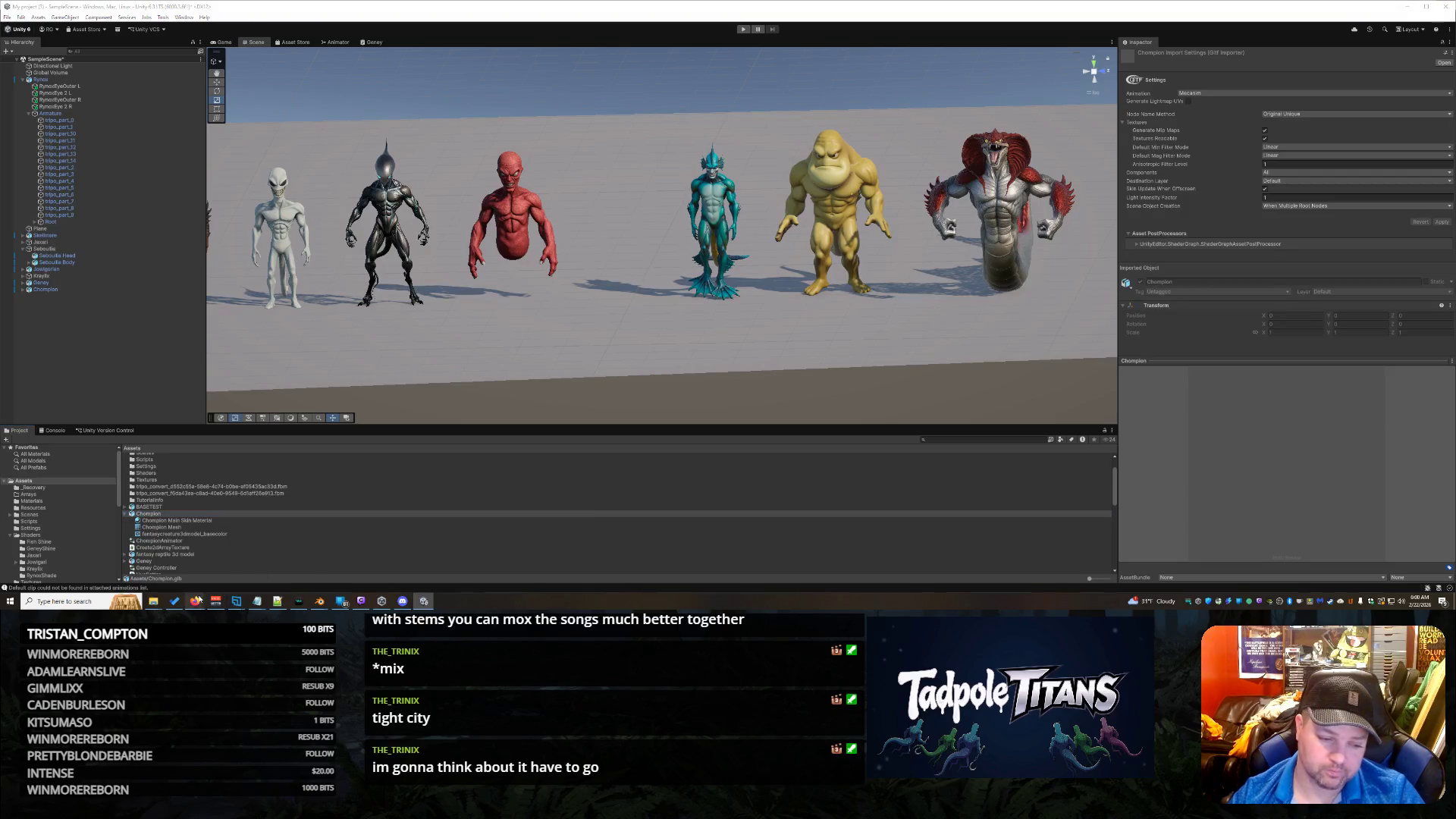
{"action": "left_click", "coordinate": [559, 569]}
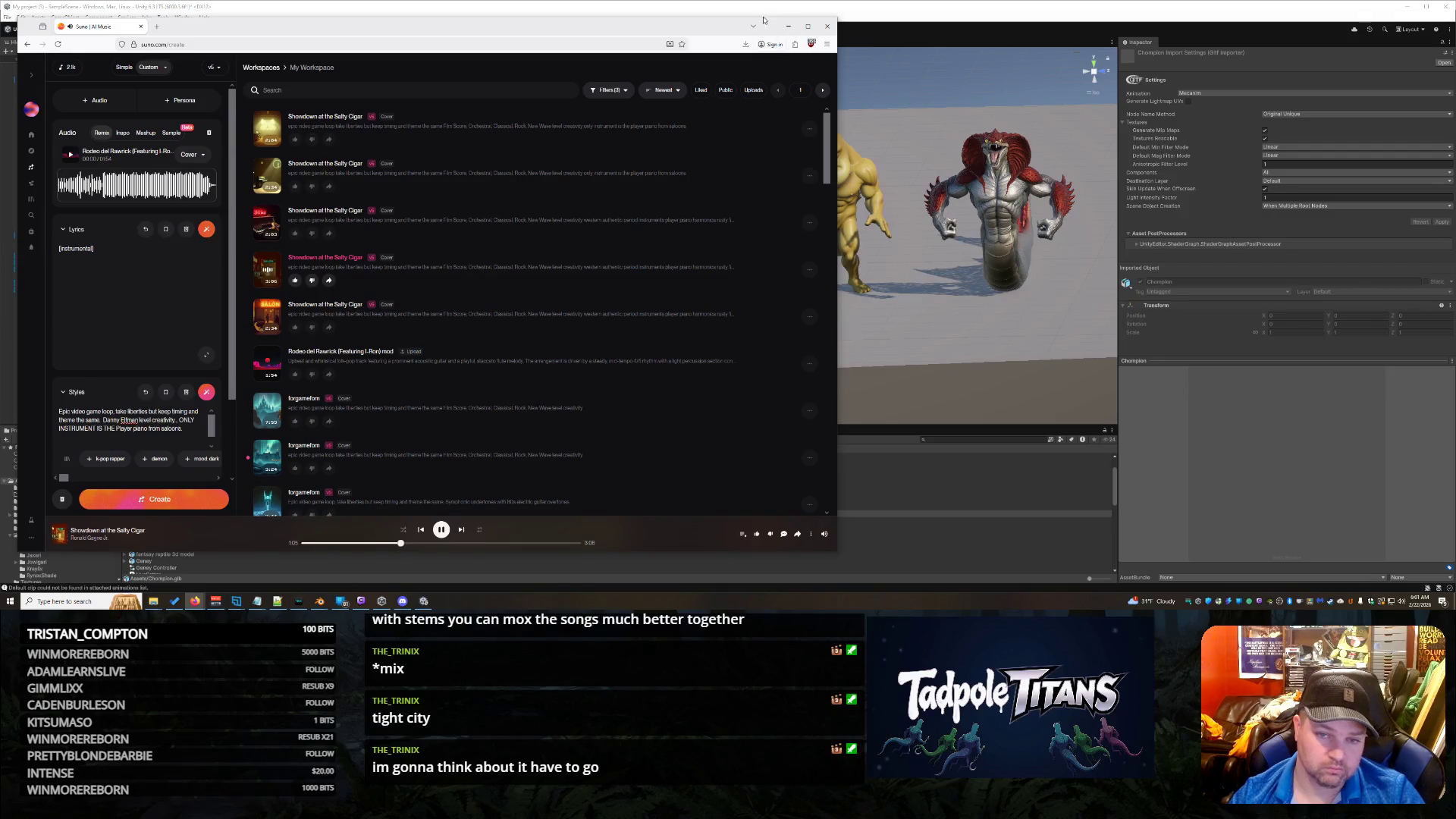
Step: Minimise the Suno Firefox window so Unity is visible again
{"action": "left_click", "coordinate": [788, 26]}
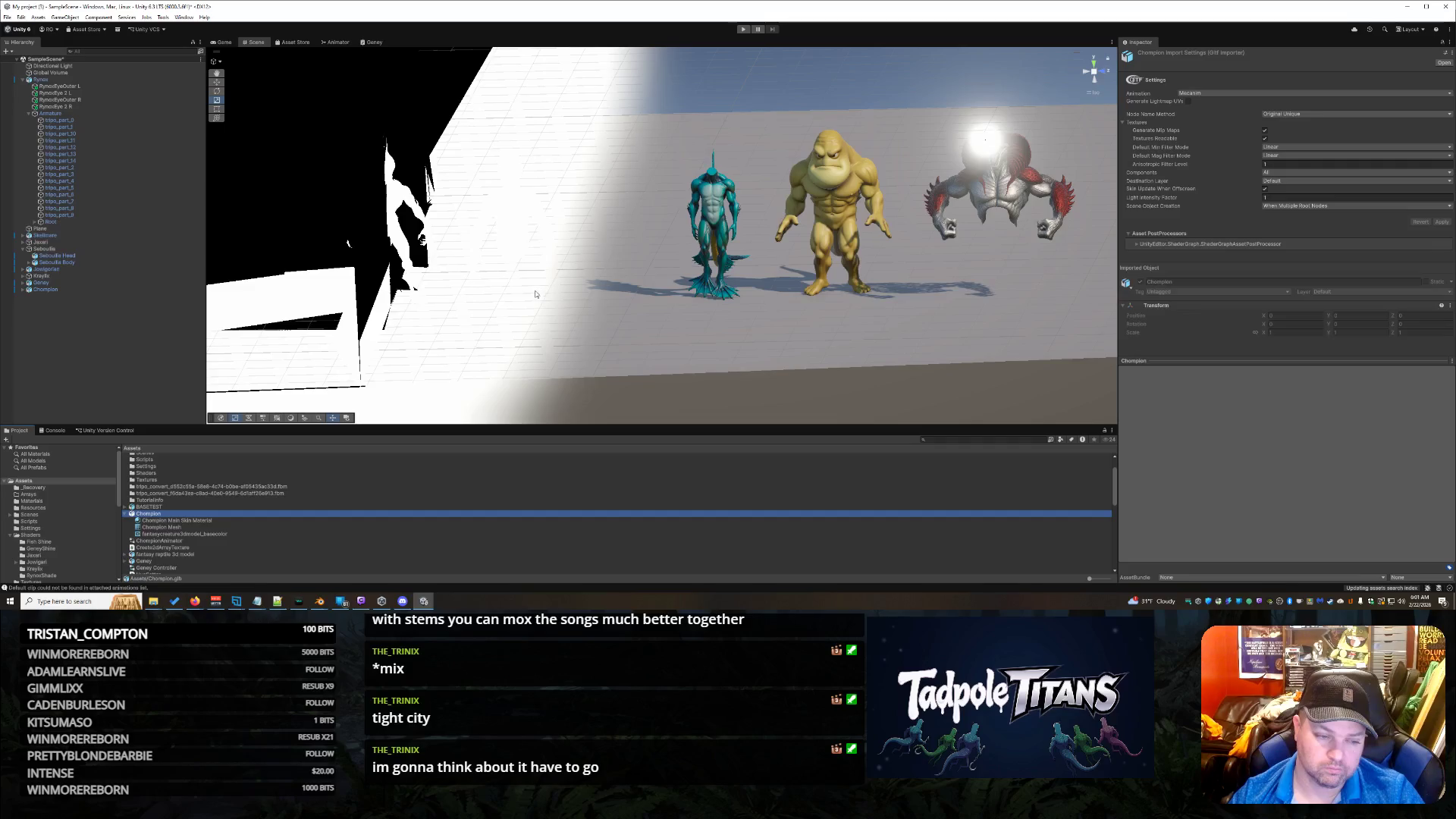
Step: Delete the old Champion instance from the Hierarchy
{"action": "left_click", "coordinate": [46, 283]}
{"action": "left_click", "coordinate": [55, 290]}
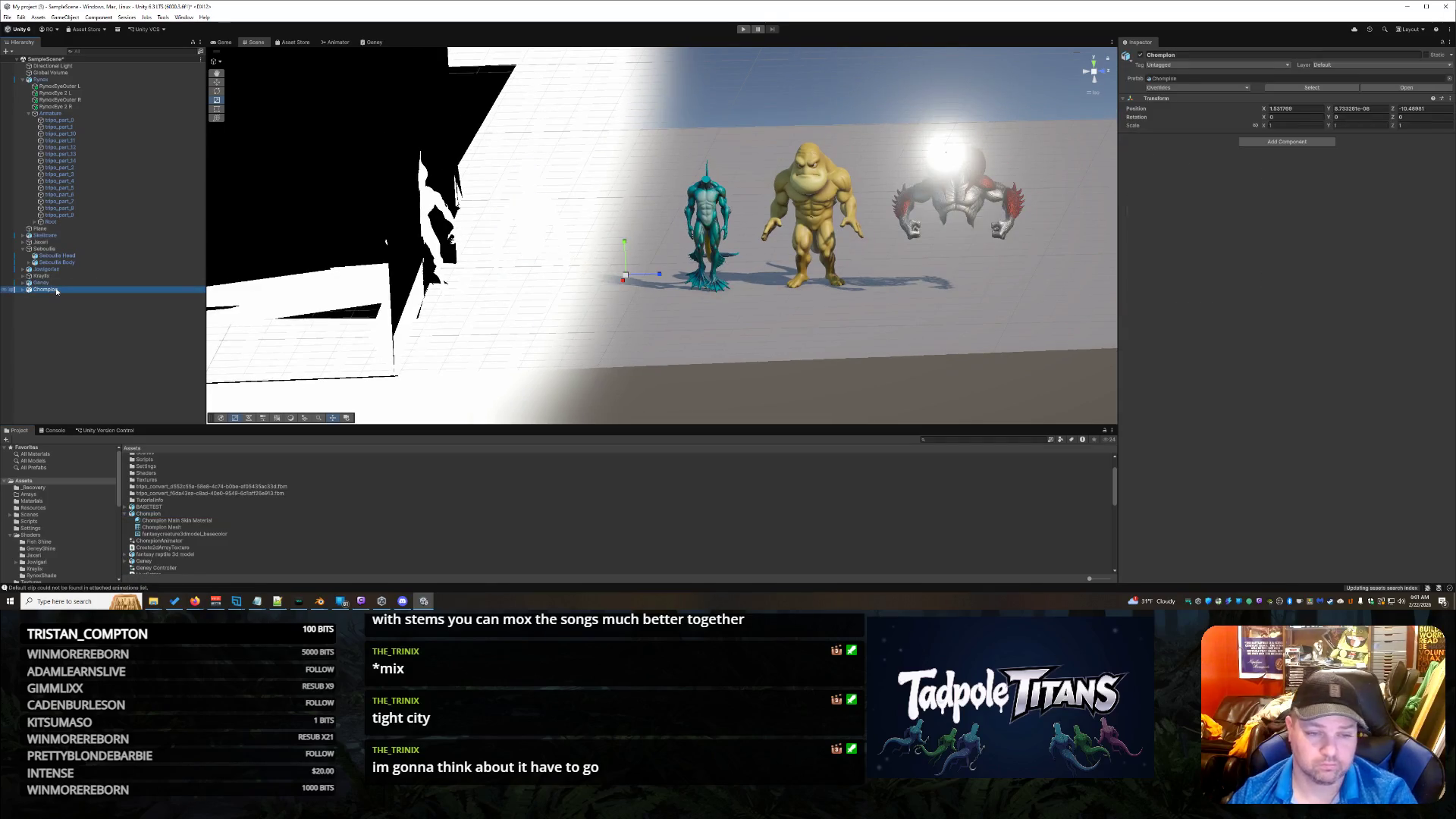
{"action": "key", "text": "Delete"}
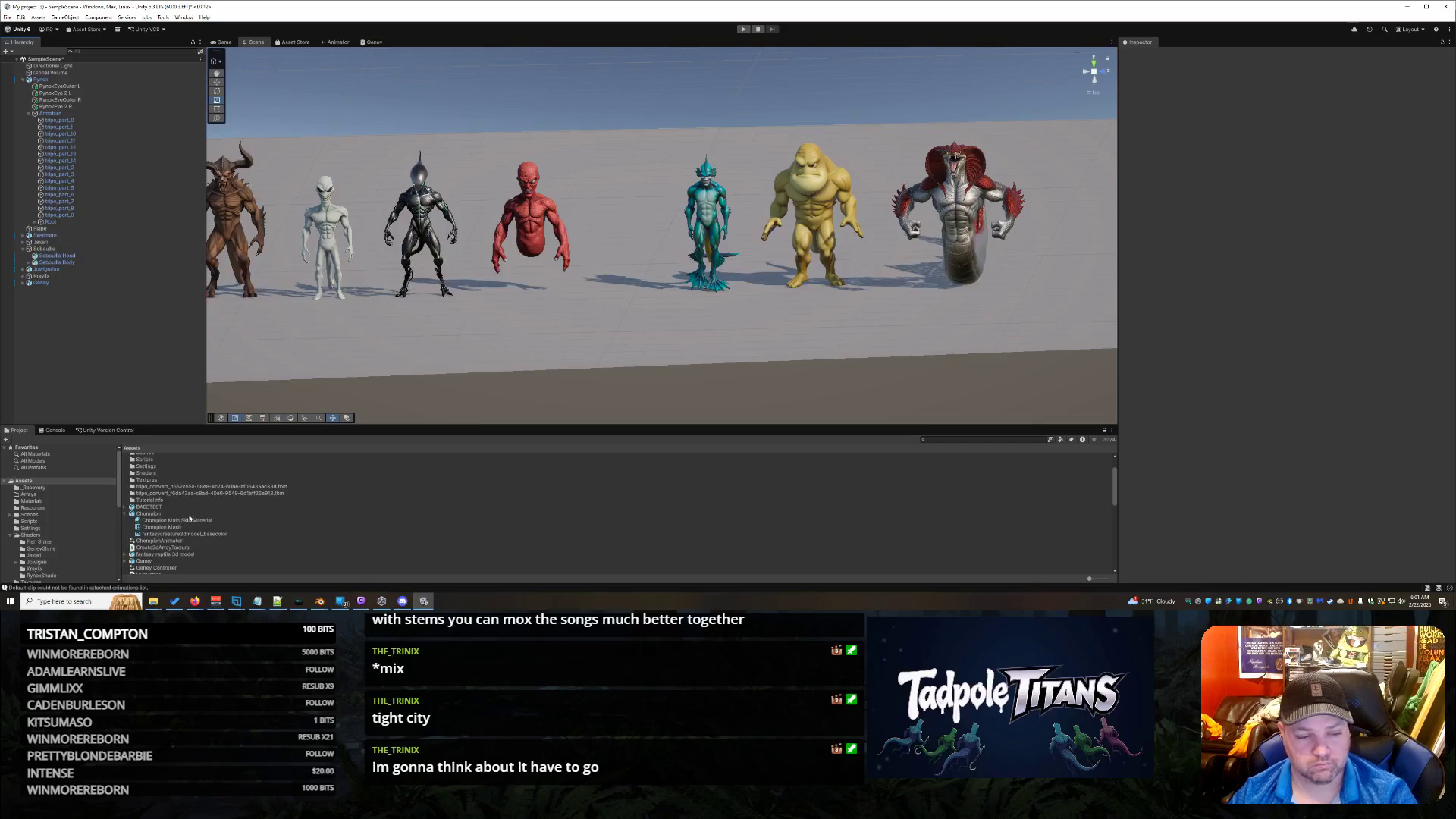
Step: Drag a fresh Champion asset into the Scene view, then return to Blender
{"action": "left_click", "coordinate": [172, 514]}
{"action": "left_click_drag", "start_coordinate": [388, 490], "coordinate": [622, 273]}
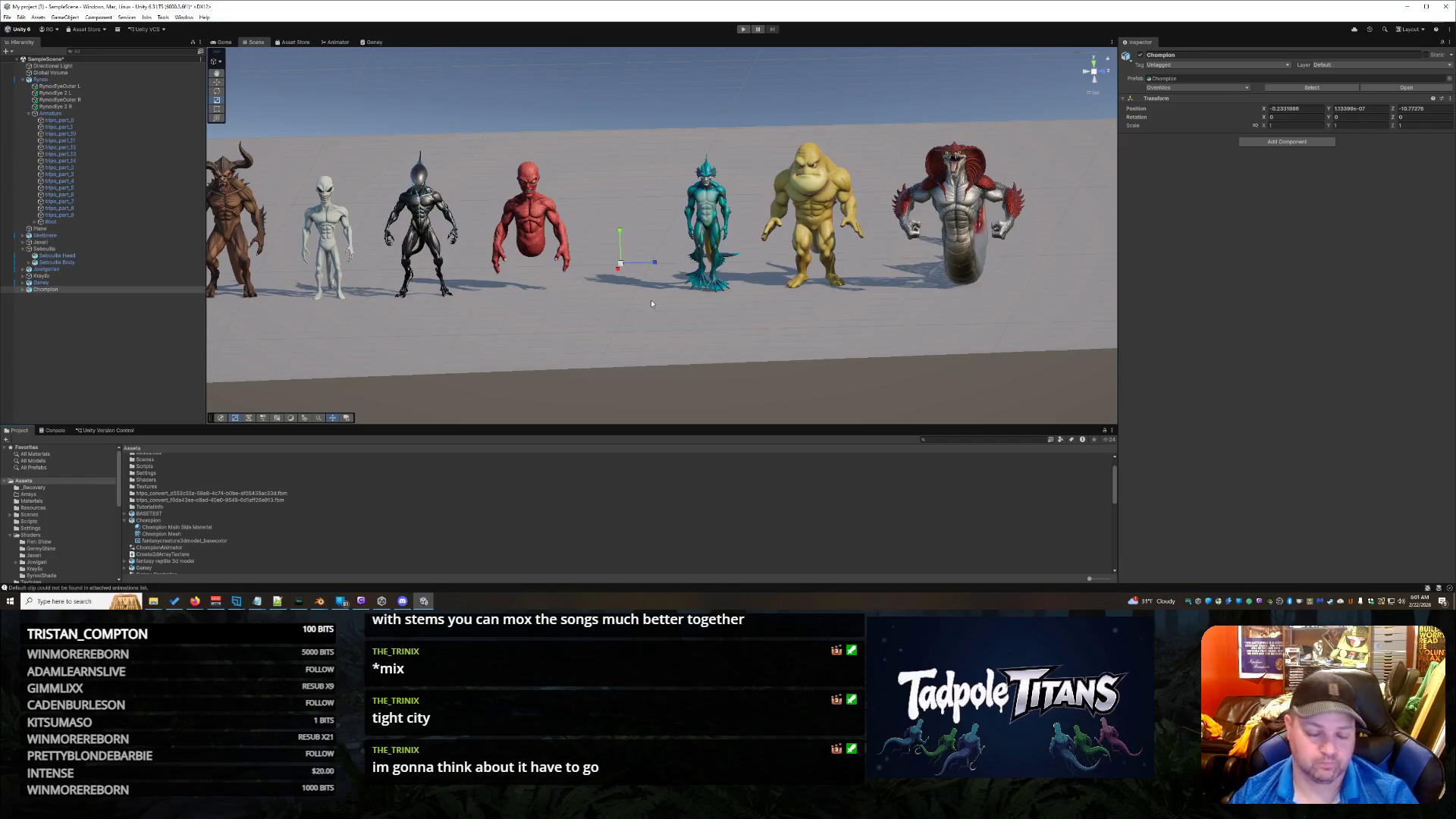
{"action": "left_click", "coordinate": [627, 315]}
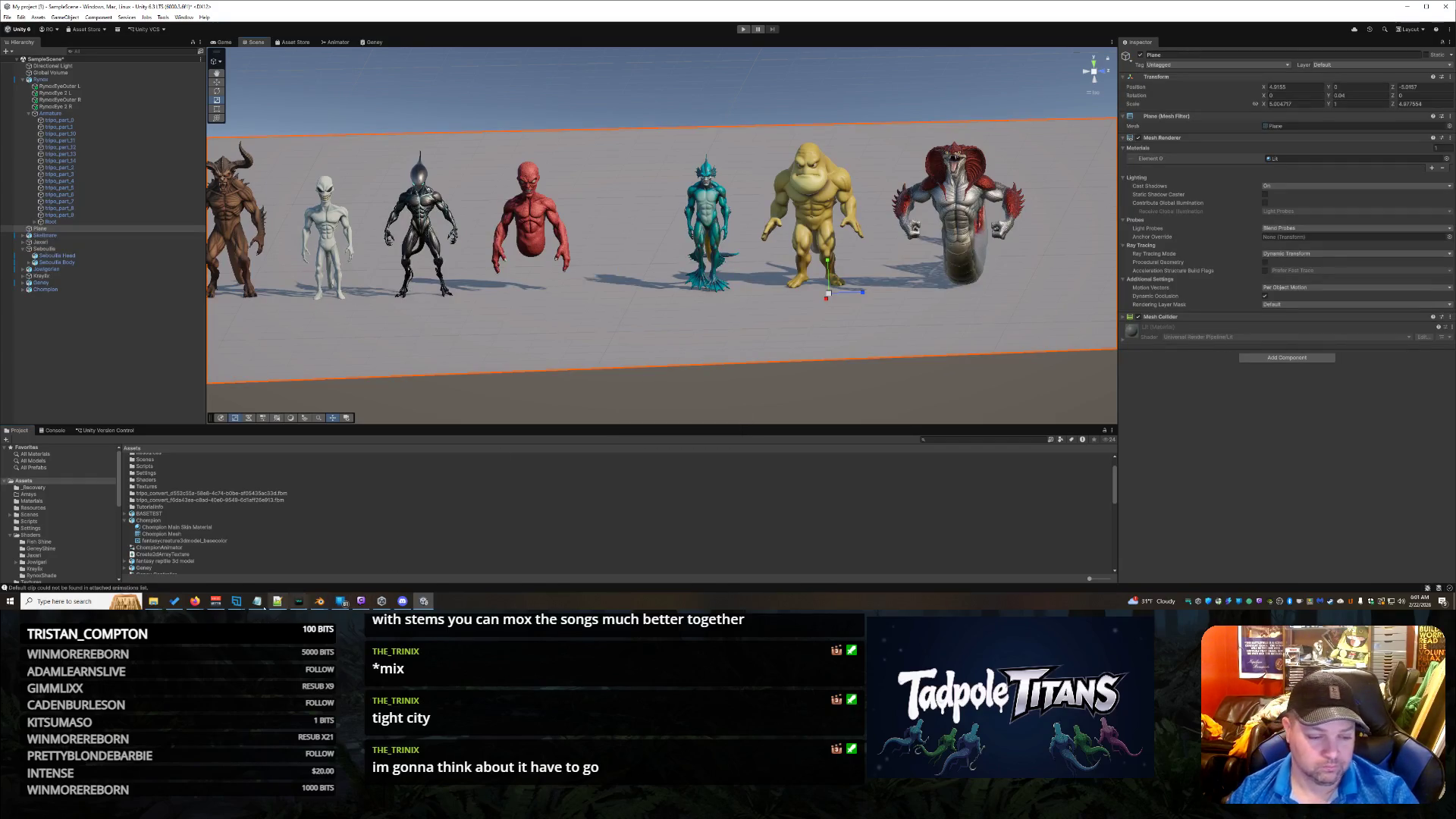
{"action": "mouse_move", "coordinate": [319, 600]}
{"action": "left_click", "coordinate": [367, 567]}
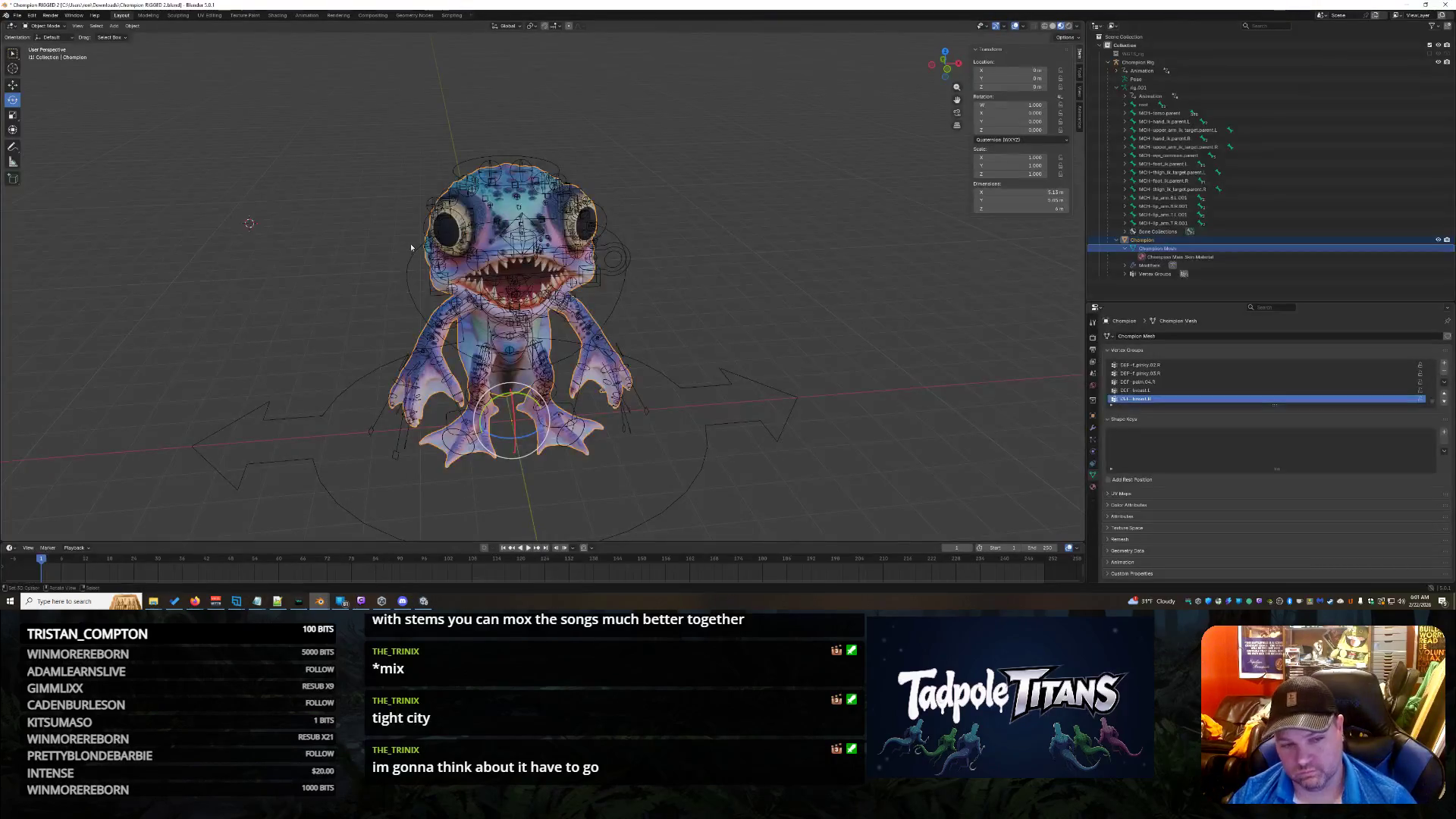
Step: Enter Edit Mode on the frog mesh and run Mesh > Merge > By Distance
{"action": "scroll", "coordinate": [377, 233], "scroll_direction": "down", "scroll_amount": 1}
{"action": "left_click", "coordinate": [45, 26]}
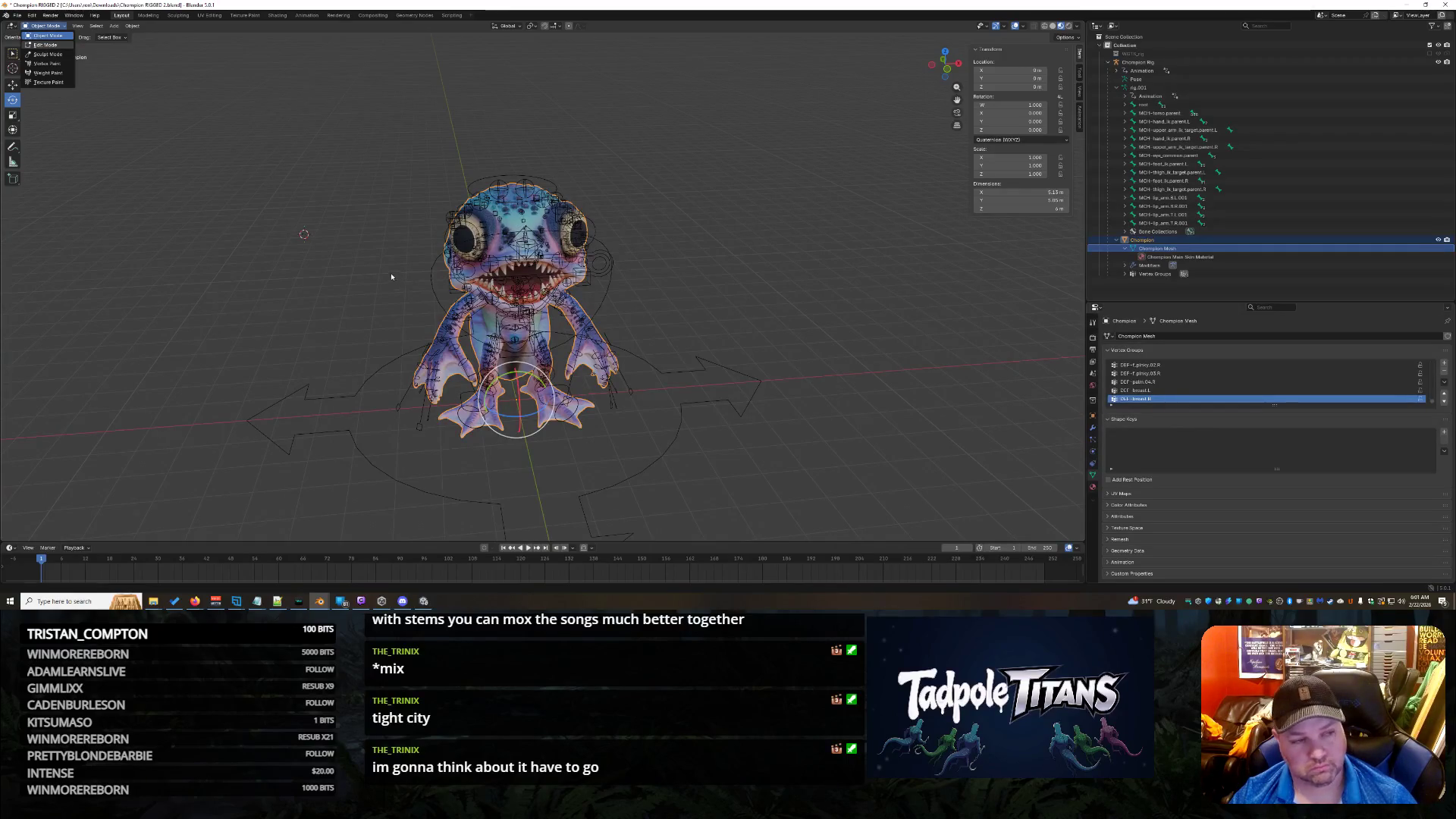
{"action": "key", "text": "Tab"}
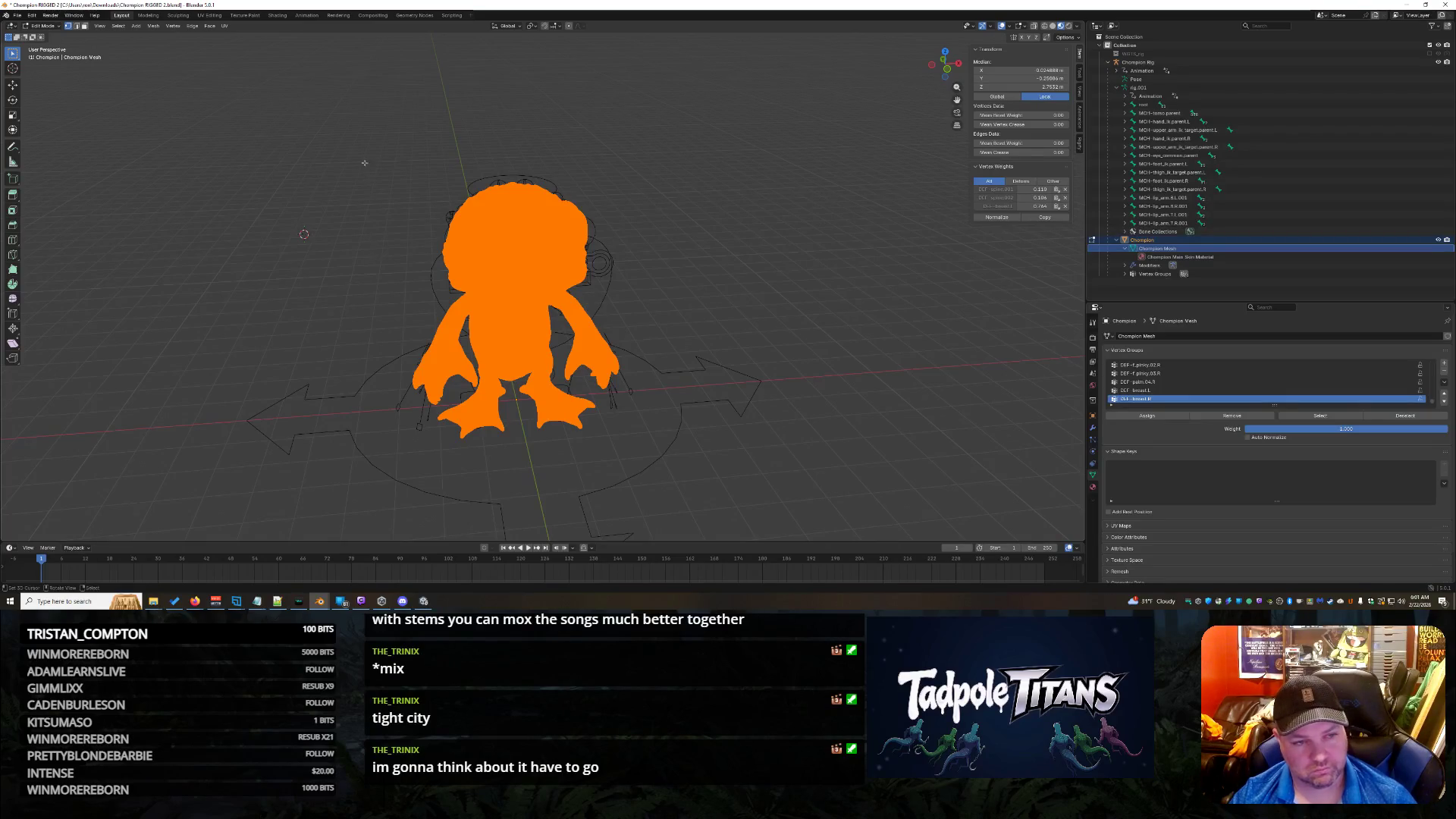
{"action": "left_click", "coordinate": [153, 26]}
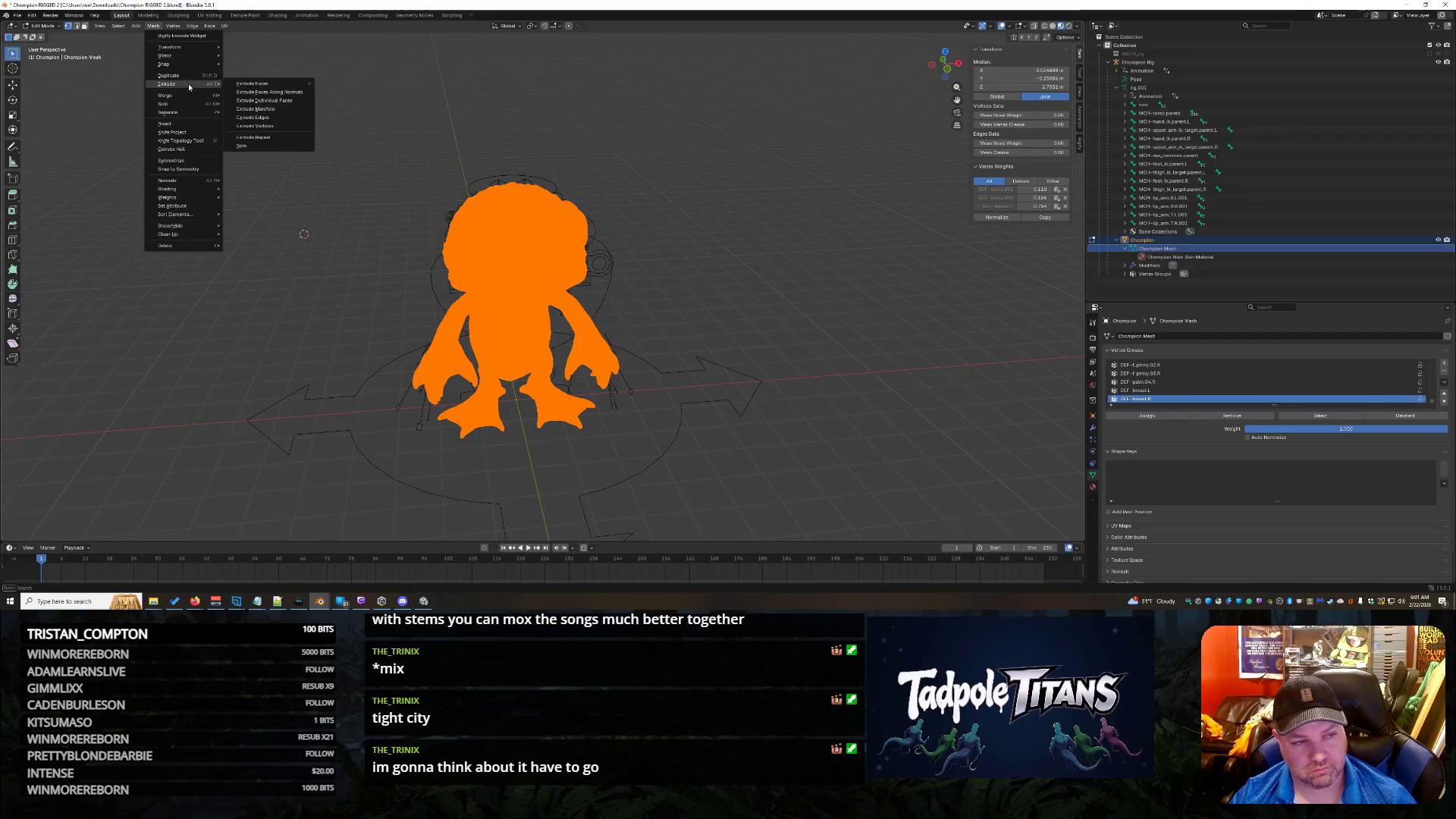
{"action": "mouse_move", "coordinate": [182, 95]}
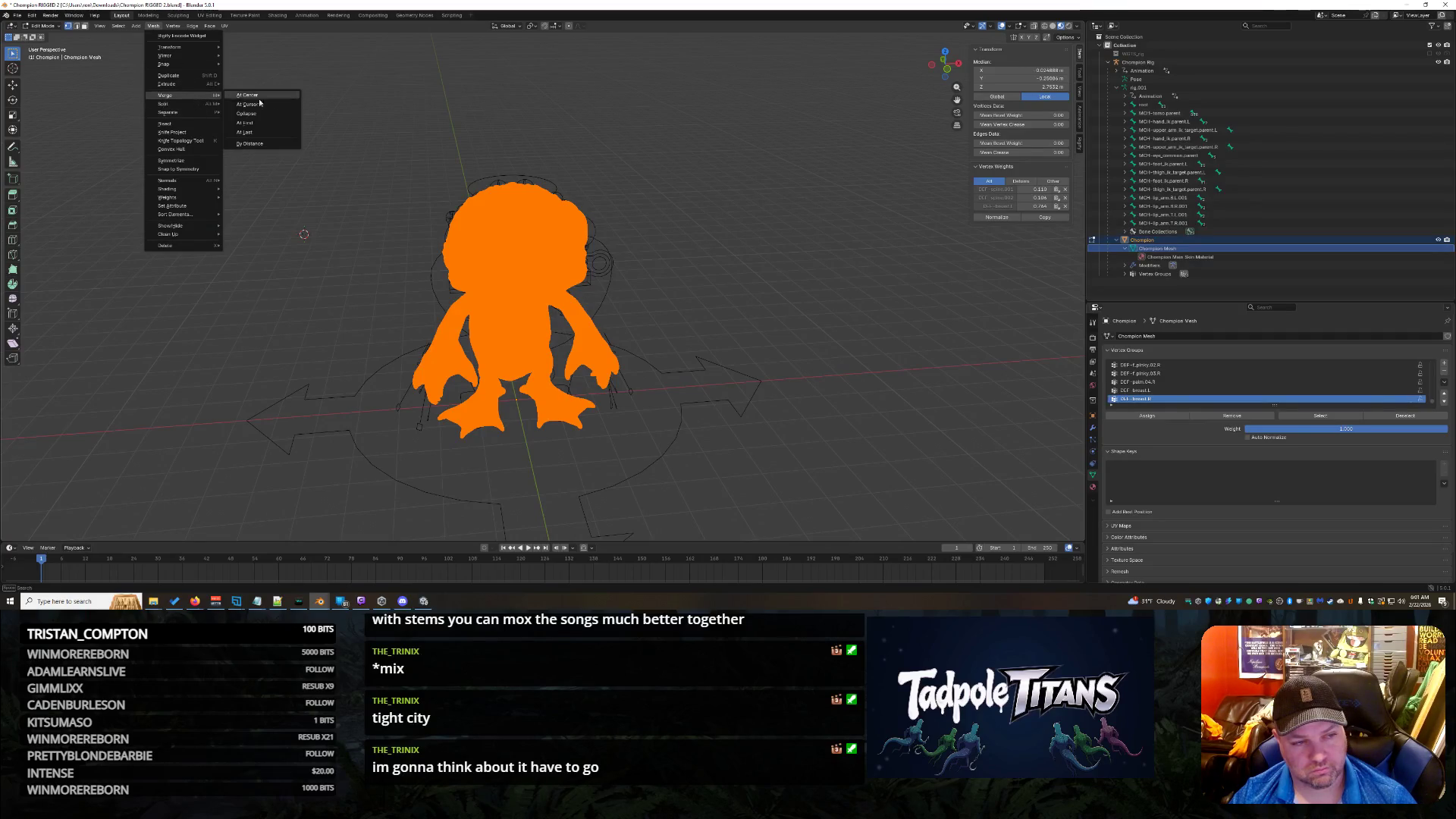
{"action": "left_click", "coordinate": [276, 144]}
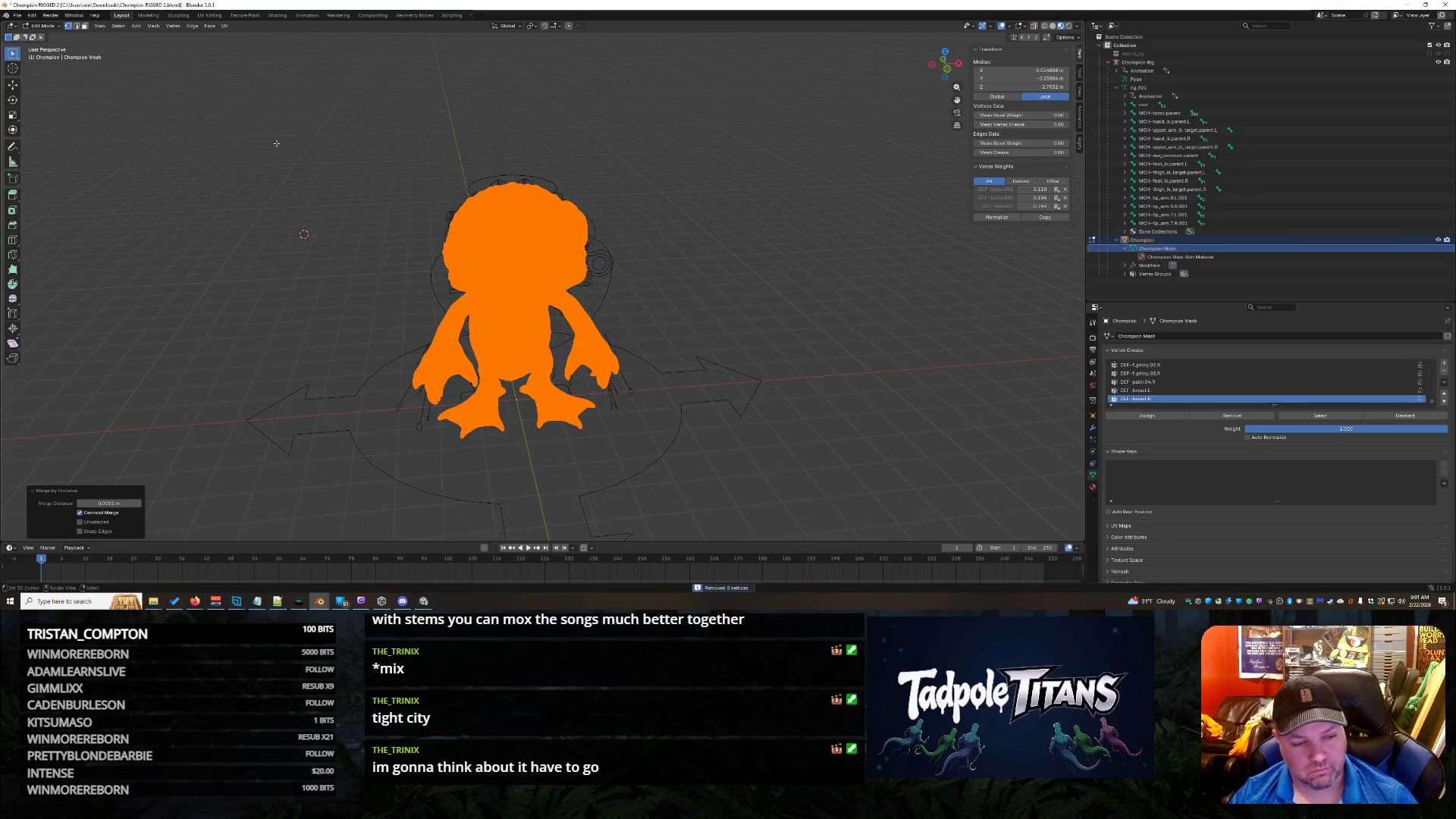
Step: Set the Merge Distance to 0.005 m, removing 63396 duplicate vertices
{"action": "left_click", "coordinate": [109, 503]}
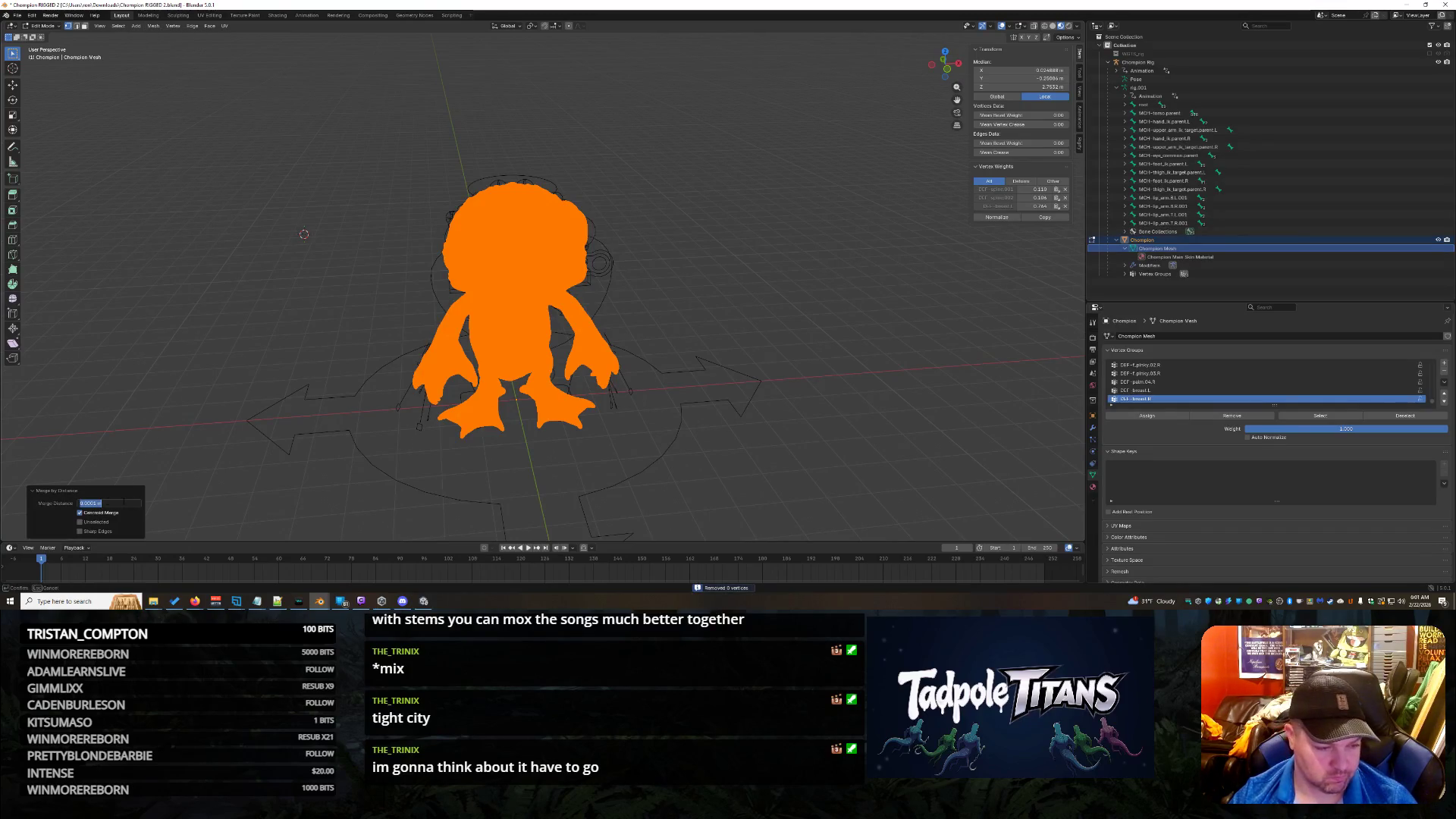
{"action": "key", "text": "Right"}
{"action": "key", "text": "Left"}
{"action": "key", "text": "Left"}
{"action": "key", "text": "Left"}
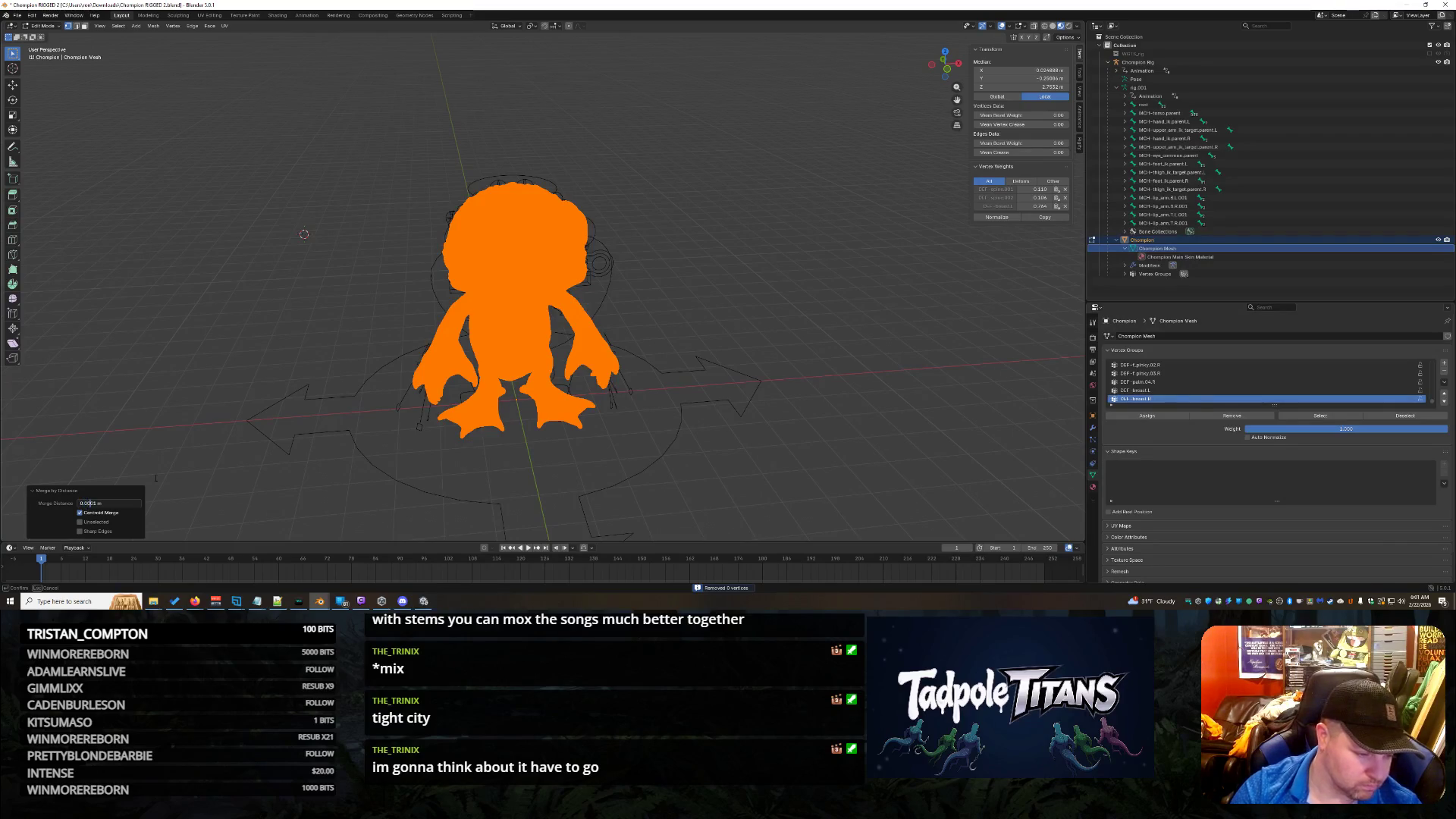
{"action": "key", "text": "Delete"}
{"action": "type", "text": "5"}
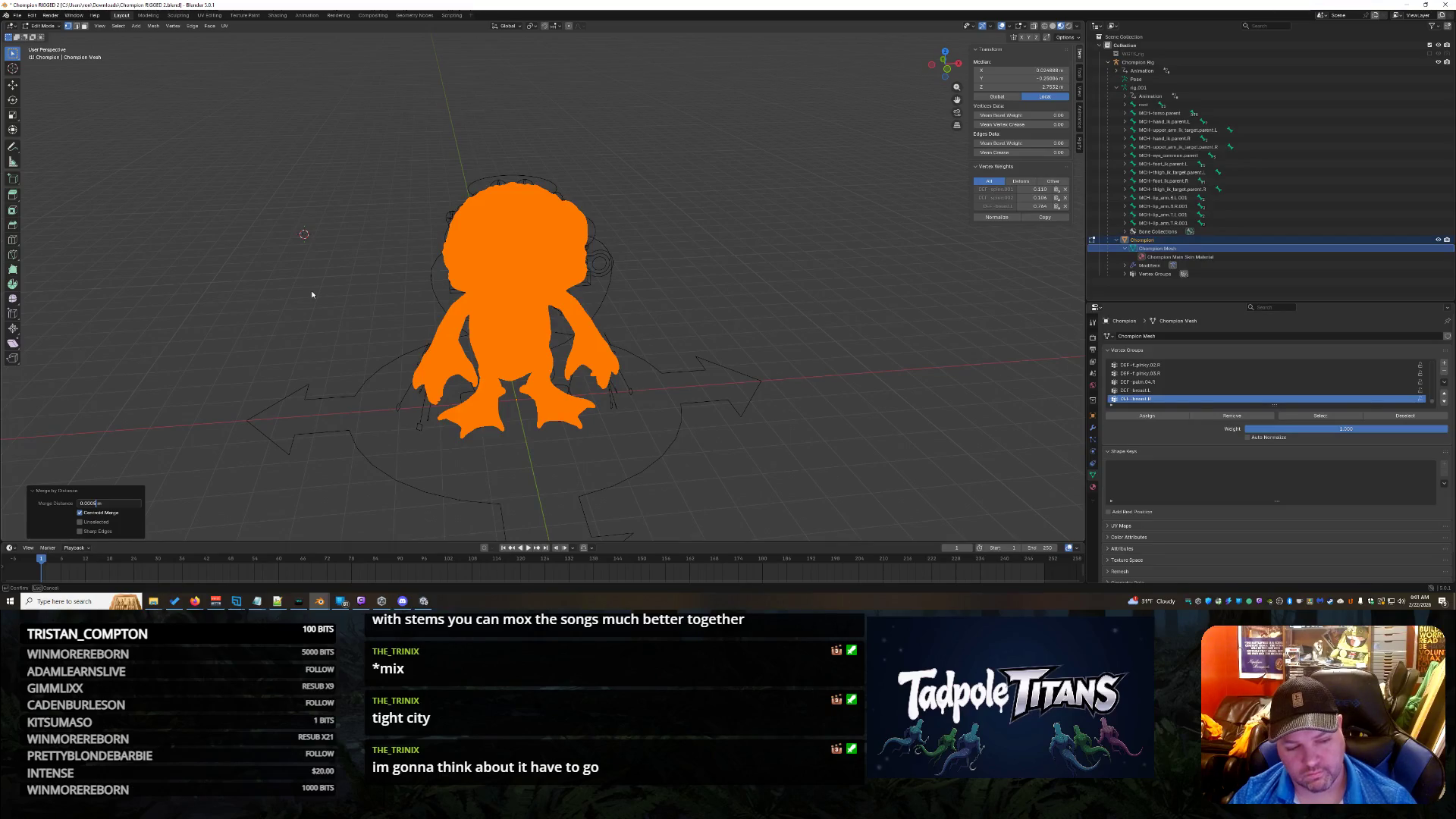
{"action": "key", "text": "Return"}
{"action": "left_click", "coordinate": [110, 504]}
{"action": "left_click", "coordinate": [89, 504]}
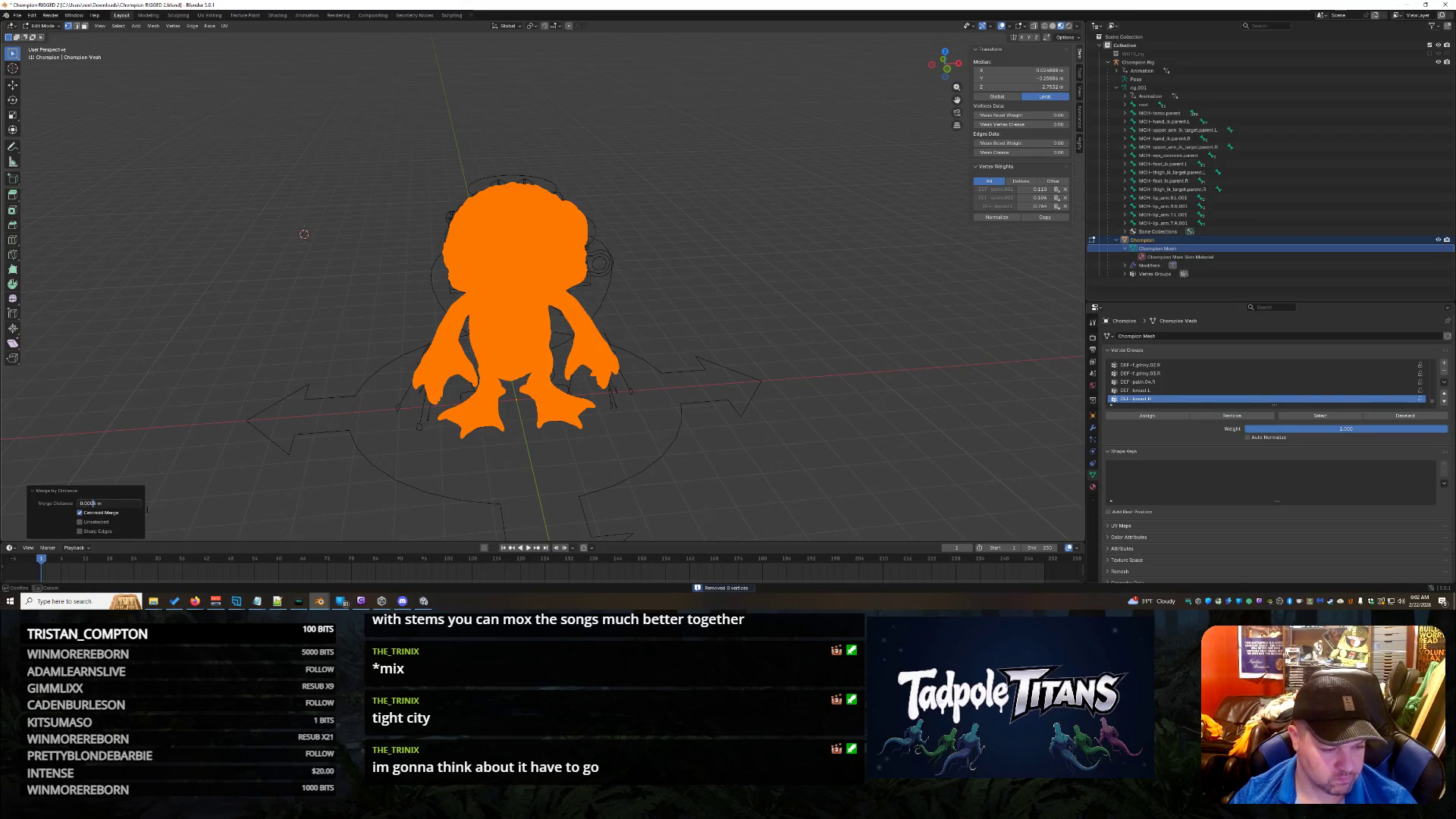
{"action": "key", "text": "BackSpace"}
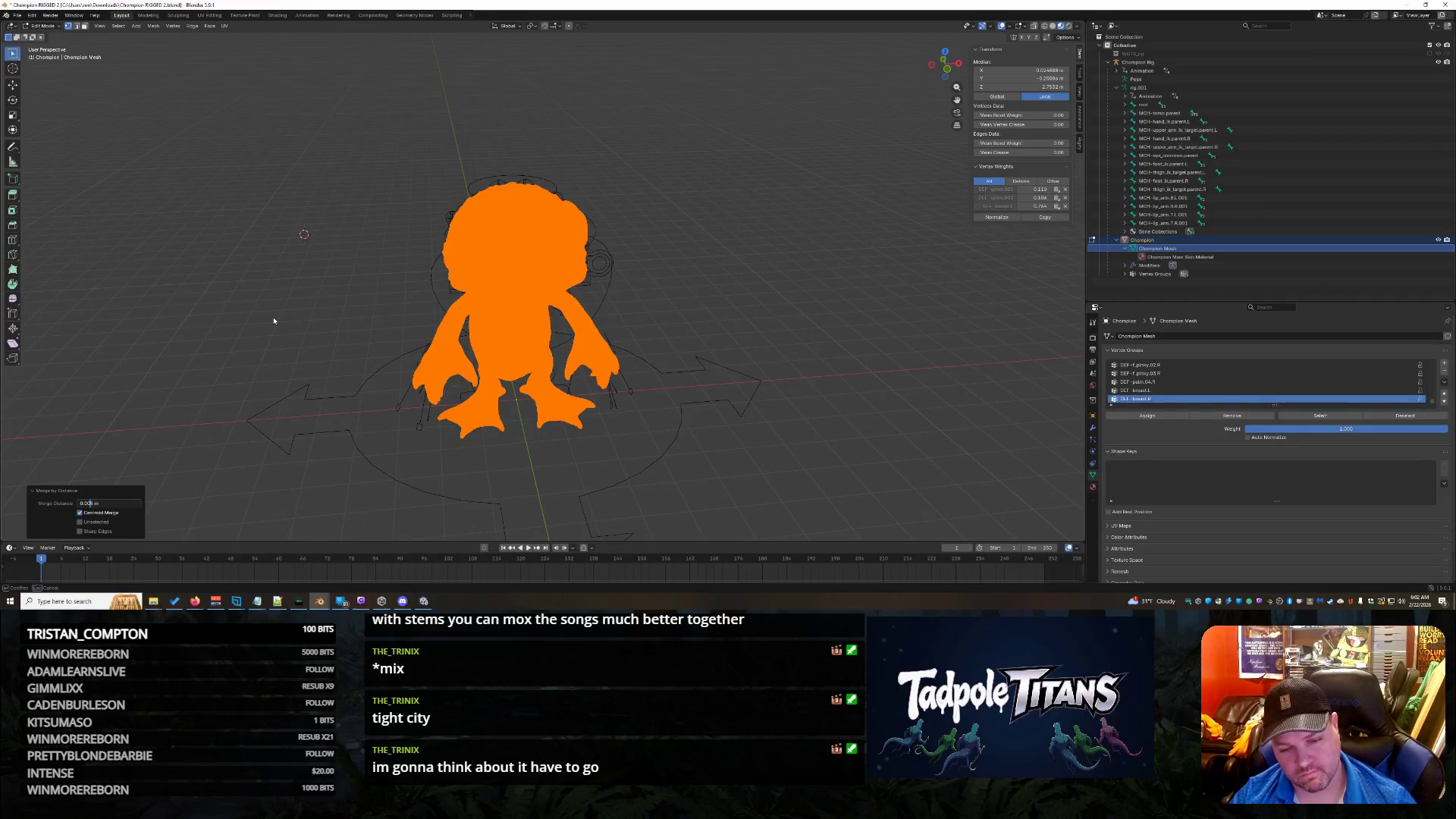
{"action": "key", "text": "Return"}
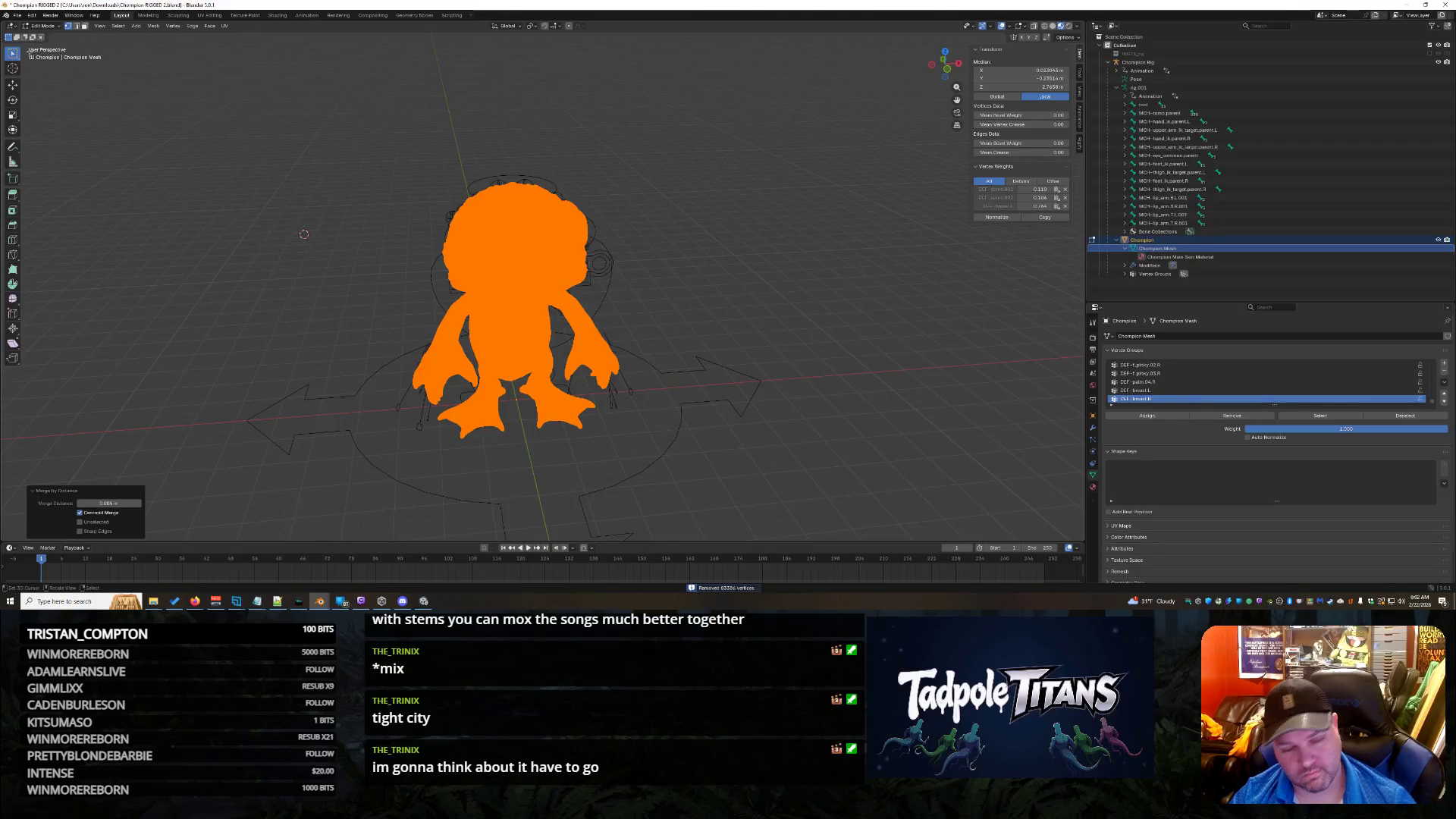
{"action": "left_click", "coordinate": [17, 15]}
Step: In the glTF 2.0 export settings, set Data > Material images to JPEG Format
{"action": "mouse_move", "coordinate": [51, 149]}
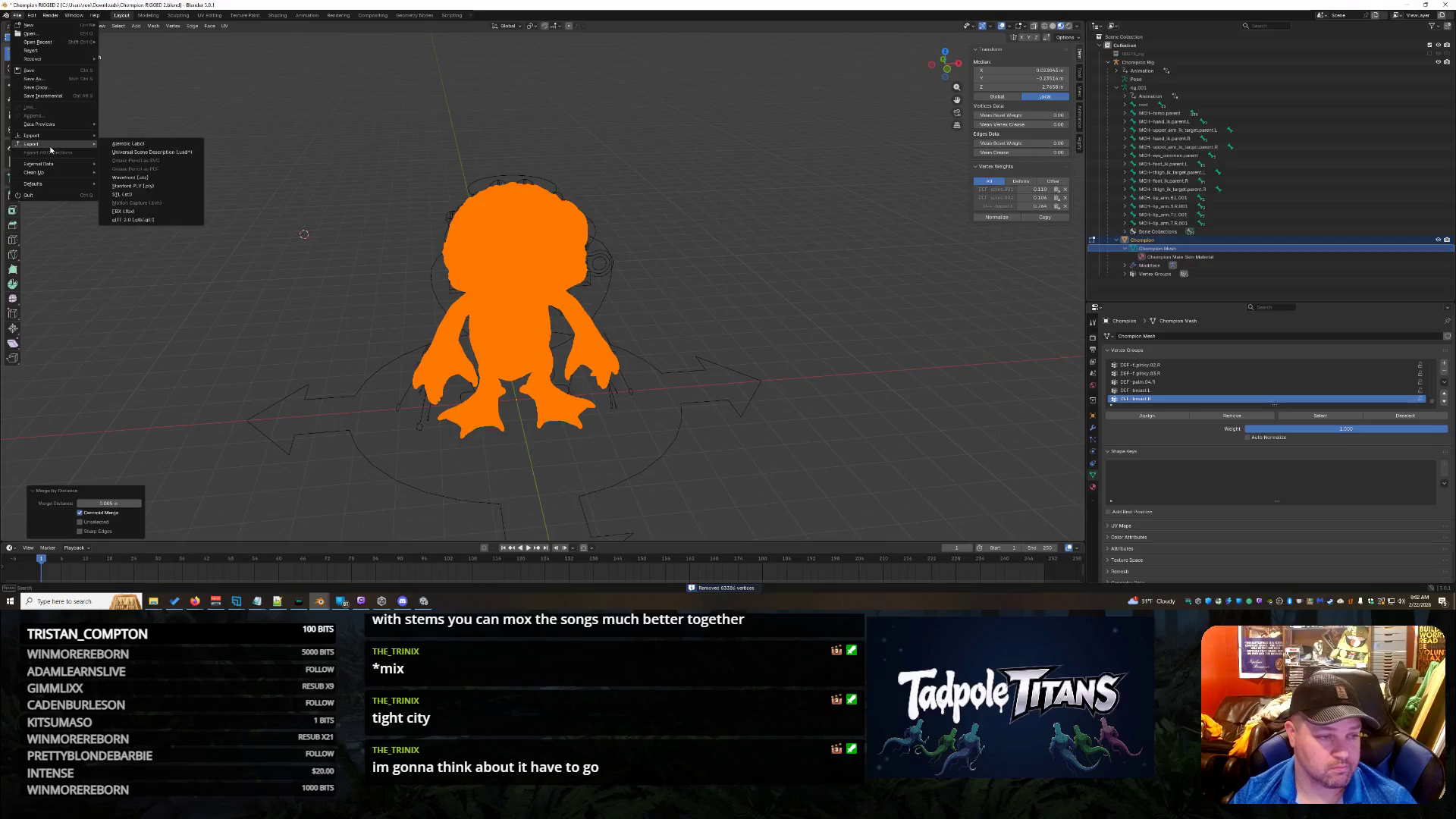
{"action": "left_click", "coordinate": [180, 221]}
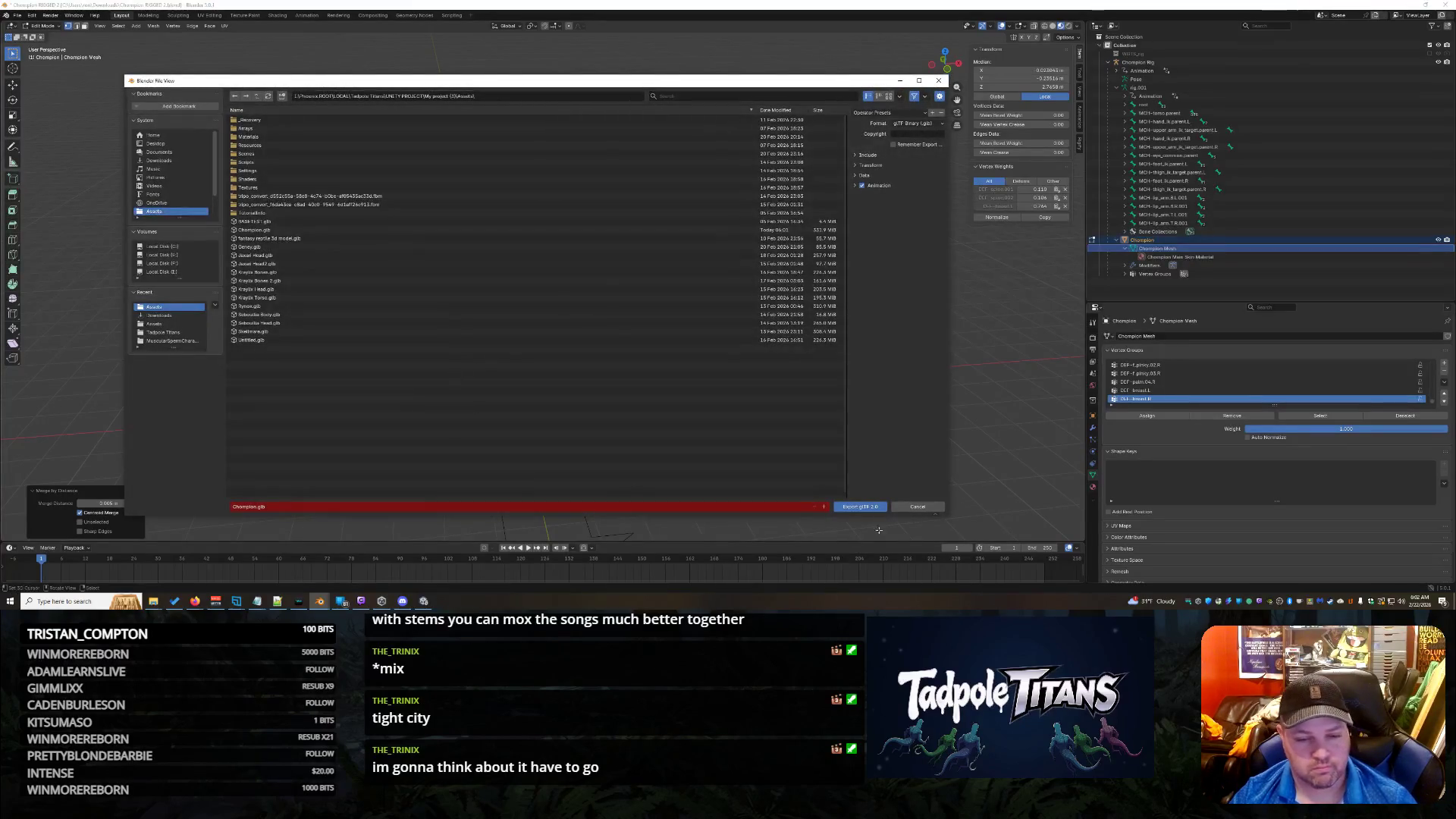
{"action": "left_click", "coordinate": [863, 156]}
{"action": "left_click", "coordinate": [858, 239]}
{"action": "left_click", "coordinate": [855, 263]}
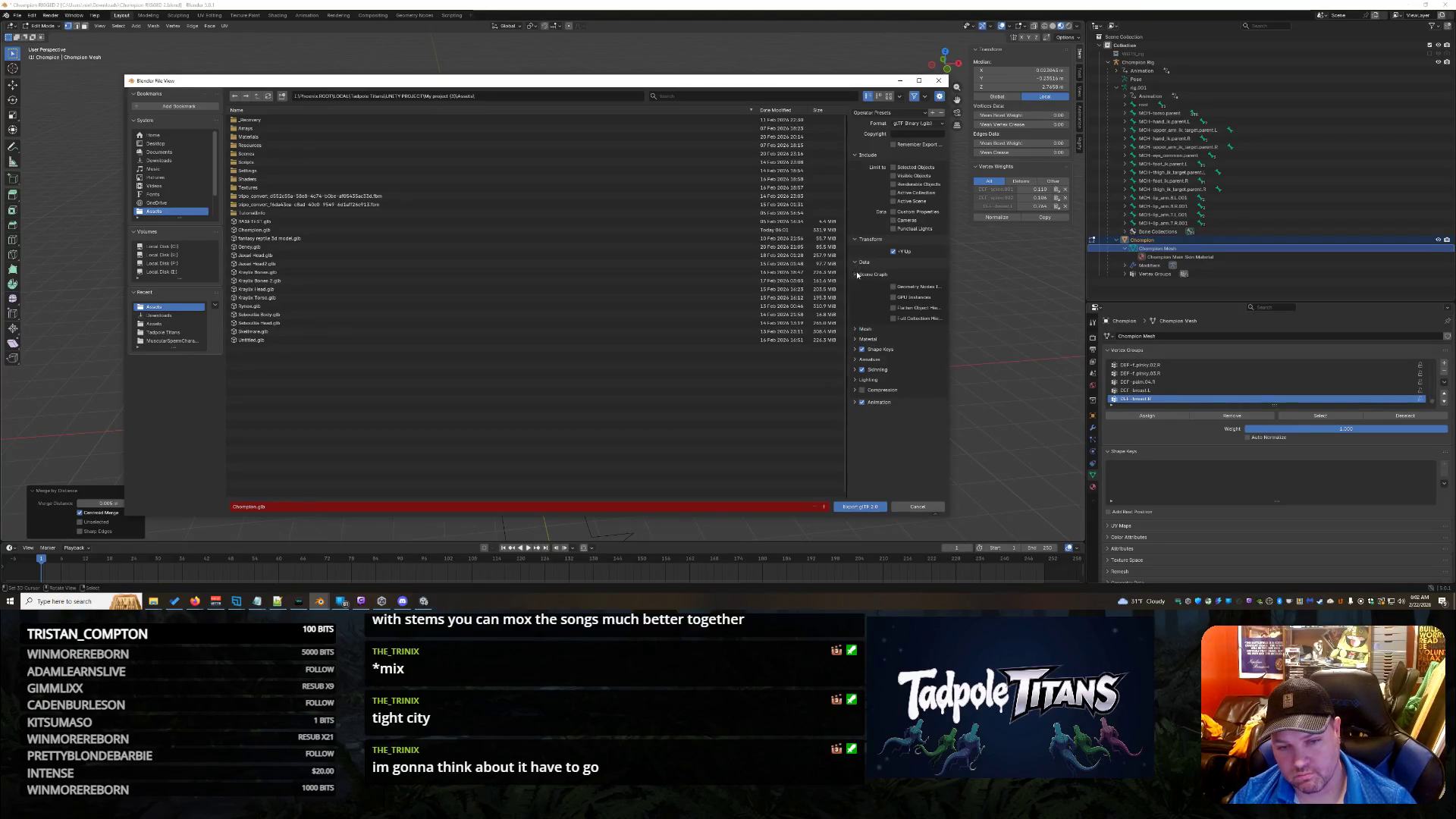
{"action": "left_click", "coordinate": [856, 285]}
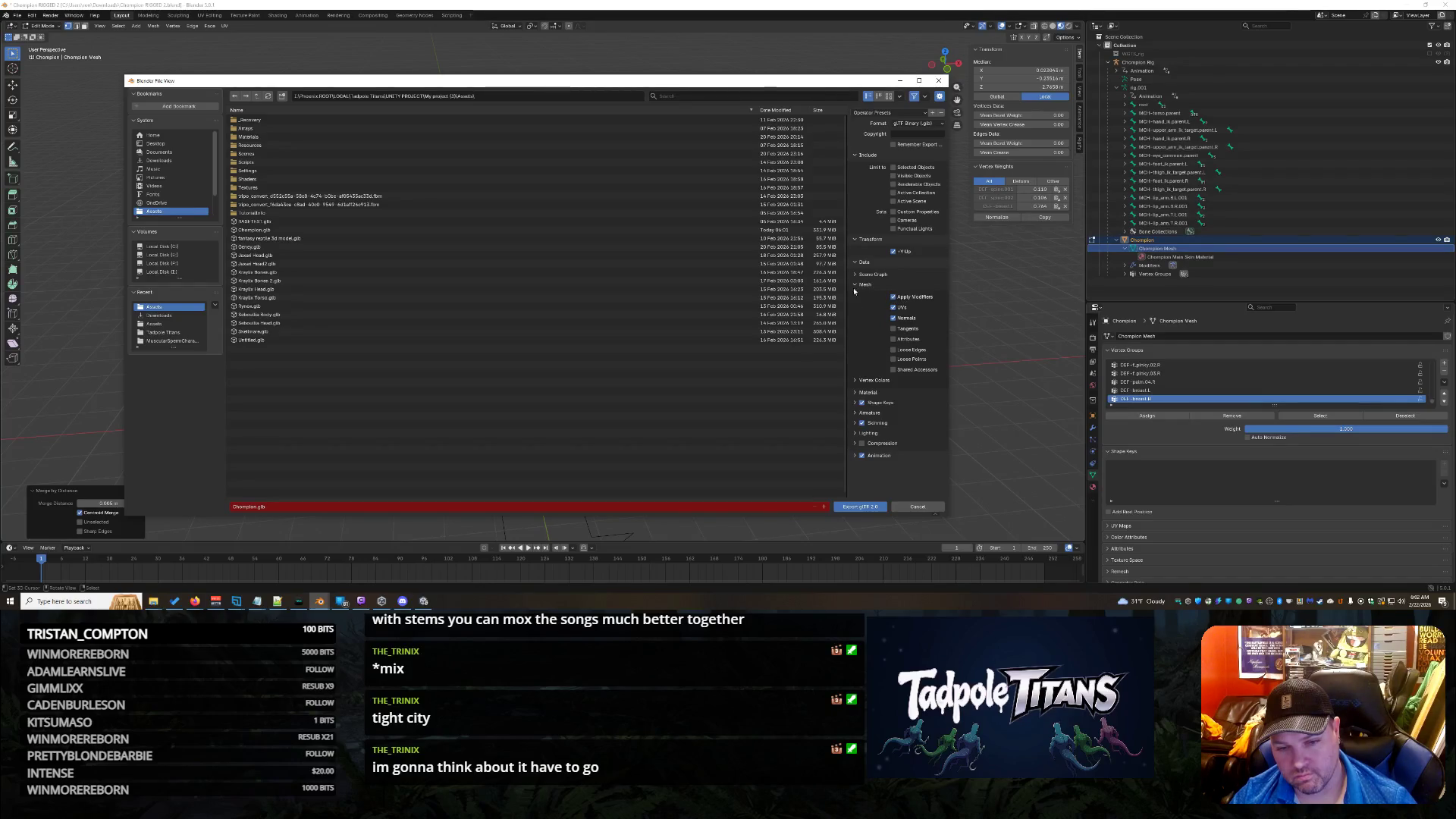
{"action": "left_click", "coordinate": [856, 286]}
{"action": "left_click", "coordinate": [857, 295]}
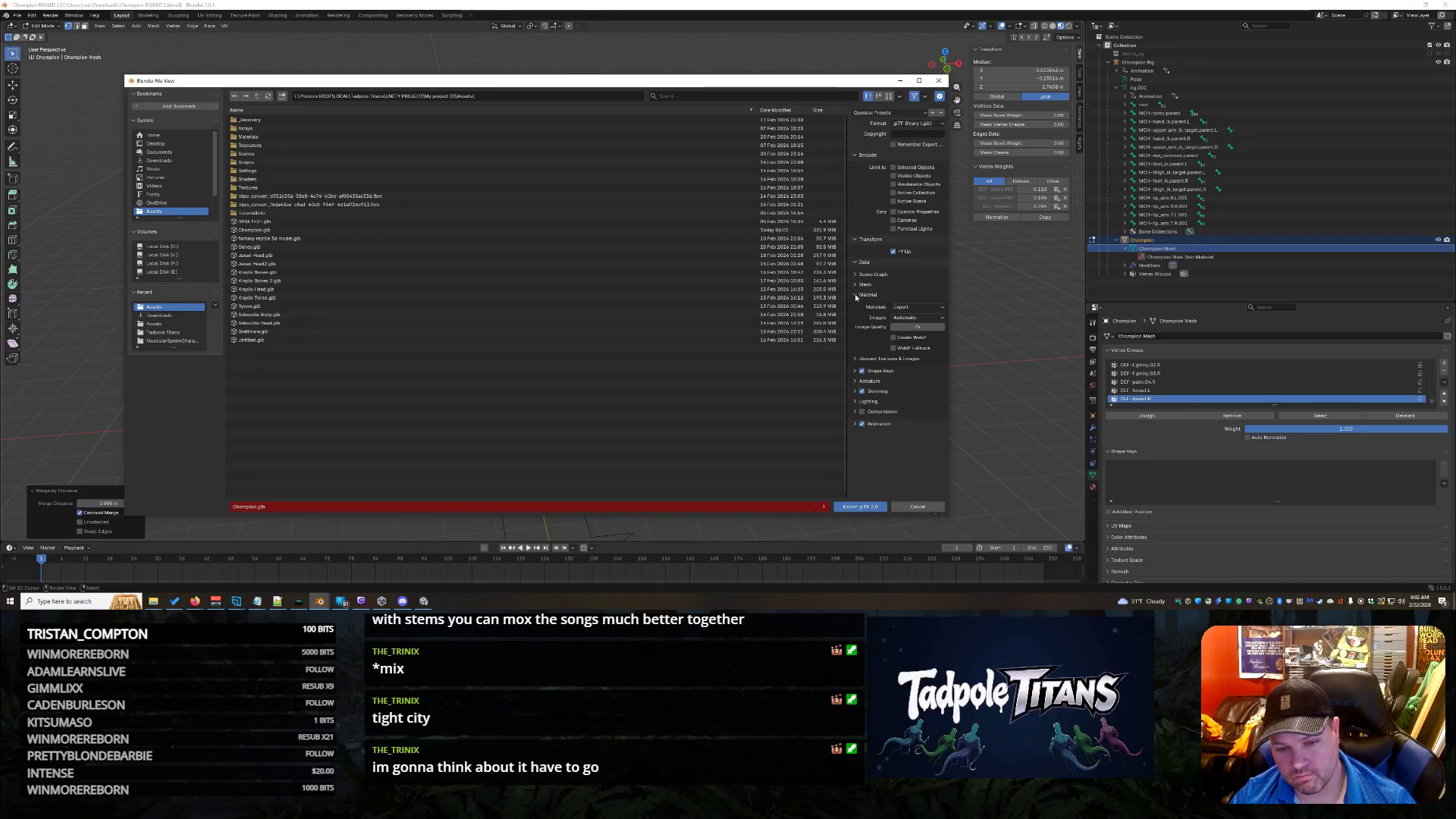
{"action": "left_click", "coordinate": [914, 317]}
{"action": "left_click", "coordinate": [908, 338]}
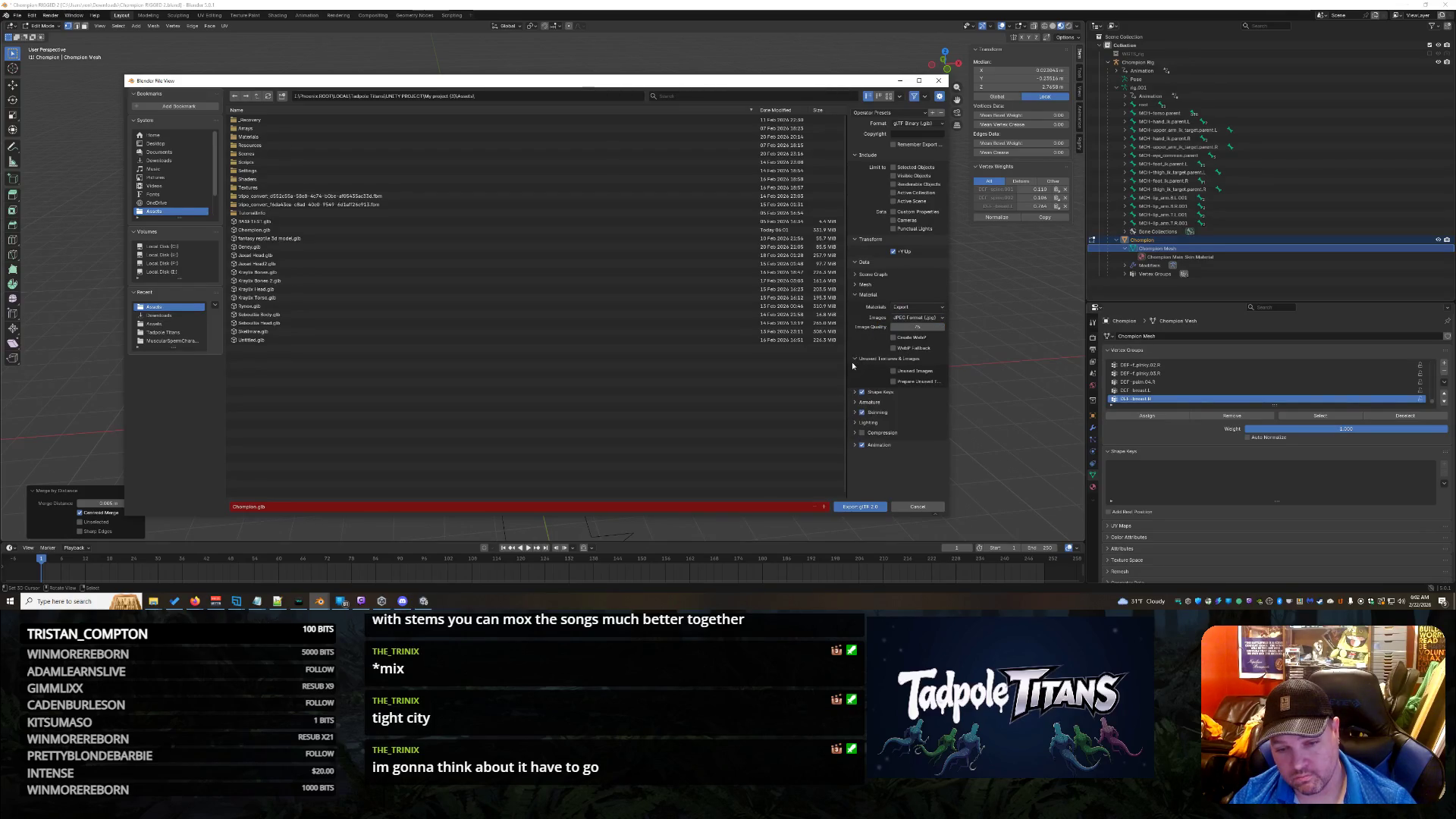
Step: Export the cleaned frog over Champion.glb and bring the Suno page forward
{"action": "left_click", "coordinate": [860, 506]}
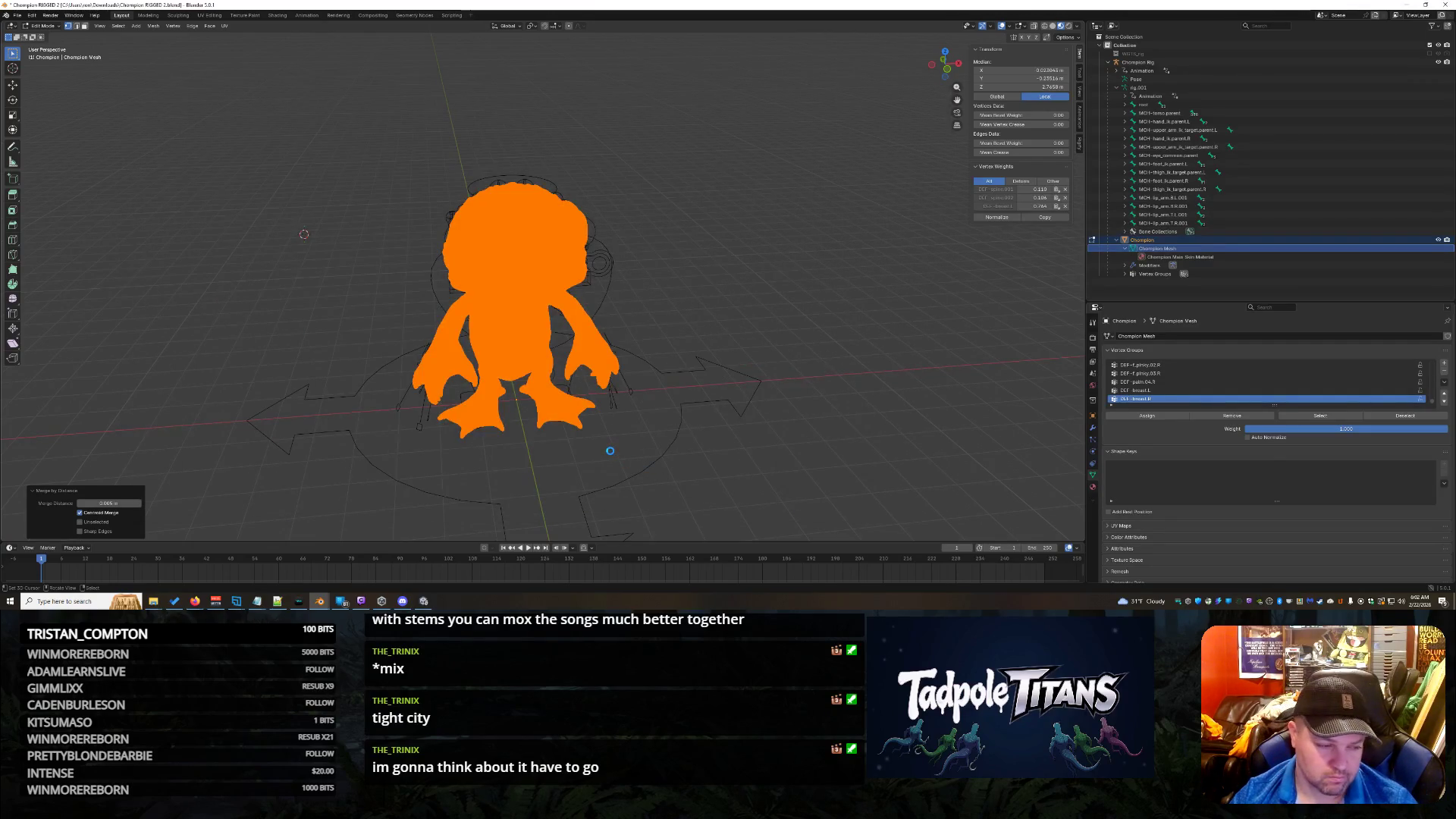
{"action": "mouse_move", "coordinate": [195, 601]}
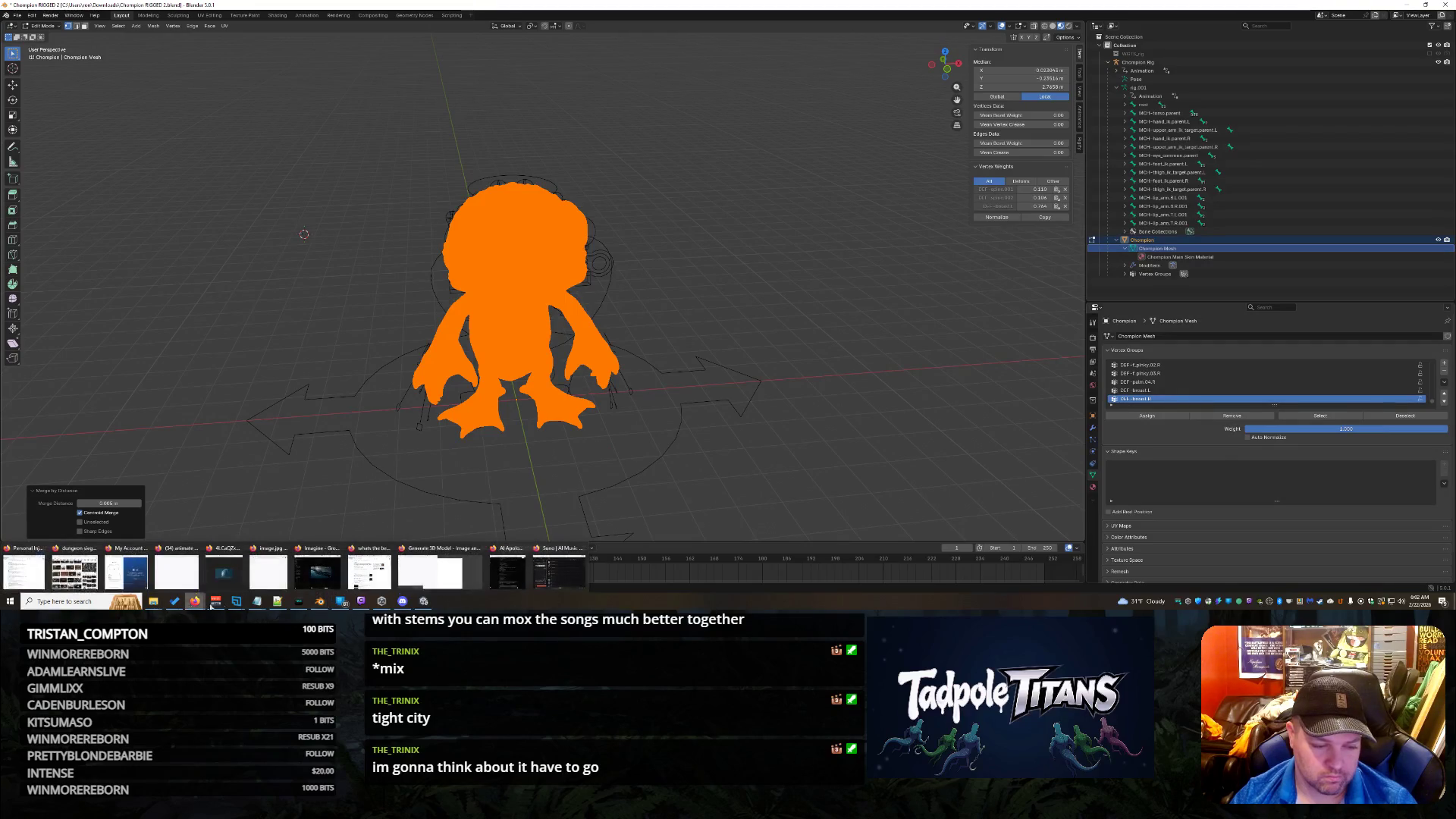
{"action": "left_click", "coordinate": [559, 567]}
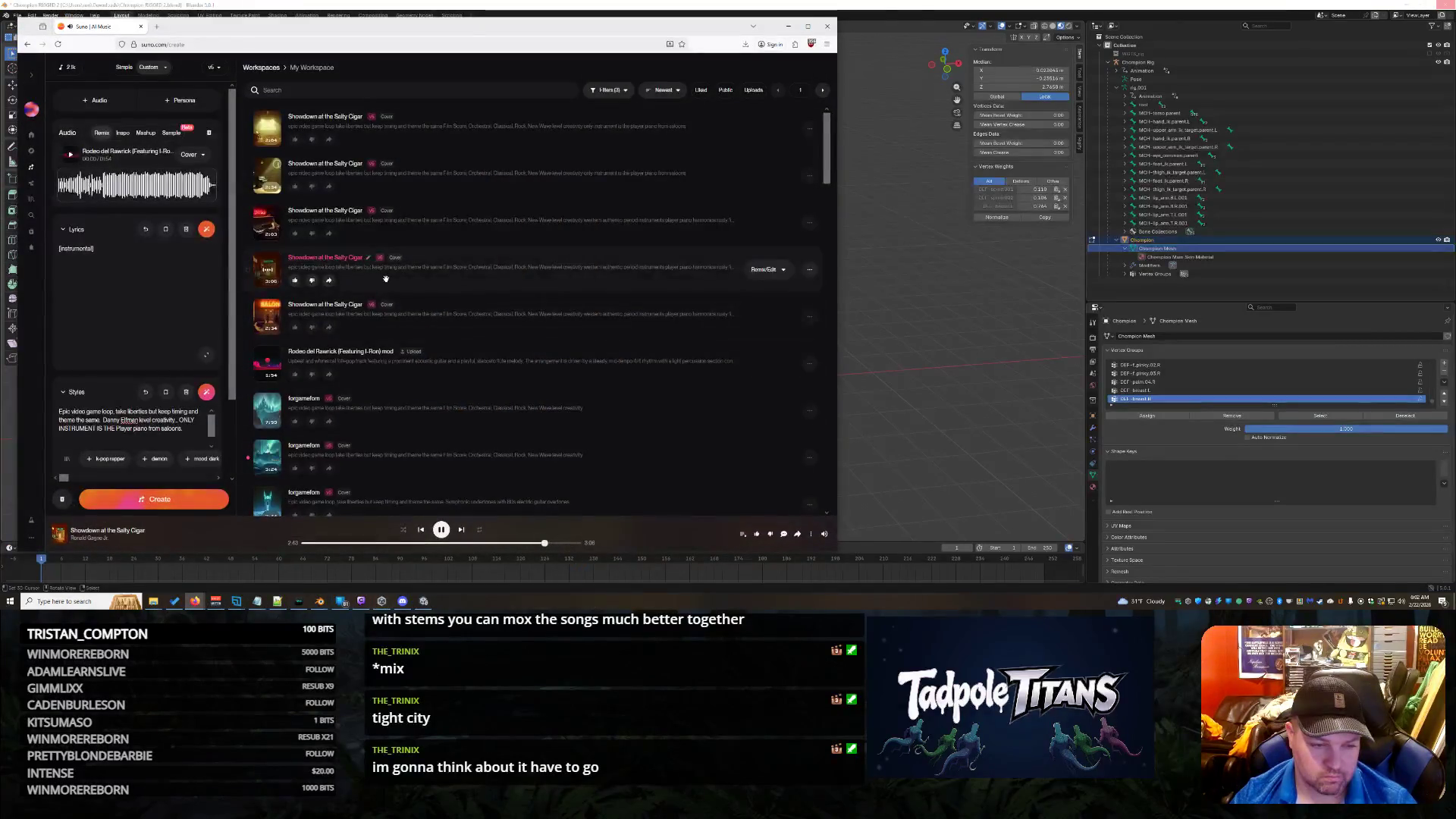
Step: Play the forgamefom track in Suno, then switch back to the Unity editor
{"action": "scroll", "coordinate": [455, 319], "scroll_direction": "down", "scroll_amount": 3}
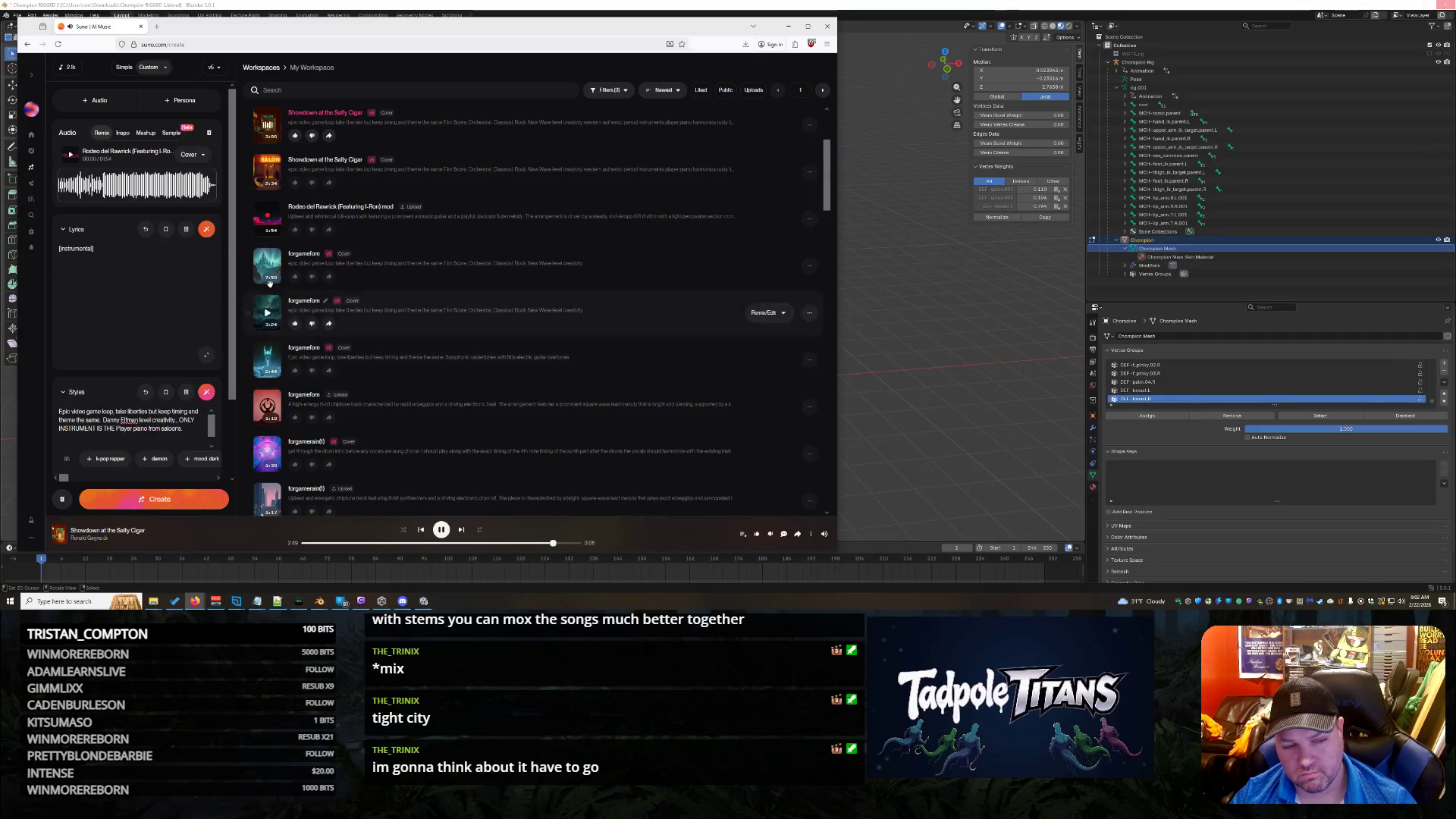
{"action": "left_click", "coordinate": [267, 311]}
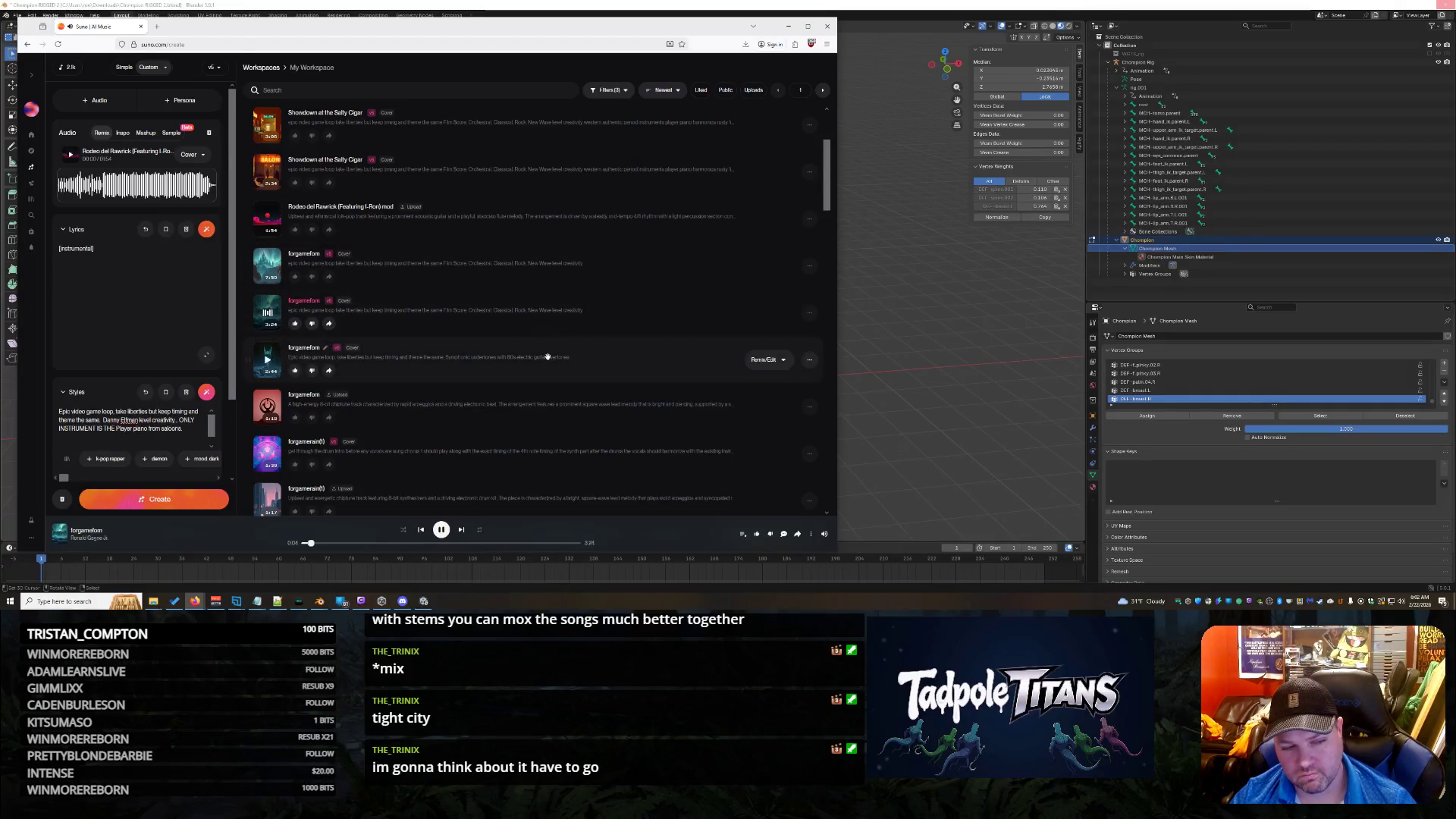
{"action": "scroll", "coordinate": [594, 383], "scroll_direction": "down", "scroll_amount": 1}
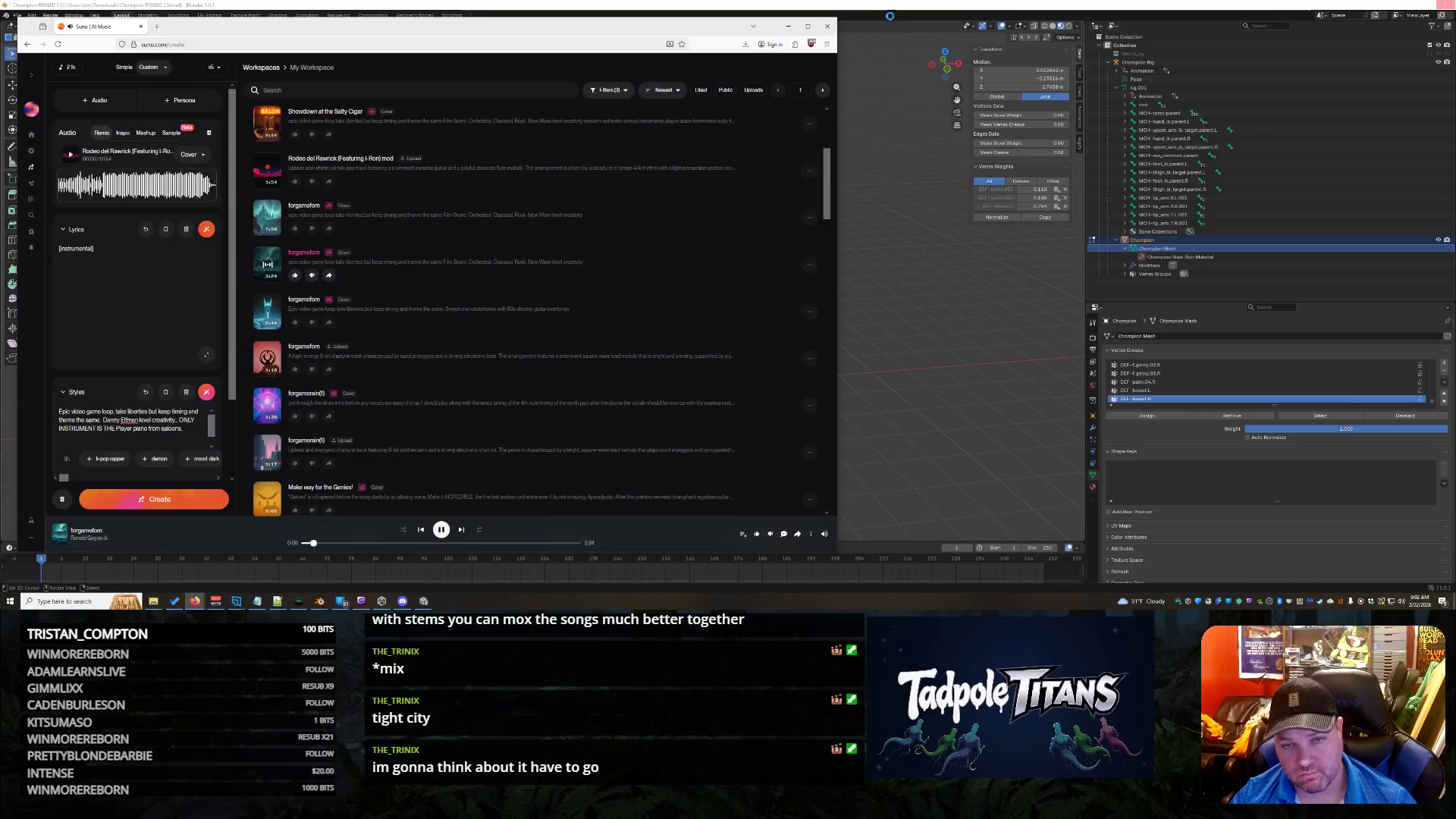
{"action": "key", "text": "alt+Tab"}
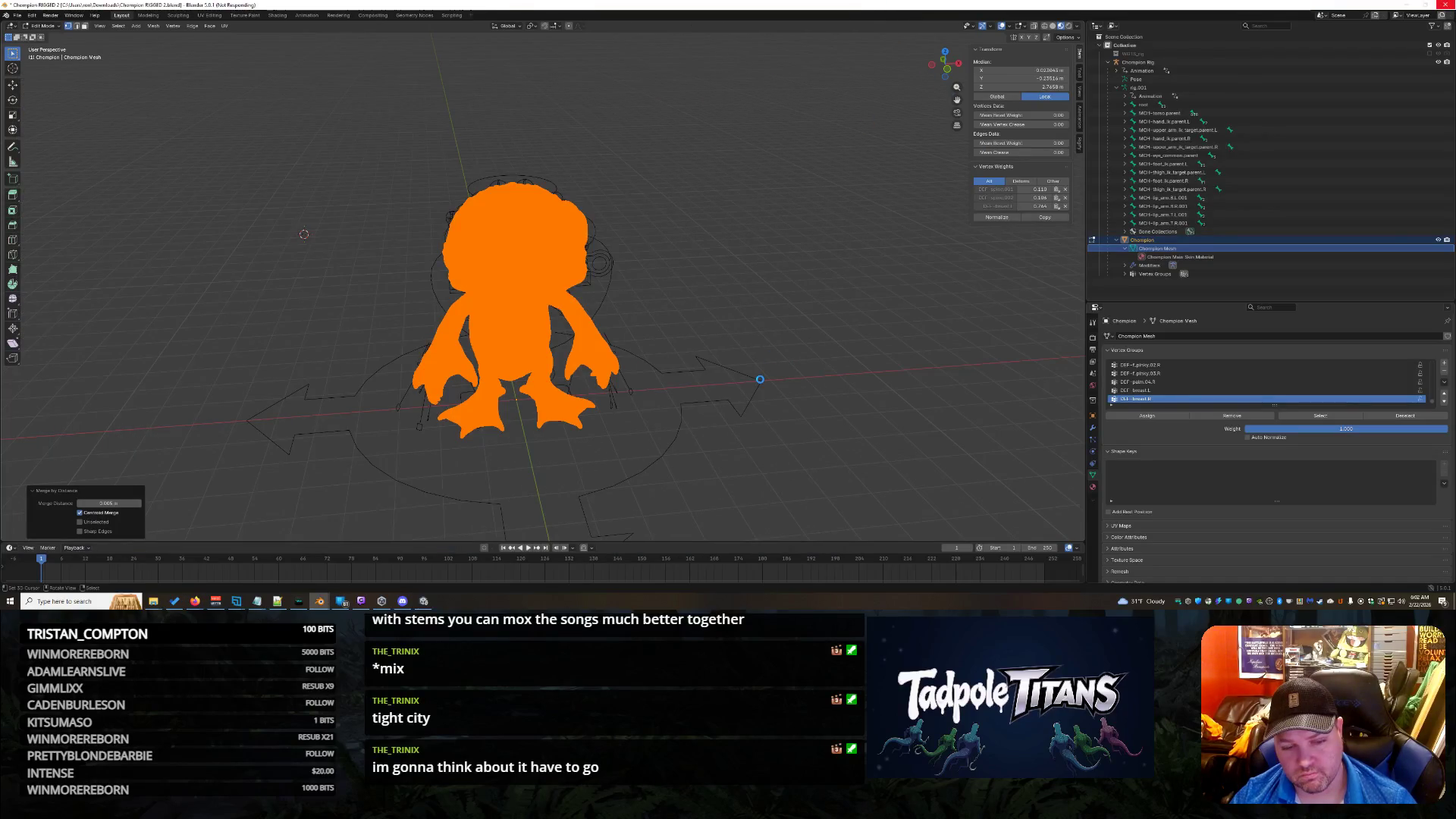
{"action": "left_click", "coordinate": [423, 601]}
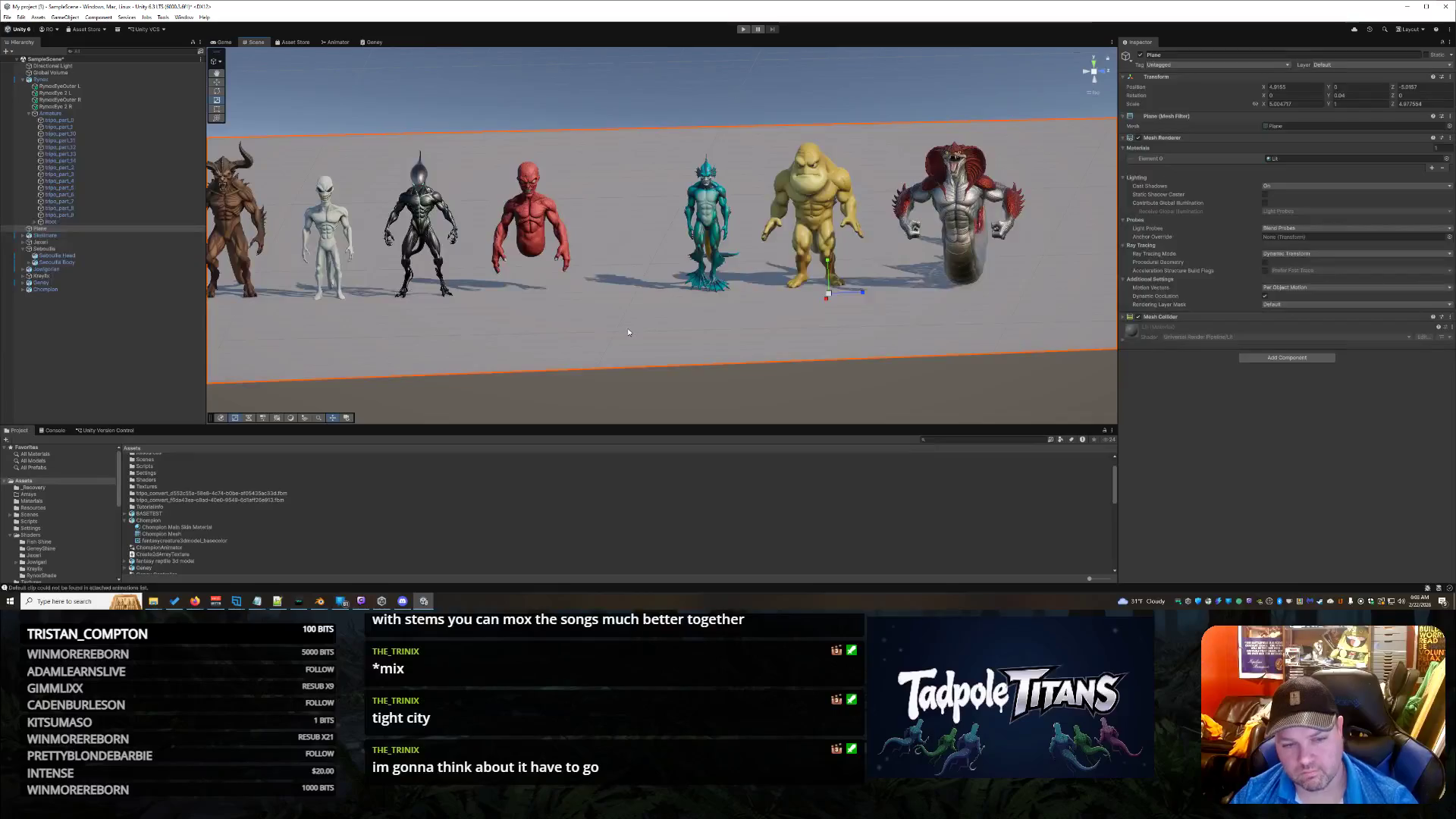
Step: Select the Champion object in the Hierarchy and view the Champion asset's import settings
{"action": "left_click", "coordinate": [46, 289]}
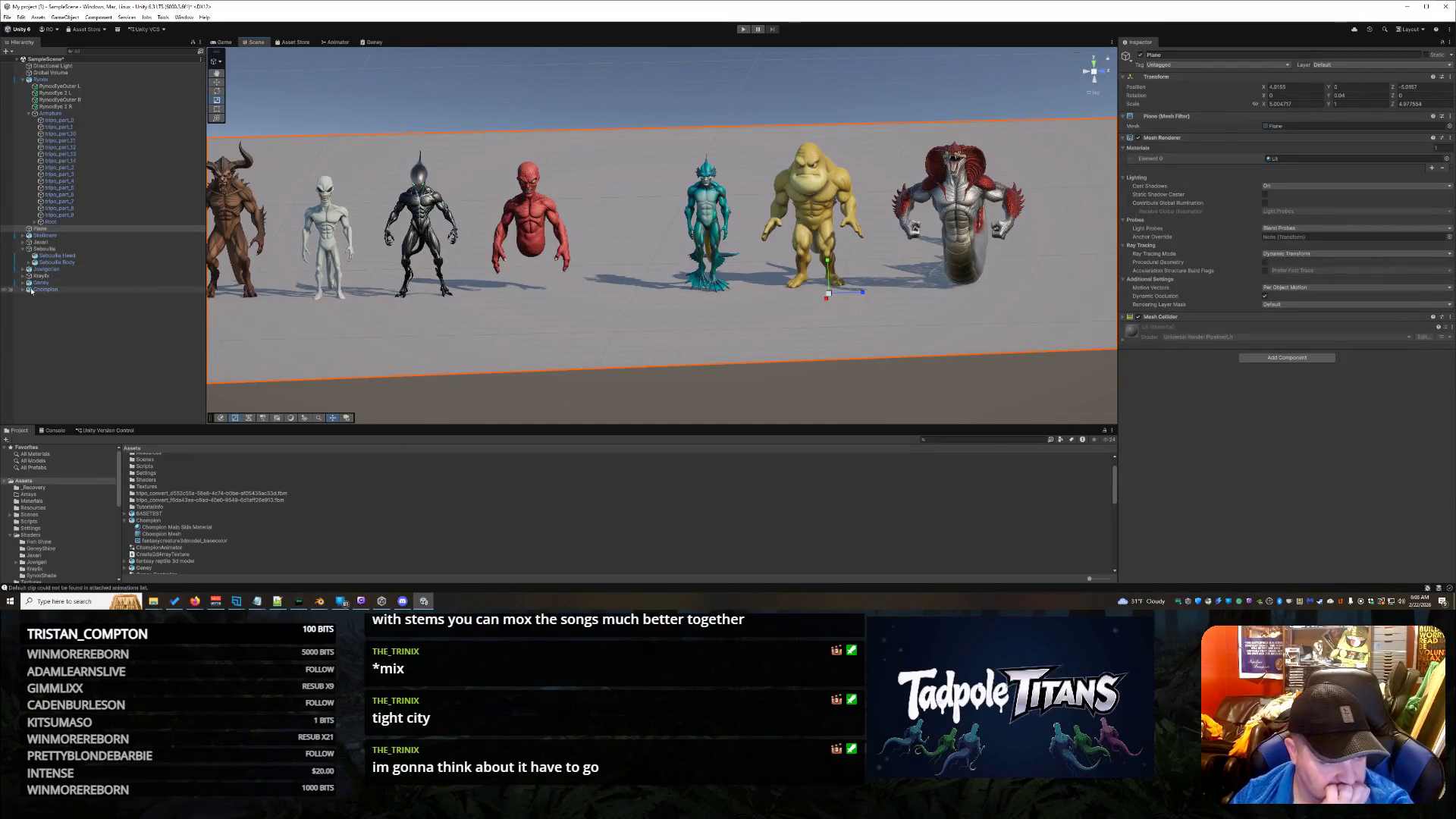
{"action": "left_click", "coordinate": [165, 520]}
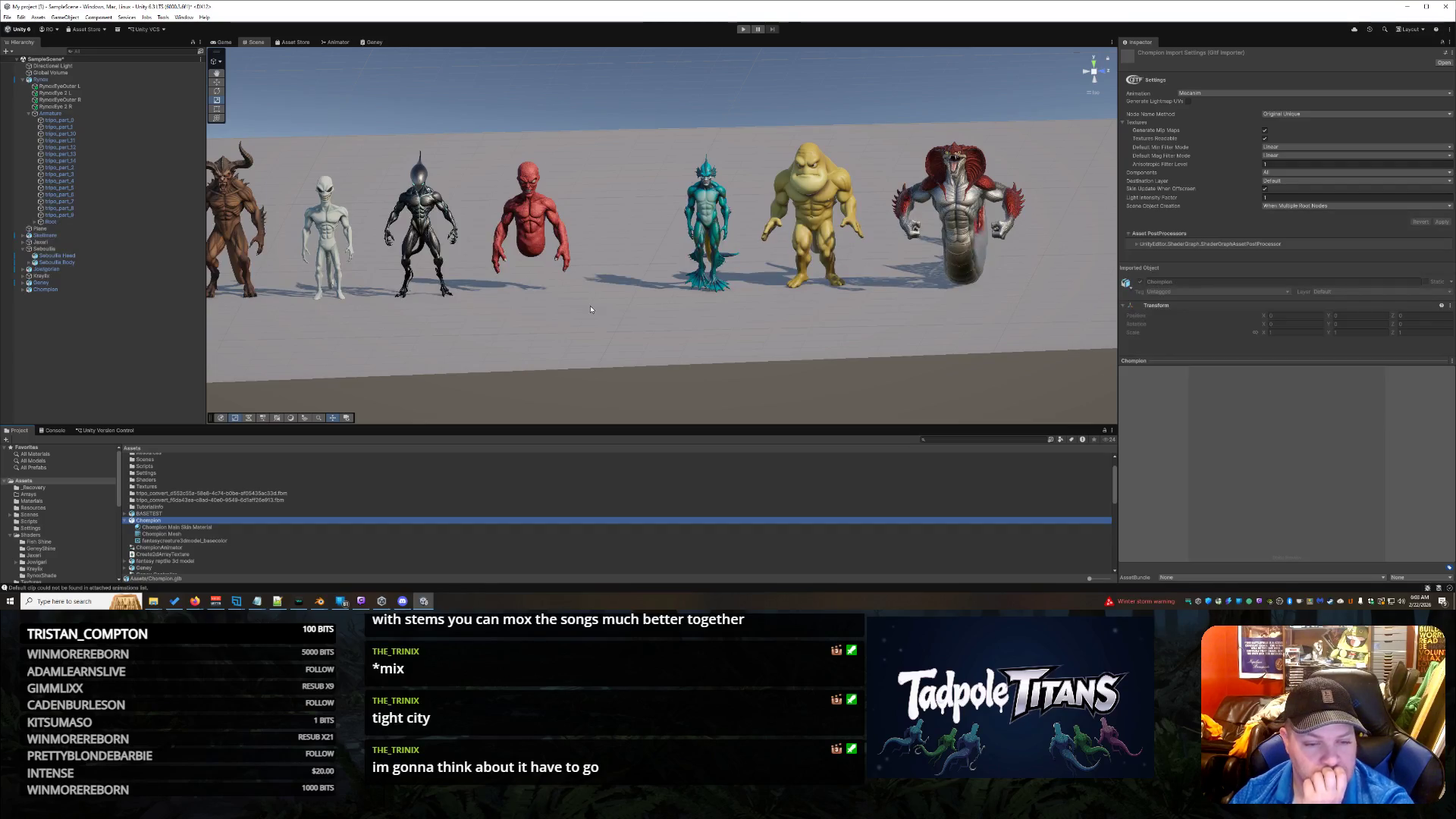
Step: Reimport the Champion asset and expand the Champion object down to its Rig and mesh
{"action": "right_click", "coordinate": [182, 522]}
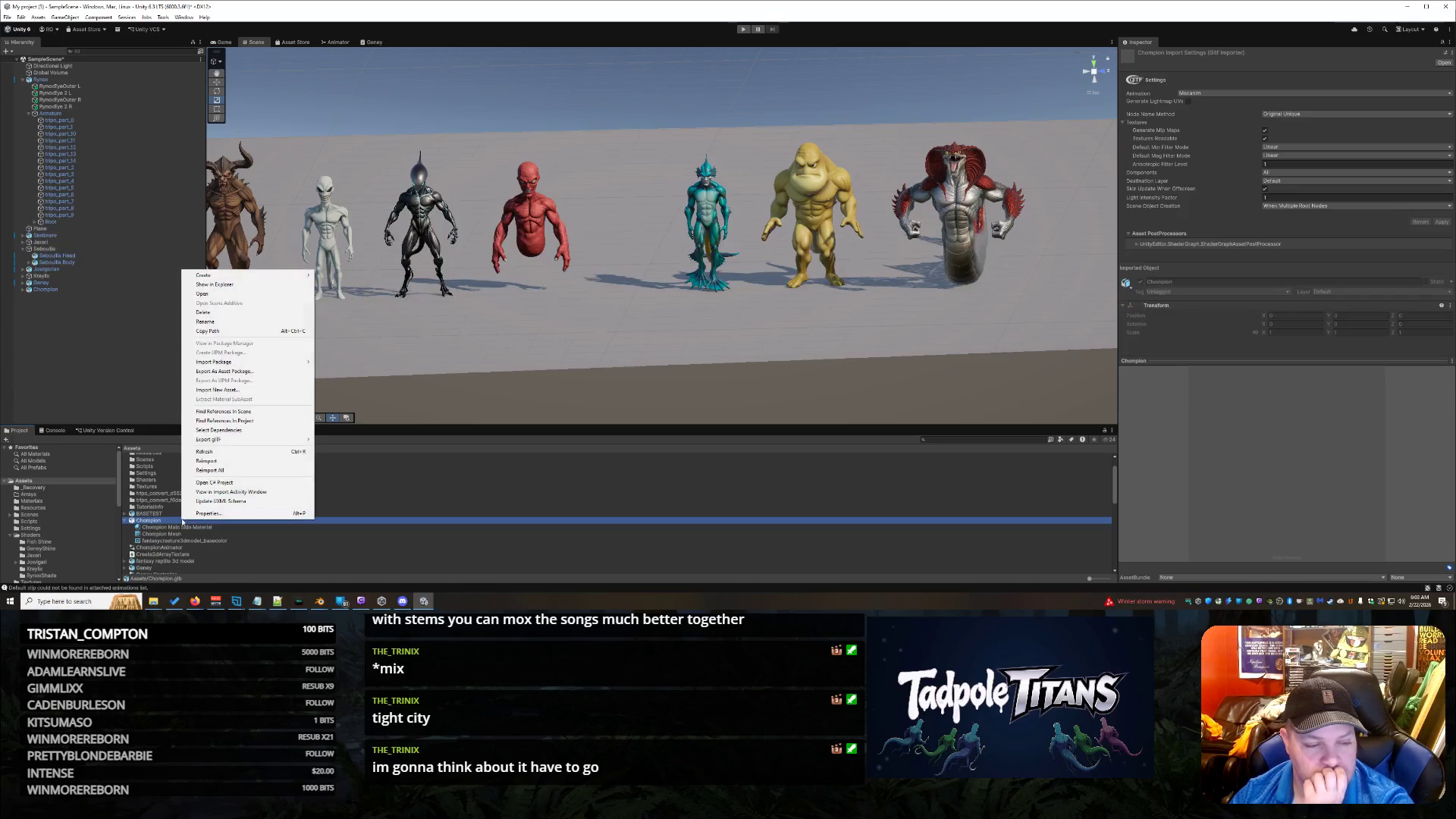
{"action": "left_click", "coordinate": [231, 461]}
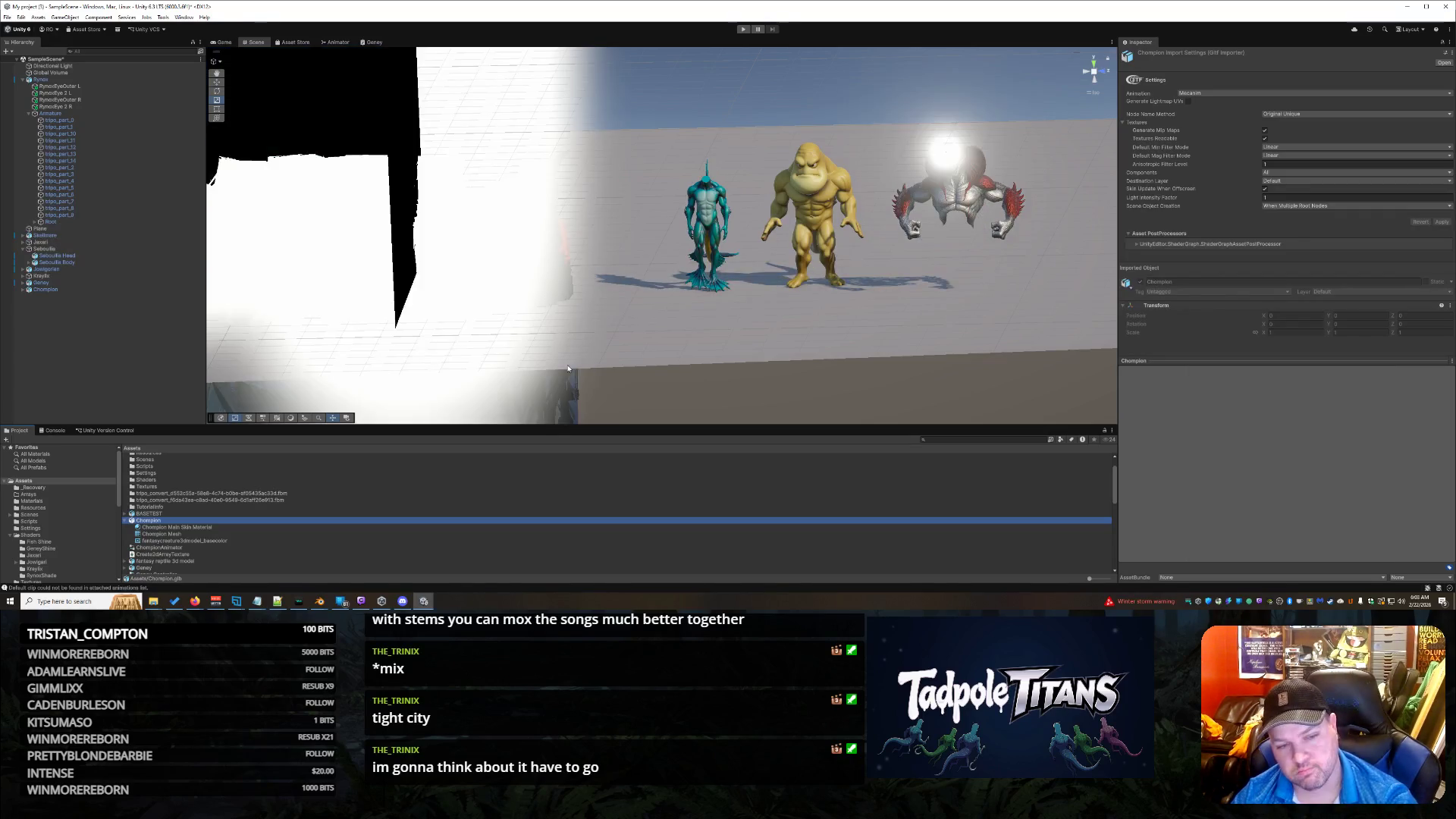
{"action": "left_click", "coordinate": [42, 292]}
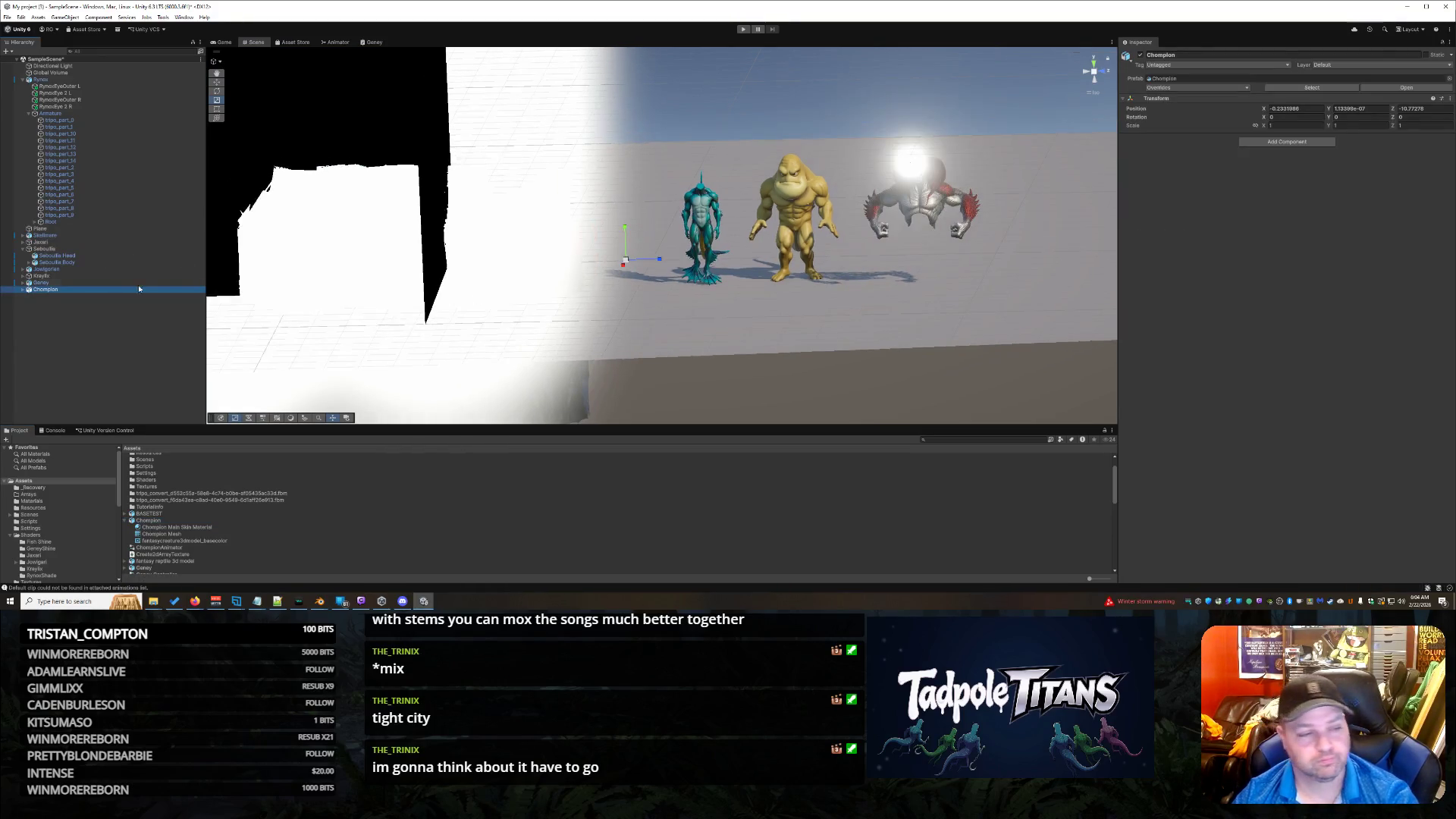
{"action": "left_click", "coordinate": [22, 289]}
{"action": "left_click", "coordinate": [95, 296]}
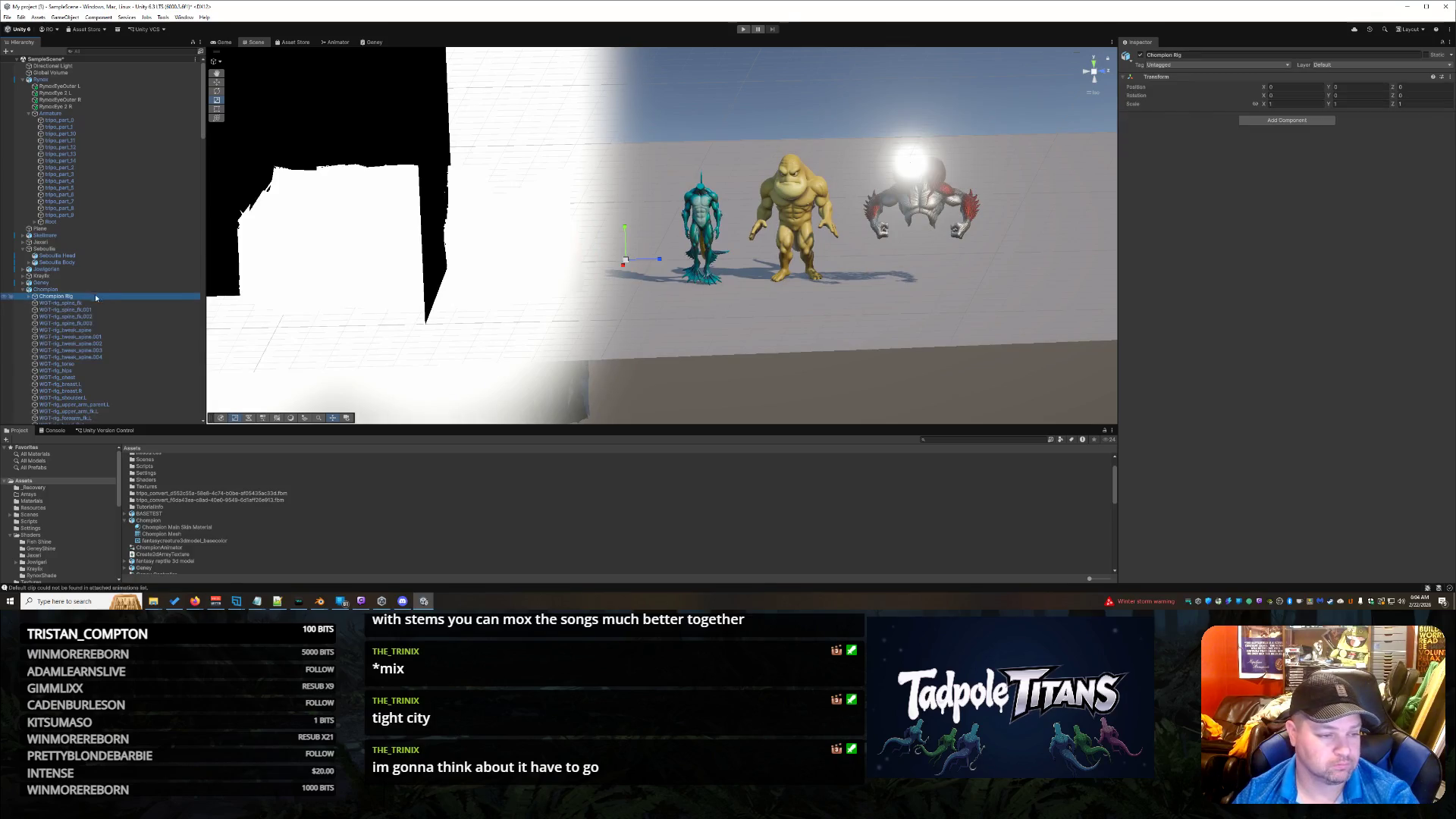
{"action": "left_click", "coordinate": [30, 297]}
{"action": "left_click", "coordinate": [57, 303]}
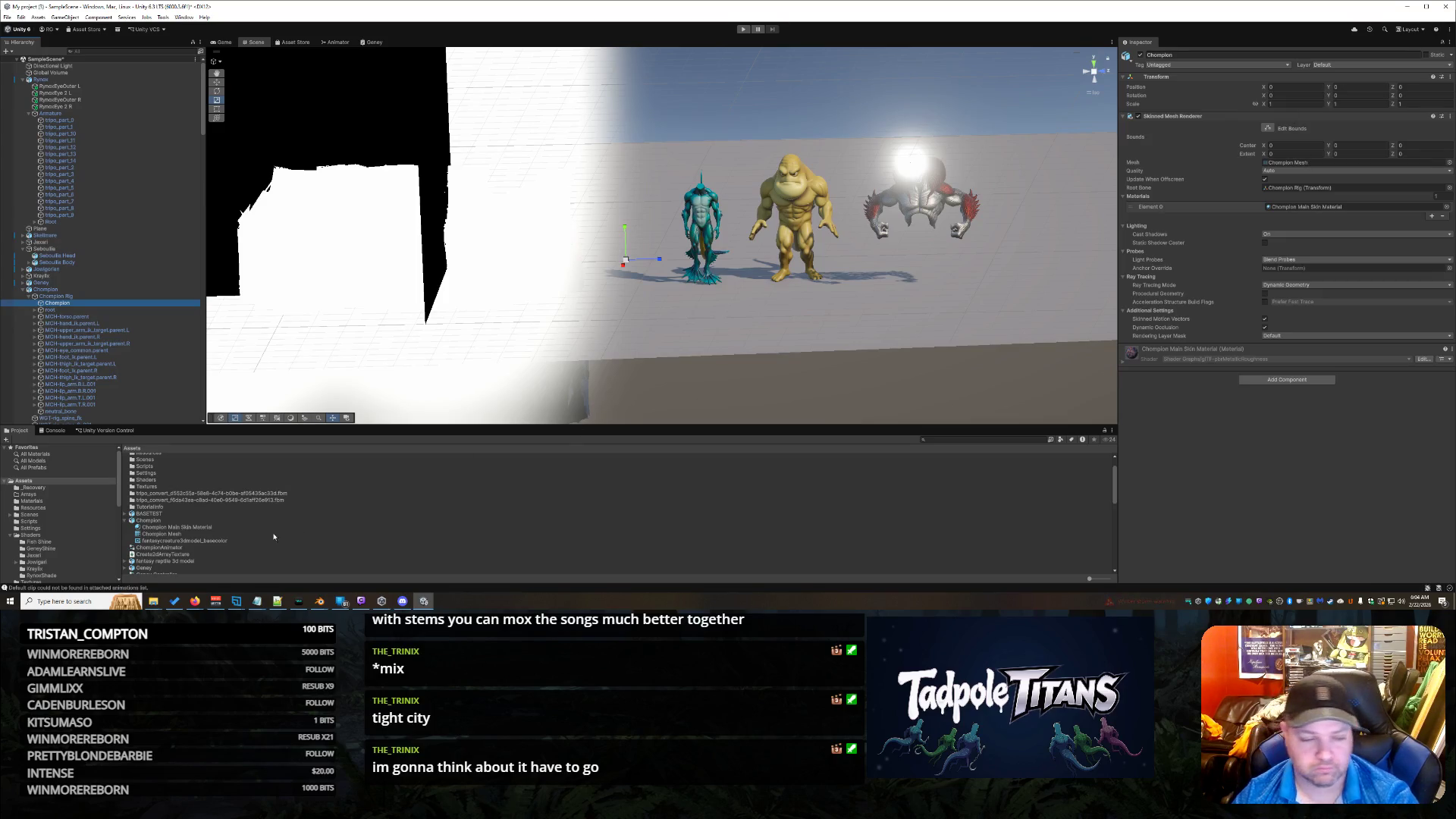
Step: Frame the old Champion mesh in the Scene view and delete that instance from the lineup
{"action": "left_click", "coordinate": [83, 344]}
{"action": "left_click", "coordinate": [82, 303]}
{"action": "key", "text": "f"}
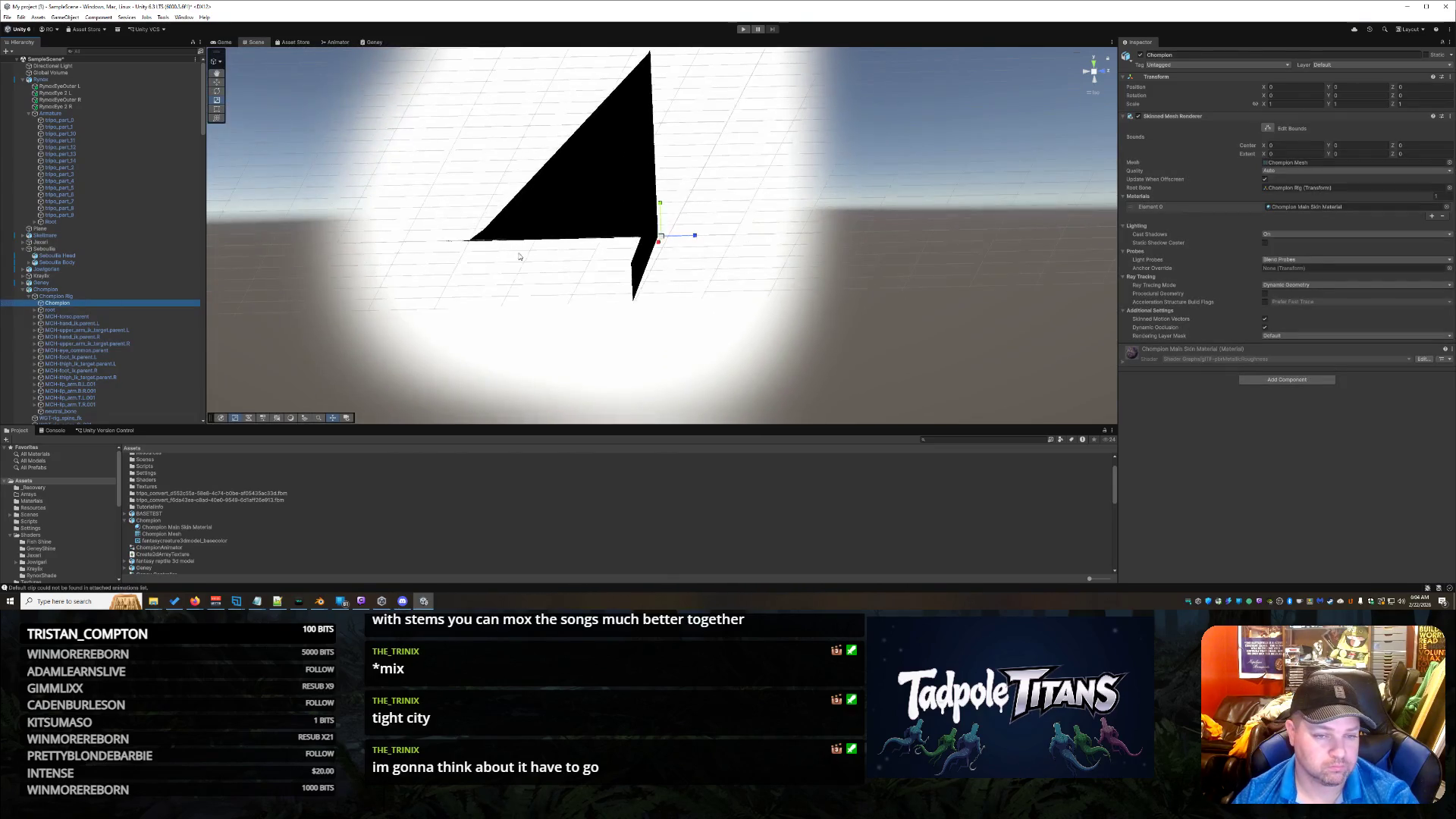
{"action": "key", "text": "Delete"}
{"action": "scroll", "coordinate": [531, 258], "scroll_direction": "up", "scroll_amount": 3}
{"action": "scroll", "coordinate": [588, 279], "scroll_direction": "up", "scroll_amount": 5}
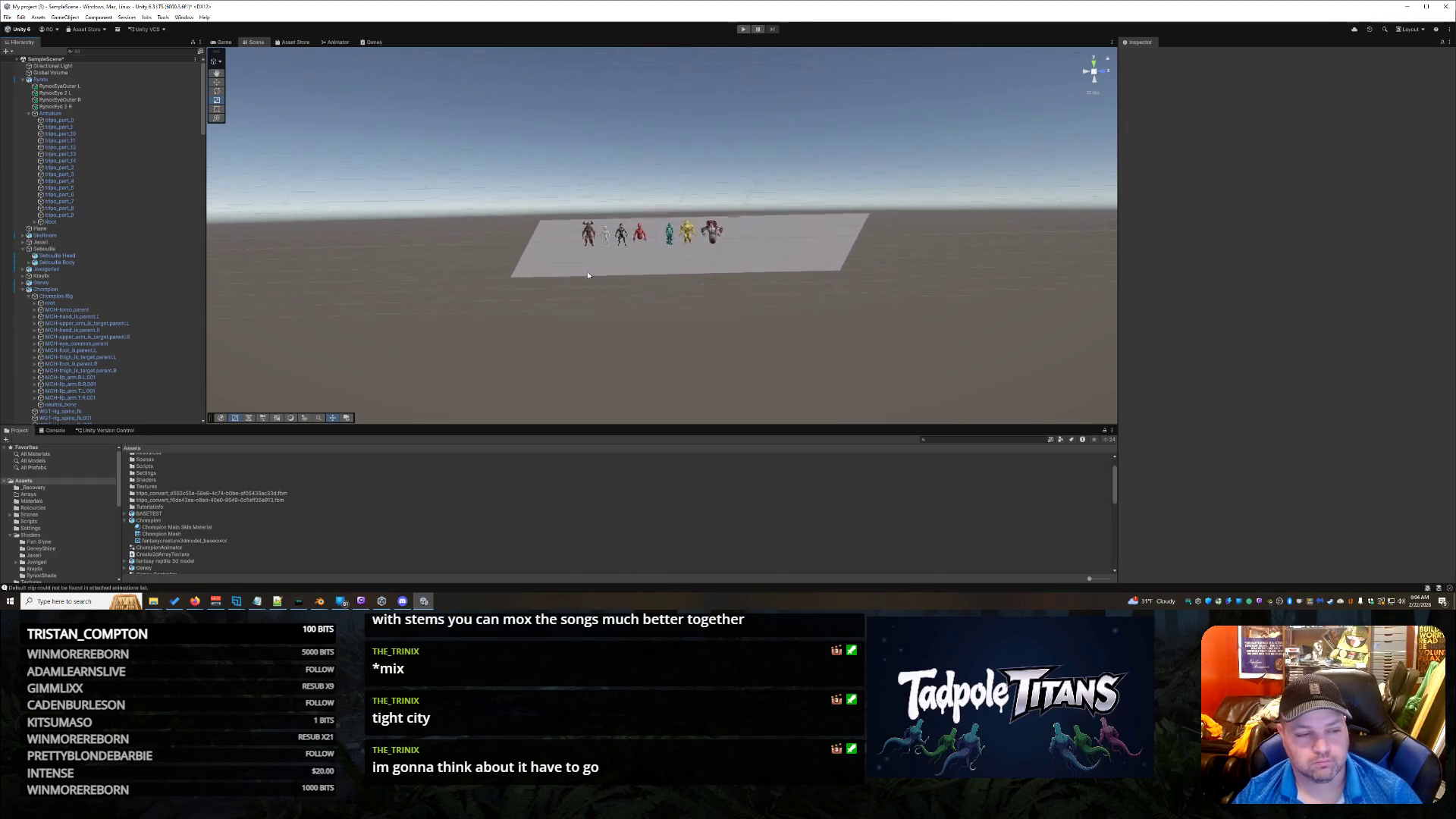
{"action": "scroll", "coordinate": [594, 288], "scroll_direction": "up", "scroll_amount": 2}
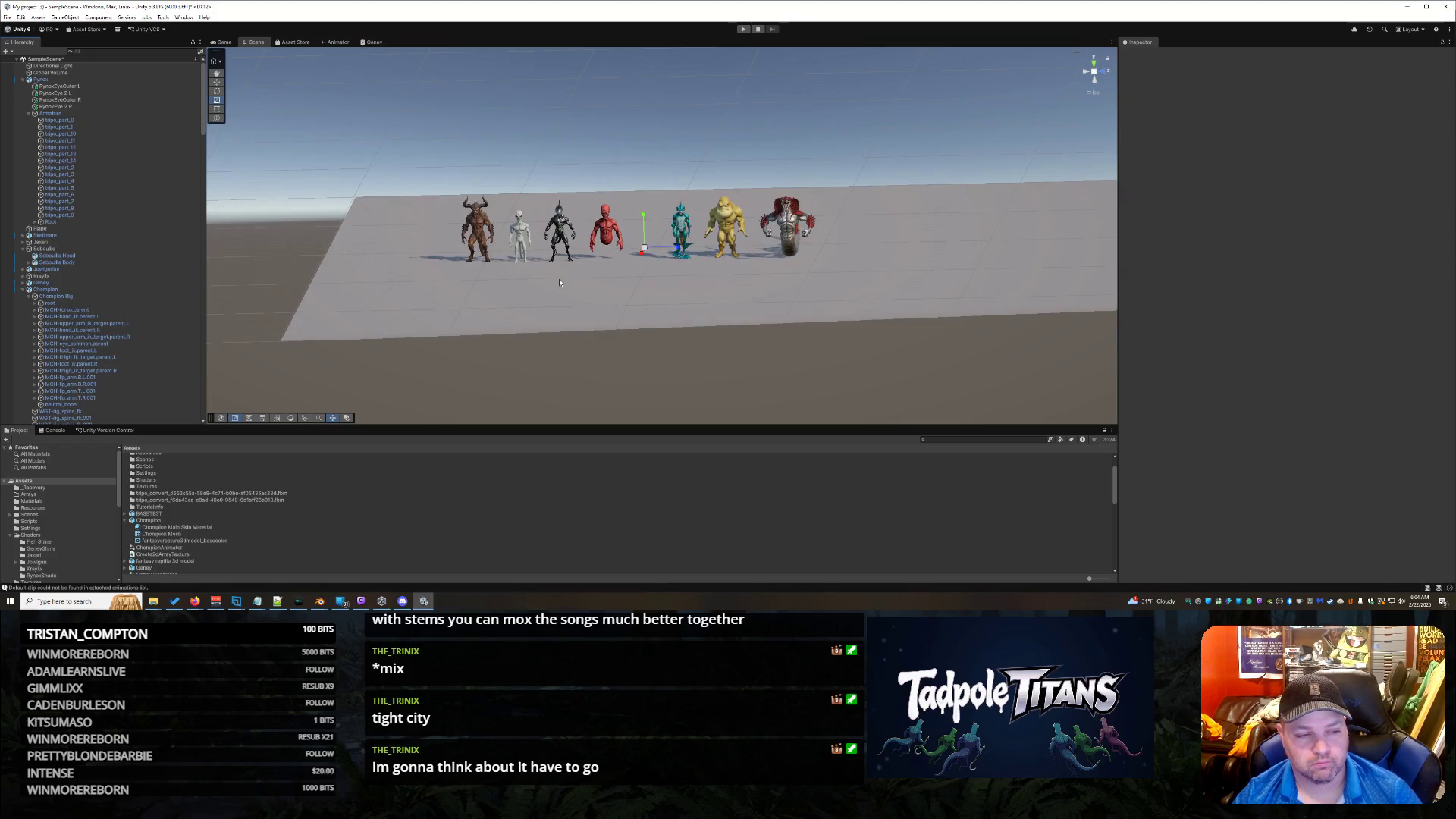
{"action": "scroll", "coordinate": [561, 282], "scroll_direction": "up", "scroll_amount": 5}
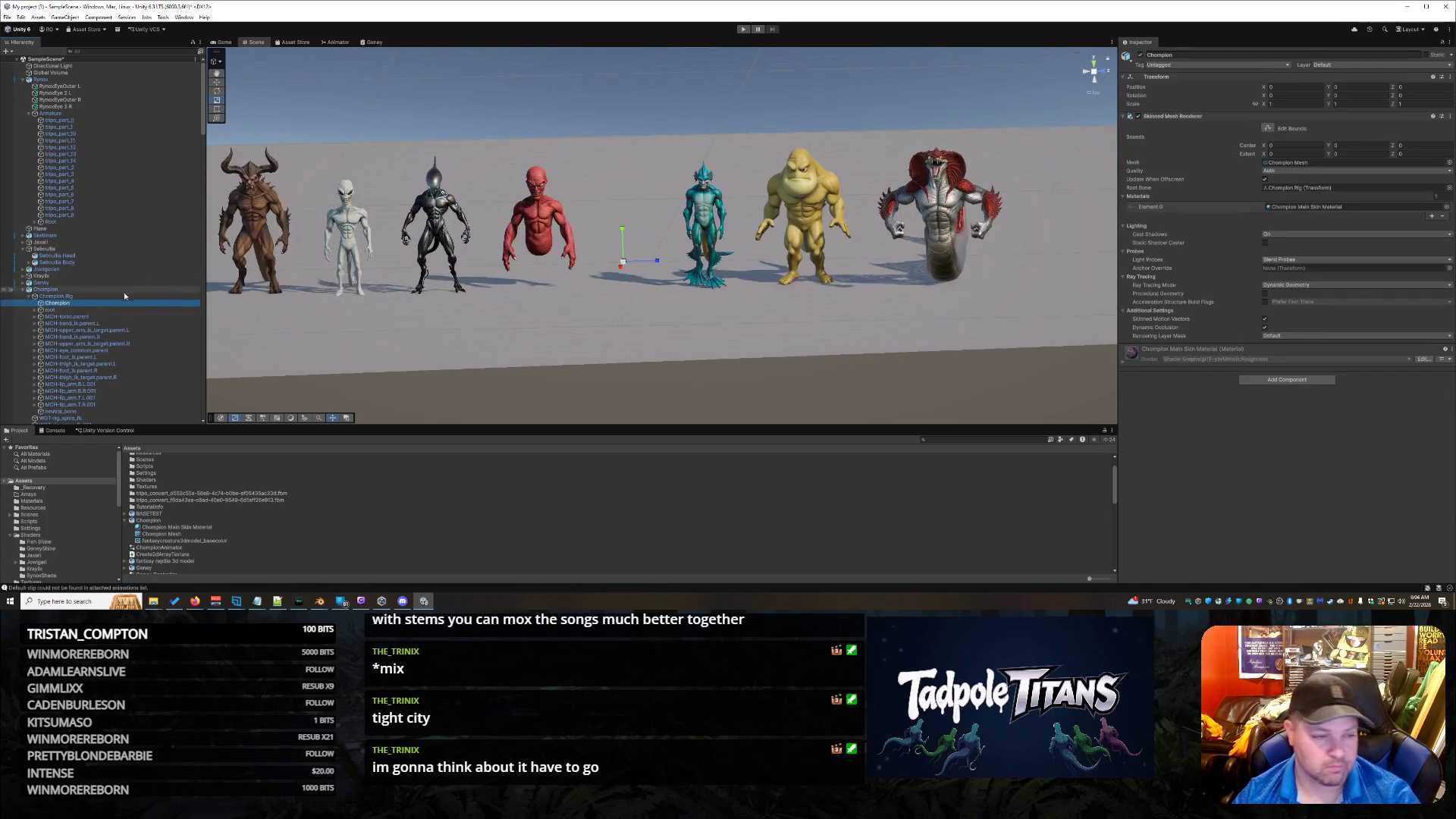
{"action": "key", "text": "Delete"}
{"action": "scroll", "coordinate": [660, 228], "scroll_direction": "up", "scroll_amount": 3}
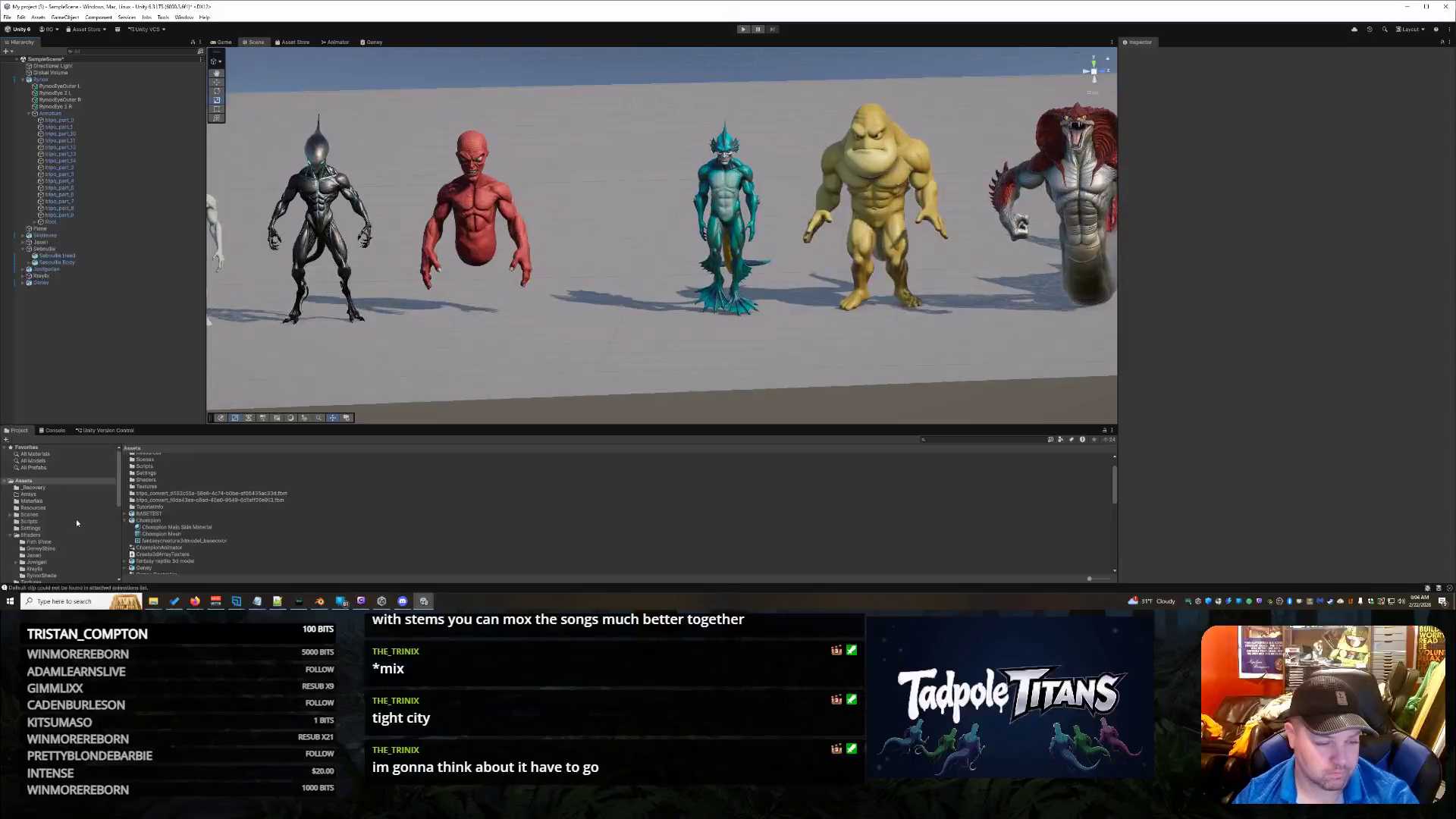
Step: Place the Chompion model into the lineup scene, then return to Blender
{"action": "left_click", "coordinate": [137, 522]}
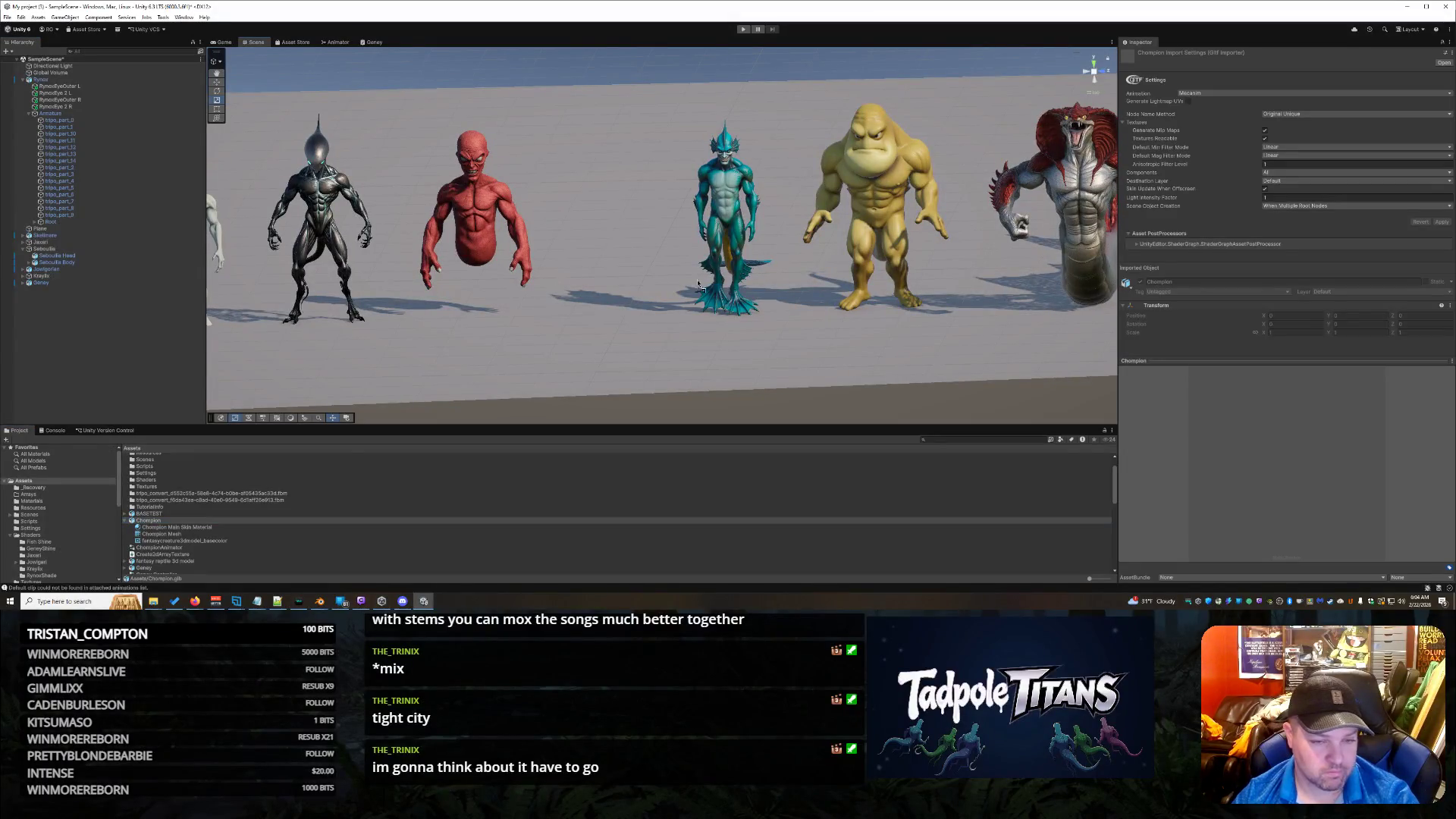
{"action": "left_click_drag", "start_coordinate": [605, 291], "coordinate": [603, 288]}
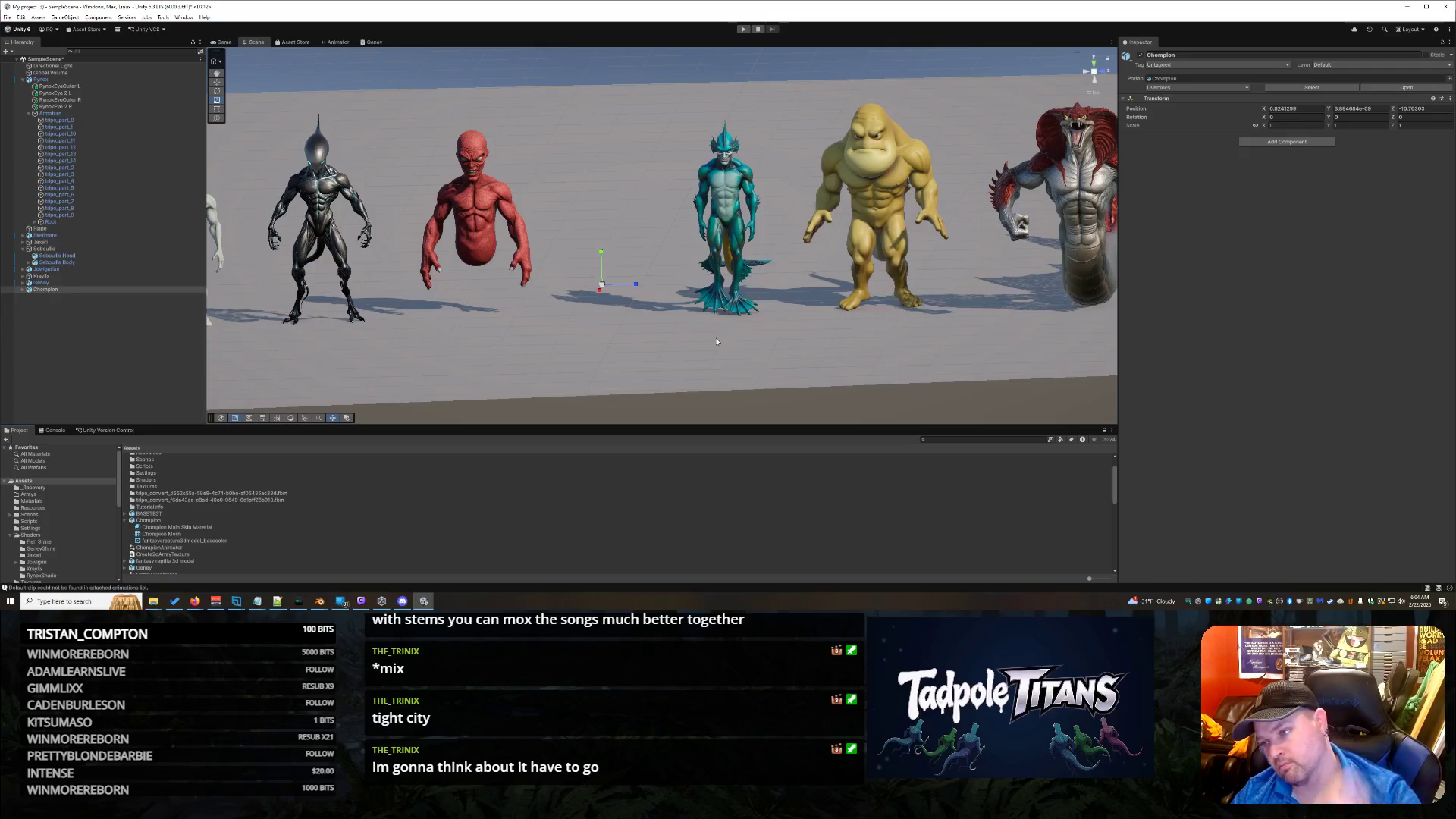
{"action": "mouse_move", "coordinate": [319, 601]}
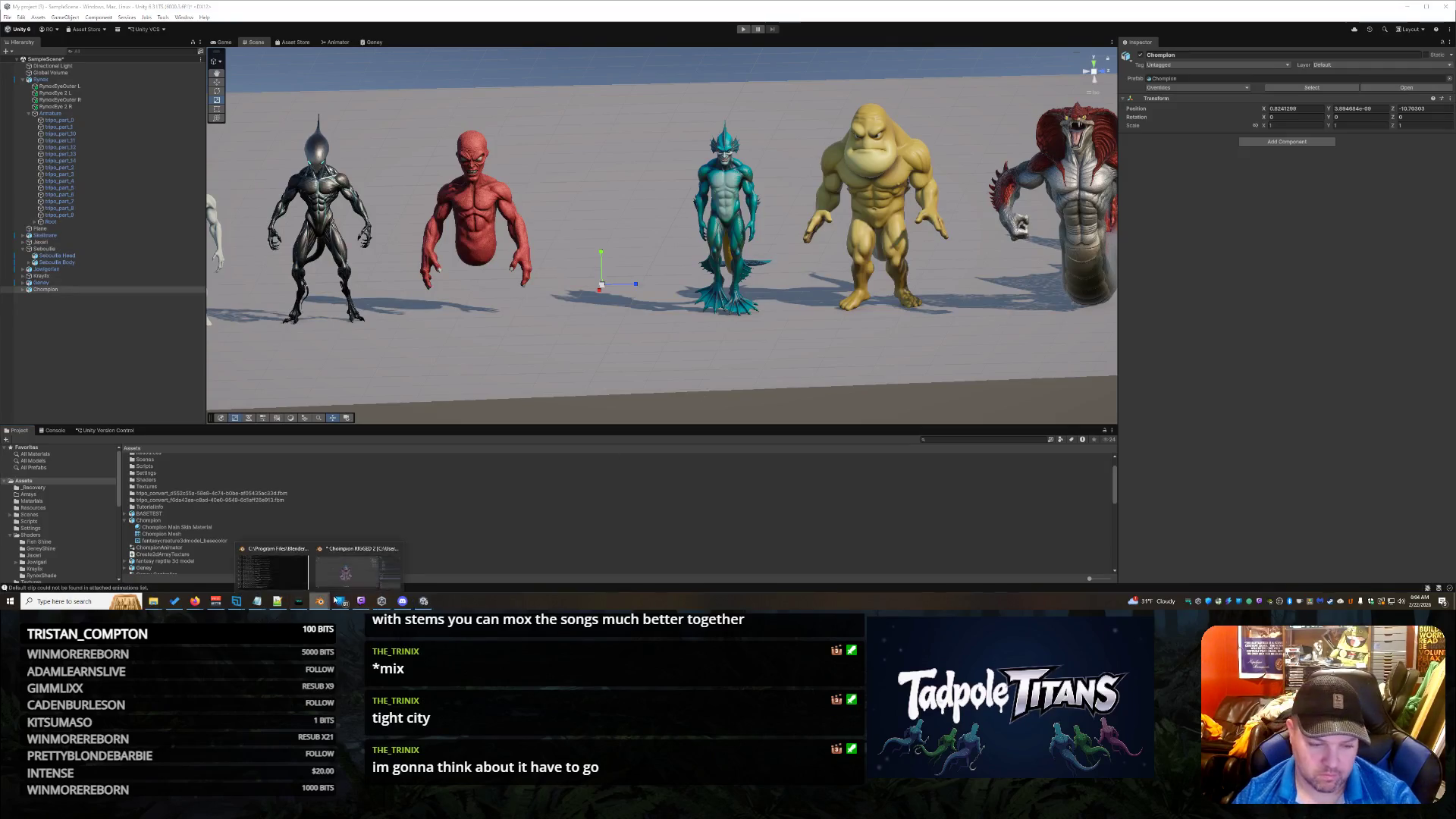
{"action": "left_click", "coordinate": [345, 580]}
Step: Box-select the frog character, enter Edit Mode, and run Merge by Distance
{"action": "mouse_move", "coordinate": [295, 186]}
{"action": "left_mouse_down"}
{"action": "mouse_move", "coordinate": [749, 431]}
{"action": "mouse_move", "coordinate": [829, 458]}
{"action": "left_mouse_up"}
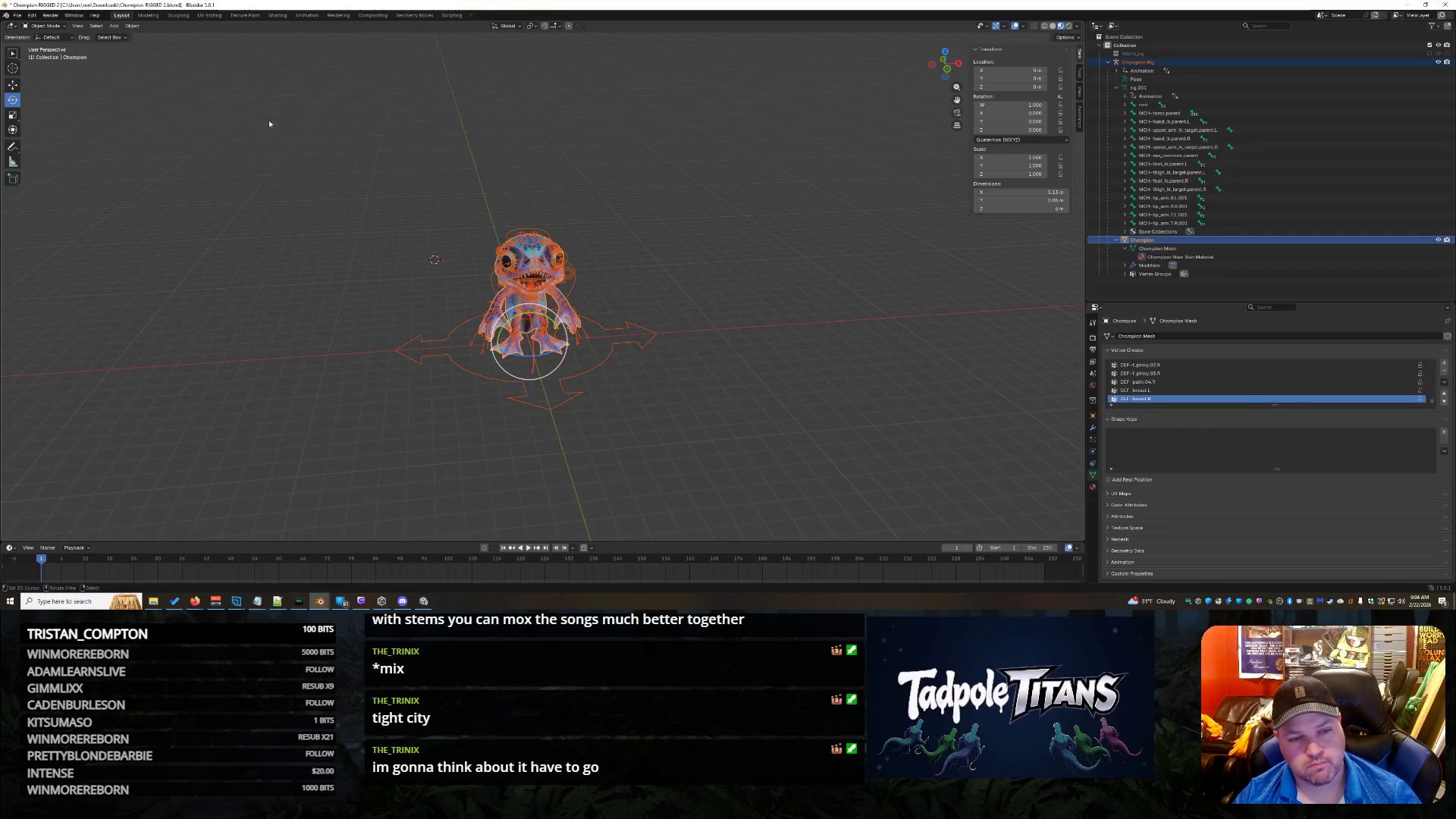
{"action": "scroll", "coordinate": [303, 205], "scroll_direction": "up", "scroll_amount": 4}
{"action": "scroll", "coordinate": [304, 209], "scroll_direction": "up", "scroll_amount": 3}
{"action": "scroll", "coordinate": [148, 97], "scroll_direction": "down", "scroll_amount": 2}
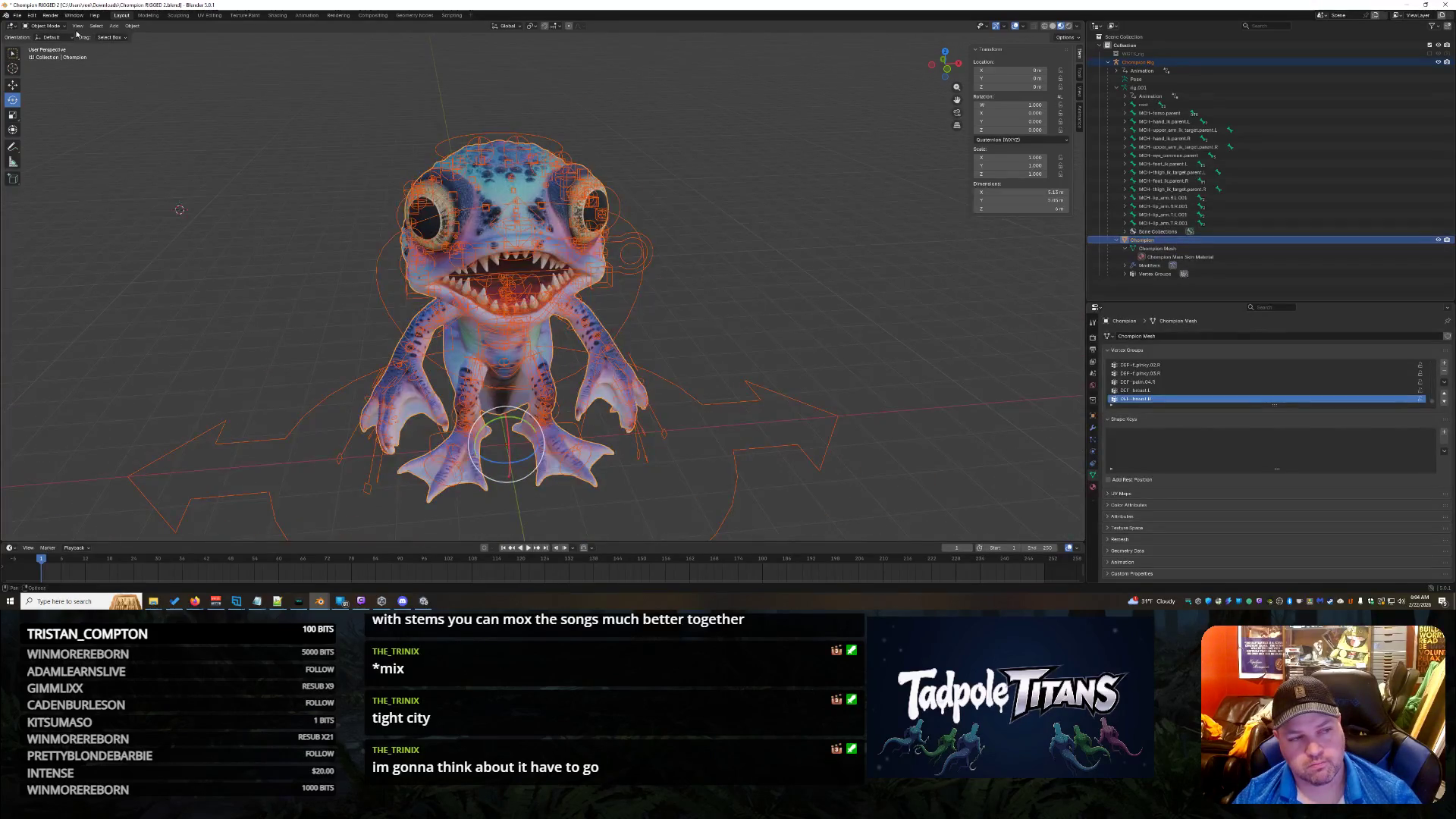
{"action": "left_click", "coordinate": [45, 26]}
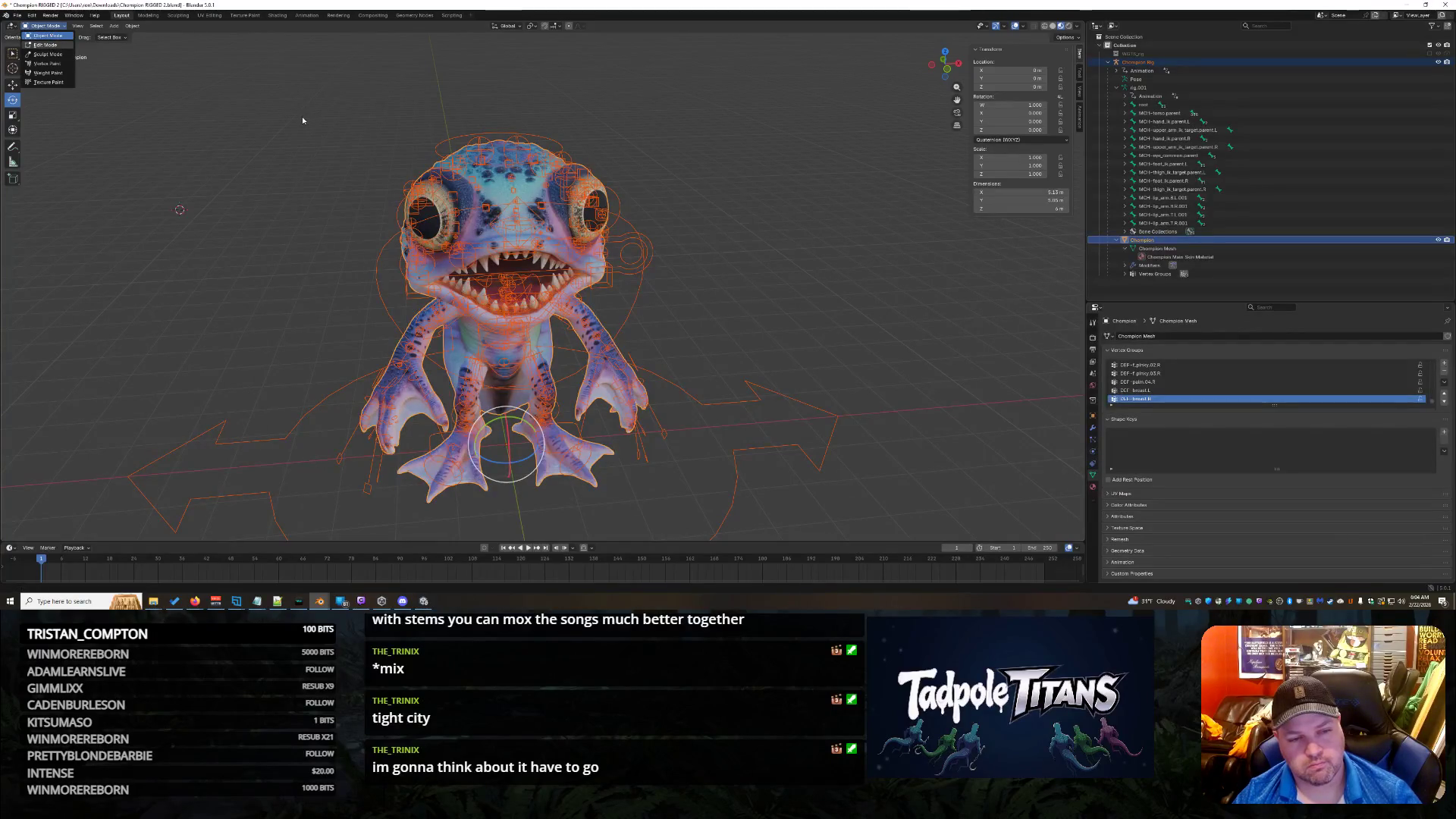
{"action": "key", "text": "Tab"}
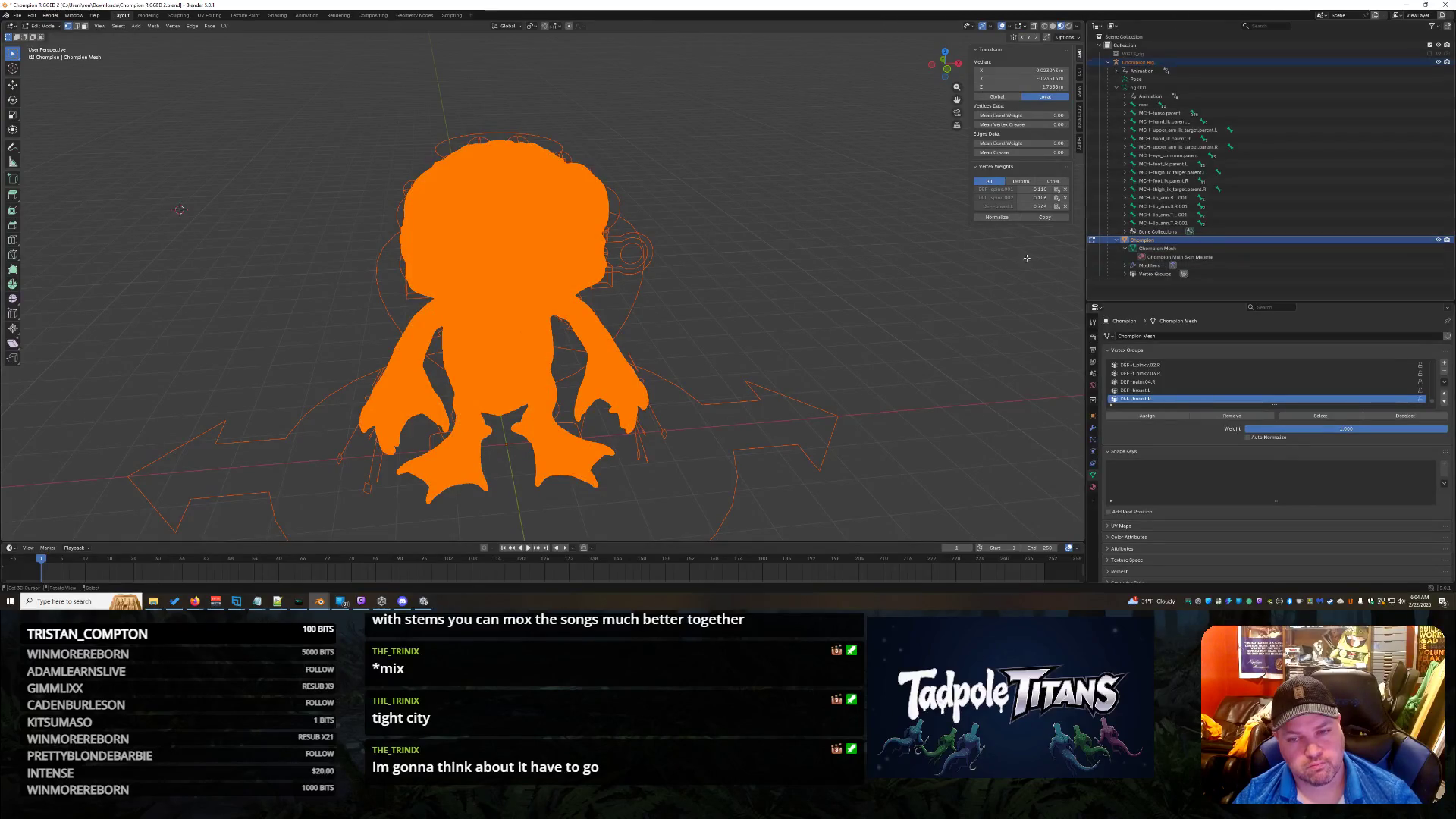
{"action": "left_click", "coordinate": [154, 26]}
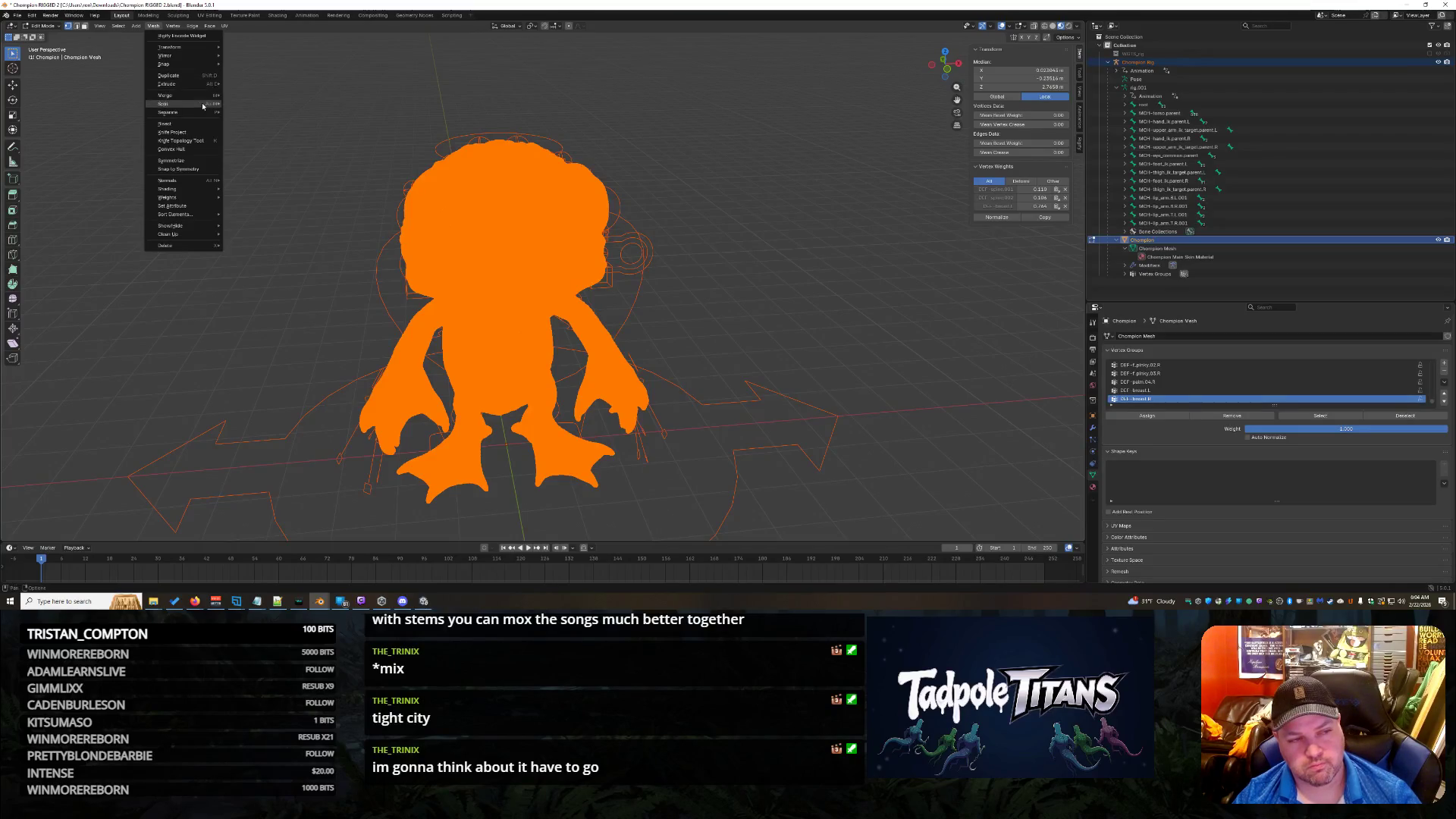
{"action": "mouse_move", "coordinate": [199, 94]}
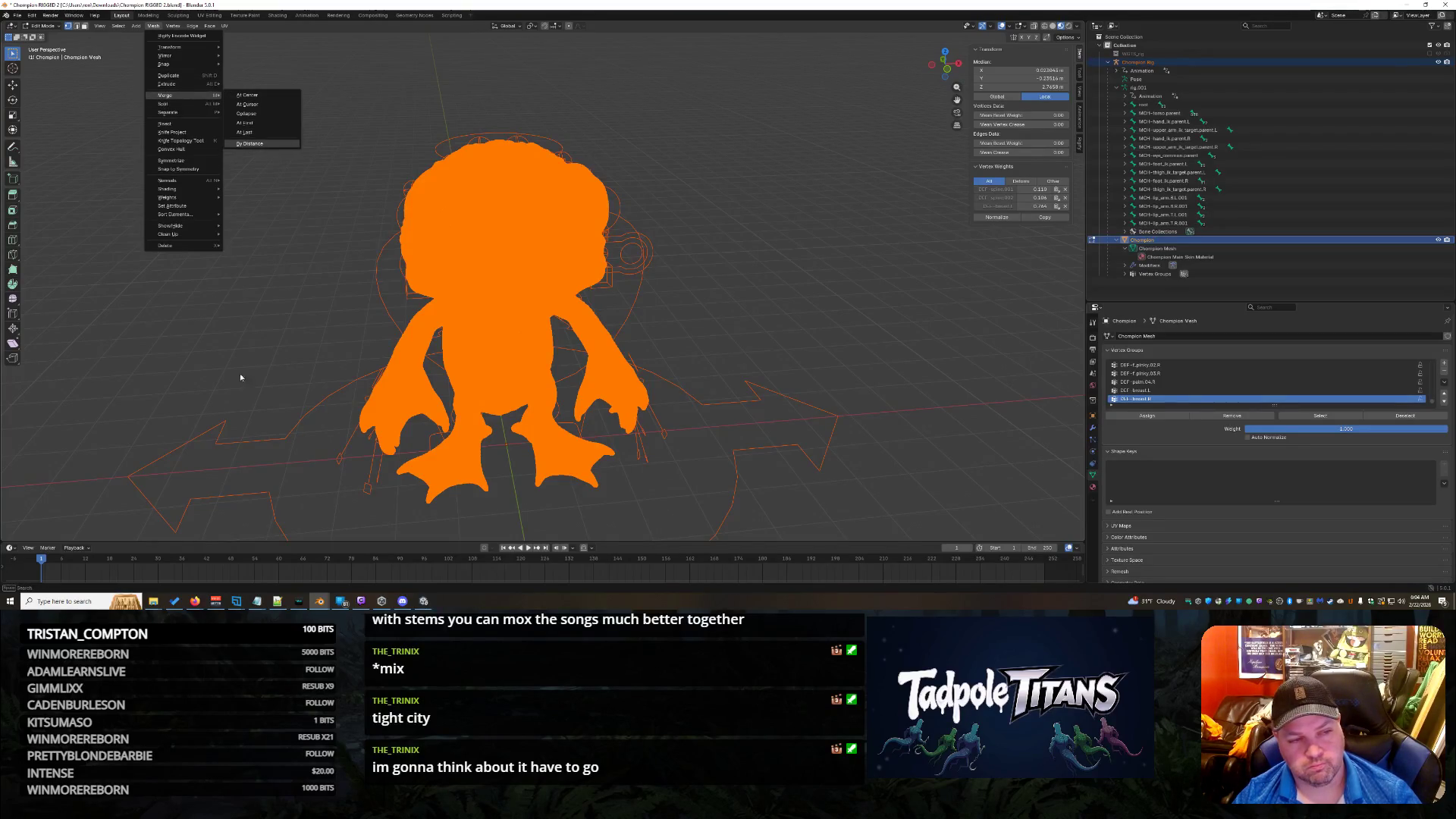
{"action": "key", "text": "Return"}
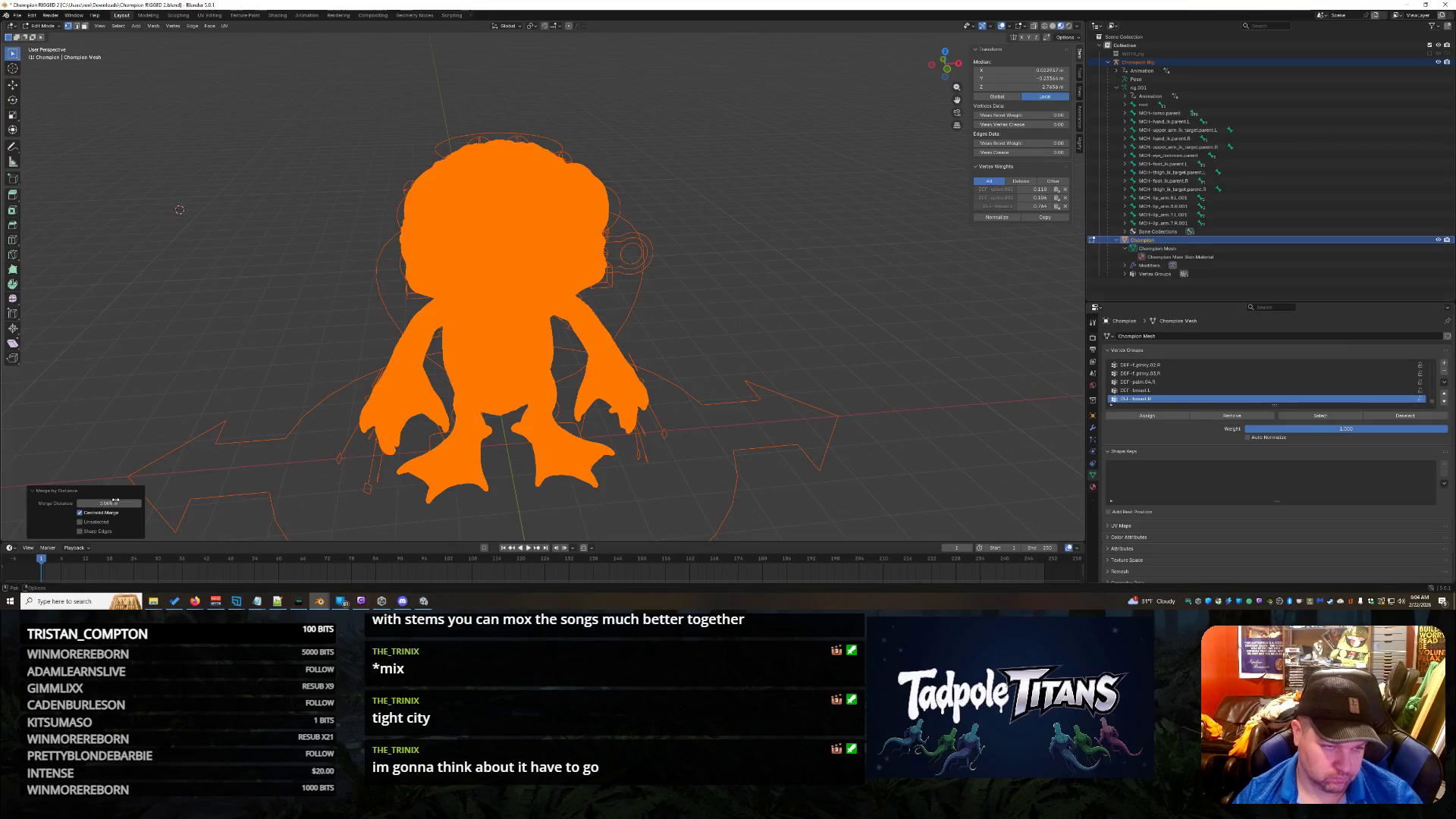
Step: Raise the Merge Distance to 0.01 m to remove more duplicate vertices
{"action": "left_click", "coordinate": [106, 503]}
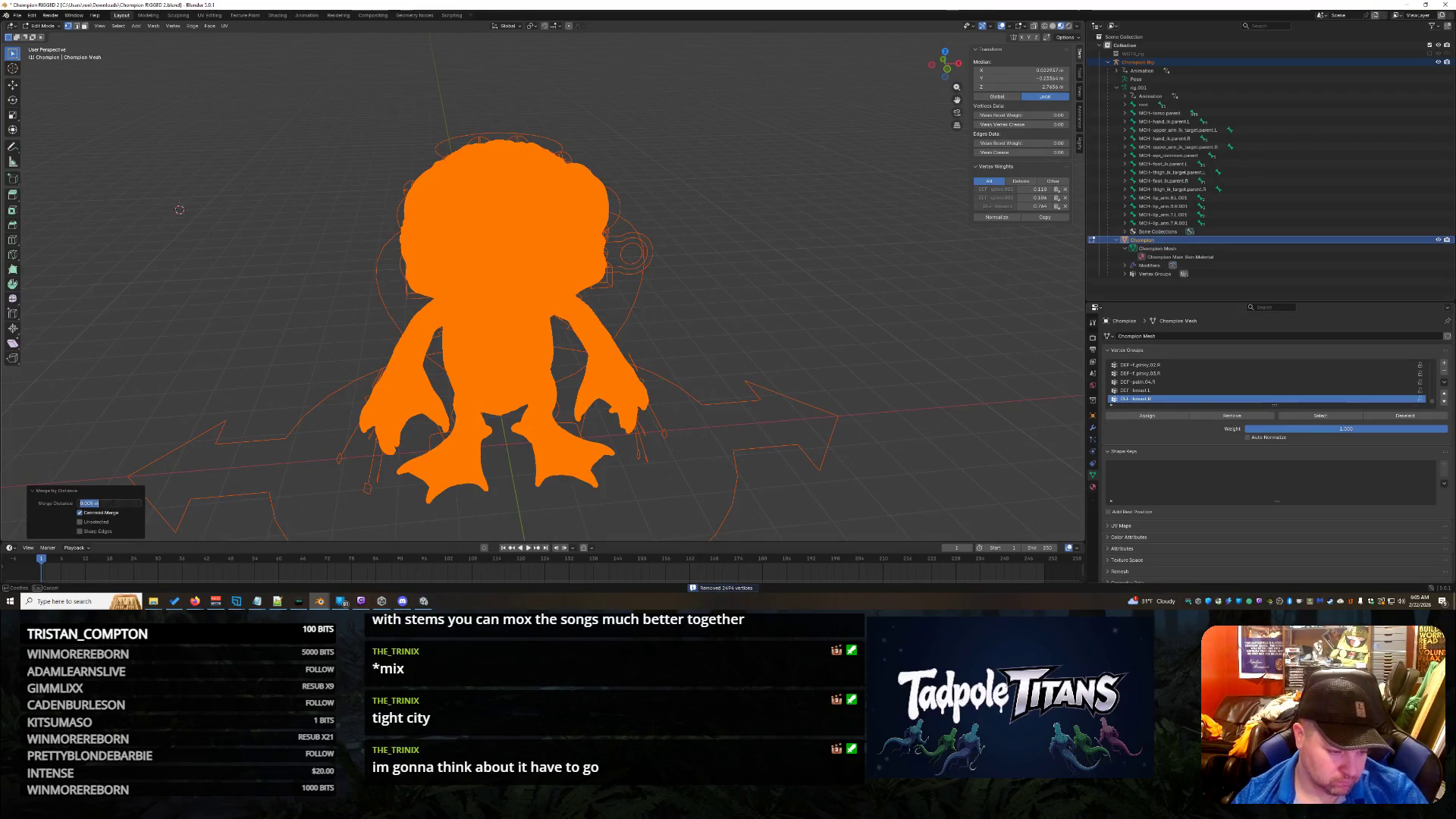
{"action": "type", "text": "0.01"}
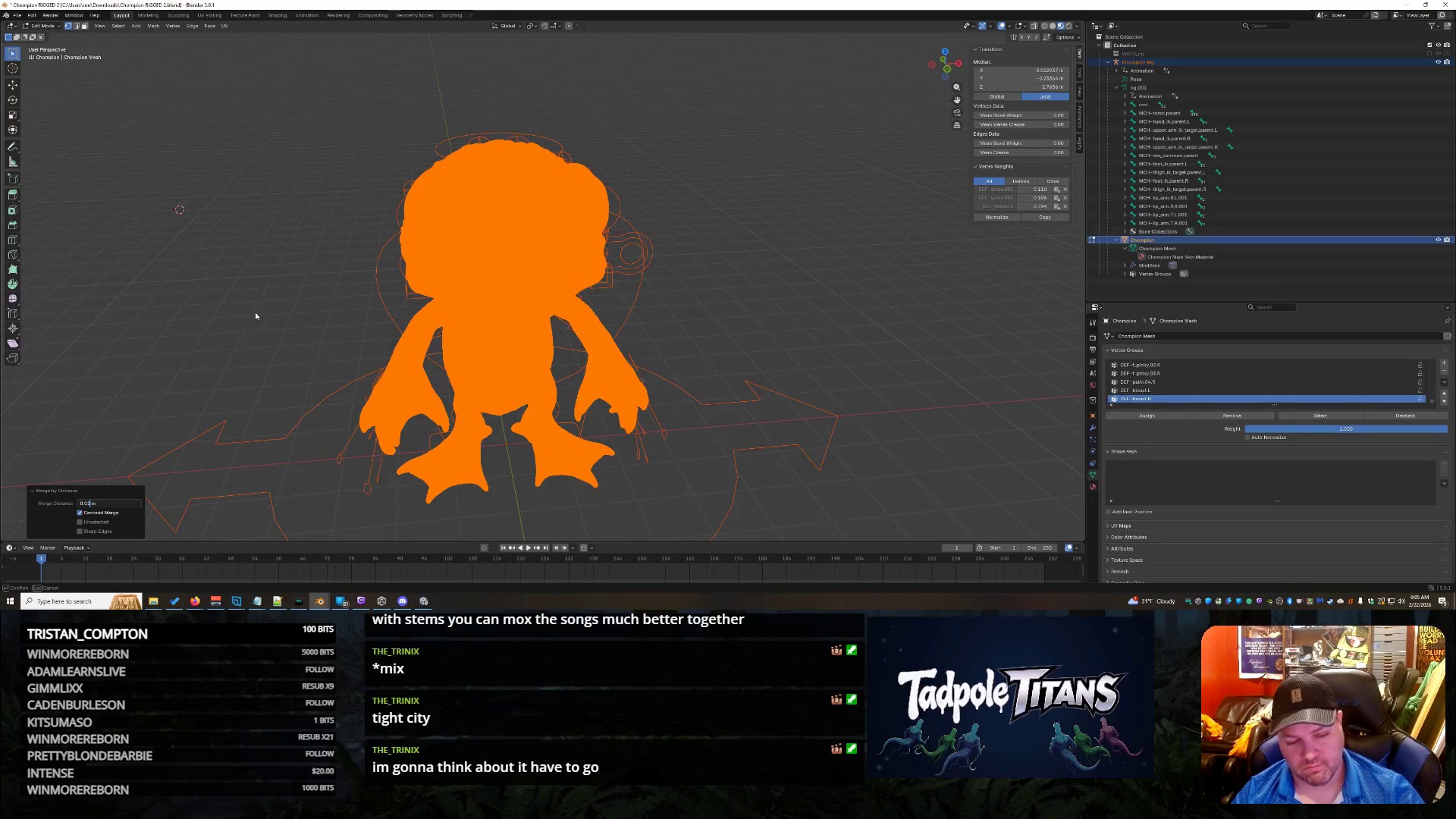
{"action": "key", "text": "Return"}
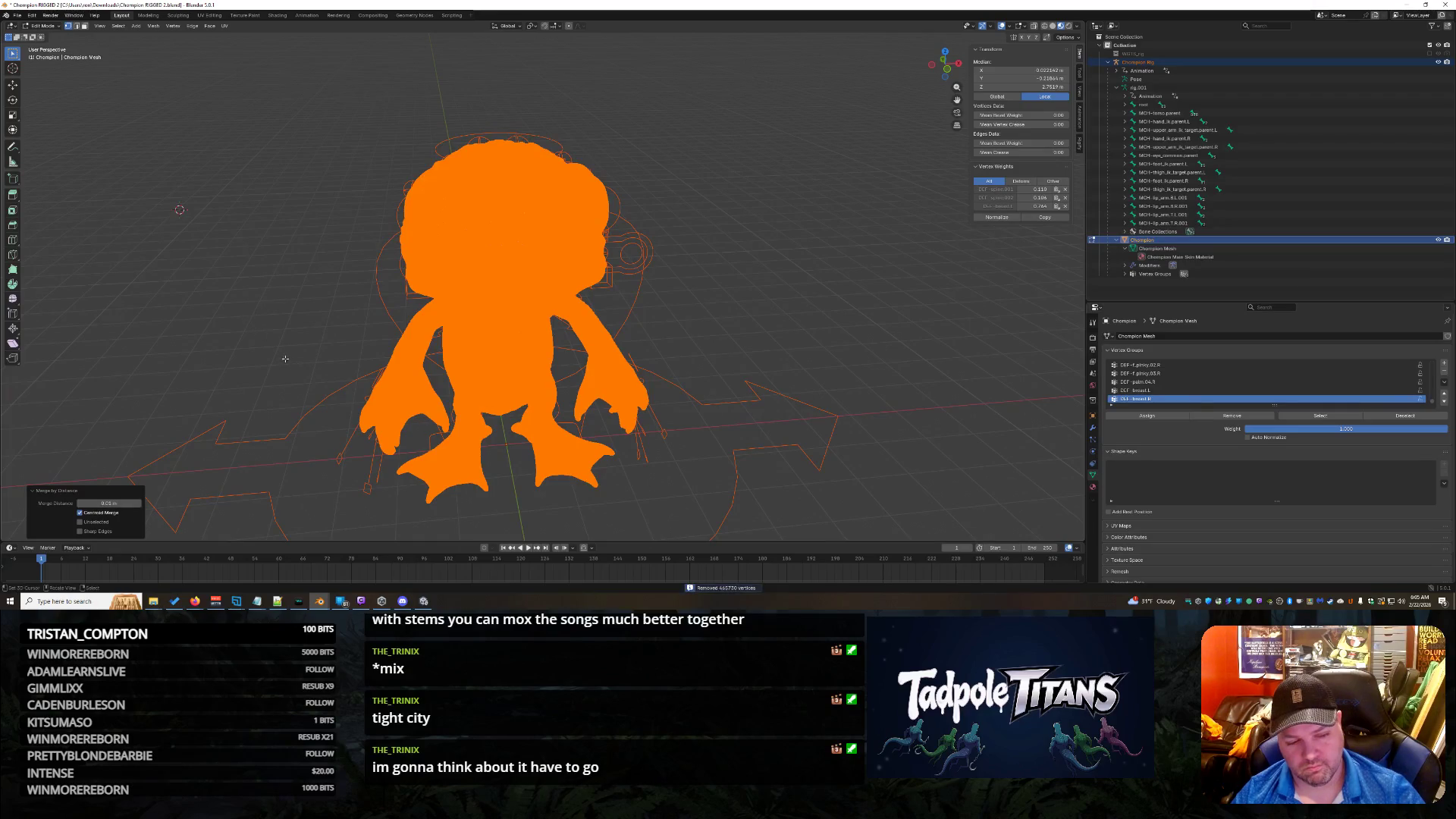
{"action": "scroll", "coordinate": [254, 213], "scroll_direction": "down", "scroll_amount": 3}
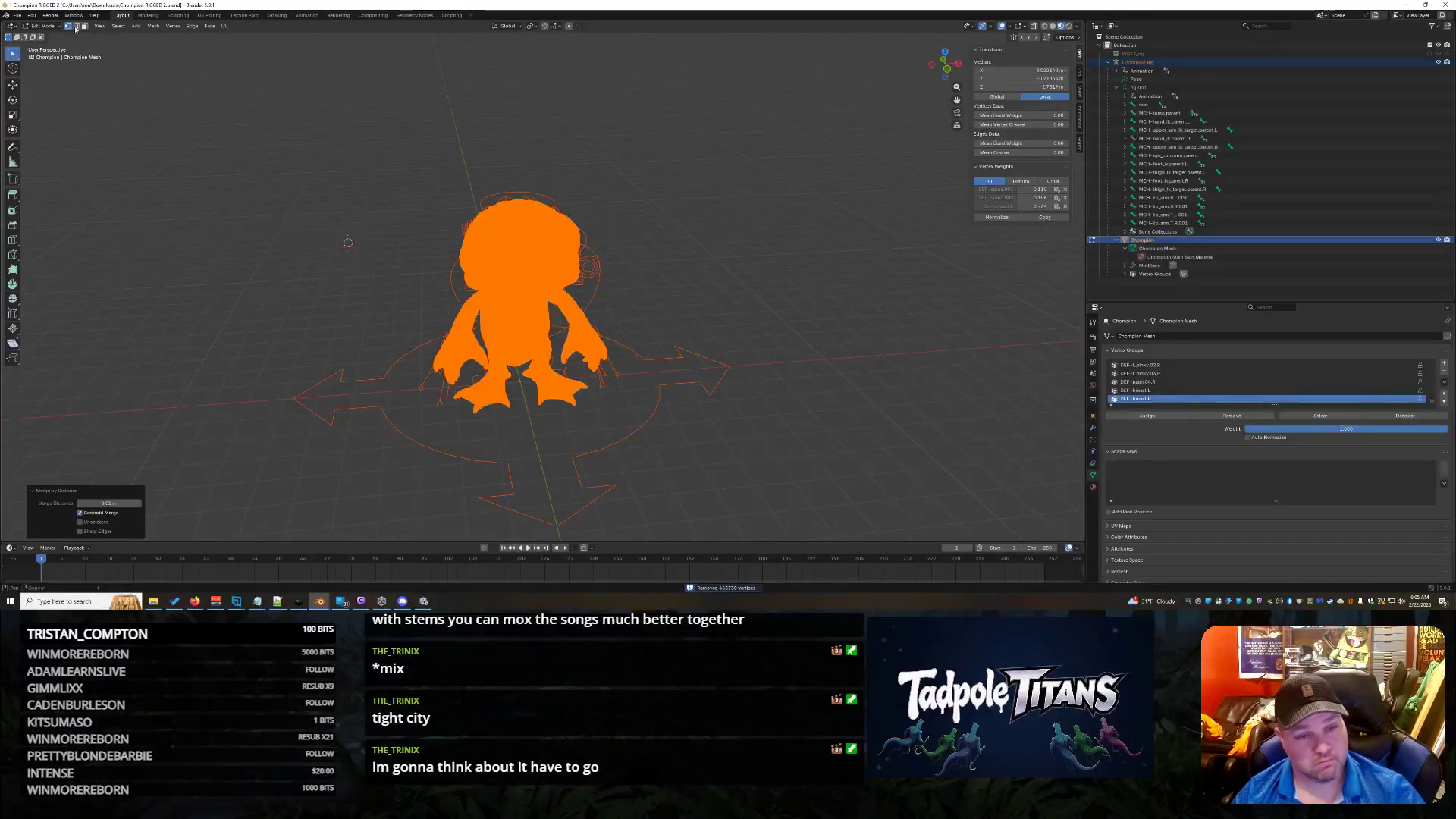
{"action": "left_click", "coordinate": [20, 16]}
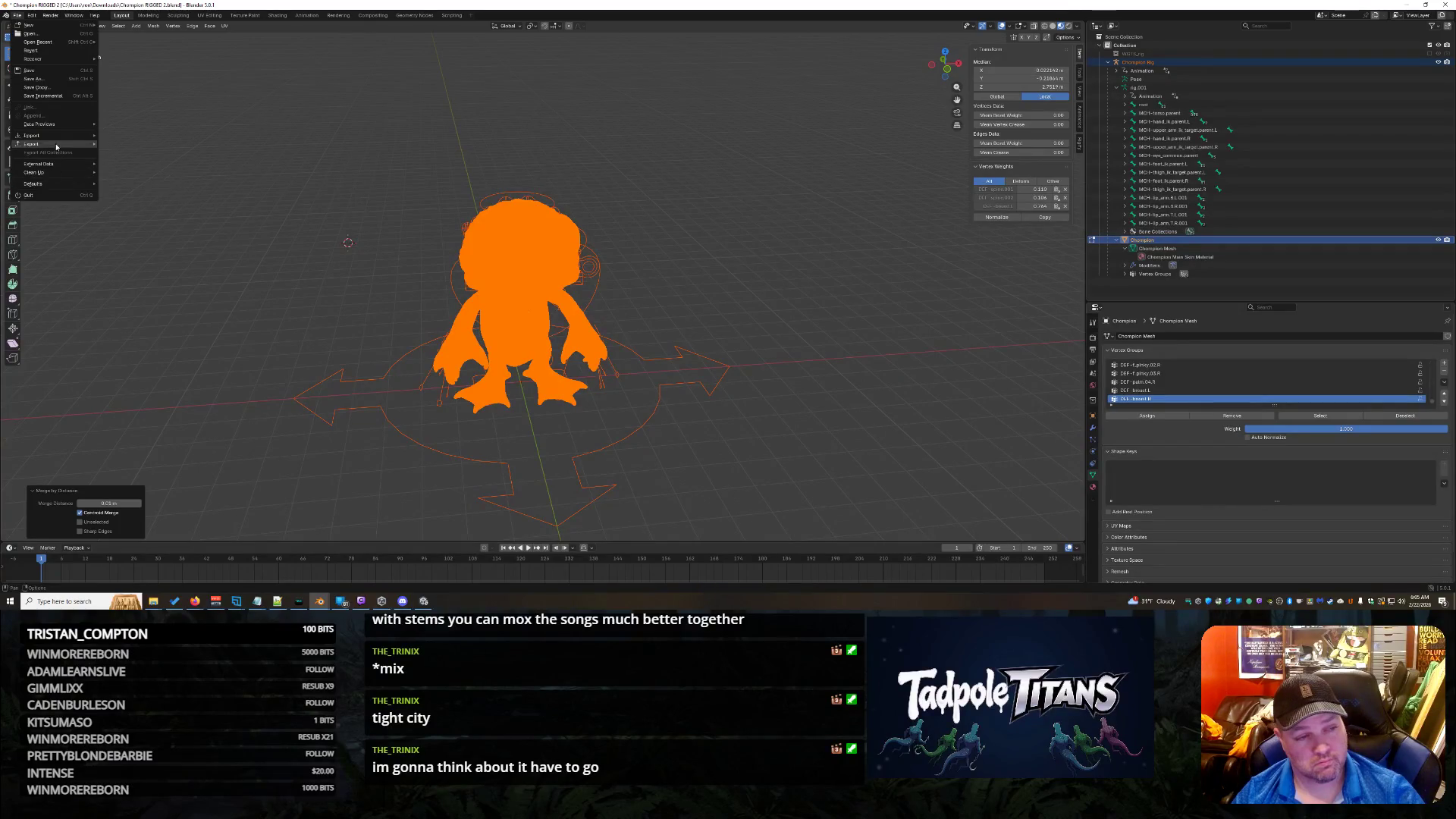
Step: Export the cleaned frog model as a binary glTF 2.0 file named Chompion.glb
{"action": "mouse_move", "coordinate": [61, 150]}
{"action": "left_click", "coordinate": [132, 219]}
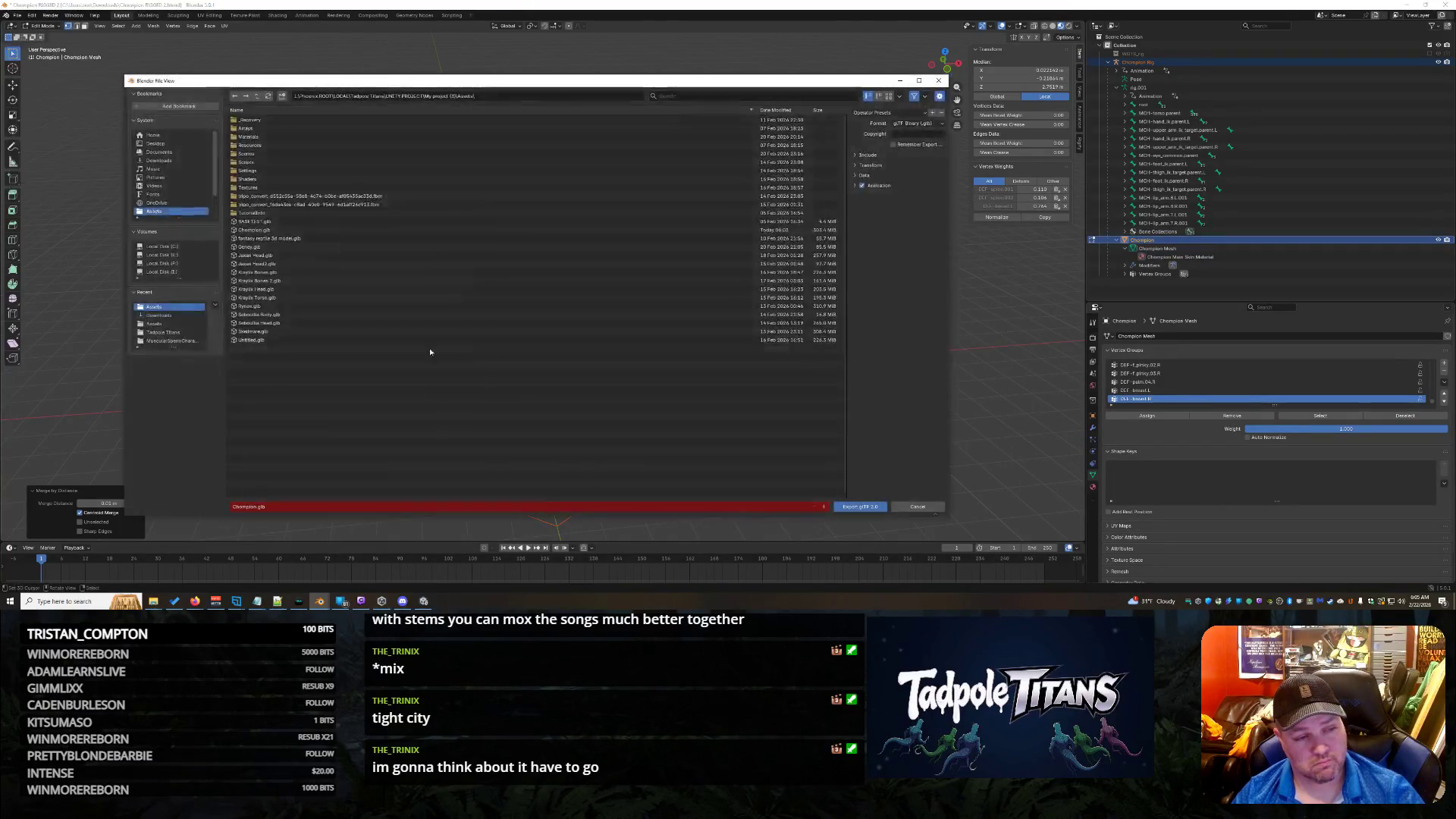
{"action": "left_click", "coordinate": [843, 507]}
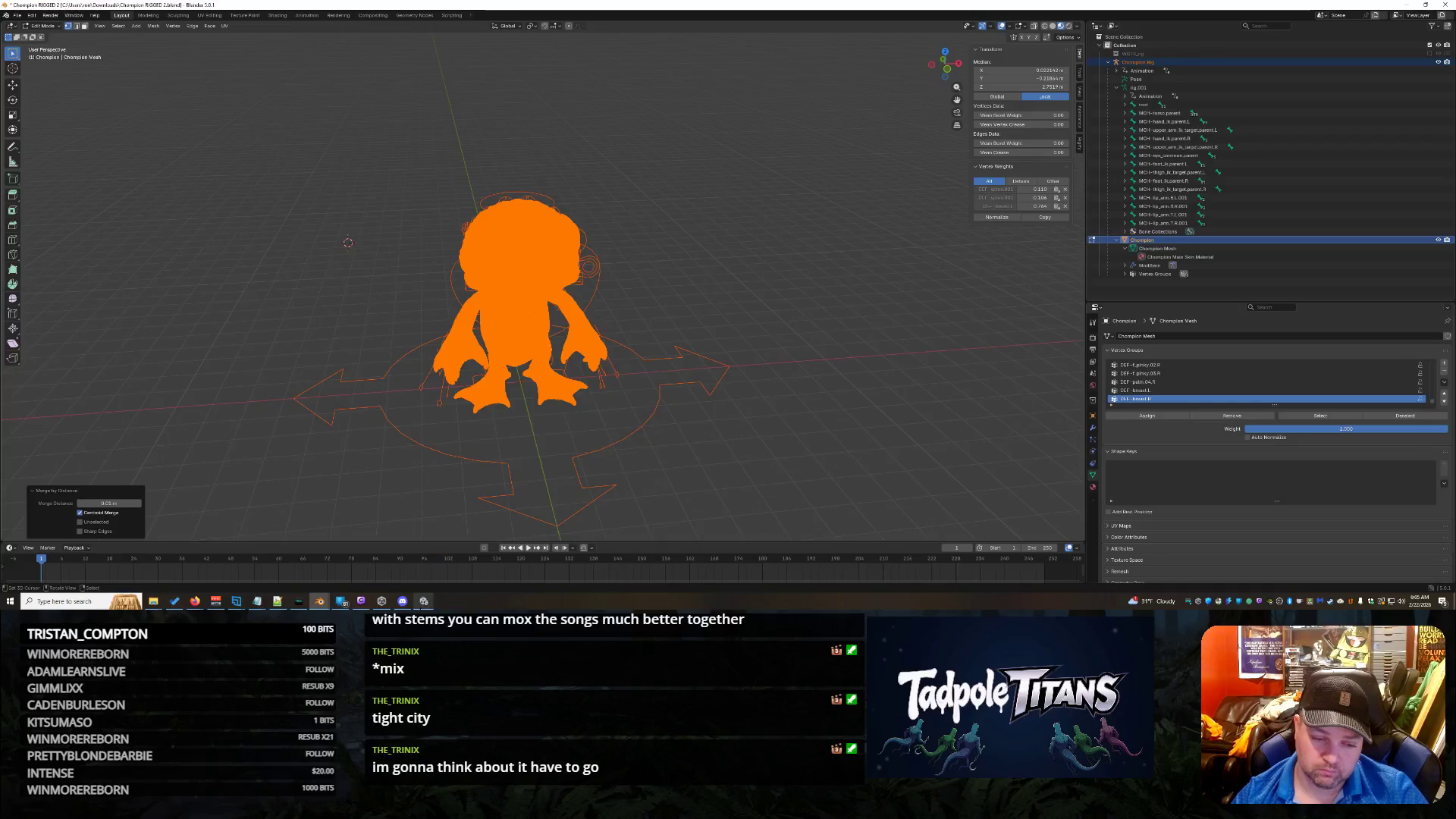
Step: Back in Unity, select the floor plane and browse the project's Resources folder
{"action": "mouse_move", "coordinate": [424, 601]}
{"action": "left_click", "coordinate": [423, 562]}
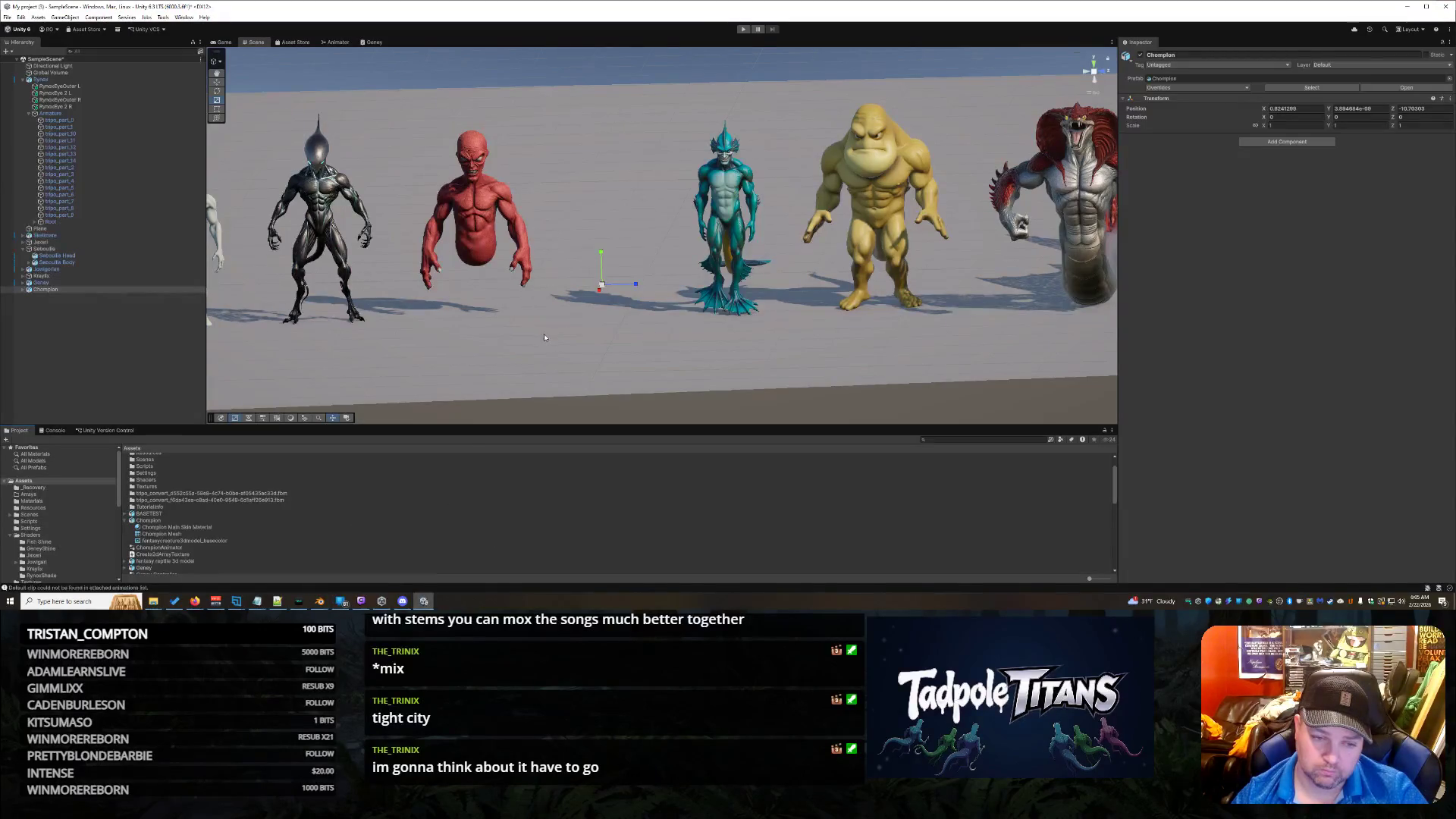
{"action": "left_click", "coordinate": [471, 370]}
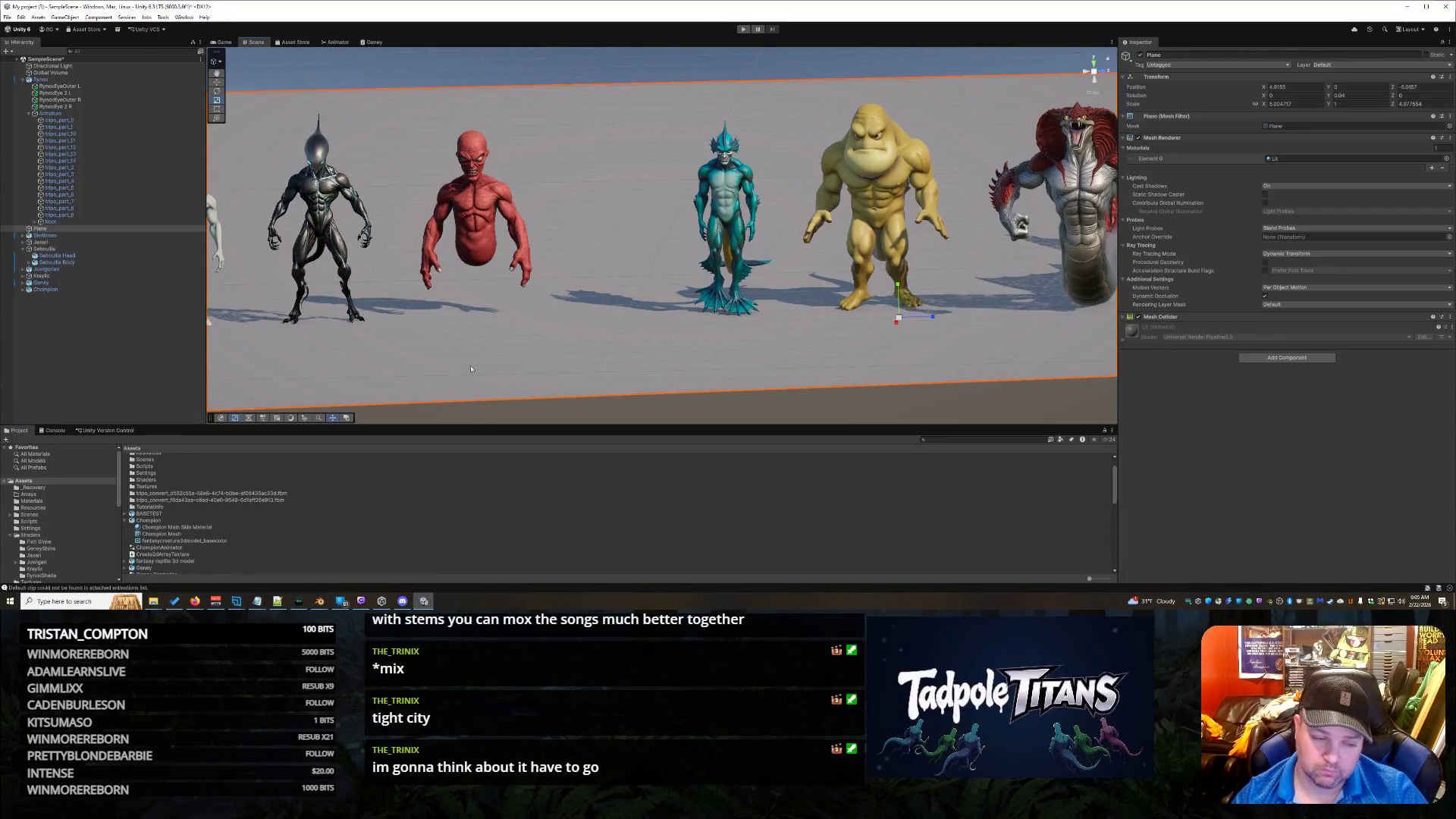
{"action": "left_click", "coordinate": [60, 508]}
{"action": "scroll", "coordinate": [62, 509], "scroll_direction": "down", "scroll_amount": 2}
{"action": "scroll", "coordinate": [62, 509], "scroll_direction": "up", "scroll_amount": 2}
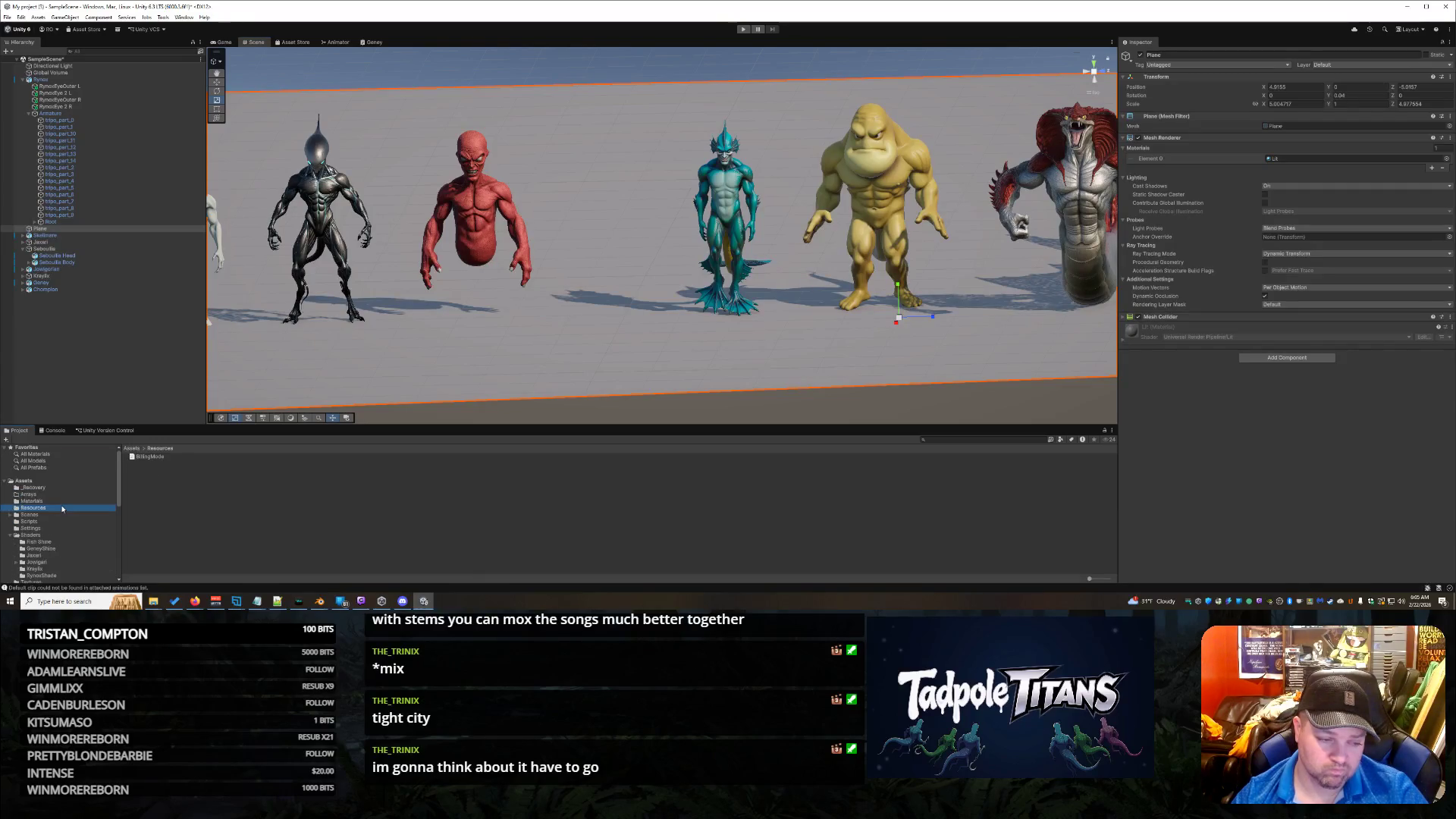
{"action": "scroll", "coordinate": [62, 509], "scroll_direction": "down", "scroll_amount": 8}
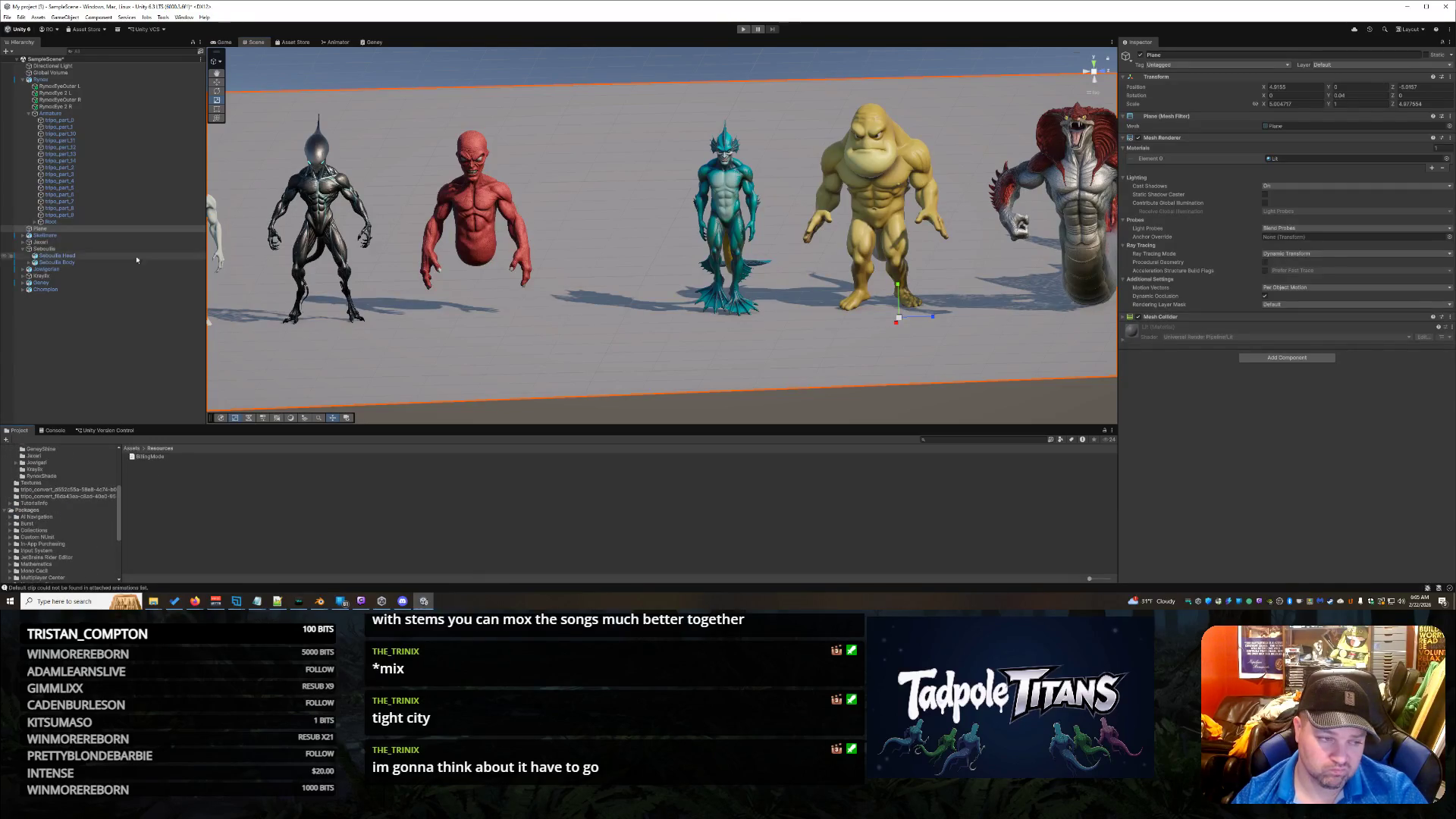
Step: Delete the old Chompion instance from the Hierarchy
{"action": "left_click", "coordinate": [57, 205]}
{"action": "right_click", "coordinate": [59, 291]}
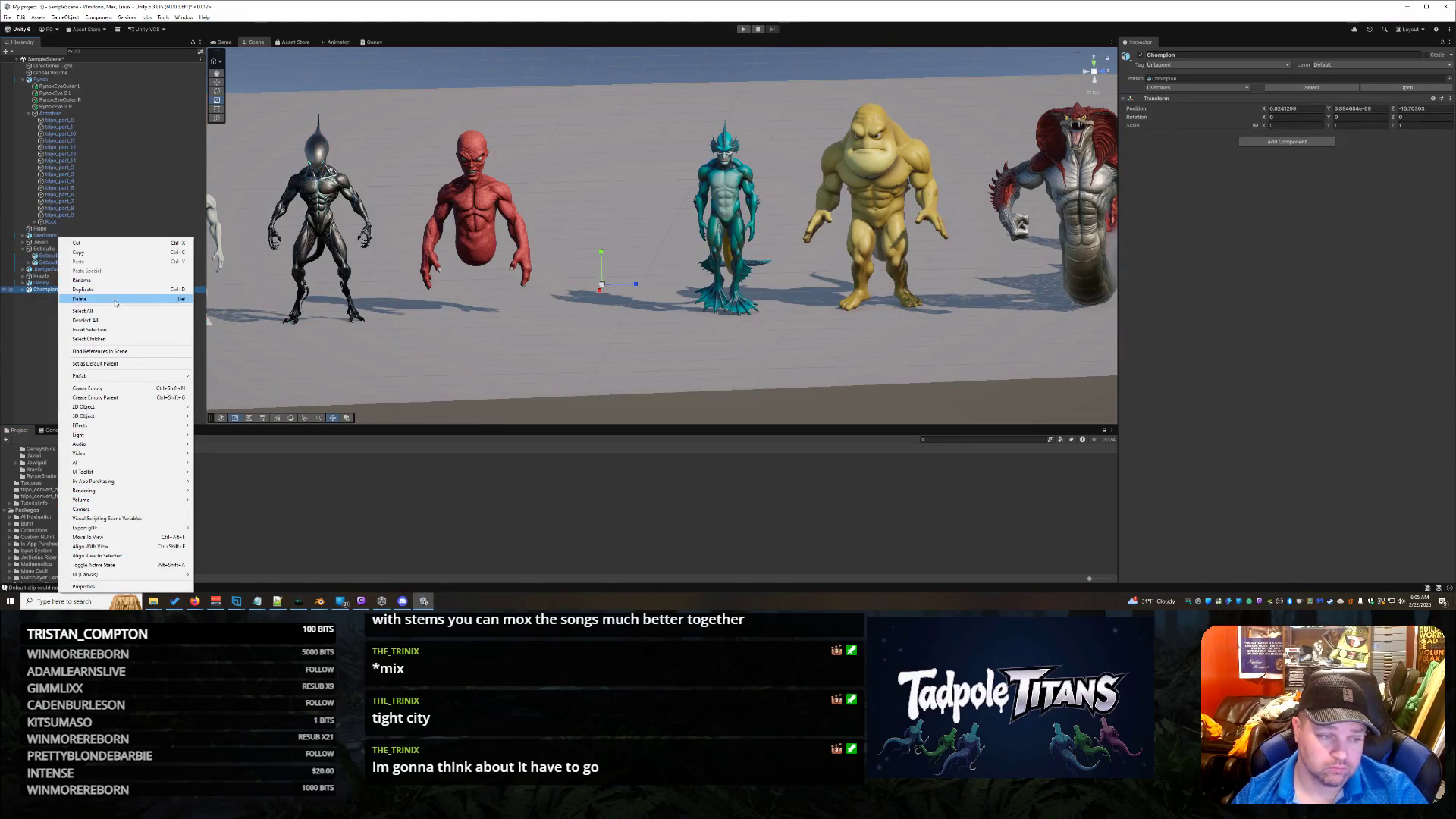
{"action": "left_click", "coordinate": [115, 299]}
{"action": "scroll", "coordinate": [56, 493], "scroll_direction": "up", "scroll_amount": 8}
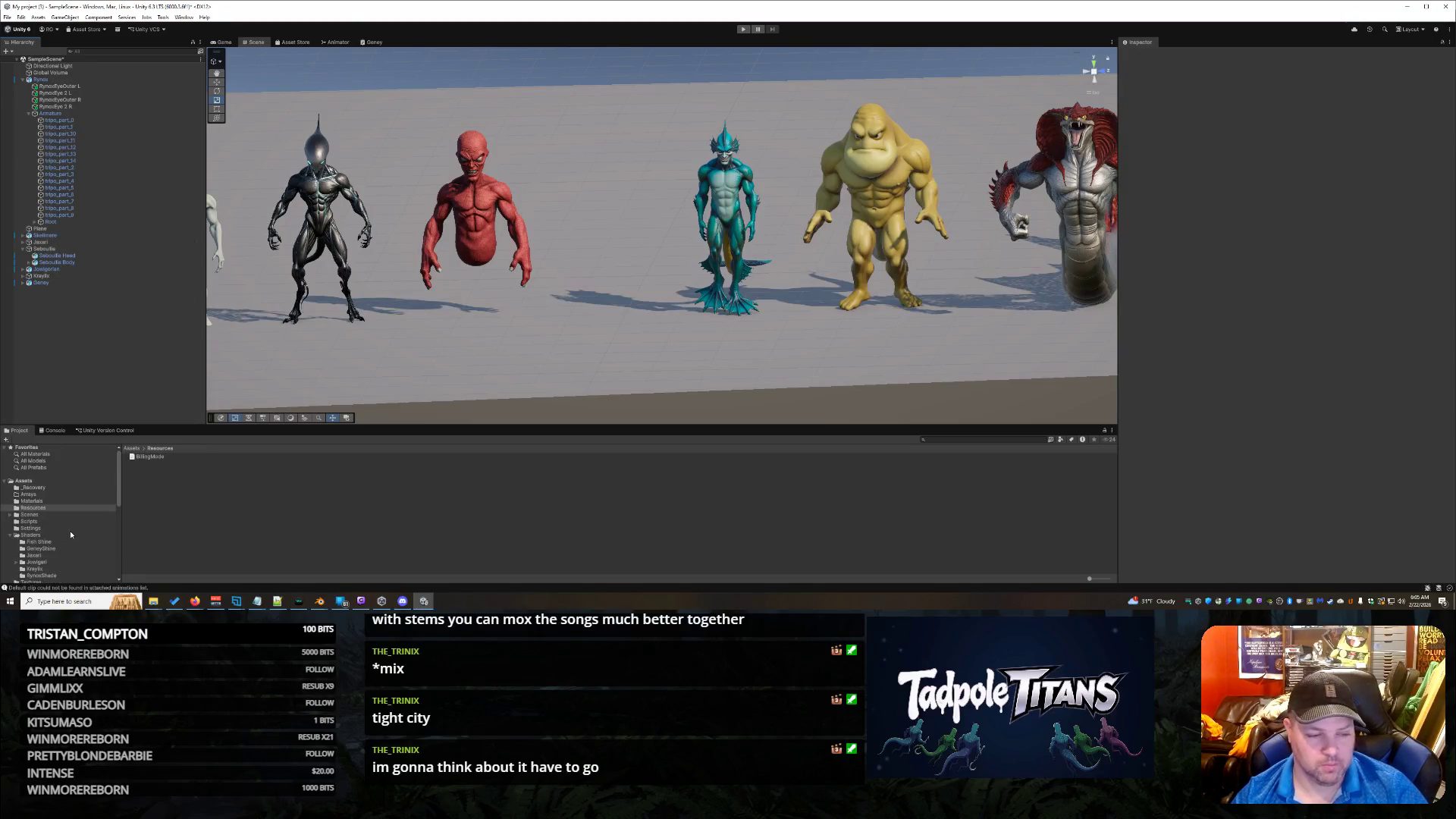